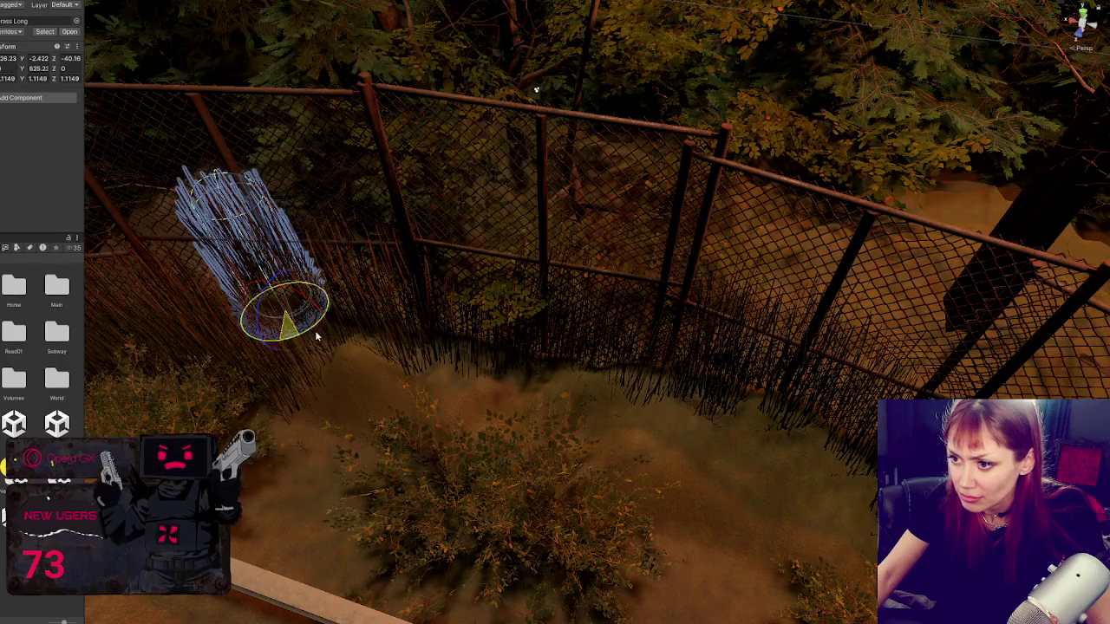
# Step: Rotate the tall grass clump beside the fence to a new angle
pyautogui.moveTo(315, 331)
pyautogui.mouseDown()
pyautogui.moveTo(439, 336)
pyautogui.moveTo(359, 321)
pyautogui.moveTo(373, 339)
pyautogui.moveTo(395, 338)
pyautogui.moveTo(303, 272)
pyautogui.moveTo(691, 232)
pyautogui.moveTo(580, 384)
pyautogui.moveTo(488, 352)
pyautogui.moveTo(589, 402)
pyautogui.moveTo(602, 425)
pyautogui.moveTo(556, 445)
pyautogui.moveTo(559, 484)
pyautogui.moveTo(668, 506)
pyautogui.moveTo(654, 475)
pyautogui.moveTo(637, 495)
pyautogui.moveTo(621, 417)
pyautogui.mouseUp()
pyautogui.press('e')
pyautogui.press('e')
pyautogui.press('w')
pyautogui.moveTo(631, 469); pyautogui.dragTo(659, 434)
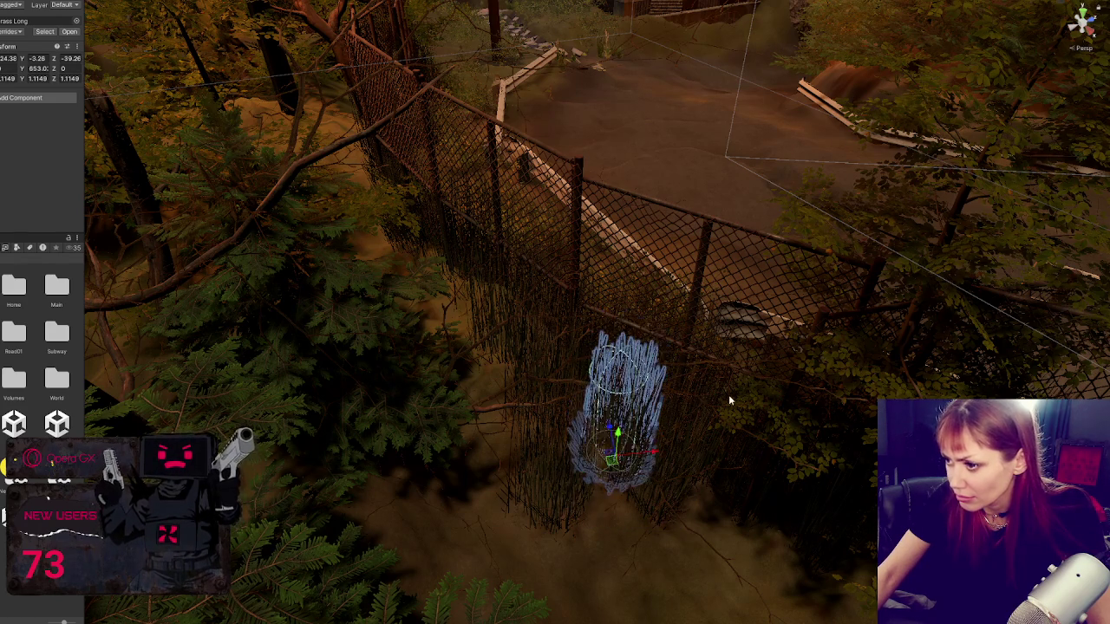
pyautogui.press('w')
# Step: Shift the beech tree beside the fence to the left along X
pyautogui.moveTo(478, 371)
pyautogui.mouseDown()
pyautogui.moveTo(359, 342)
pyautogui.moveTo(404, 321)
pyautogui.moveTo(421, 342)
pyautogui.mouseUp()
pyautogui.click(446, 318)
pyautogui.moveTo(470, 398)
pyautogui.mouseDown()
pyautogui.moveTo(396, 405)
pyautogui.moveTo(371, 371)
pyautogui.moveTo(398, 344)
pyautogui.mouseUp()
# Step: Delete one Fence Chainlink panel from the fenceline
pyautogui.scroll(2, 491, 324)
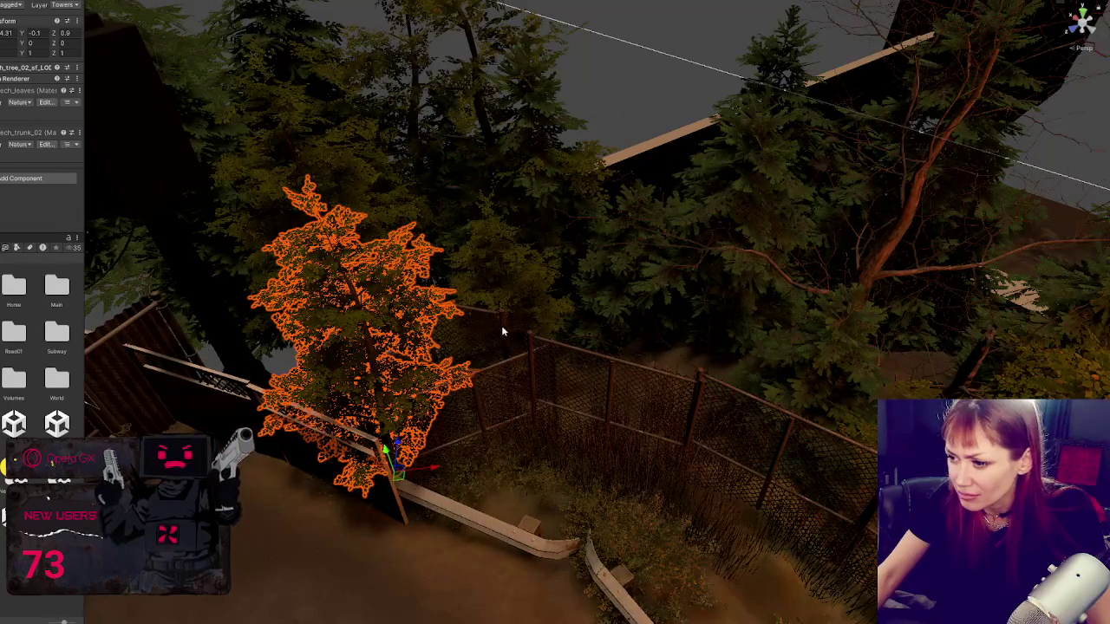
pyautogui.click(502, 329)
pyautogui.press('Delete')
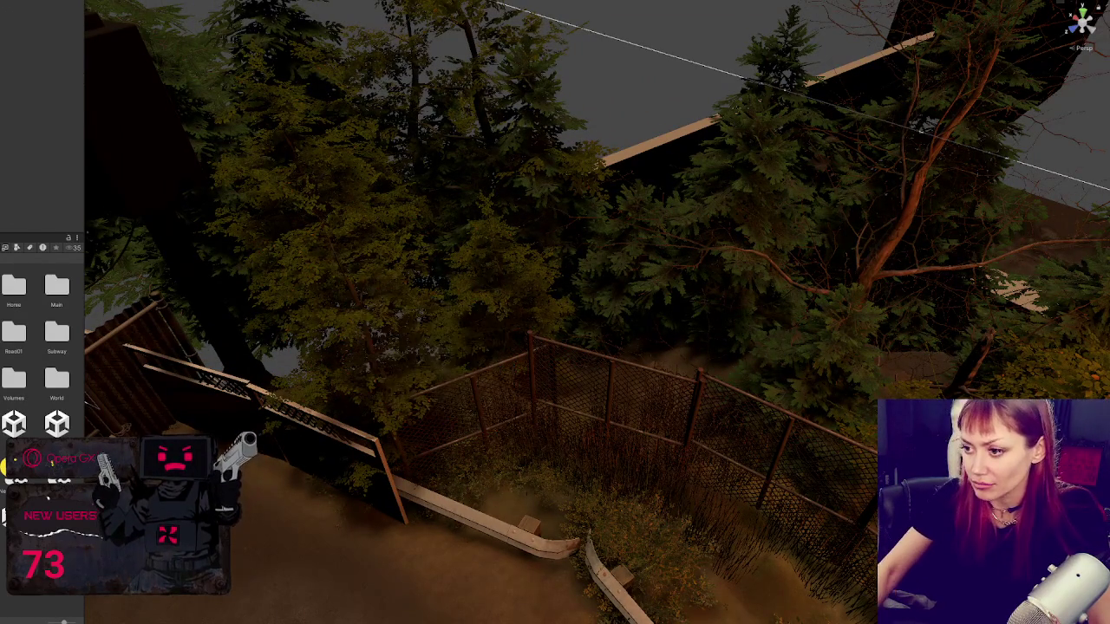
pyautogui.moveTo(353, 378)
pyautogui.mouseDown()
pyautogui.moveTo(318, 443)
pyautogui.moveTo(442, 367)
pyautogui.moveTo(473, 399)
pyautogui.moveTo(466, 319)
pyautogui.moveTo(243, 324)
pyautogui.moveTo(265, 325)
pyautogui.moveTo(486, 458)
pyautogui.moveTo(626, 410)
pyautogui.mouseUp()
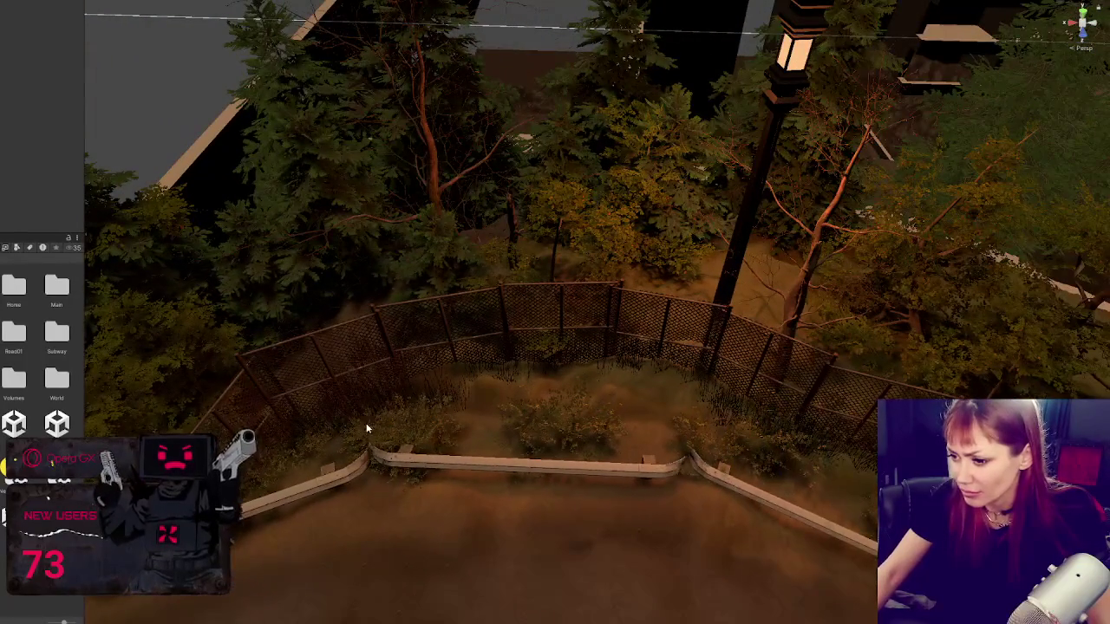
# Step: Move a bush left and up along the foot of the chainlink fence
pyautogui.click(411, 438)
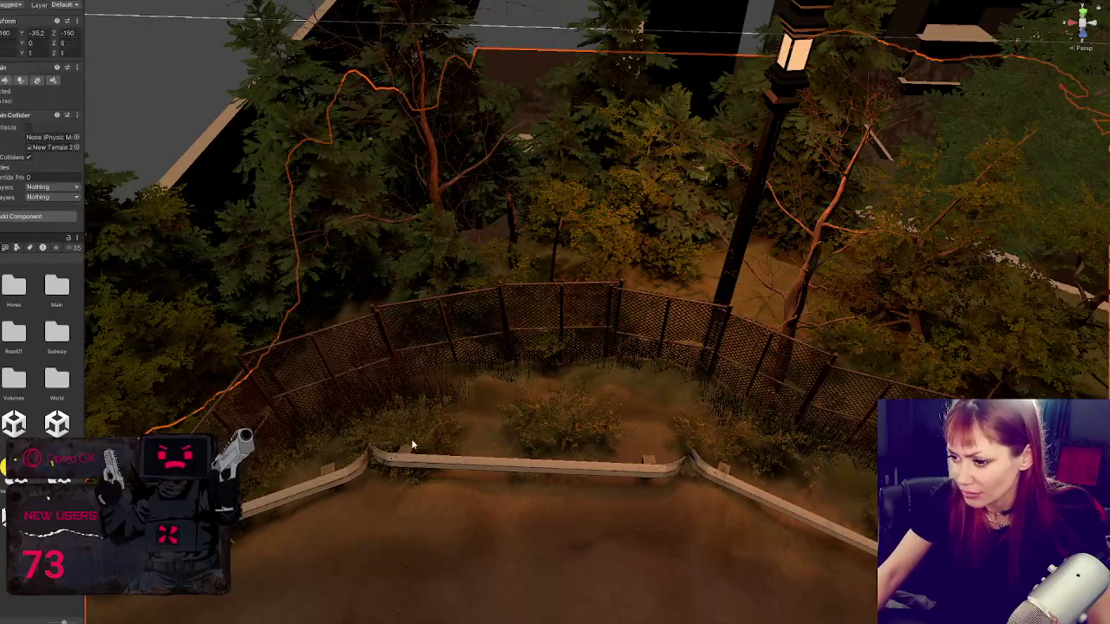
pyautogui.click(423, 443)
pyautogui.moveTo(425, 444)
pyautogui.mouseDown()
pyautogui.moveTo(347, 554)
pyautogui.moveTo(329, 486)
pyautogui.moveTo(317, 515)
pyautogui.moveTo(302, 488)
pyautogui.moveTo(332, 499)
pyautogui.mouseUp()
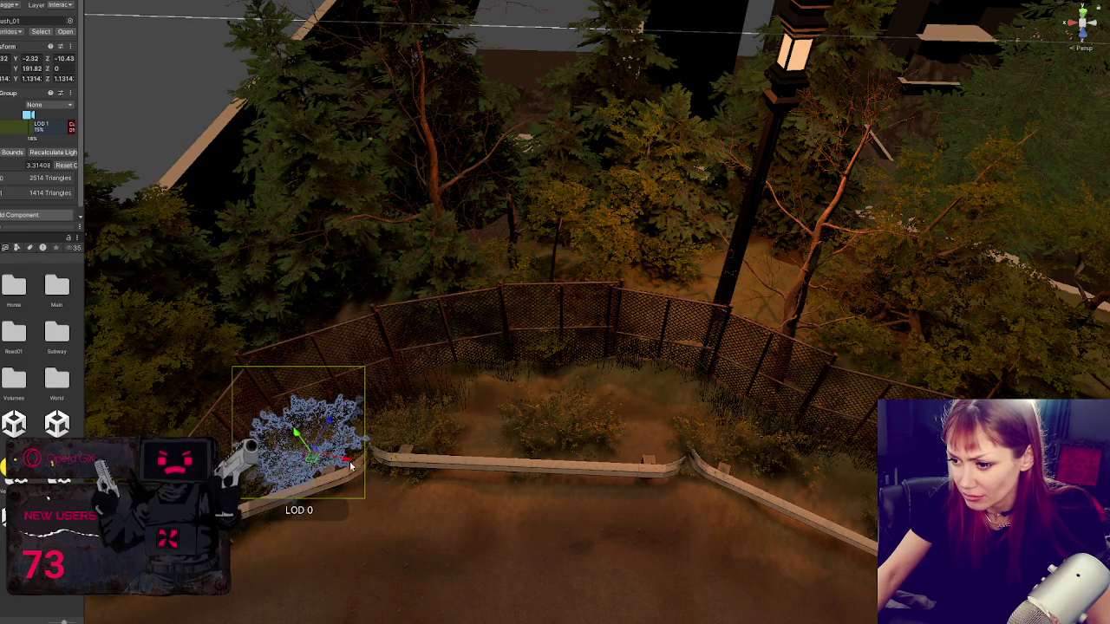
pyautogui.moveTo(311, 451); pyautogui.dragTo(368, 423)
pyautogui.moveTo(347, 481)
pyautogui.mouseDown()
pyautogui.moveTo(355, 476)
pyautogui.moveTo(333, 477)
pyautogui.moveTo(341, 465)
pyautogui.moveTo(352, 475)
pyautogui.mouseUp()
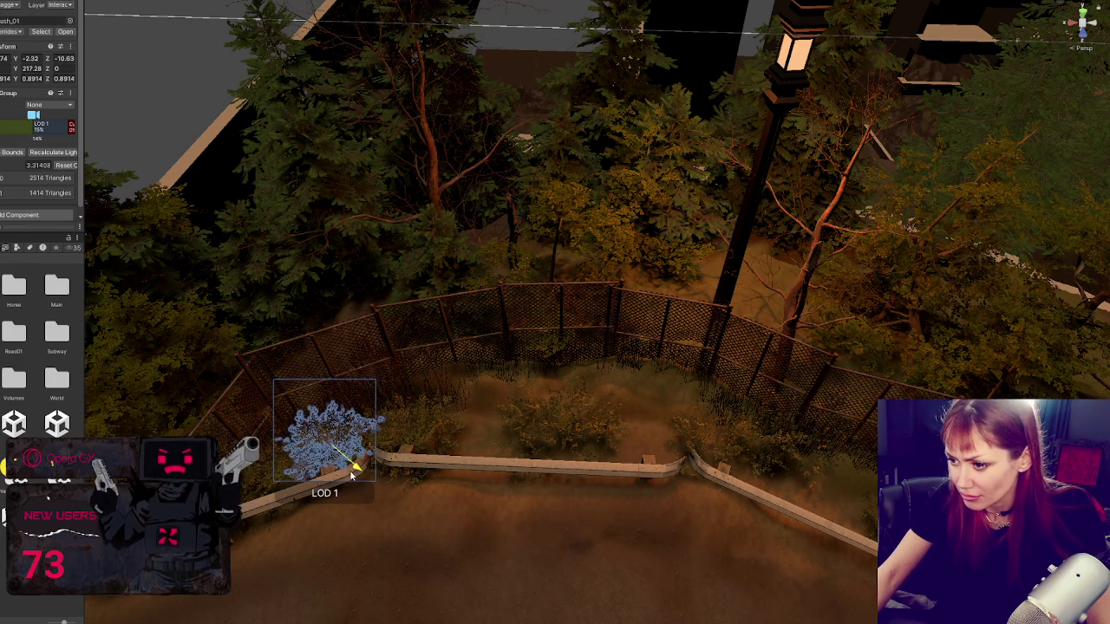
# Step: Place new Bush_01 instances along the fence, re-randomizing their rotation and size
pyautogui.click(519, 419)
pyautogui.click(565, 422)
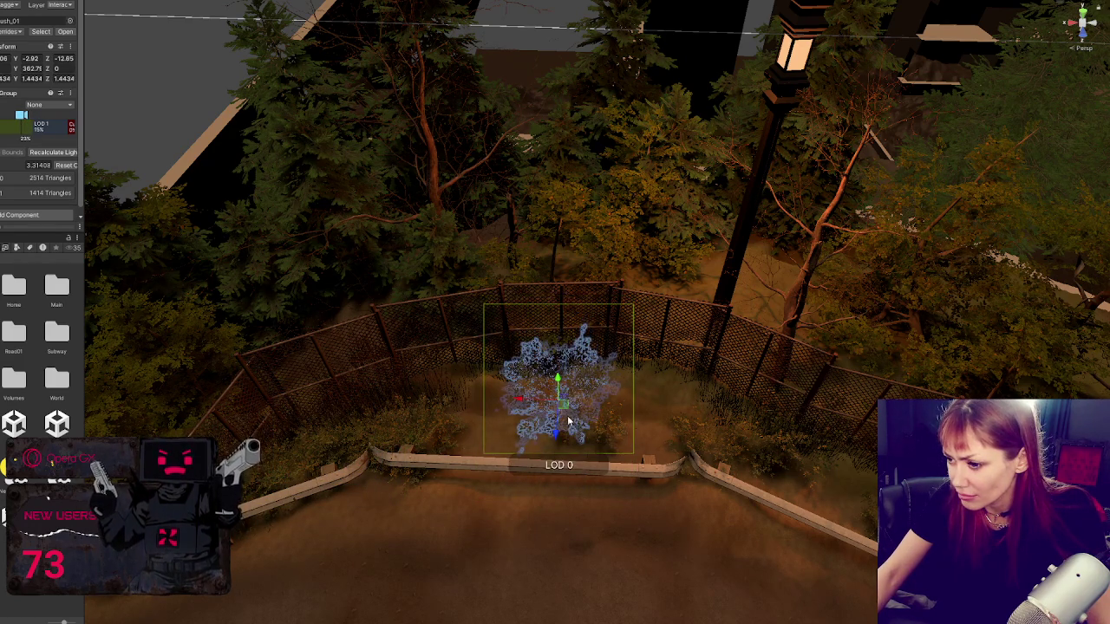
pyautogui.click(569, 421)
pyautogui.click(569, 421)
pyautogui.click(569, 421)
pyautogui.click(609, 440)
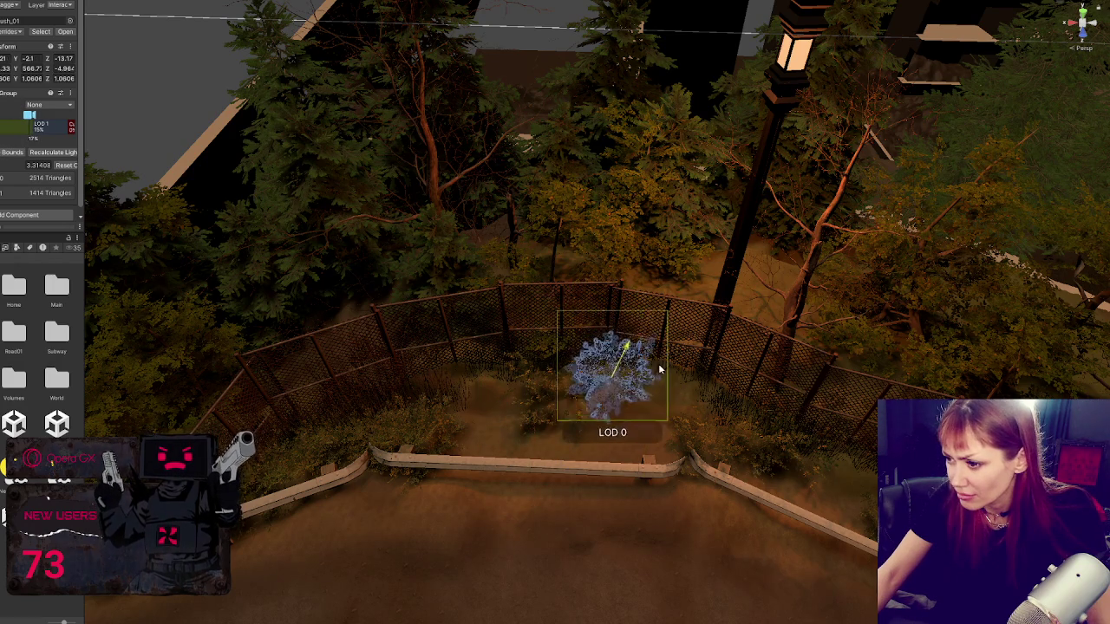
# Step: Delete the extra bush and frame a remaining bush by the fence
pyautogui.press('Delete')
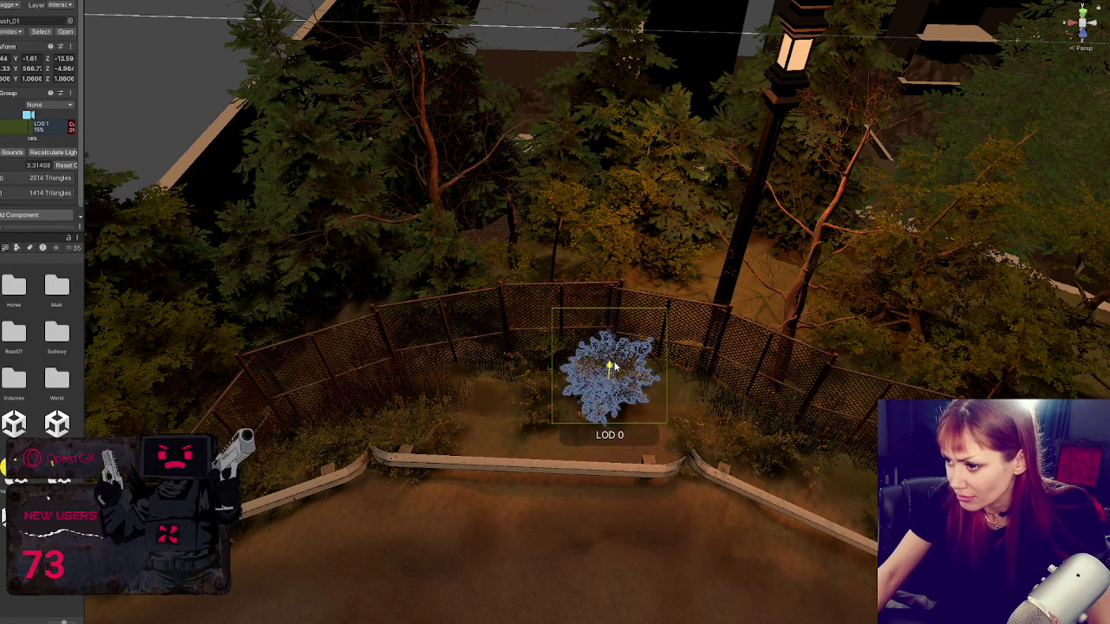
pyautogui.click(540, 395)
pyautogui.click(541, 396)
pyautogui.press('f')
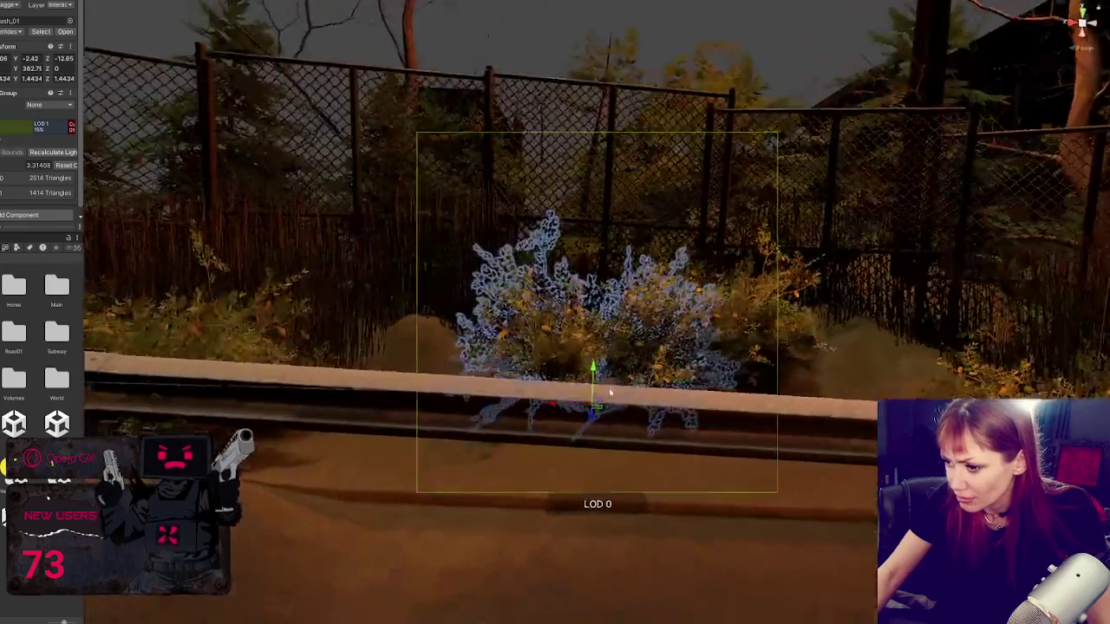
pyautogui.moveTo(610, 393)
pyautogui.mouseDown()
pyautogui.moveTo(604, 350)
pyautogui.moveTo(584, 392)
pyautogui.moveTo(597, 420)
pyautogui.mouseUp()
# Step: Turn the bush at about 0.82 scale and reposition it leftward beside the fence
pyautogui.press('e')
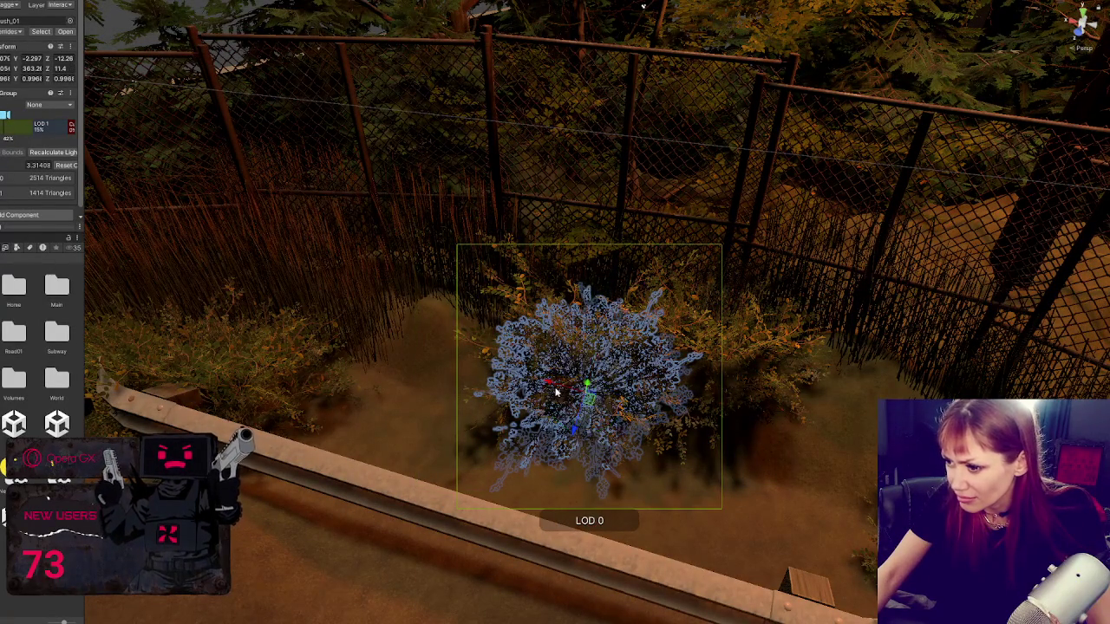
pyautogui.click(499, 371)
pyautogui.click(555, 387)
pyautogui.moveTo(545, 388)
pyautogui.mouseDown()
pyautogui.moveTo(429, 350)
pyautogui.moveTo(424, 334)
pyautogui.mouseUp()
pyautogui.moveTo(407, 380)
pyautogui.mouseDown()
pyautogui.moveTo(434, 315)
pyautogui.moveTo(365, 313)
pyautogui.moveTo(444, 315)
pyautogui.mouseUp()
pyautogui.moveTo(375, 326)
pyautogui.mouseDown()
pyautogui.moveTo(377, 337)
pyautogui.moveTo(325, 342)
pyautogui.moveTo(342, 334)
pyautogui.moveTo(356, 350)
pyautogui.moveTo(345, 342)
pyautogui.moveTo(303, 369)
pyautogui.moveTo(308, 381)
pyautogui.mouseUp()
# Step: Move the bush behind the guardrail further right and sink it slightly into the ground
pyautogui.click(322, 329)
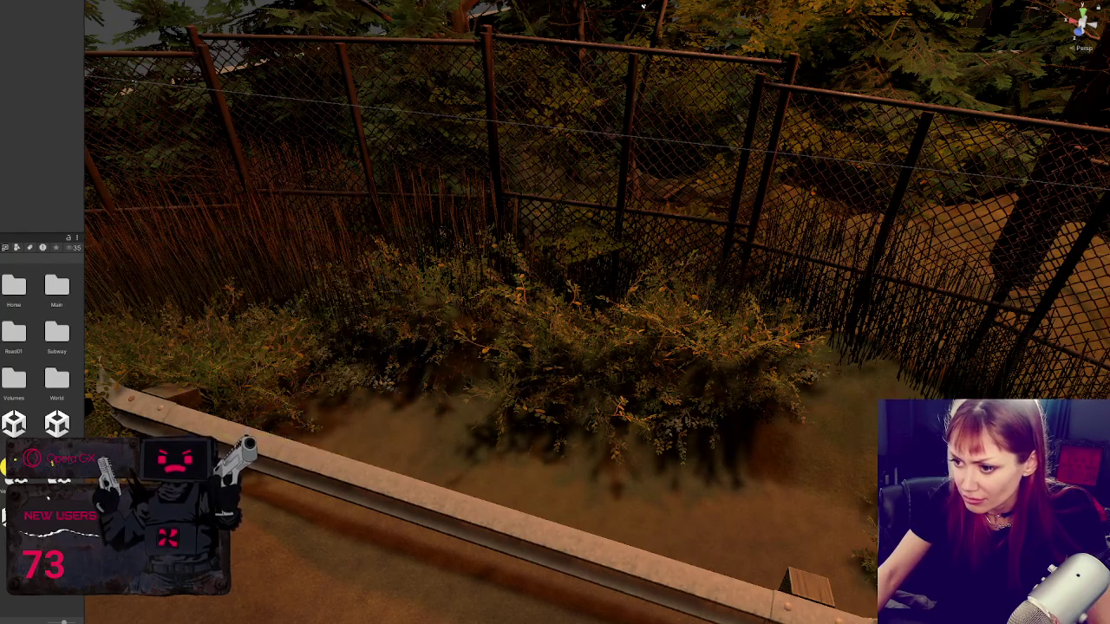
pyautogui.scroll(5, 433, 446)
pyautogui.scroll(-5, 419, 393)
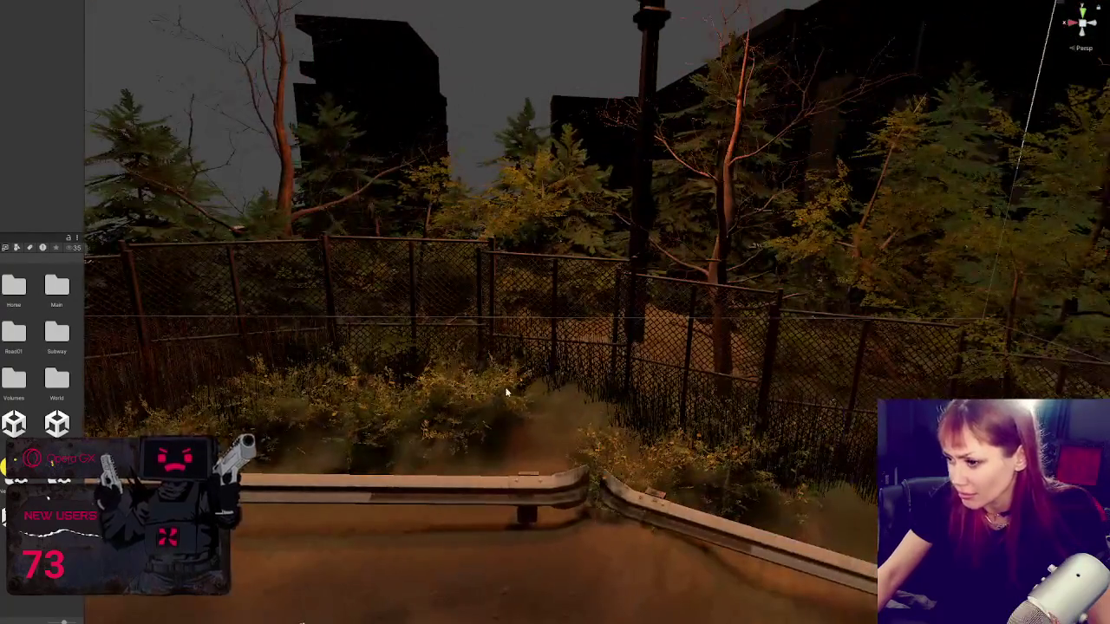
pyautogui.click(507, 392)
pyautogui.moveTo(518, 425); pyautogui.dragTo(659, 425)
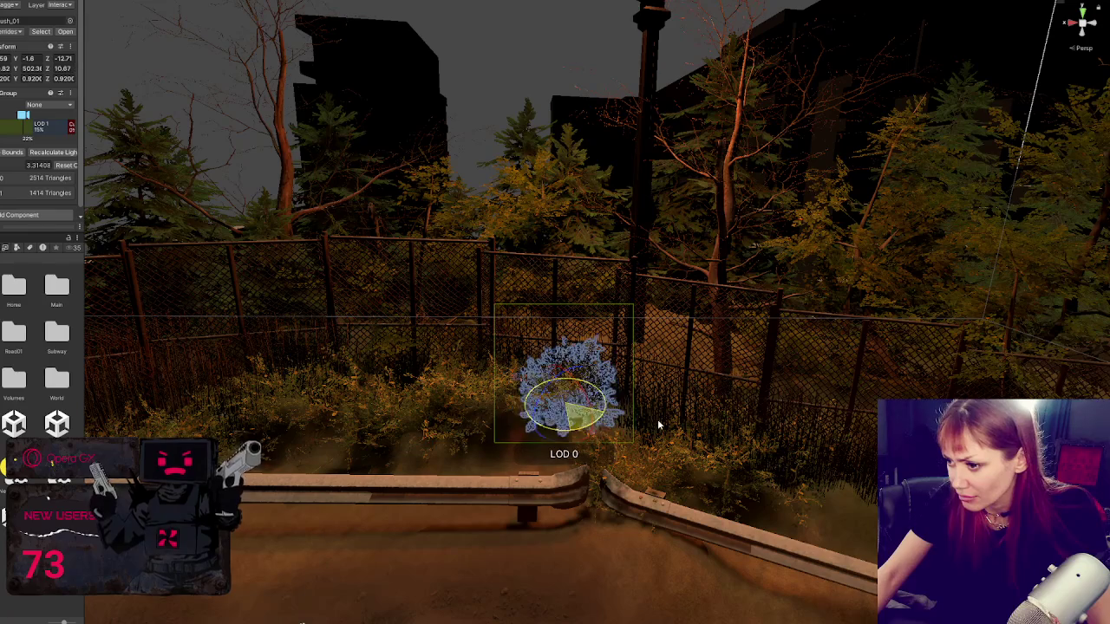
pyautogui.moveTo(564, 371)
pyautogui.mouseDown()
pyautogui.moveTo(565, 386)
pyautogui.moveTo(572, 379)
pyautogui.mouseUp()
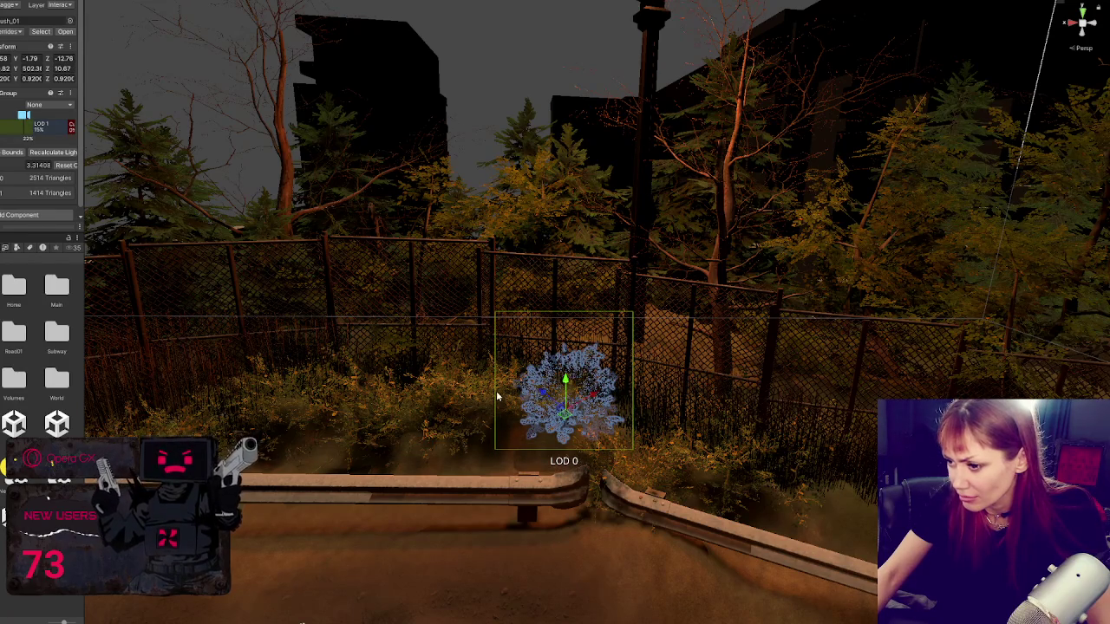
pyautogui.moveTo(496, 397)
pyautogui.mouseDown()
pyautogui.moveTo(481, 382)
pyautogui.moveTo(512, 391)
pyautogui.moveTo(487, 383)
pyautogui.mouseUp()
pyautogui.moveTo(555, 404)
pyautogui.mouseDown()
pyautogui.moveTo(567, 374)
pyautogui.moveTo(581, 395)
pyautogui.moveTo(555, 406)
pyautogui.moveTo(546, 429)
pyautogui.moveTo(560, 443)
pyautogui.moveTo(530, 396)
pyautogui.mouseUp()
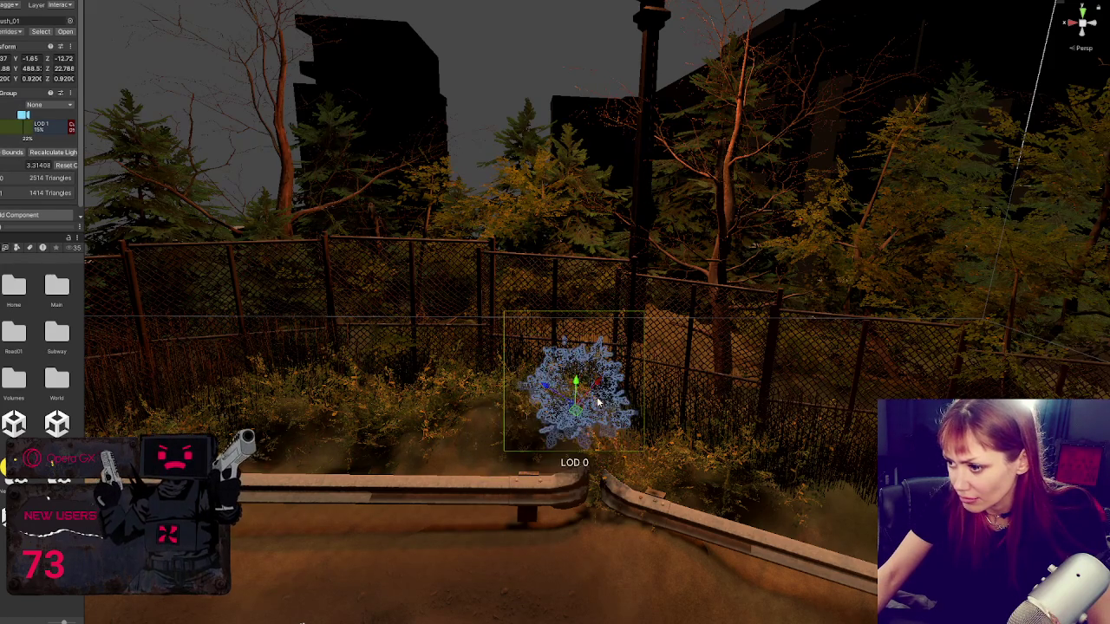
pyautogui.moveTo(597, 401)
pyautogui.mouseDown()
pyautogui.moveTo(601, 418)
pyautogui.moveTo(601, 392)
pyautogui.mouseUp()
# Step: Scale the bush down to roughly 0.81
pyautogui.click(601, 398)
pyautogui.click(606, 404)
pyautogui.press('e')
pyautogui.press('r')
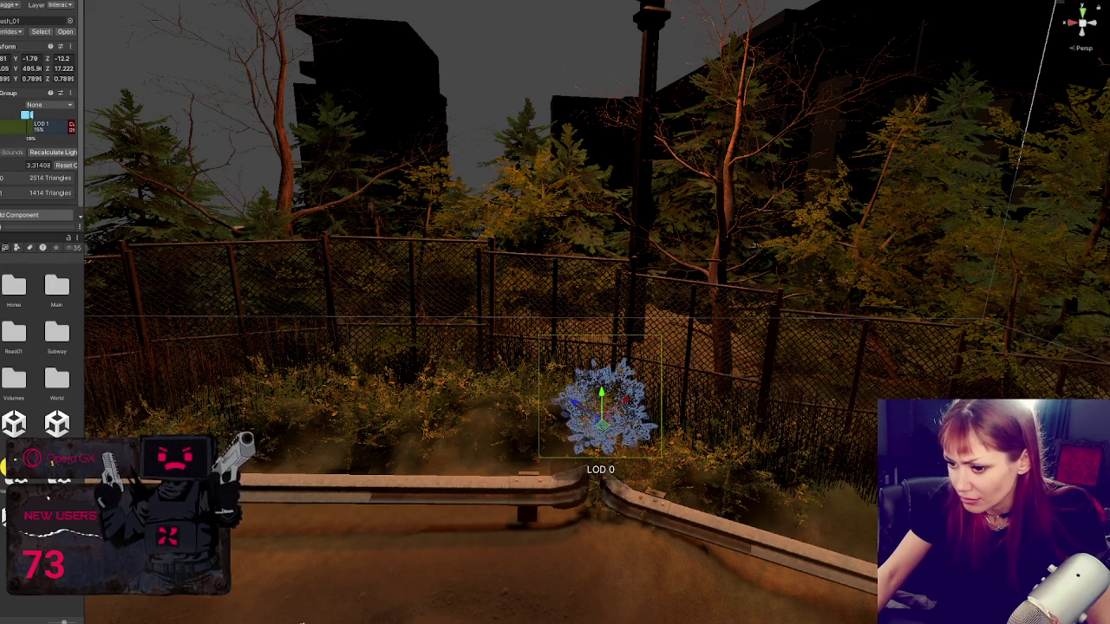
pyautogui.moveTo(302, 622)
pyautogui.mouseDown()
pyautogui.moveTo(279, 501)
pyautogui.moveTo(302, 387)
pyautogui.moveTo(505, 448)
pyautogui.moveTo(491, 401)
pyautogui.mouseUp()
# Step: Rotate the bush and move it down toward the guardrail
pyautogui.click(416, 407)
pyautogui.press('e')
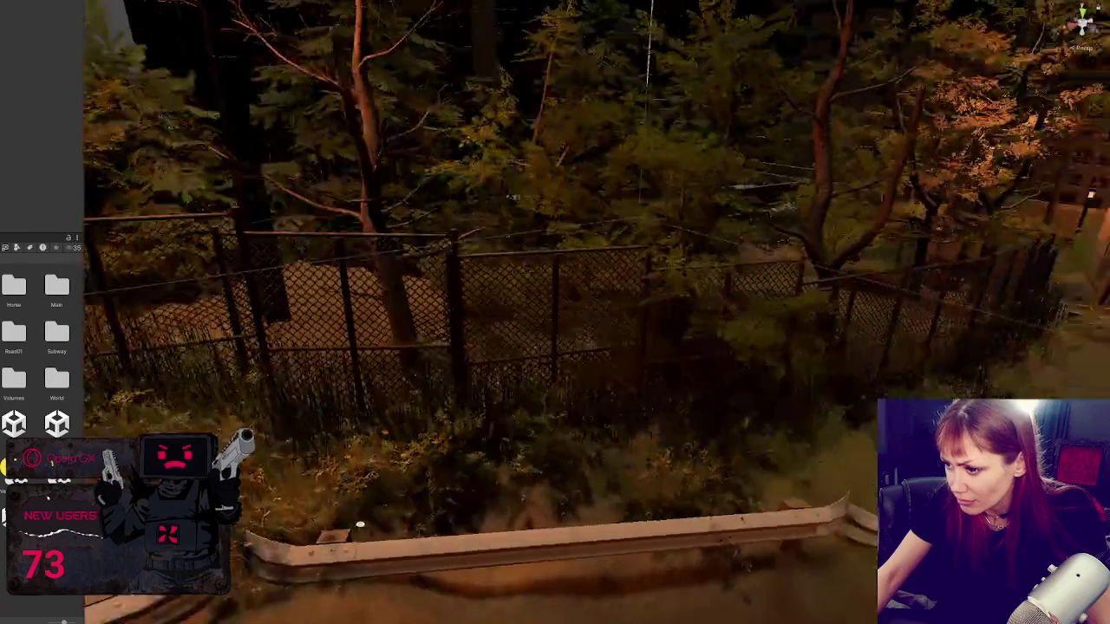
pyautogui.click(563, 455)
pyautogui.click(572, 501)
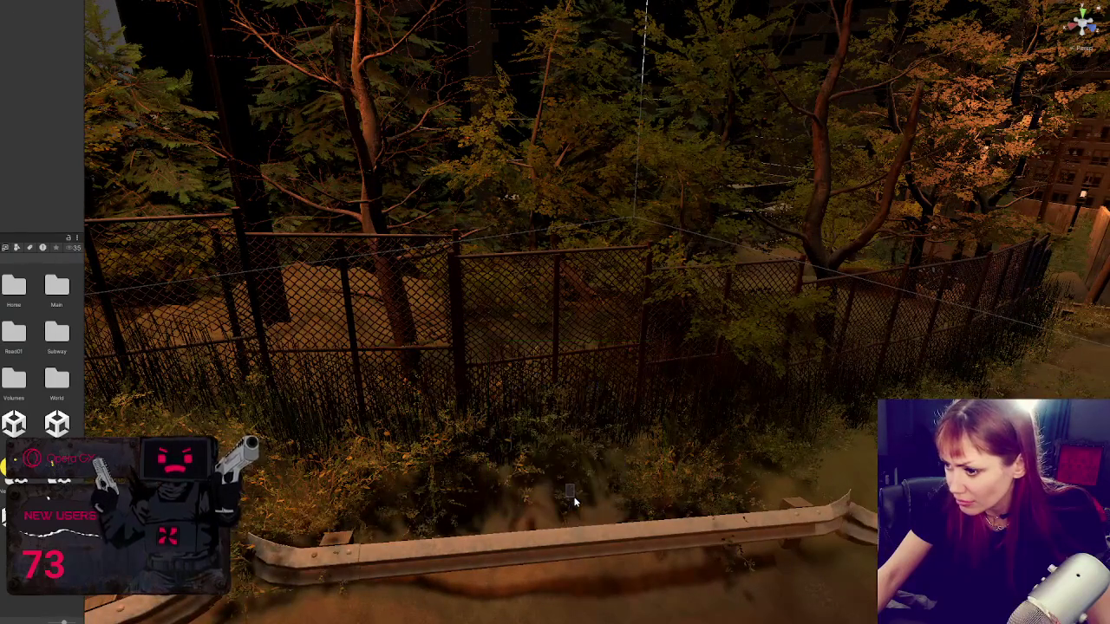
pyautogui.click(572, 496)
pyautogui.click(572, 494)
pyautogui.click(571, 492)
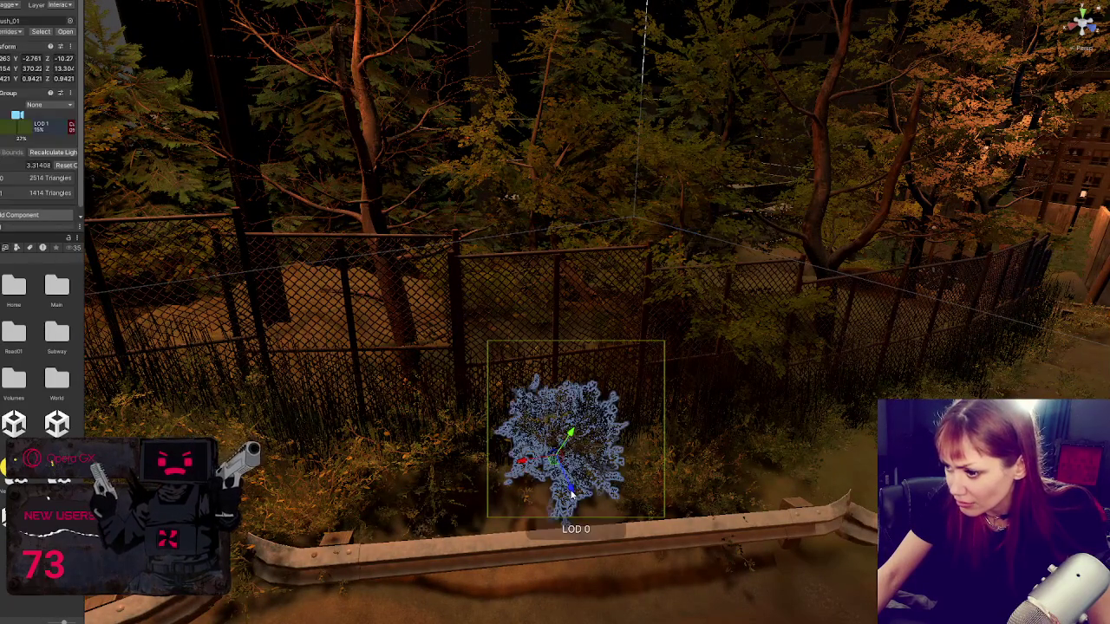
pyautogui.moveTo(570, 492); pyautogui.dragTo(654, 429)
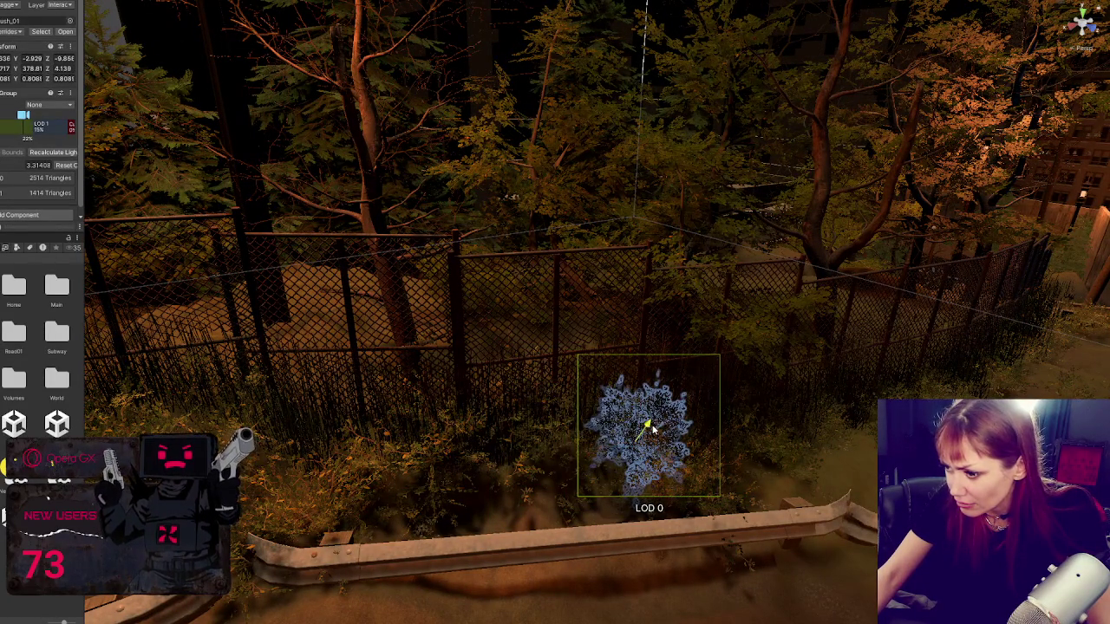
pyautogui.moveTo(643, 480)
pyautogui.mouseDown()
pyautogui.moveTo(405, 454)
pyautogui.moveTo(785, 474)
pyautogui.moveTo(315, 374)
pyautogui.moveTo(239, 376)
pyautogui.moveTo(532, 397)
pyautogui.moveTo(385, 421)
pyautogui.moveTo(487, 388)
pyautogui.moveTo(698, 435)
pyautogui.moveTo(659, 459)
pyautogui.moveTo(534, 429)
pyautogui.mouseUp()
# Step: Select a single rubble tile on the path and turn it slightly
pyautogui.click(644, 472)
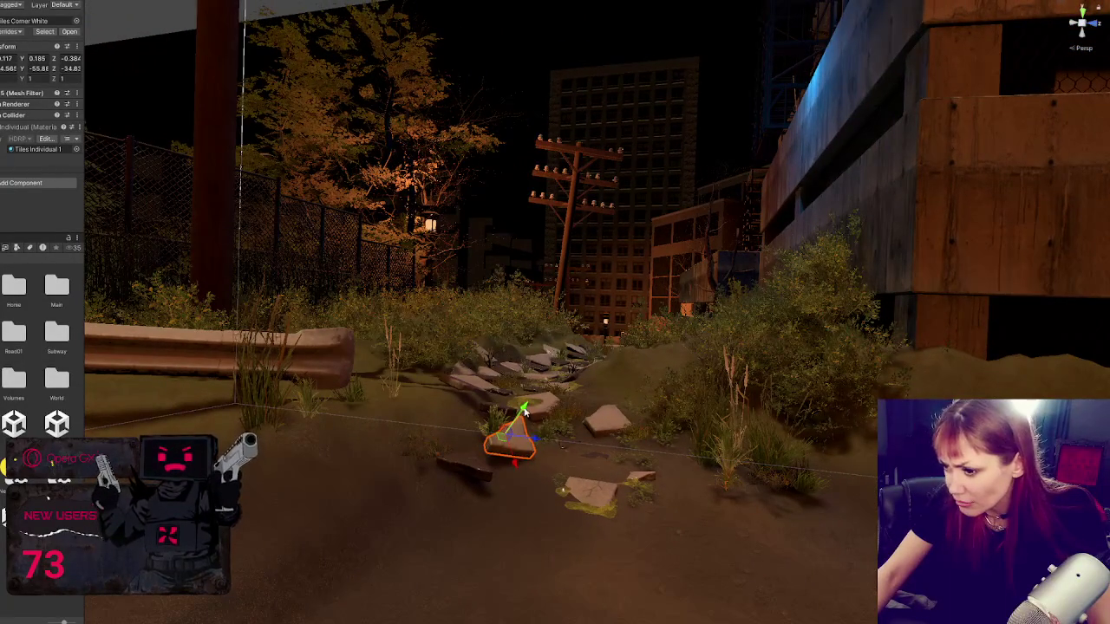
pyautogui.click(588, 427)
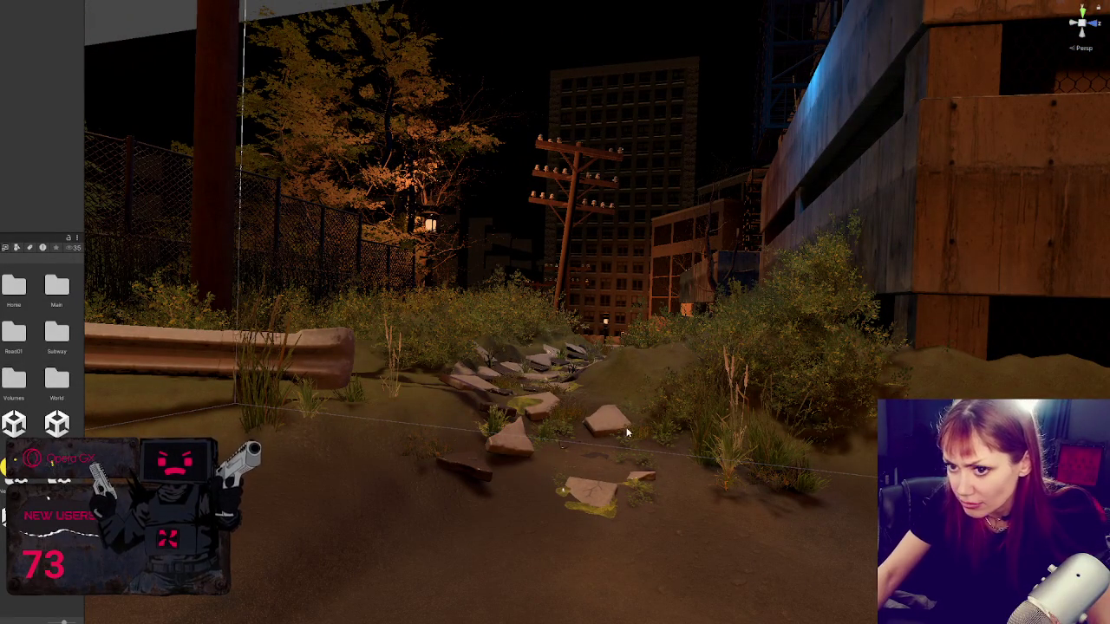
pyautogui.click(517, 413)
pyautogui.click(517, 433)
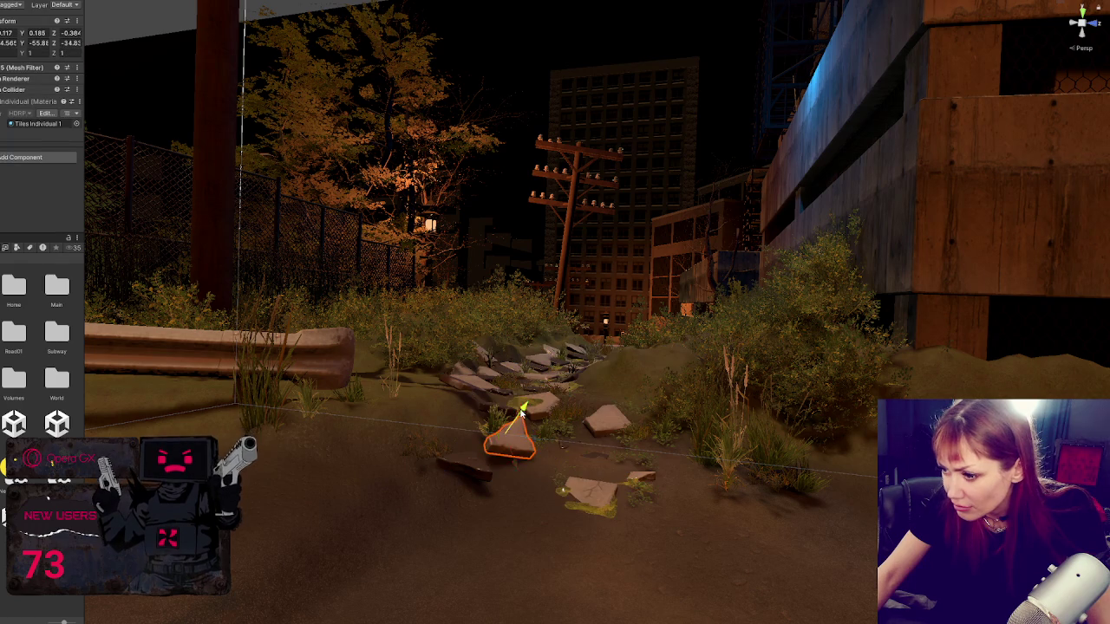
pyautogui.moveTo(503, 433); pyautogui.dragTo(501, 434)
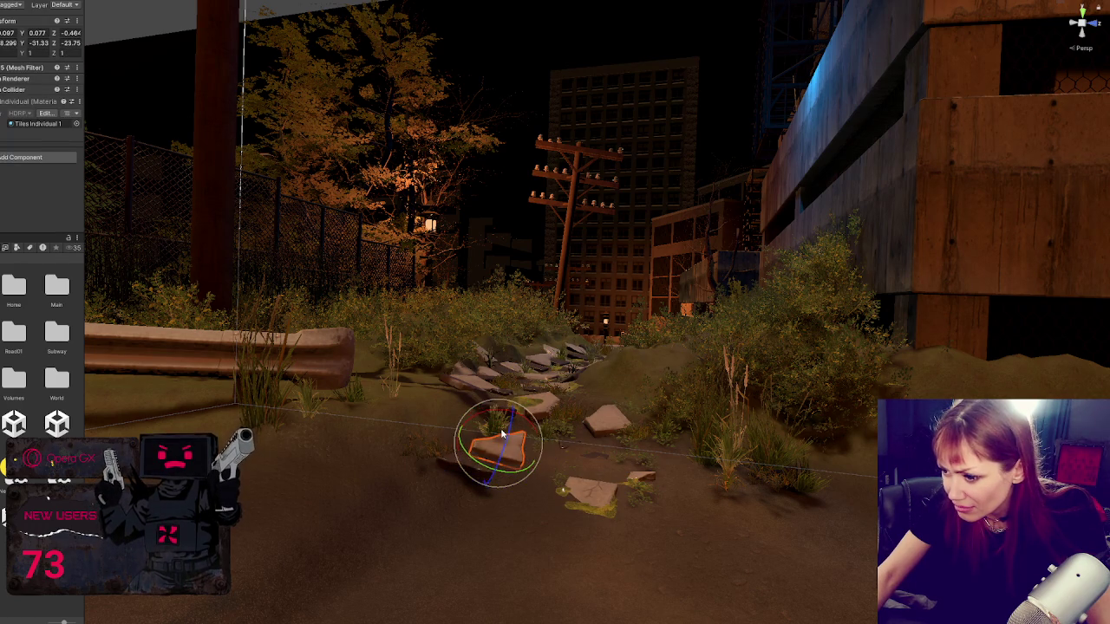
# Step: Rotate a corner stone tile on the path to about -71 degrees
pyautogui.click(463, 463)
pyautogui.click(469, 462)
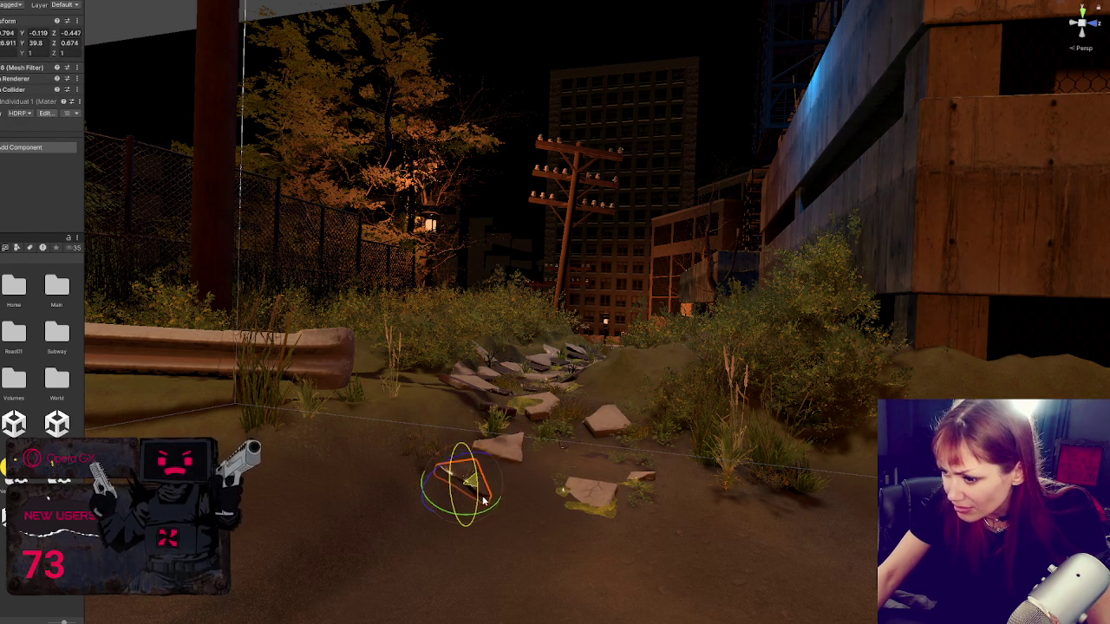
pyautogui.click(613, 416)
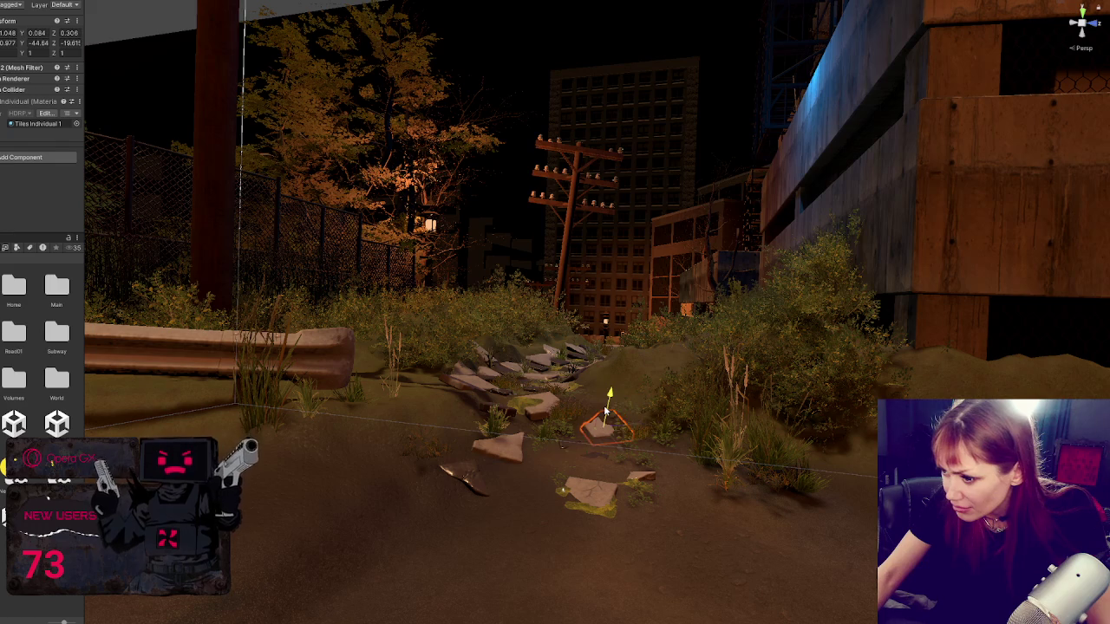
pyautogui.press('e')
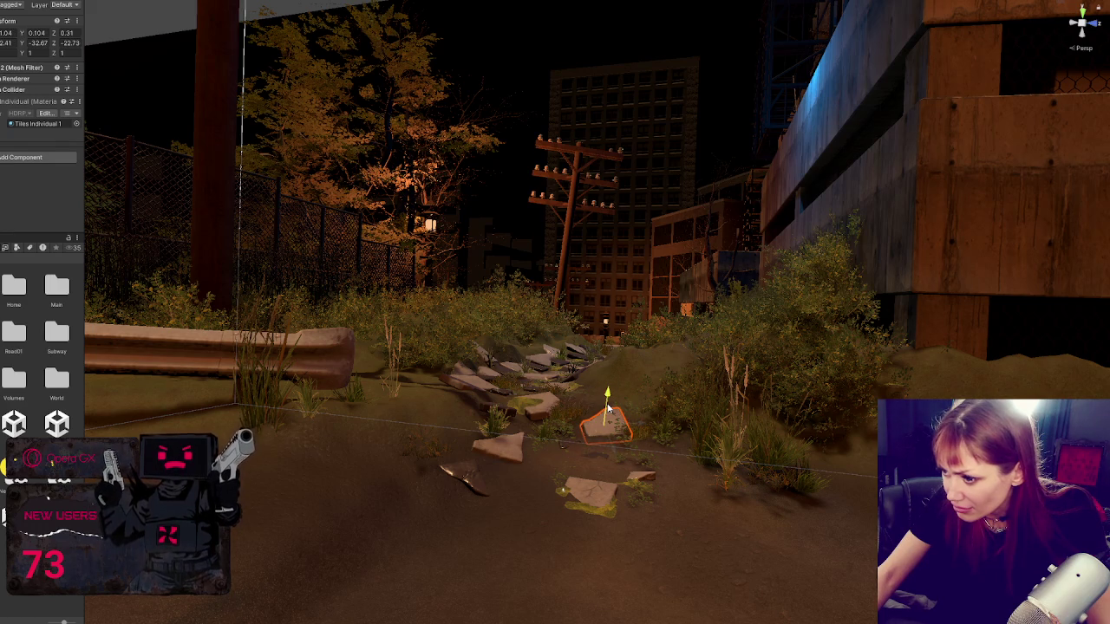
pyautogui.click(512, 419)
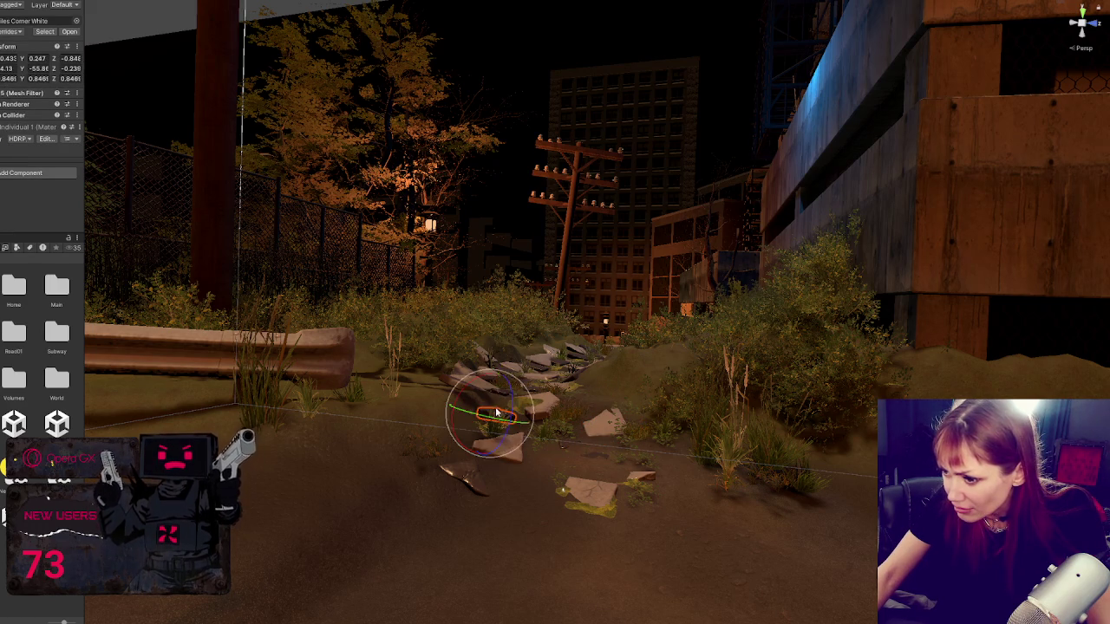
pyautogui.press('f')
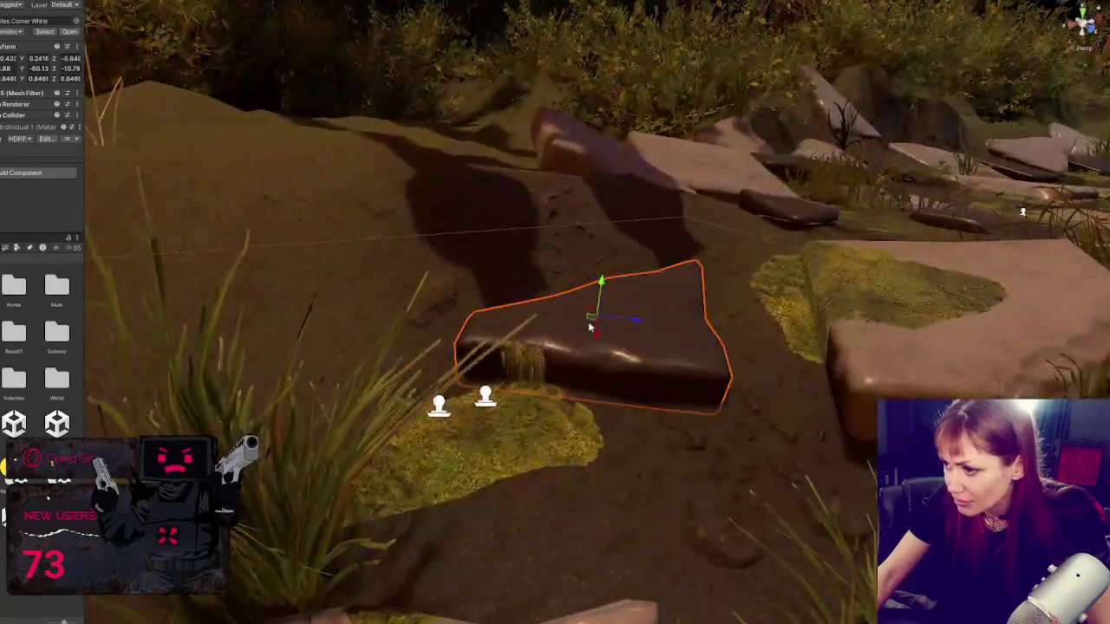
pyautogui.press('e')
pyautogui.moveTo(616, 309); pyautogui.dragTo(605, 299)
# Step: Slide the two moss decal projectors onto the stone tiles
pyautogui.press('w')
pyautogui.click(485, 397)
pyautogui.press('f')
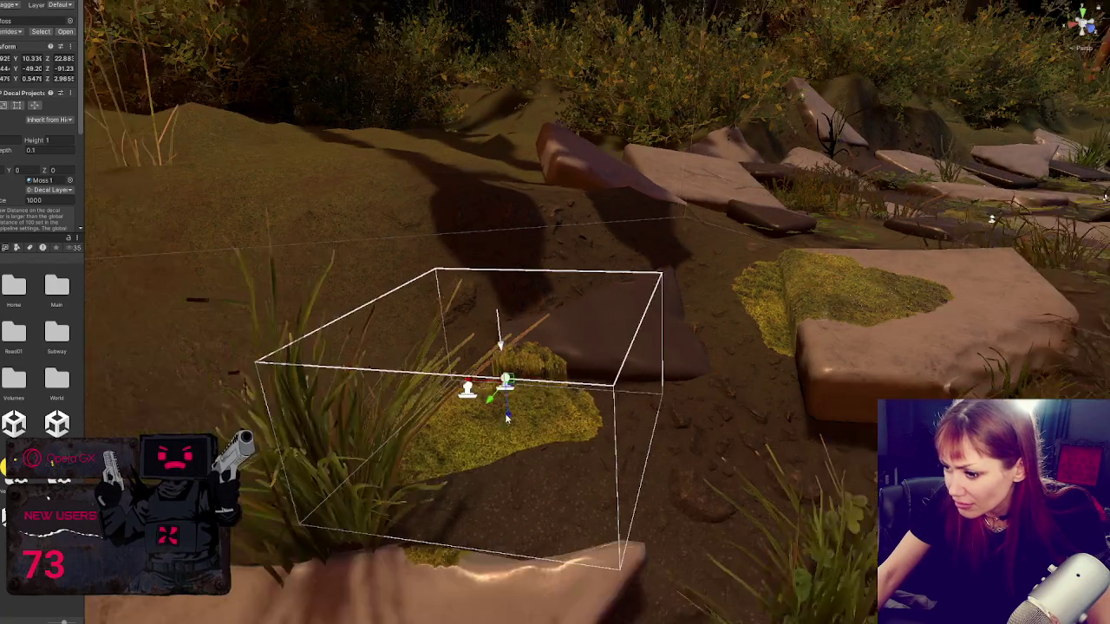
pyautogui.moveTo(495, 443)
pyautogui.mouseDown()
pyautogui.moveTo(507, 487)
pyautogui.moveTo(509, 469)
pyautogui.moveTo(583, 510)
pyautogui.moveTo(607, 495)
pyautogui.mouseUp()
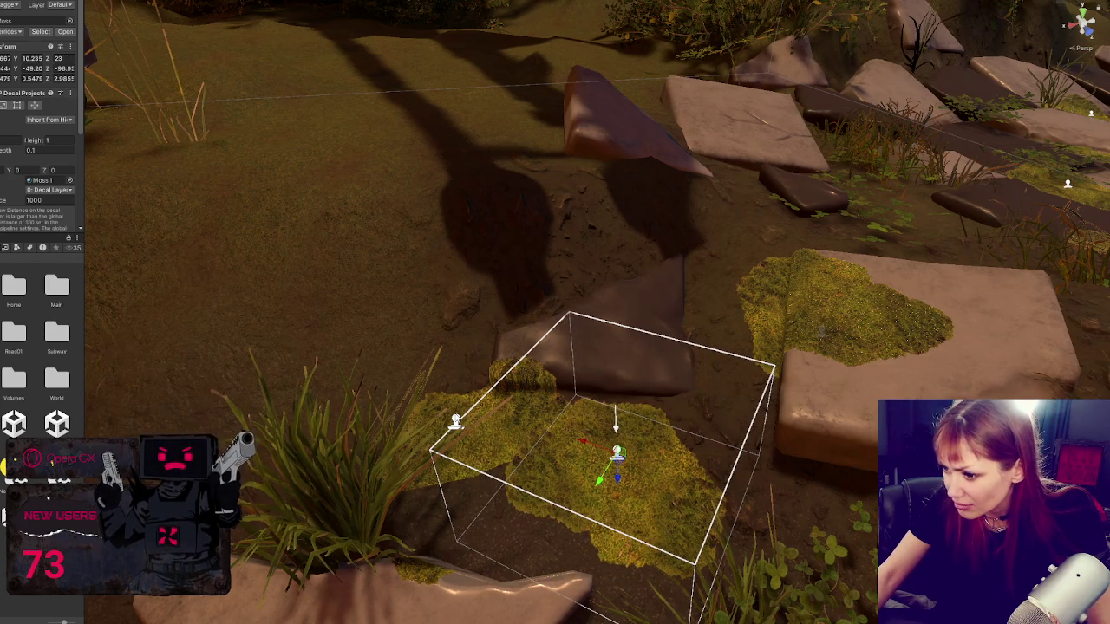
pyautogui.click(454, 422)
pyautogui.moveTo(452, 447)
pyautogui.mouseDown()
pyautogui.moveTo(417, 451)
pyautogui.moveTo(425, 444)
pyautogui.moveTo(448, 459)
pyautogui.mouseUp()
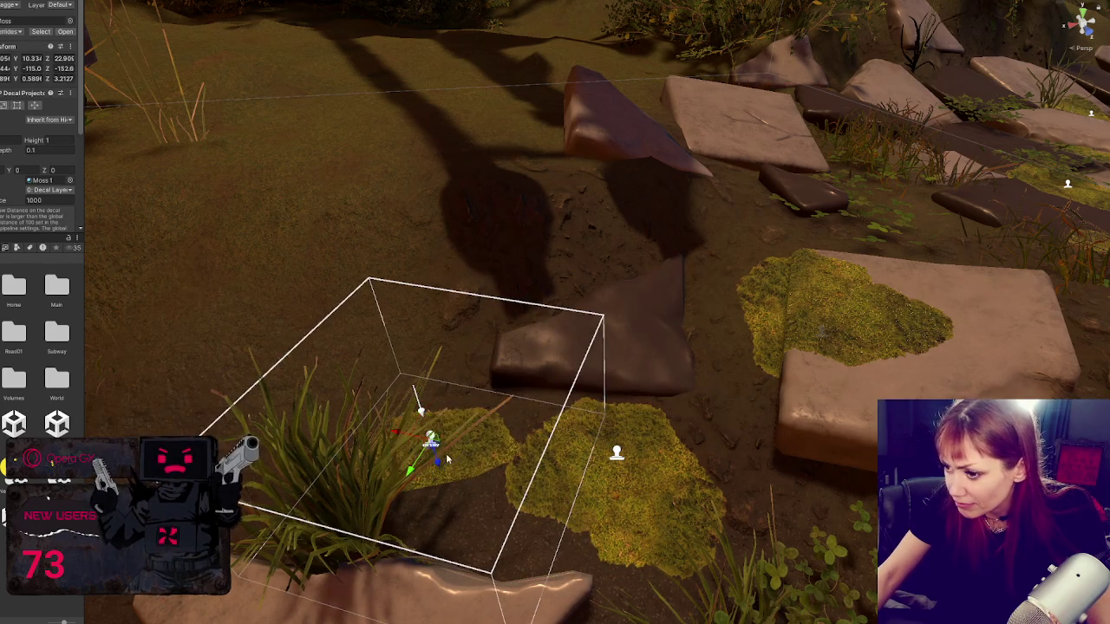
pyautogui.scroll(-5, 447, 460)
pyautogui.moveTo(517, 398)
pyautogui.mouseDown()
pyautogui.moveTo(460, 505)
pyautogui.moveTo(479, 498)
pyautogui.moveTo(481, 512)
pyautogui.moveTo(639, 525)
pyautogui.moveTo(503, 310)
pyautogui.mouseUp()
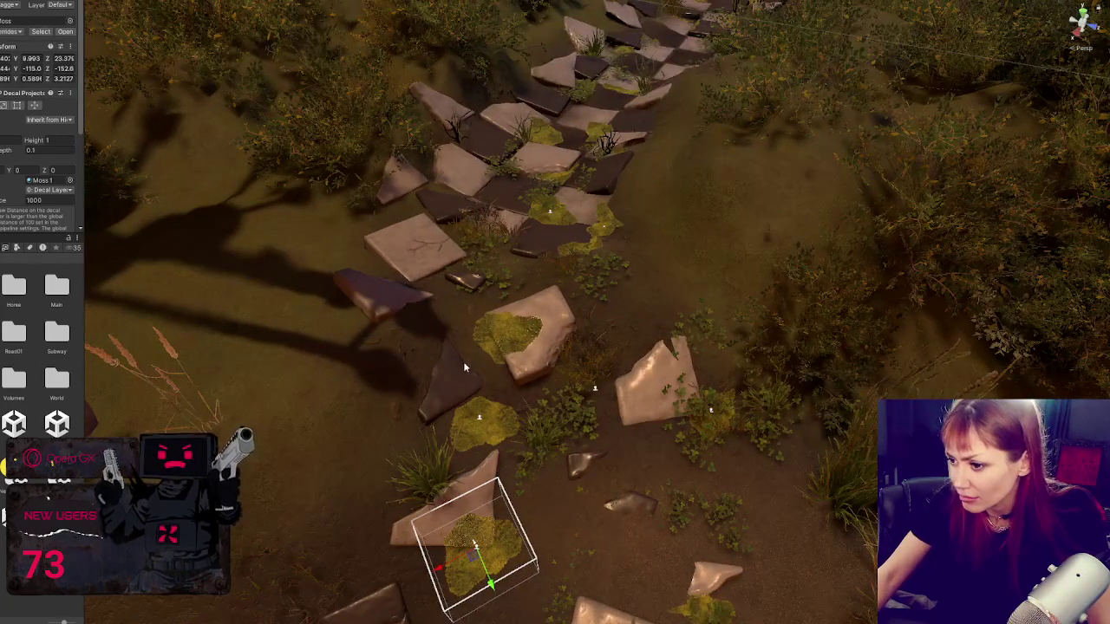
# Step: Move the path-side grass clump and lower it into the ground at about 0.83 scale
pyautogui.click(434, 474)
pyautogui.moveTo(469, 473)
pyautogui.mouseDown()
pyautogui.moveTo(380, 501)
pyautogui.moveTo(437, 531)
pyautogui.moveTo(486, 531)
pyautogui.mouseUp()
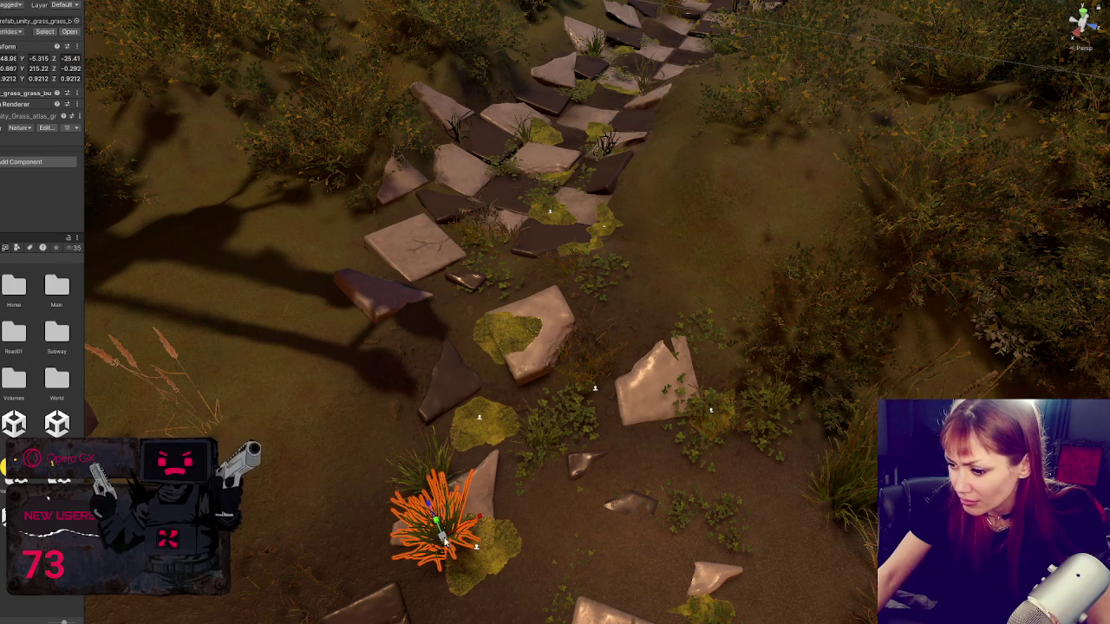
pyautogui.scroll(-4, 443, 538)
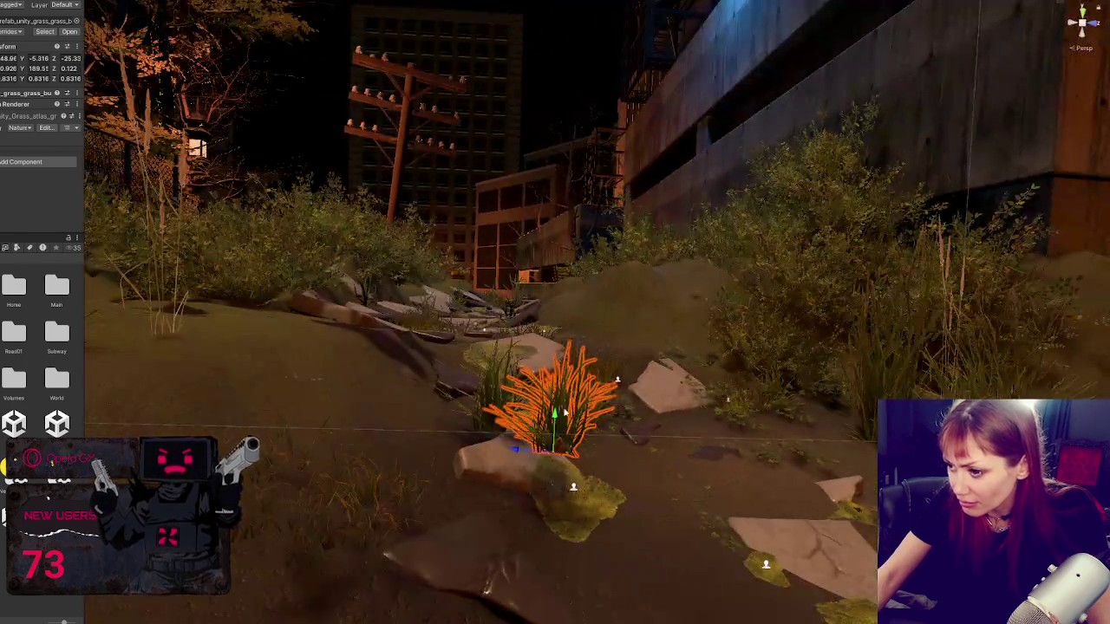
pyautogui.moveTo(555, 468)
pyautogui.mouseDown()
pyautogui.moveTo(544, 503)
pyautogui.moveTo(547, 488)
pyautogui.moveTo(673, 472)
pyautogui.moveTo(661, 479)
pyautogui.moveTo(685, 501)
pyautogui.moveTo(673, 506)
pyautogui.mouseUp()
pyautogui.click(676, 501)
# Step: Sink the small and neighbouring path tiles lower into the ground
pyautogui.press('w')
pyautogui.press('e')
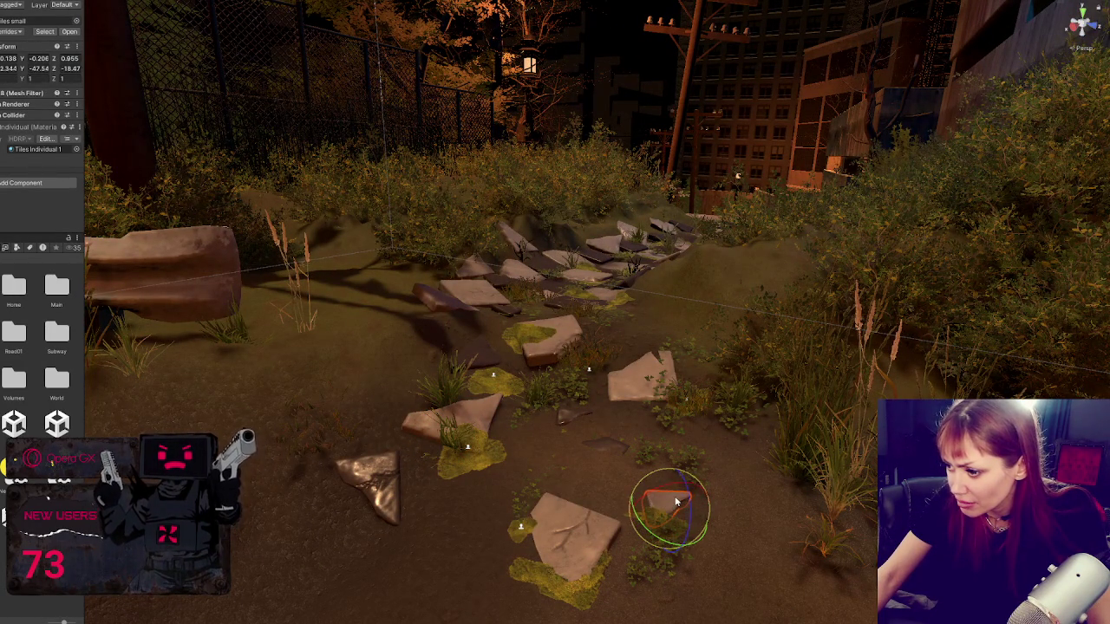
pyautogui.click(646, 375)
pyautogui.press('w')
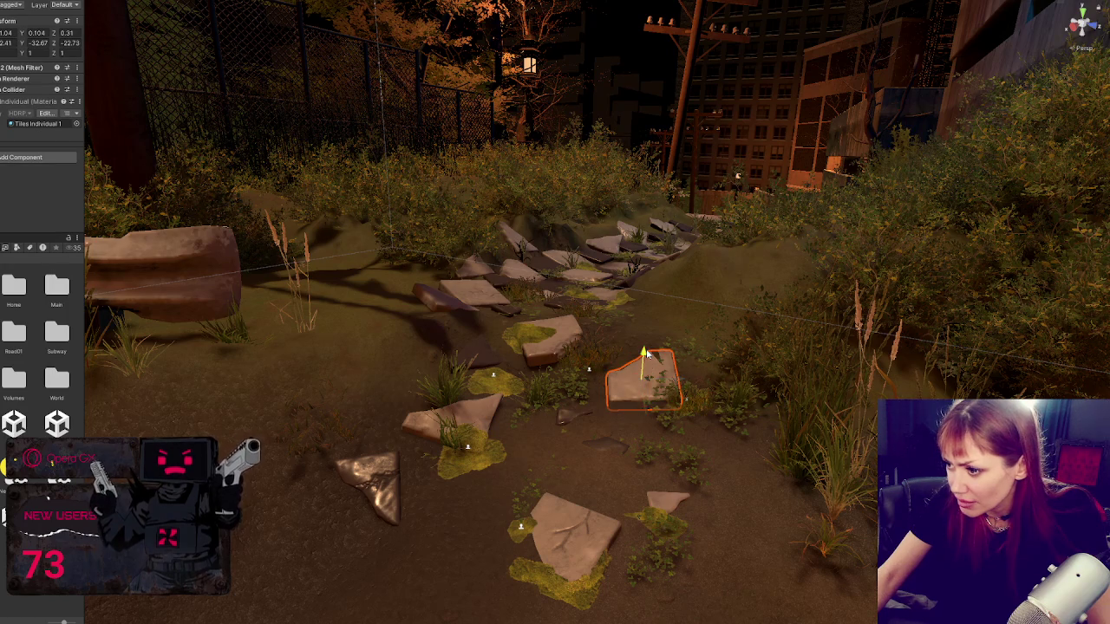
pyautogui.click(558, 348)
pyautogui.moveTo(553, 312); pyautogui.dragTo(550, 324)
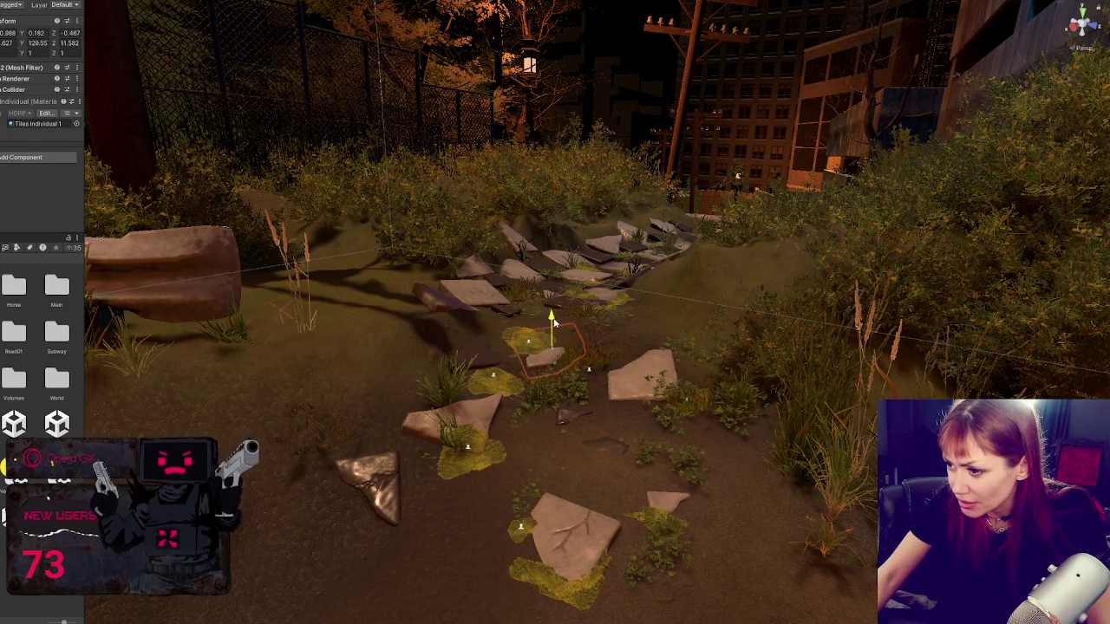
pyautogui.press('e')
pyautogui.press('w')
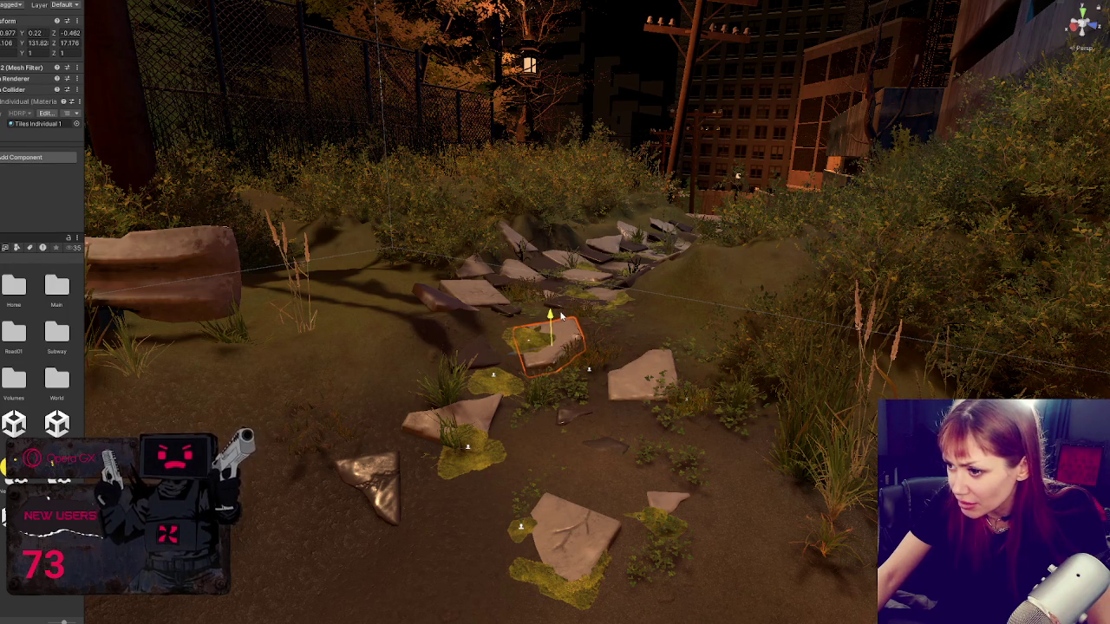
# Step: Rotate the corner tile further up the path to a new angle
pyautogui.click(440, 299)
pyautogui.press('e')
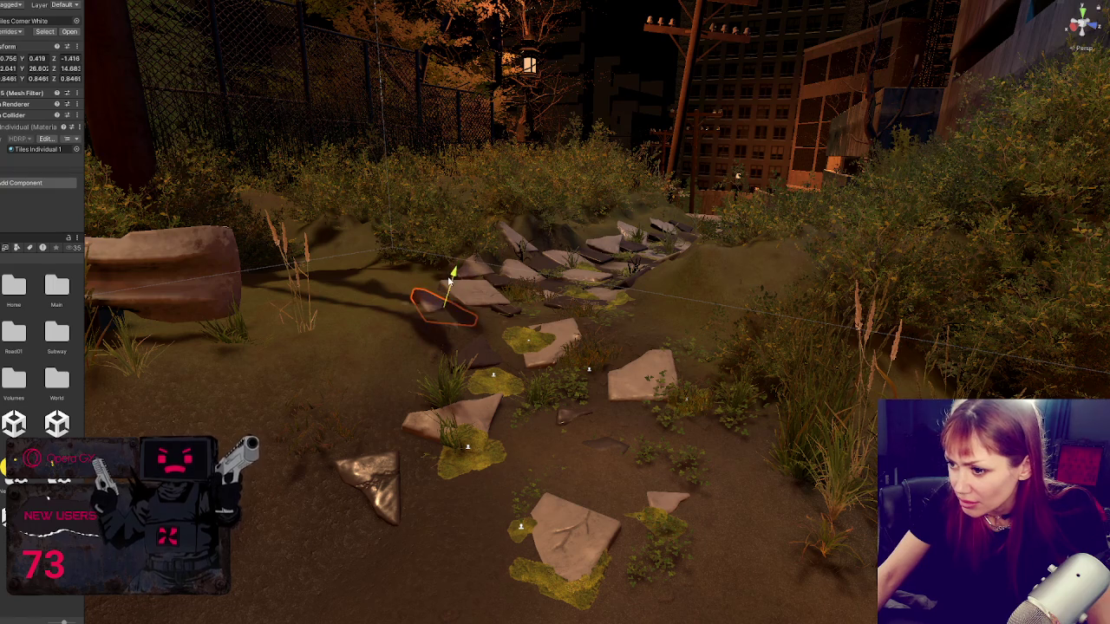
pyautogui.press('e')
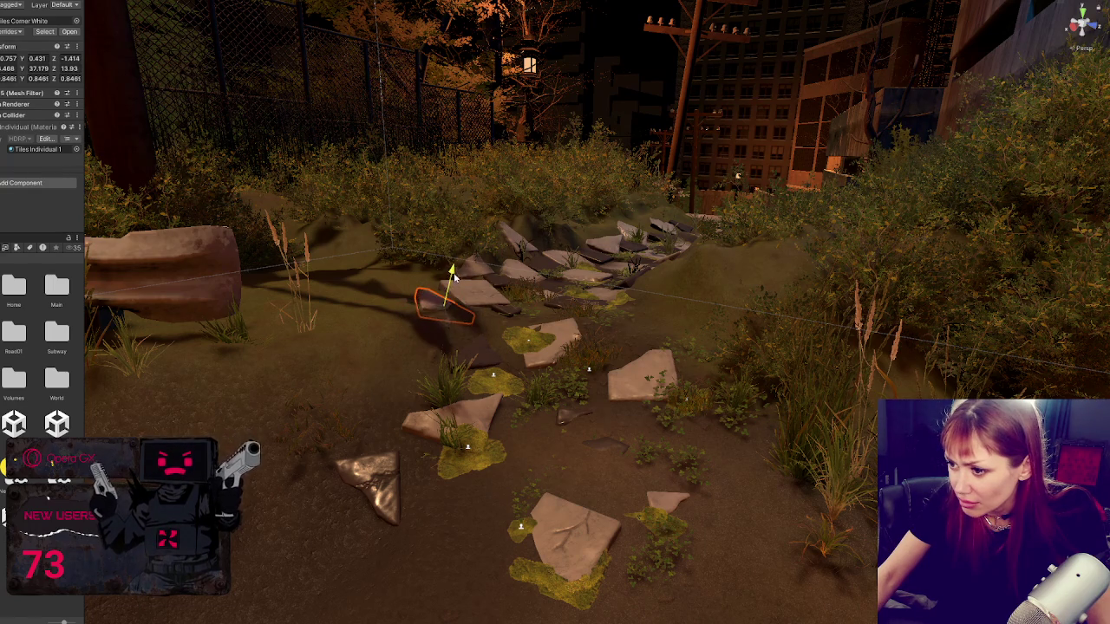
pyautogui.moveTo(436, 292); pyautogui.dragTo(440, 286)
pyautogui.press('w')
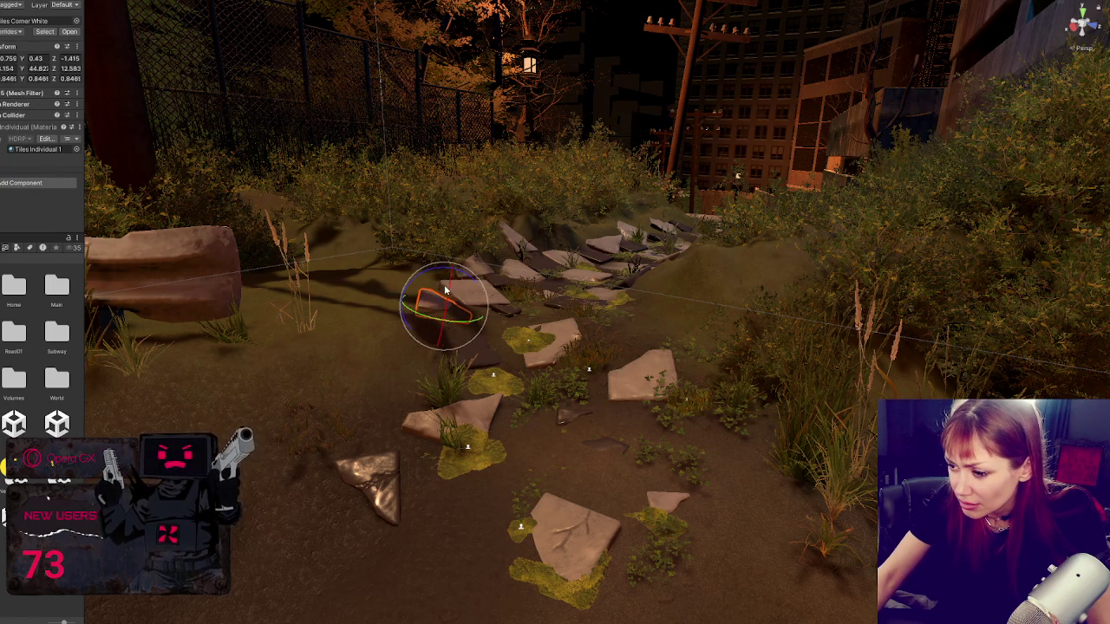
# Step: Adjust the overlapping stone at the path edge with the move and rotate tools
pyautogui.click(470, 357)
pyautogui.press('f')
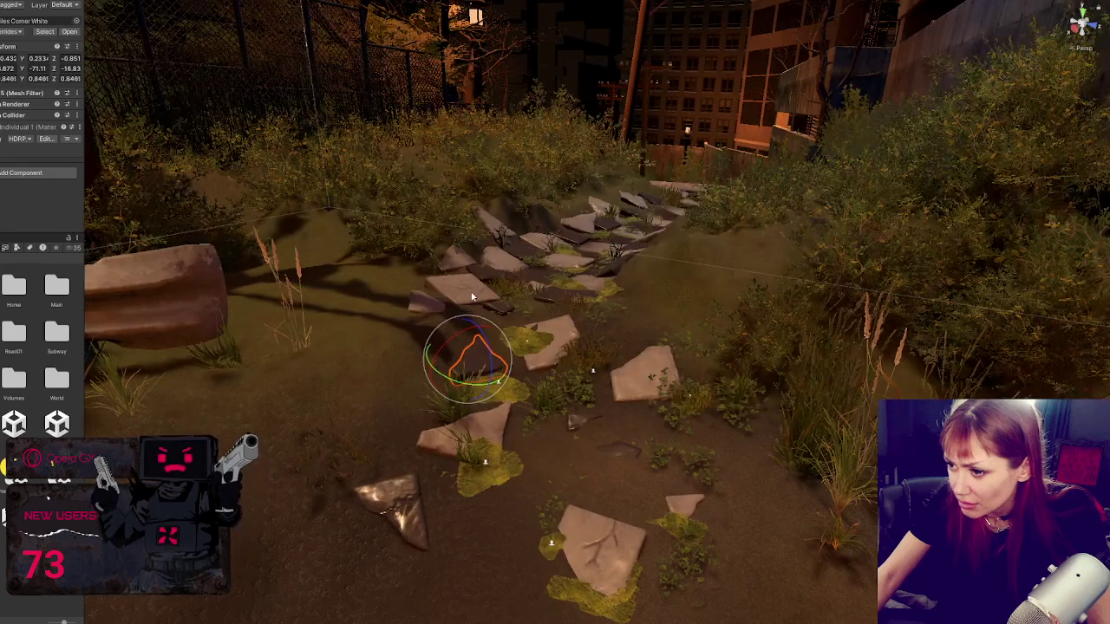
pyautogui.press('w')
pyautogui.click(472, 297)
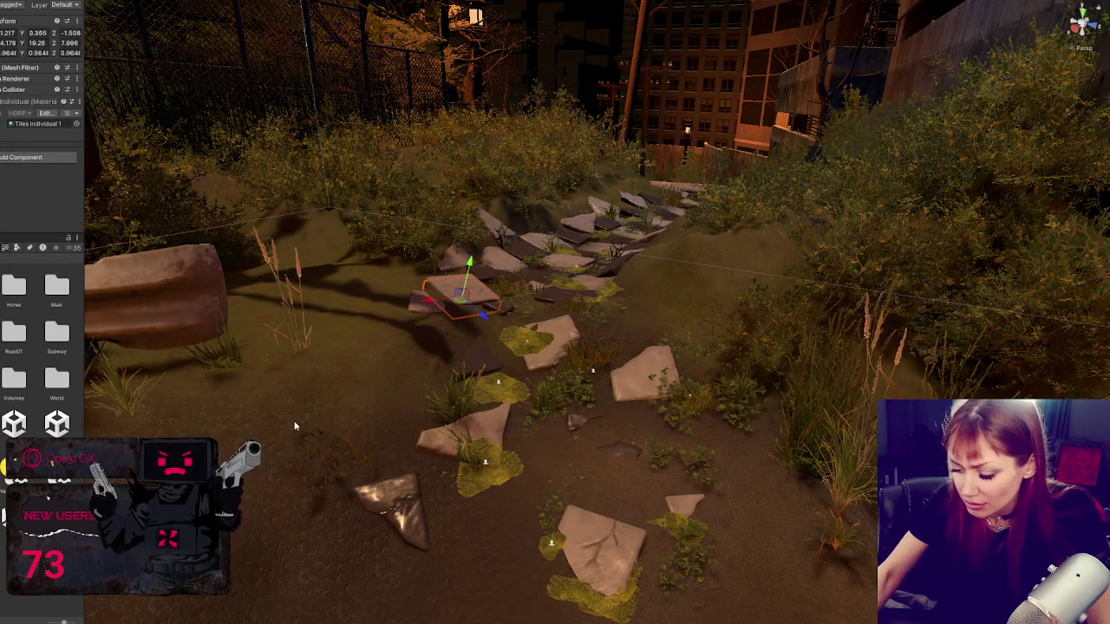
pyautogui.click(460, 289)
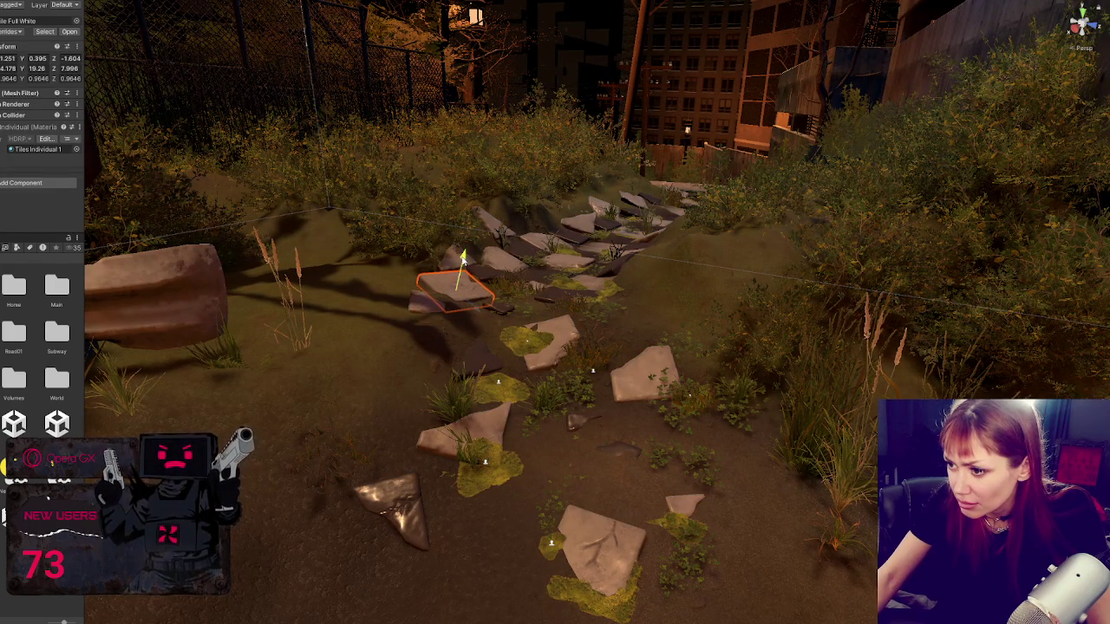
pyautogui.press('e')
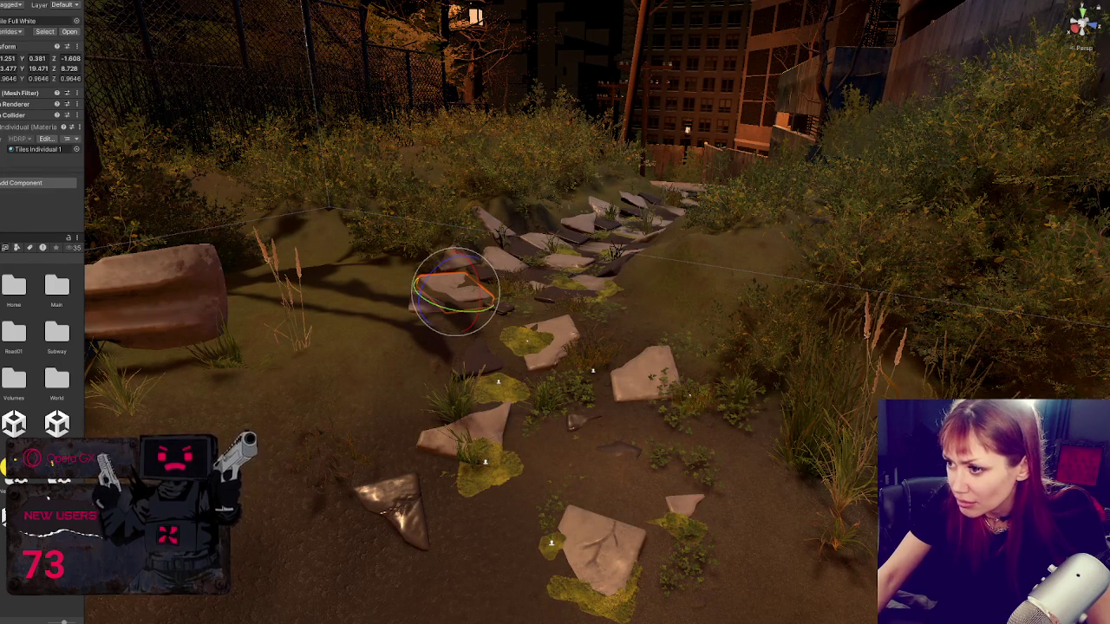
pyautogui.click(581, 376)
pyautogui.moveTo(581, 376)
pyautogui.mouseDown()
pyautogui.moveTo(753, 351)
pyautogui.moveTo(442, 329)
pyautogui.mouseUp()
# Step: Isolate a single stone inside the path group for moving and rotating
pyautogui.click(432, 322)
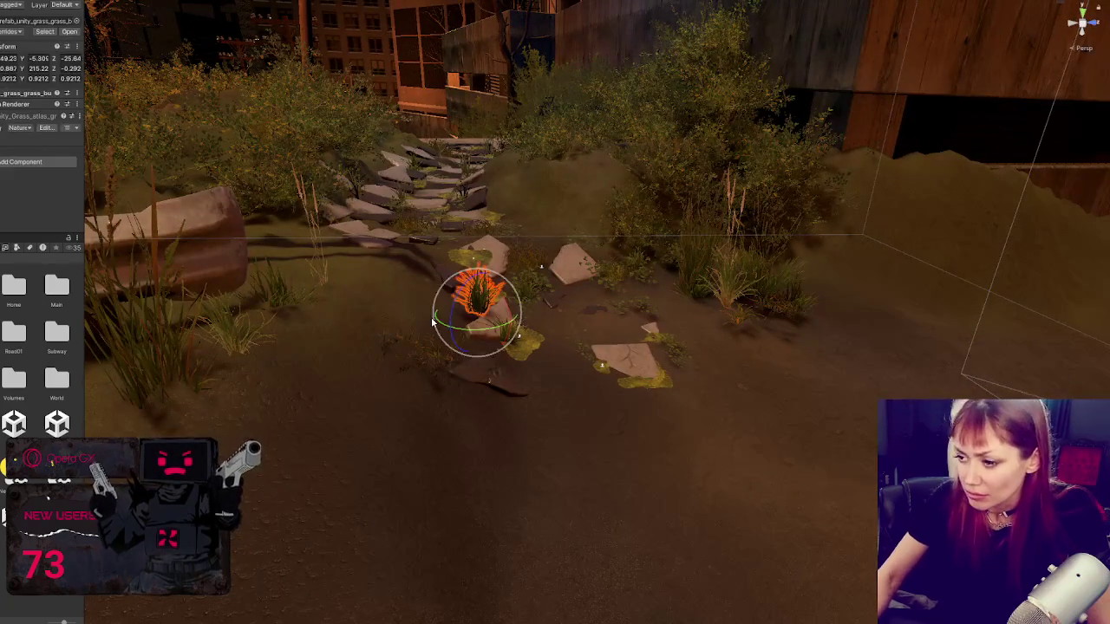
pyautogui.click(431, 317)
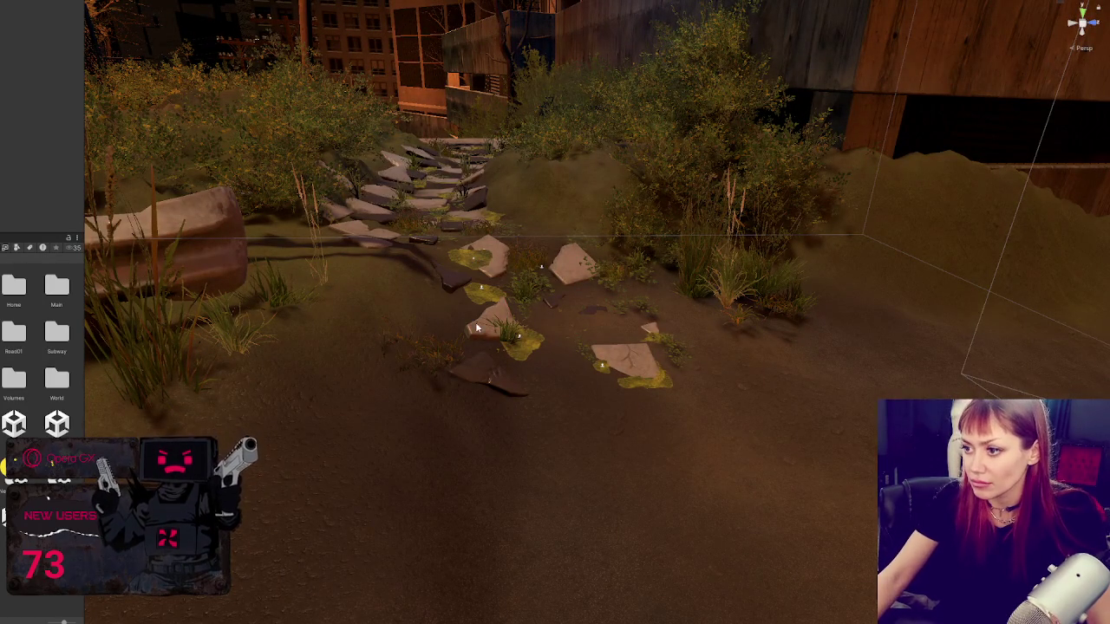
pyautogui.click(501, 305)
pyautogui.click(500, 303)
pyautogui.press('w')
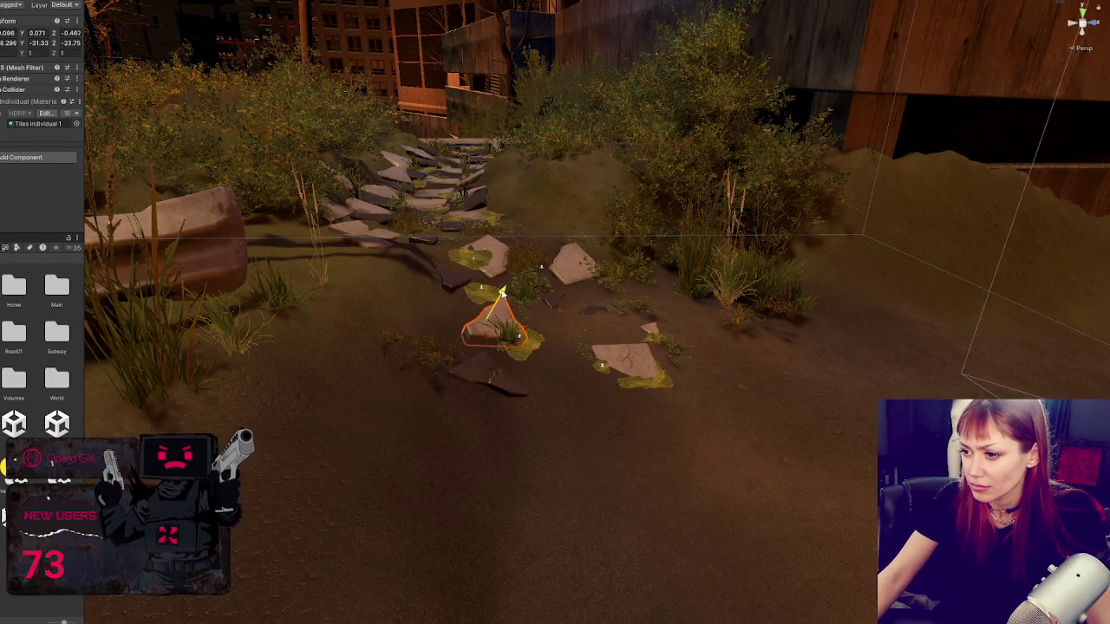
pyautogui.press('e')
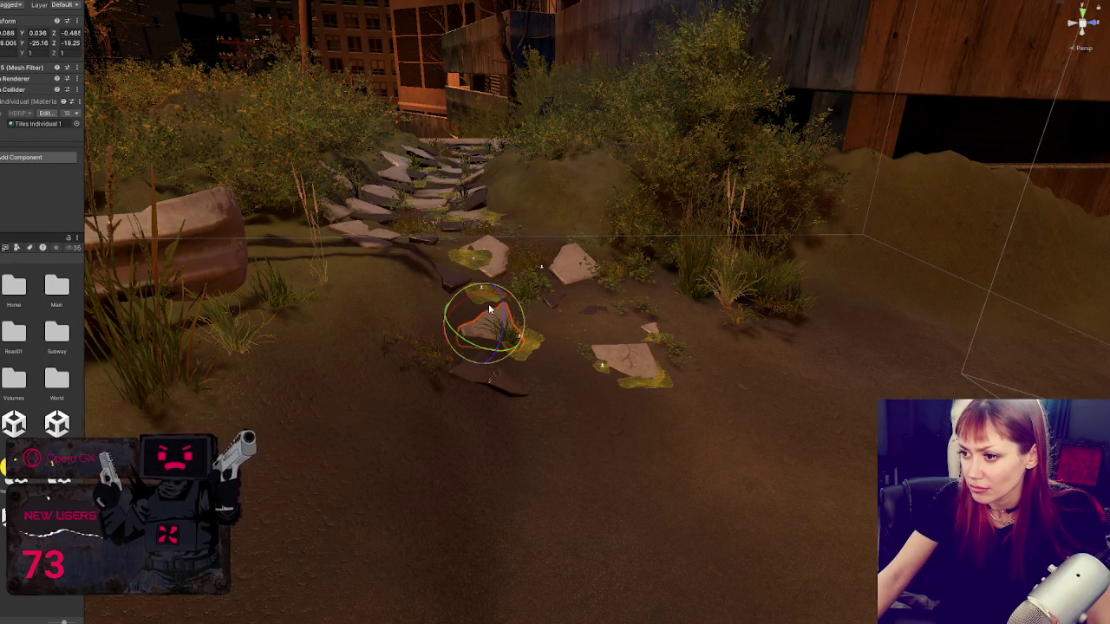
pyautogui.moveTo(488, 303)
pyautogui.mouseDown()
pyautogui.moveTo(330, 465)
pyautogui.moveTo(408, 390)
pyautogui.mouseUp()
# Step: Delete then restore the grass clump beside the stones, and select the clump right of the path
pyautogui.click(417, 382)
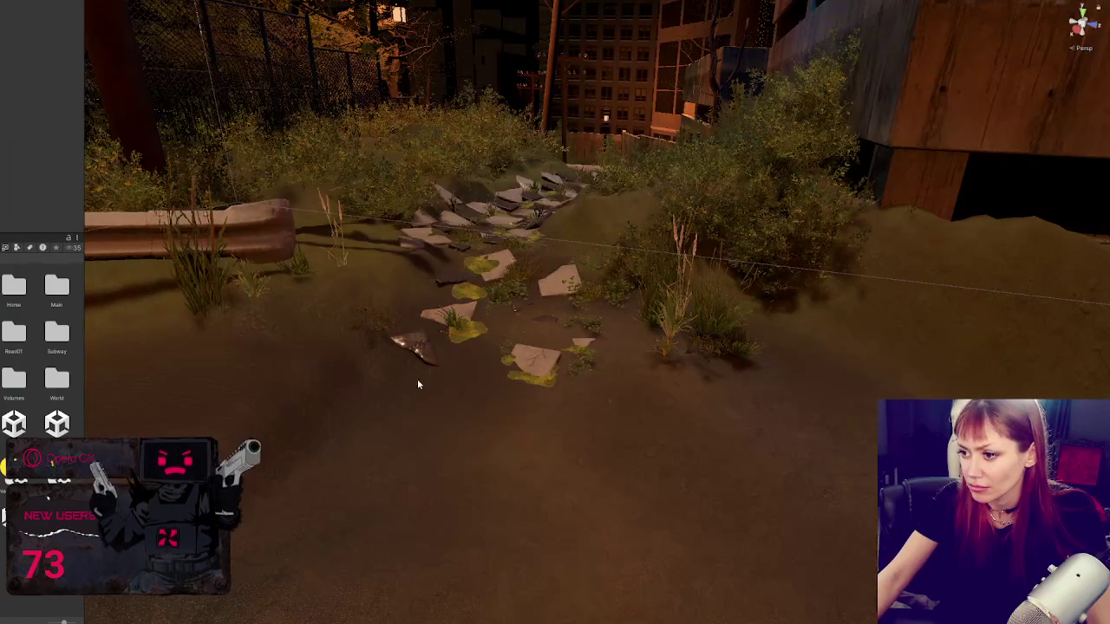
pyautogui.click(451, 321)
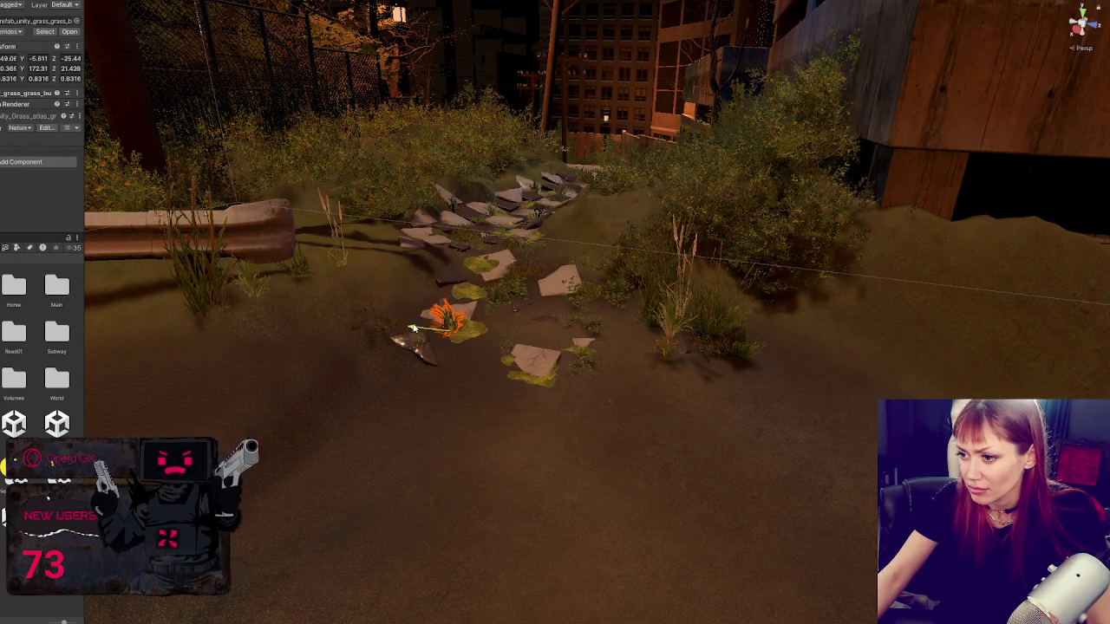
pyautogui.press('Delete')
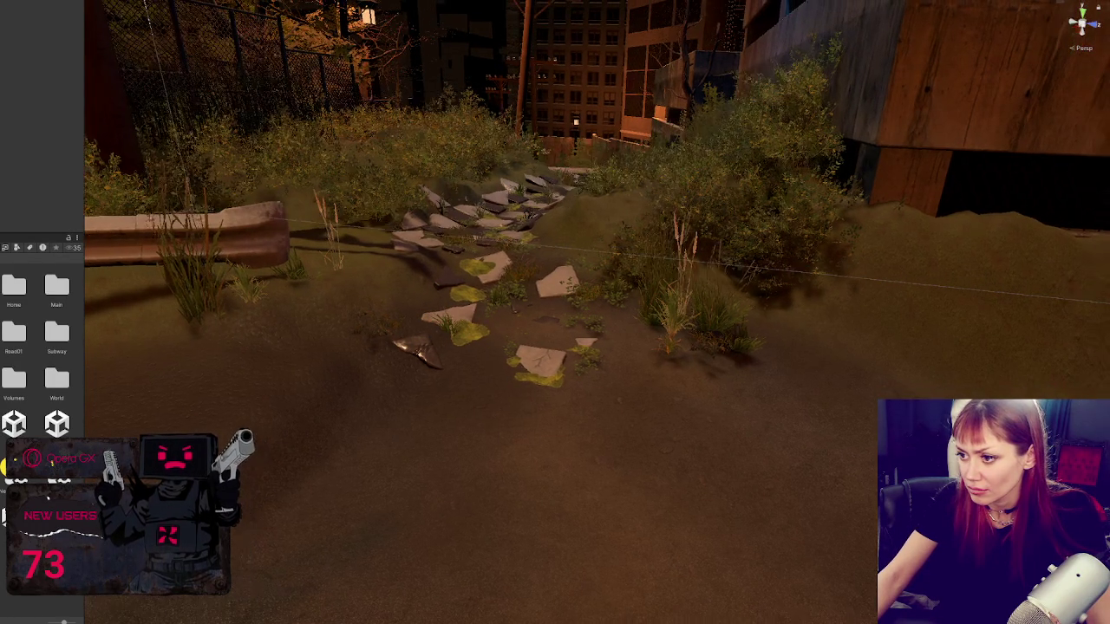
pyautogui.hotkey('ctrl', 'z')
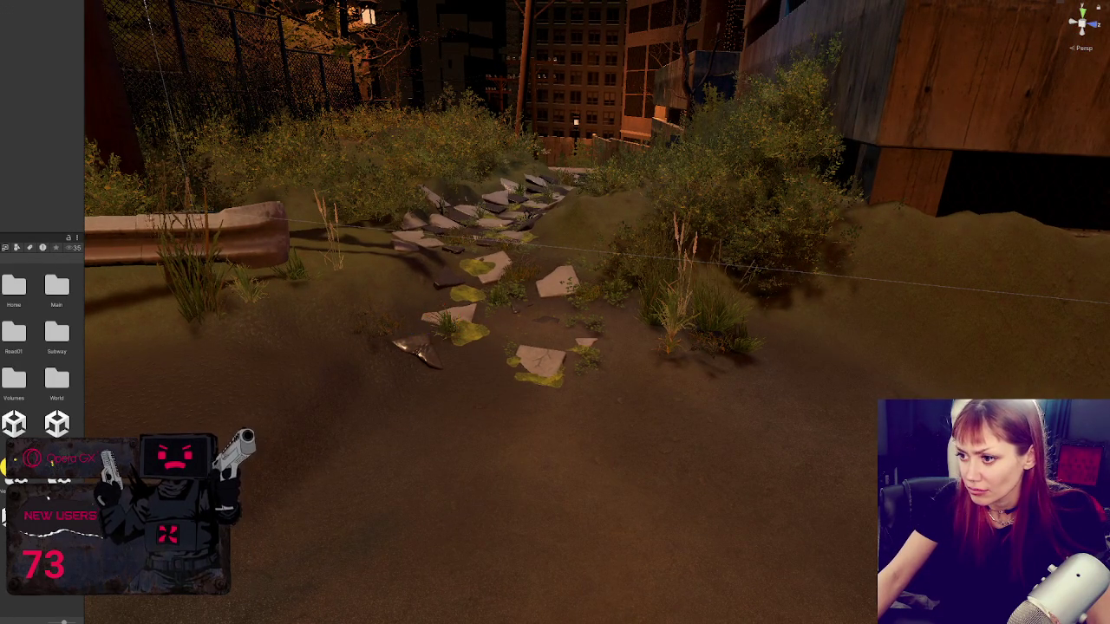
pyautogui.moveTo(441, 305)
pyautogui.mouseDown()
pyautogui.moveTo(337, 521)
pyautogui.moveTo(344, 565)
pyautogui.moveTo(682, 323)
pyautogui.mouseUp()
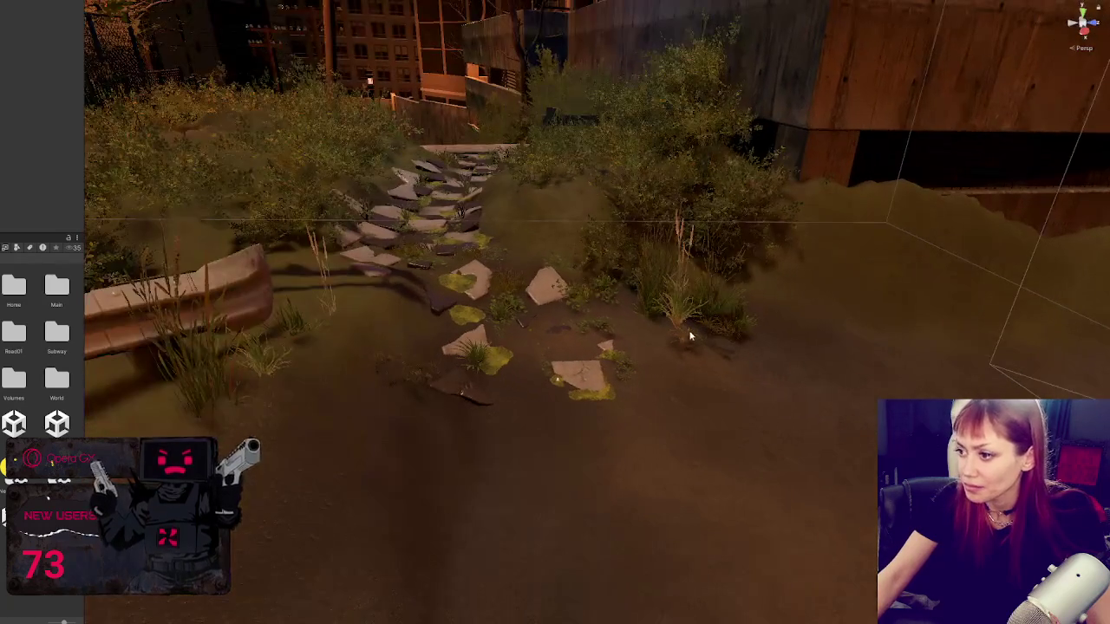
pyautogui.click(681, 297)
# Step: Delete the stray grass clumps near the path, restoring the fence object removed by mistake
pyautogui.press('Delete')
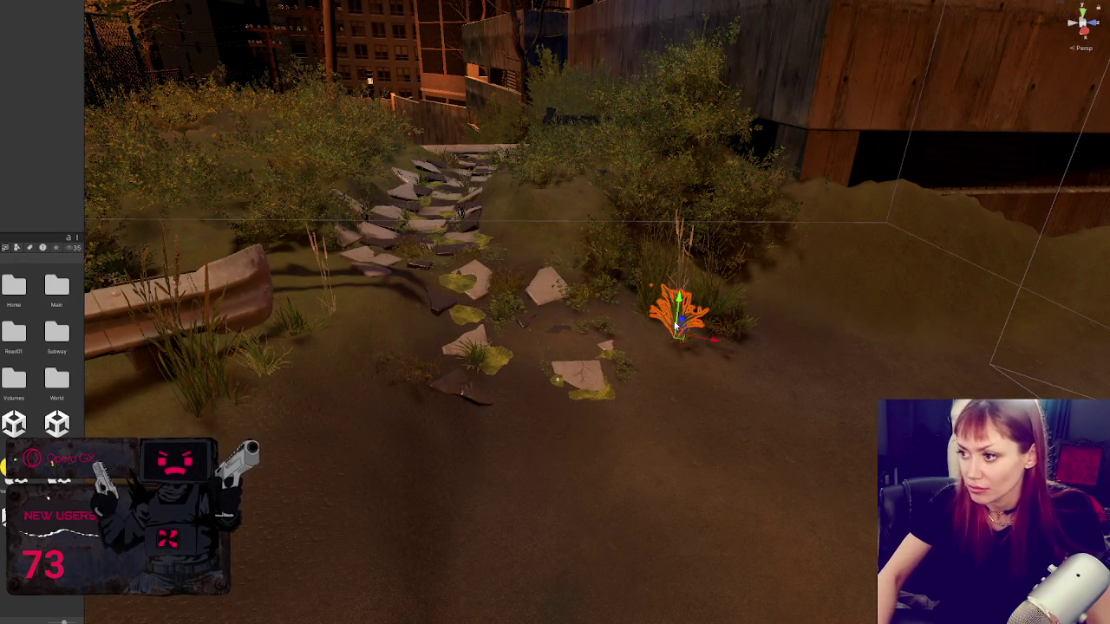
pyautogui.click(673, 299)
pyautogui.press('f')
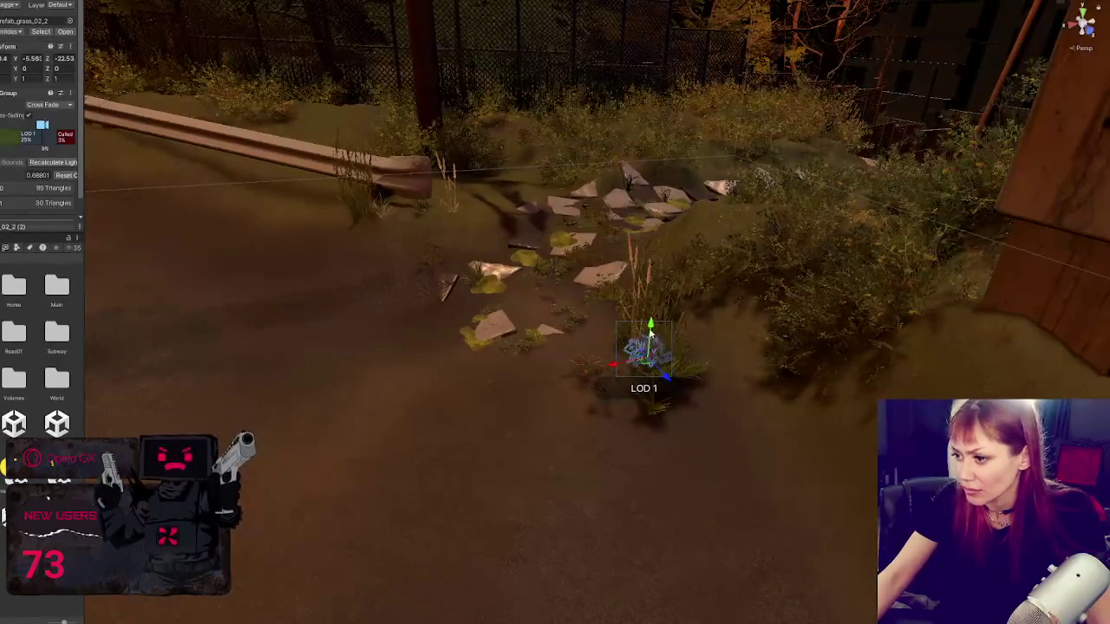
pyautogui.press('Delete')
pyautogui.click(667, 390)
pyautogui.press('Delete')
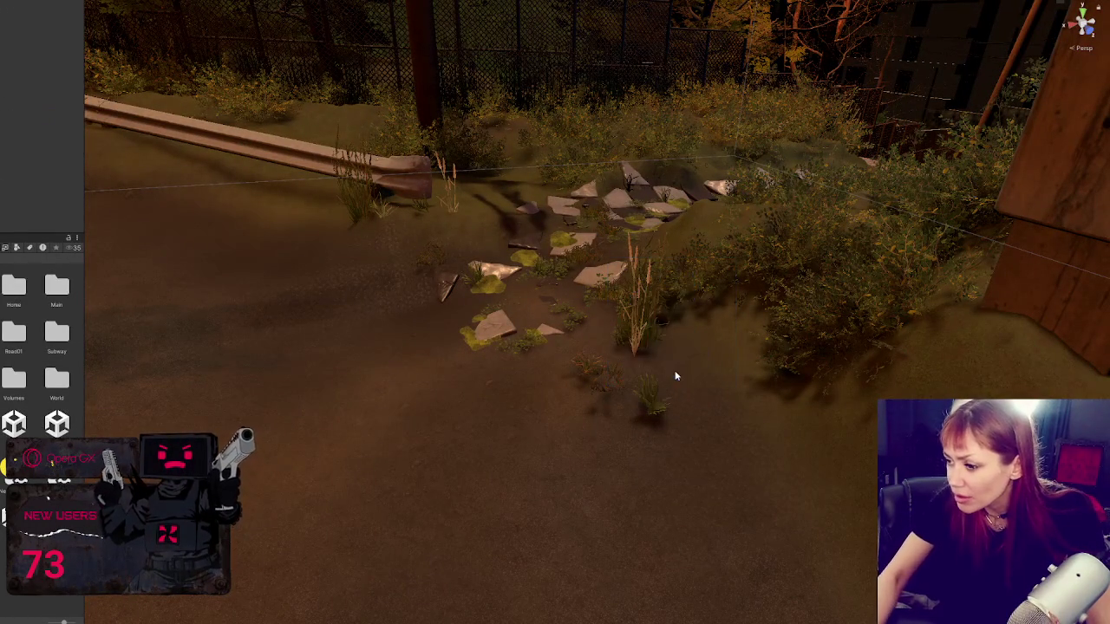
pyautogui.click(649, 399)
pyautogui.keyDown('shift'); pyautogui.click(597, 382); pyautogui.keyUp('shift')
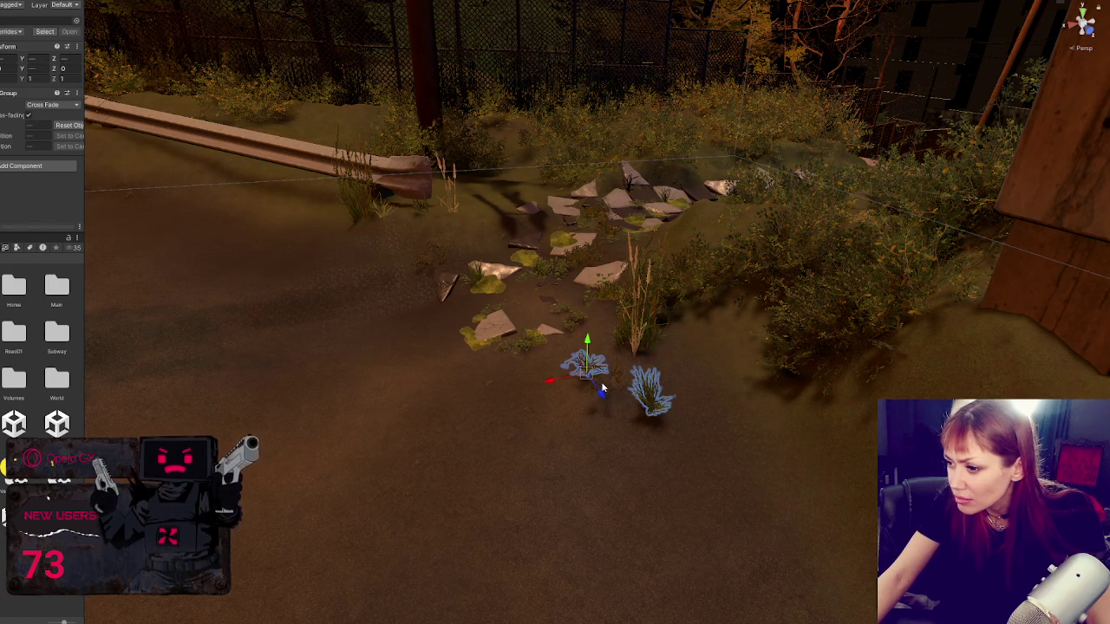
pyautogui.keyDown('shift'); pyautogui.click(601, 382); pyautogui.keyUp('shift')
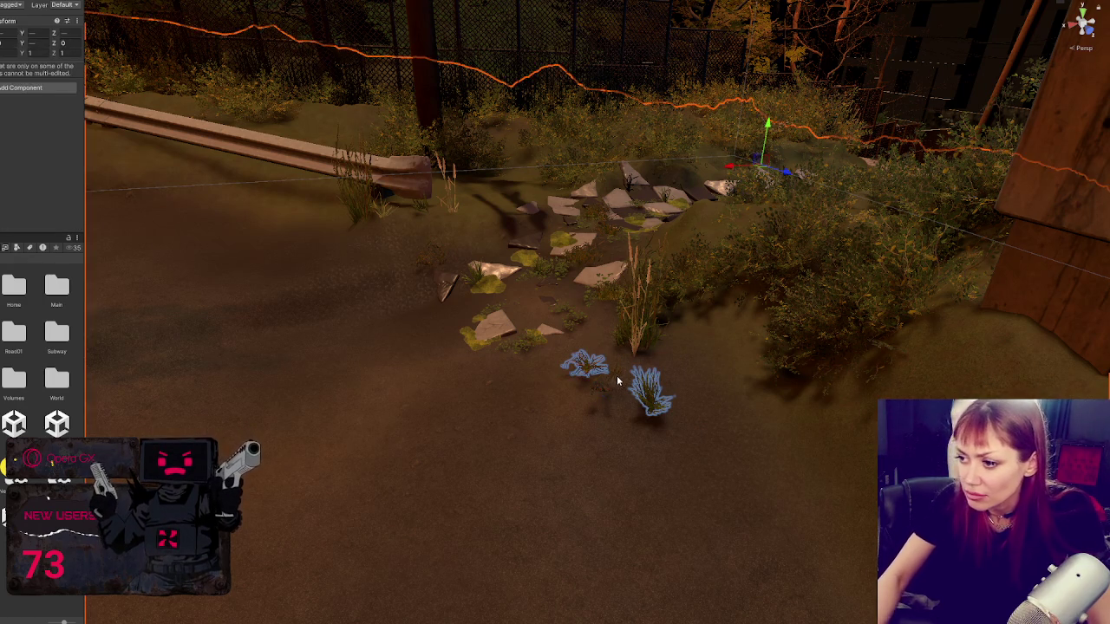
pyautogui.press('Delete')
pyautogui.hotkey('ctrl', 'z')
# Step: Delete two more grass clumps and the grass bush beside the stepping stones
pyautogui.click(616, 377)
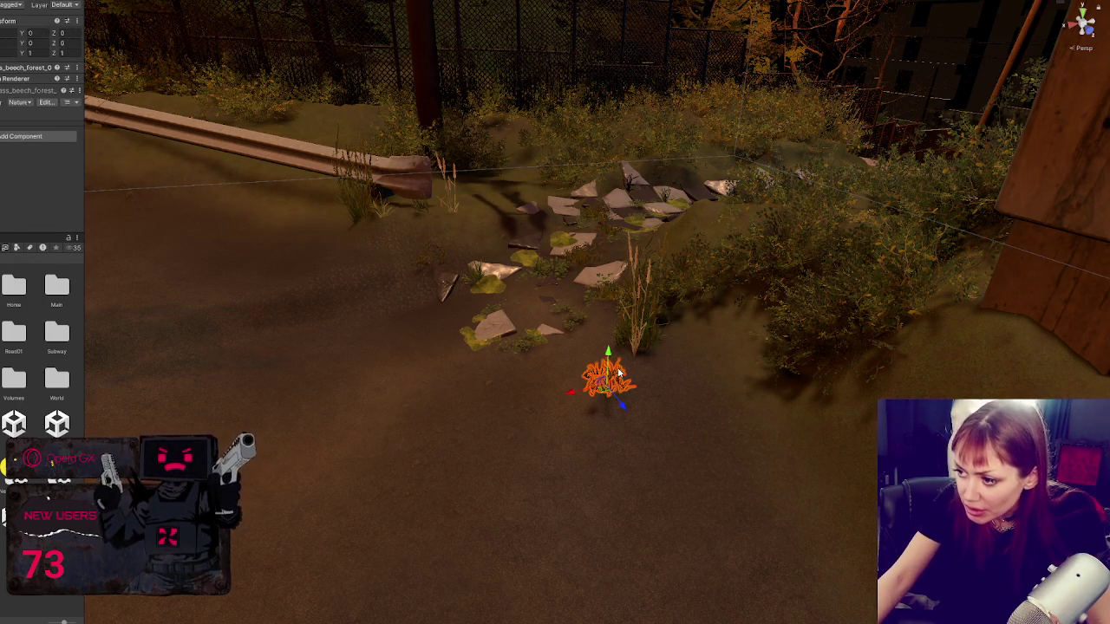
pyautogui.press('Delete')
pyautogui.click(617, 373)
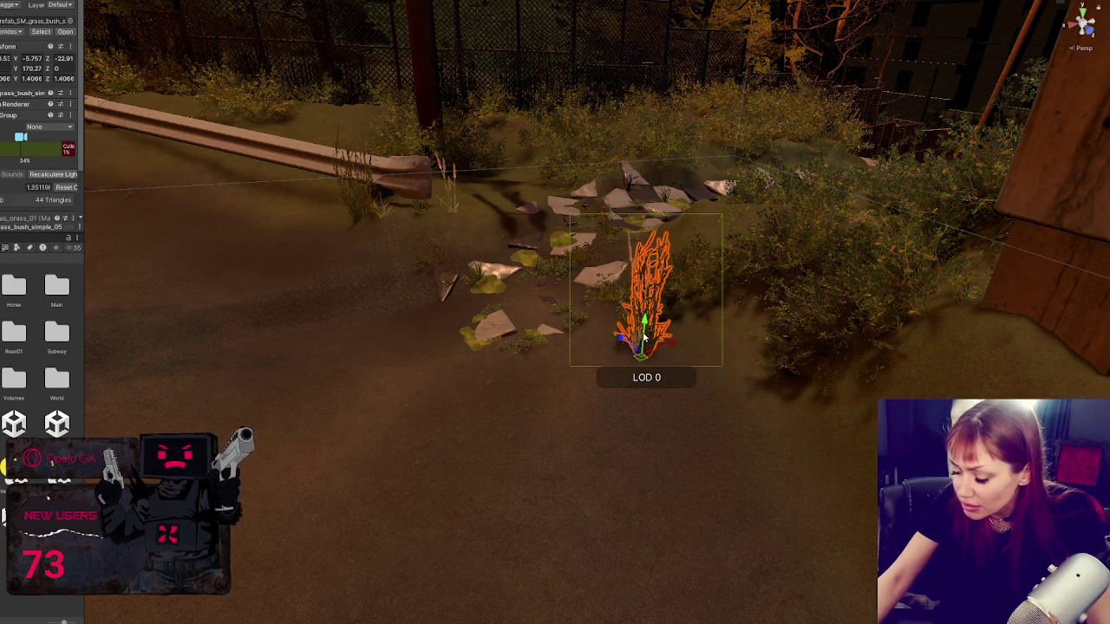
pyautogui.press('Delete')
pyautogui.click(642, 332)
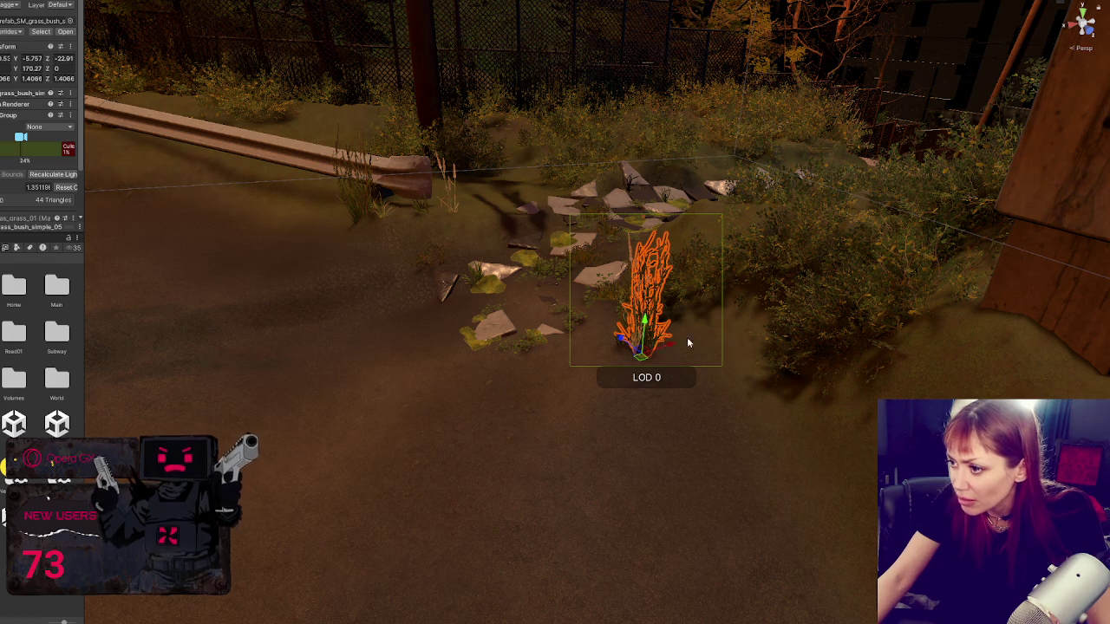
pyautogui.press('Delete')
# Step: Bring back the grass bush and move it and the tall meadow grass right toward the bushes
pyautogui.hotkey('ctrl', 'z')
pyautogui.moveTo(668, 348); pyautogui.dragTo(729, 328)
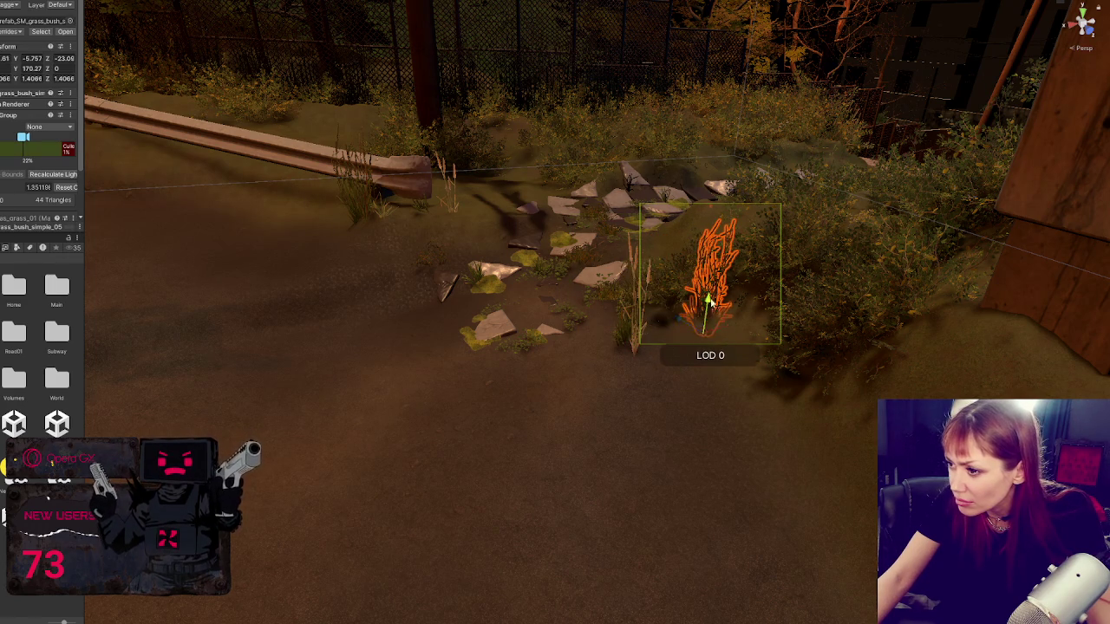
pyautogui.hotkey('ctrl', 'z')
pyautogui.hotkey('ctrl', 'z')
pyautogui.moveTo(598, 350); pyautogui.dragTo(692, 333)
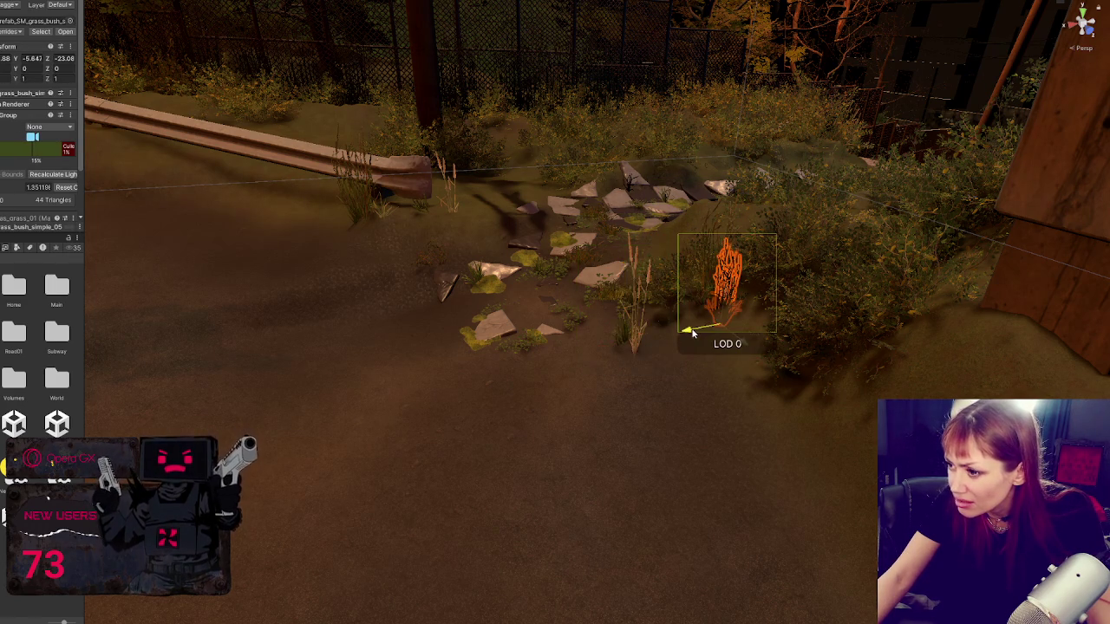
pyautogui.moveTo(728, 290); pyautogui.dragTo(729, 267)
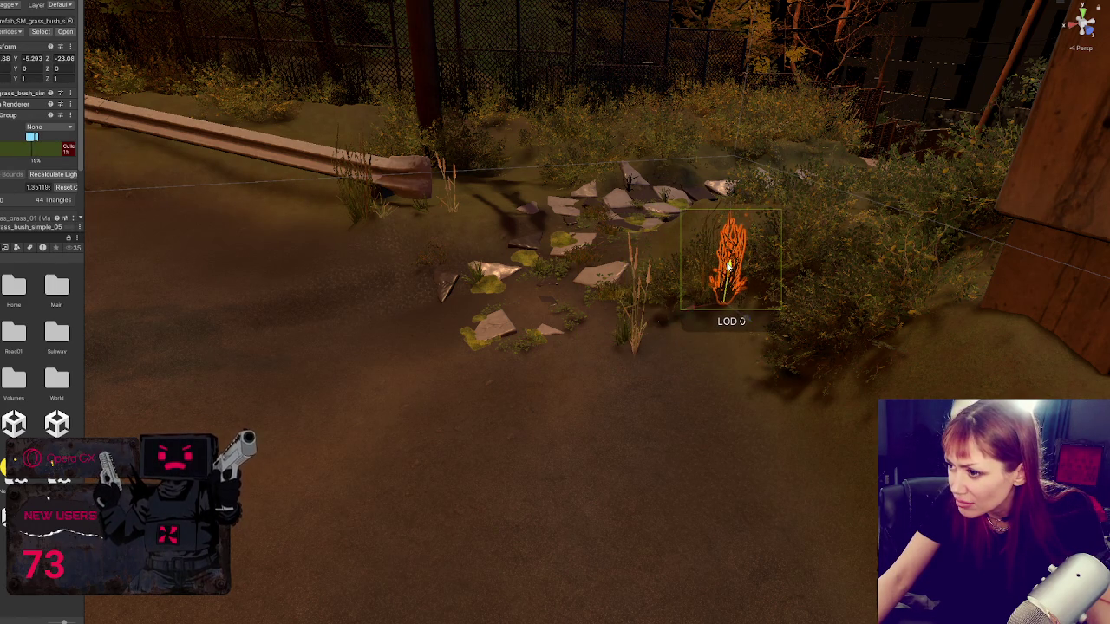
pyautogui.click(632, 346)
pyautogui.moveTo(633, 351)
pyautogui.mouseDown()
pyautogui.moveTo(659, 372)
pyautogui.moveTo(645, 389)
pyautogui.moveTo(693, 369)
pyautogui.moveTo(725, 292)
pyautogui.mouseUp()
# Step: Reposition a small grass clump beside the bushes and rotate it
pyautogui.click(623, 339)
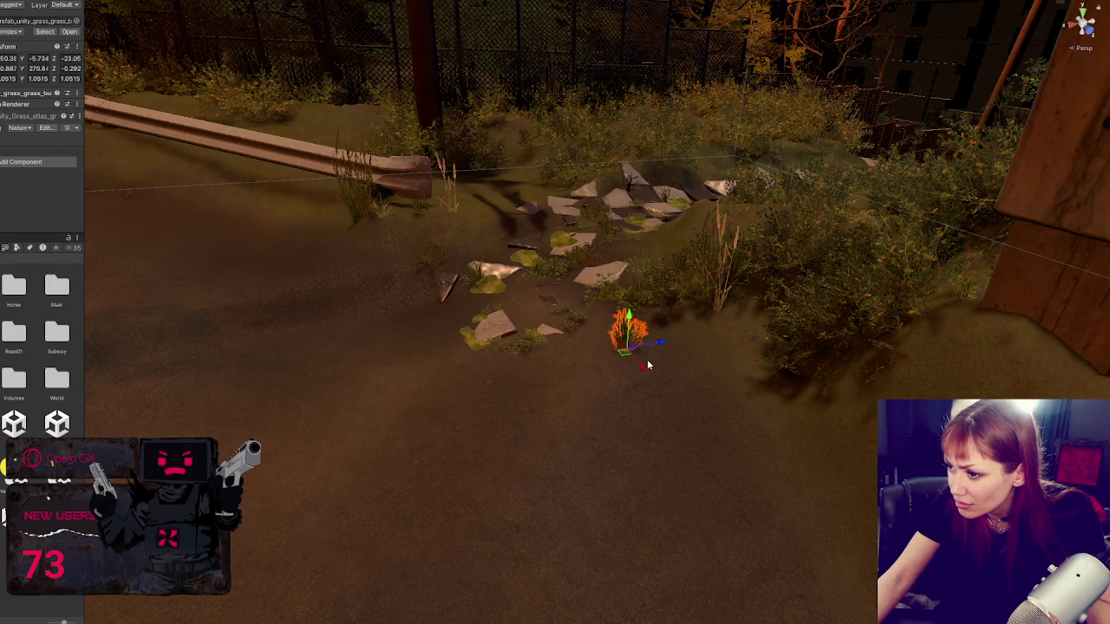
pyautogui.moveTo(644, 359); pyautogui.dragTo(743, 332)
pyautogui.moveTo(718, 293); pyautogui.dragTo(719, 280)
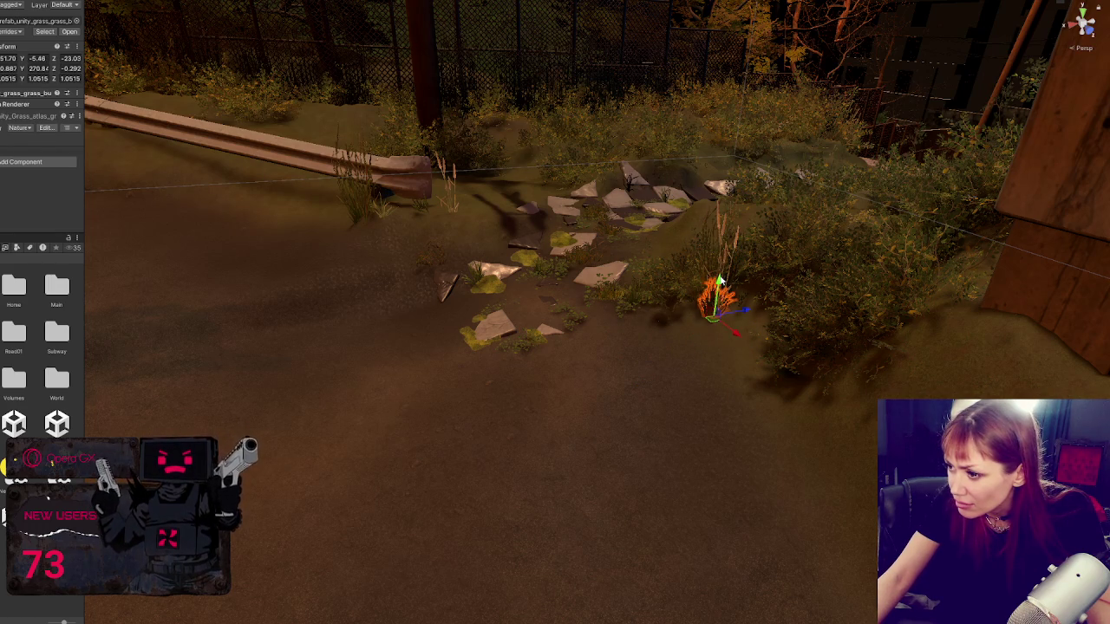
pyautogui.moveTo(741, 343); pyautogui.dragTo(750, 354)
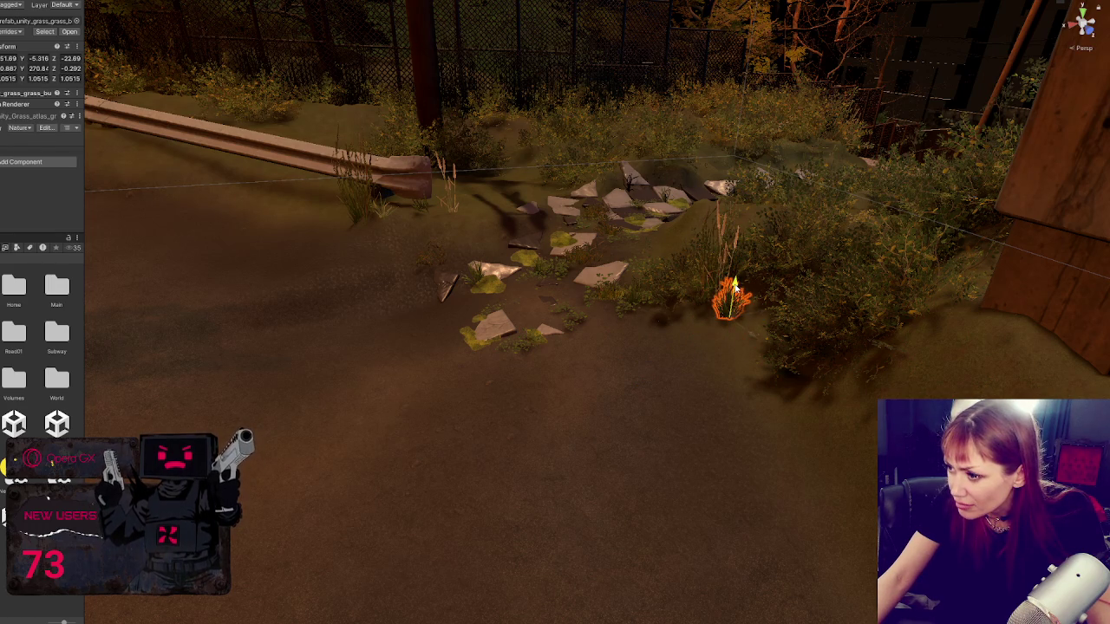
pyautogui.press('e')
pyautogui.moveTo(724, 304)
pyautogui.mouseDown()
pyautogui.moveTo(716, 314)
pyautogui.moveTo(674, 298)
pyautogui.moveTo(700, 318)
pyautogui.moveTo(743, 310)
pyautogui.mouseUp()
pyautogui.click(701, 305)
pyautogui.press('w')
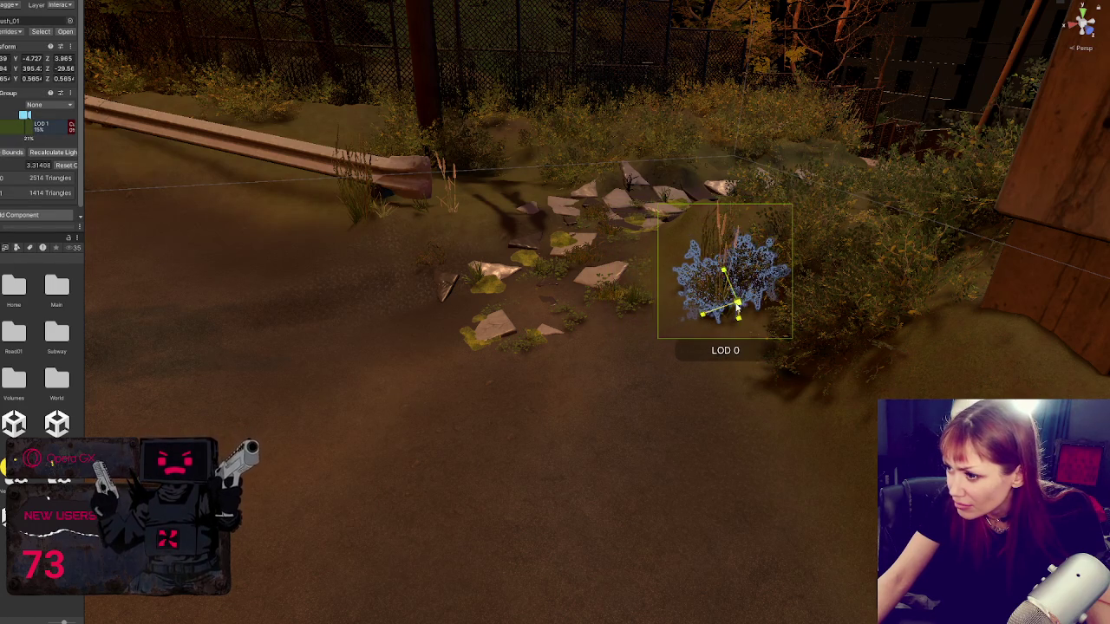
# Step: Swing the view across the lot toward the building, tree and rail
pyautogui.click(528, 463)
pyautogui.moveTo(528, 463)
pyautogui.mouseDown()
pyautogui.moveTo(515, 462)
pyautogui.moveTo(832, 280)
pyautogui.moveTo(636, 376)
pyautogui.moveTo(365, 407)
pyautogui.moveTo(412, 332)
pyautogui.moveTo(452, 326)
pyautogui.mouseUp()
pyautogui.click(432, 306)
pyautogui.moveTo(812, 322)
pyautogui.mouseDown()
pyautogui.moveTo(421, 526)
pyautogui.moveTo(693, 454)
pyautogui.moveTo(467, 419)
pyautogui.moveTo(733, 404)
pyautogui.moveTo(535, 439)
pyautogui.moveTo(537, 425)
pyautogui.moveTo(700, 399)
pyautogui.moveTo(743, 352)
pyautogui.moveTo(960, 306)
pyautogui.moveTo(415, 278)
pyautogui.mouseUp()
# Step: Move the chain-link fence panel beside the gate, then lower and raise it to sit on the ground
pyautogui.click(961, 306)
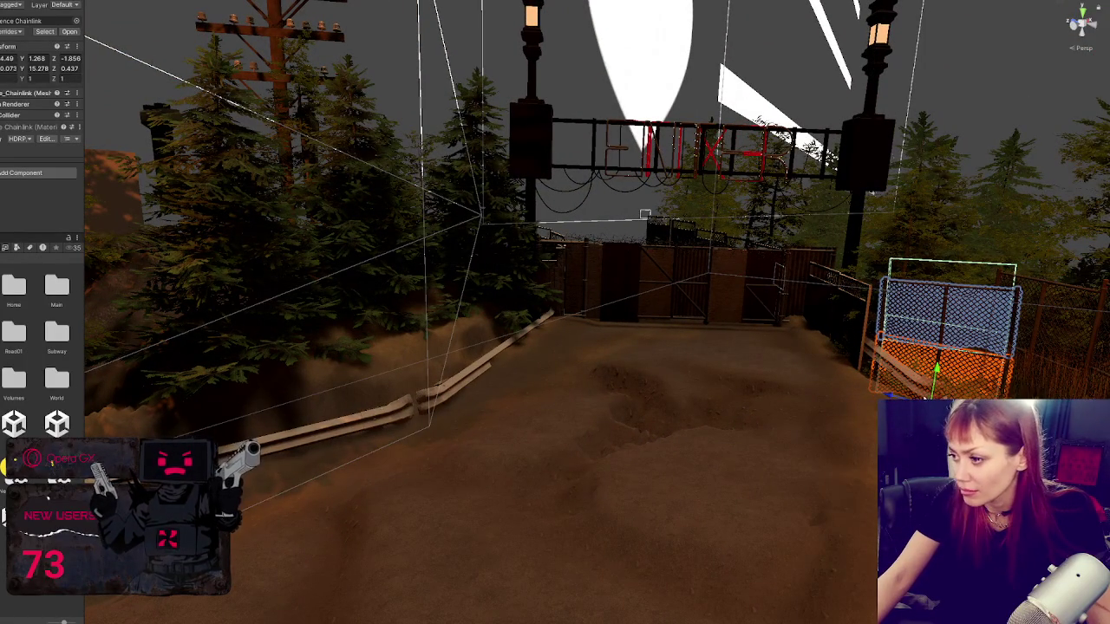
pyautogui.moveTo(941, 381)
pyautogui.mouseDown()
pyautogui.moveTo(637, 379)
pyautogui.moveTo(540, 351)
pyautogui.moveTo(565, 315)
pyautogui.moveTo(586, 323)
pyautogui.moveTo(574, 314)
pyautogui.mouseUp()
pyautogui.press('e')
pyautogui.press('w')
pyautogui.press('f')
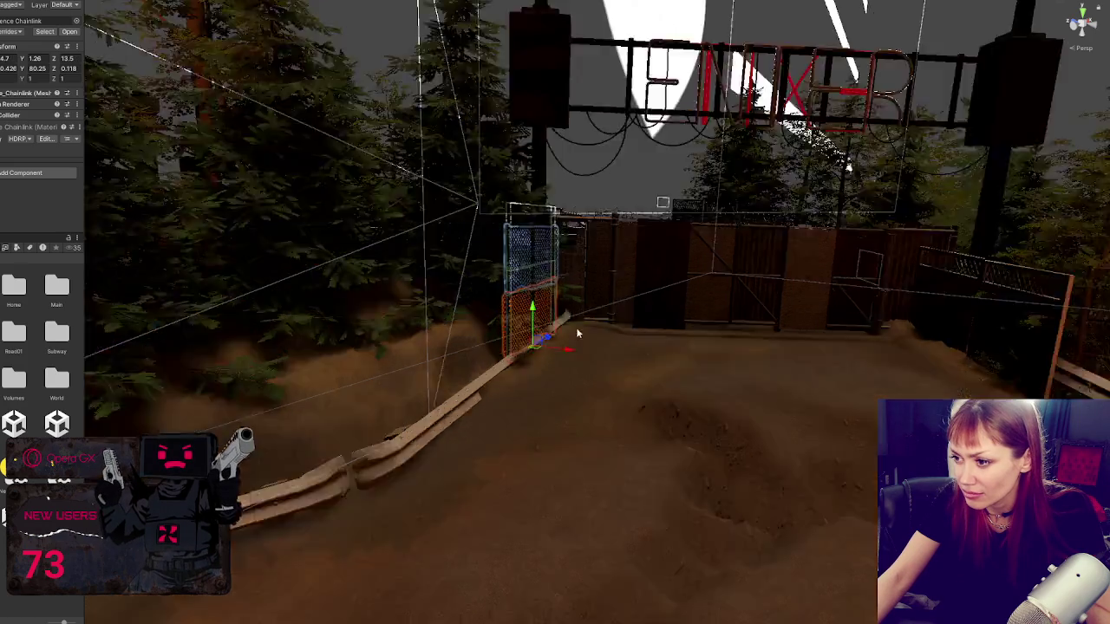
pyautogui.scroll(6, 607, 394)
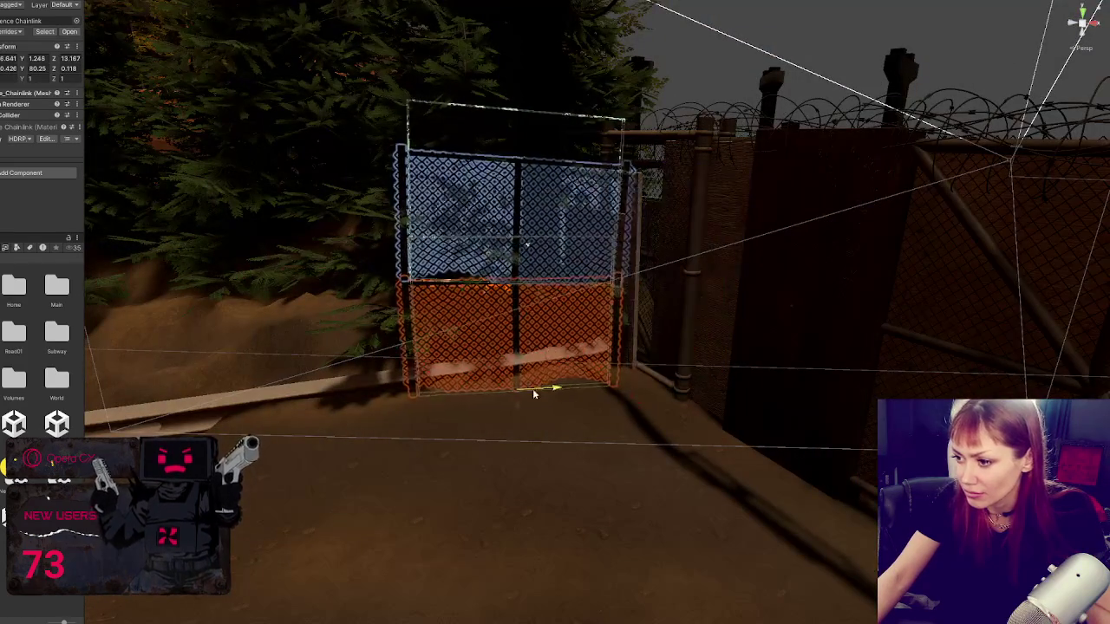
pyautogui.press('f')
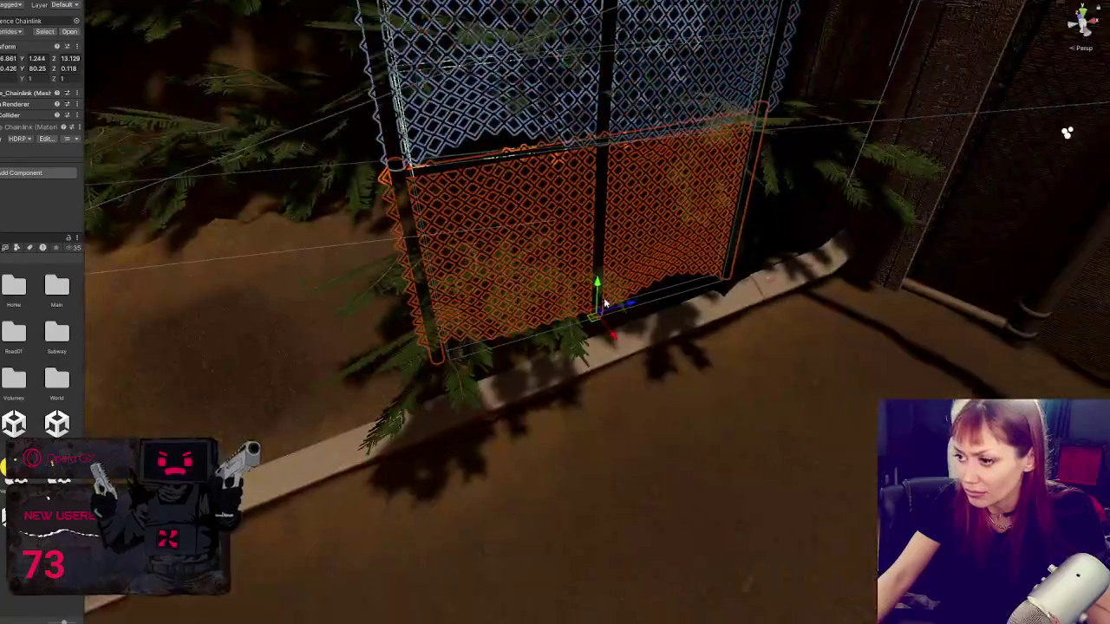
pyautogui.moveTo(606, 291)
pyautogui.mouseDown()
pyautogui.moveTo(606, 232)
pyautogui.moveTo(601, 319)
pyautogui.mouseUp()
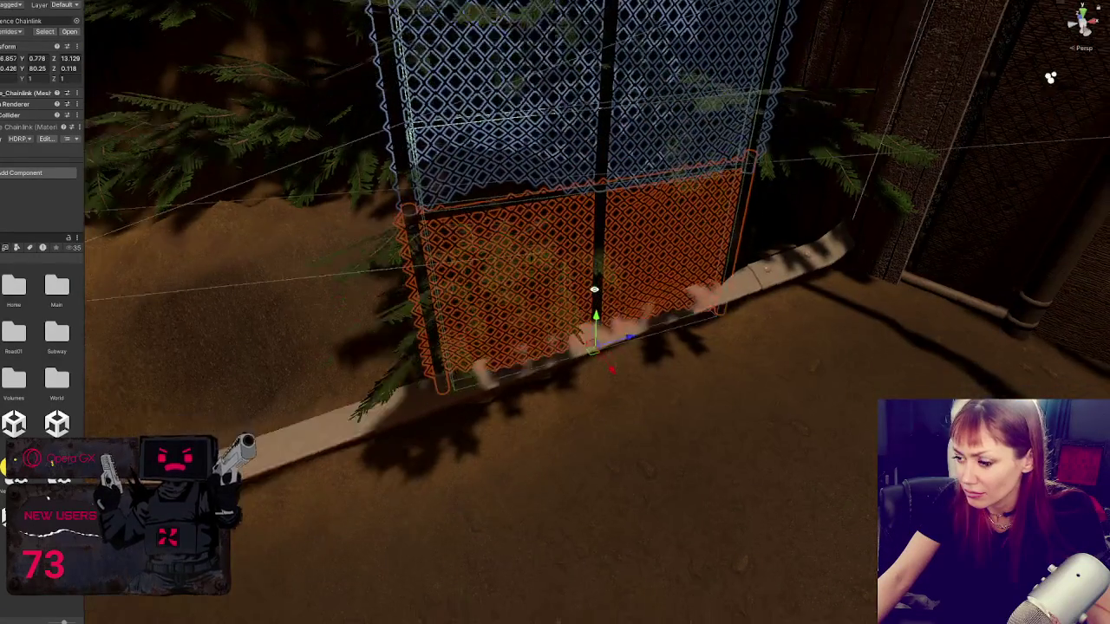
pyautogui.moveTo(564, 176); pyautogui.dragTo(568, 364)
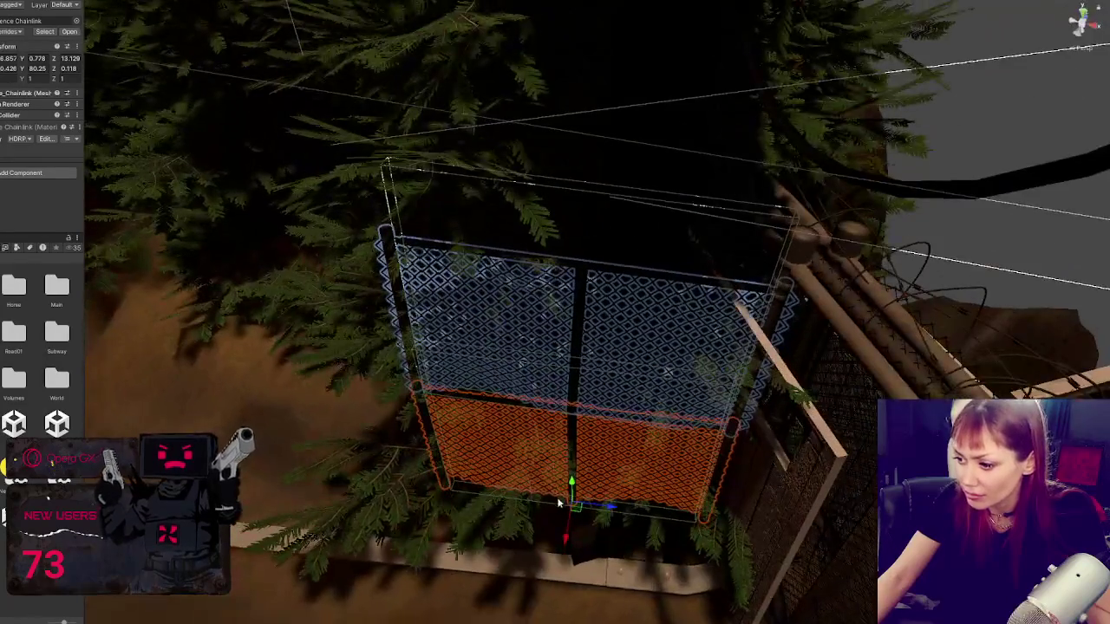
pyautogui.moveTo(572, 485)
pyautogui.mouseDown()
pyautogui.moveTo(575, 396)
pyautogui.moveTo(572, 440)
pyautogui.moveTo(647, 396)
pyautogui.moveTo(657, 508)
pyautogui.moveTo(633, 371)
pyautogui.mouseUp()
pyautogui.keyDown('ctrl'); pyautogui.click(460, 368); pyautogui.keyUp('ctrl')
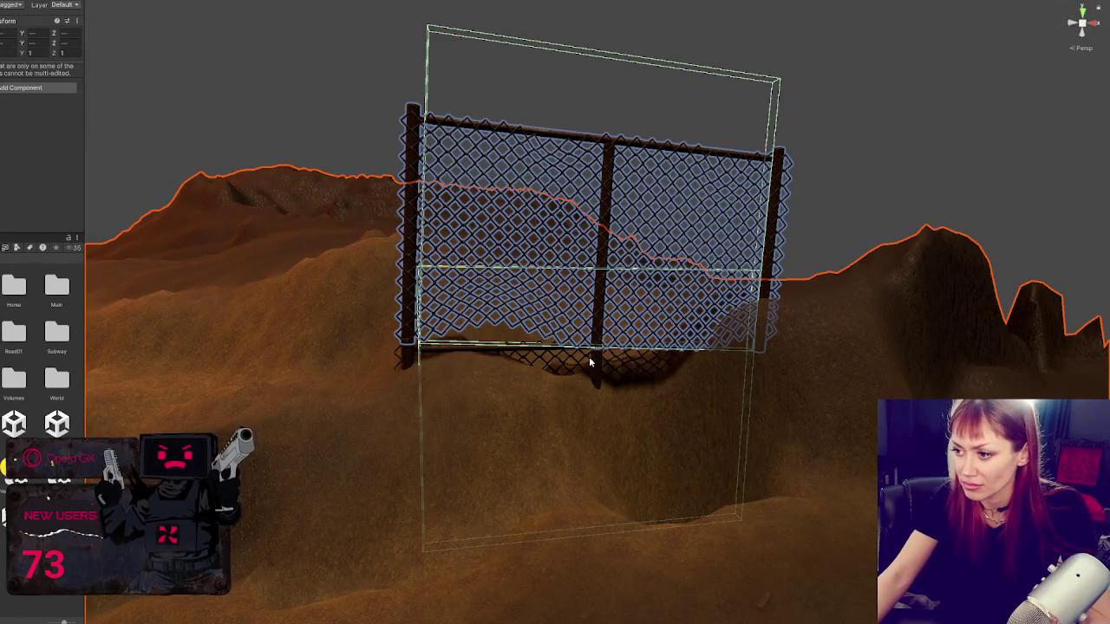
# Step: Pull the first fence panel forward and slide it along the fence line
pyautogui.click(589, 357)
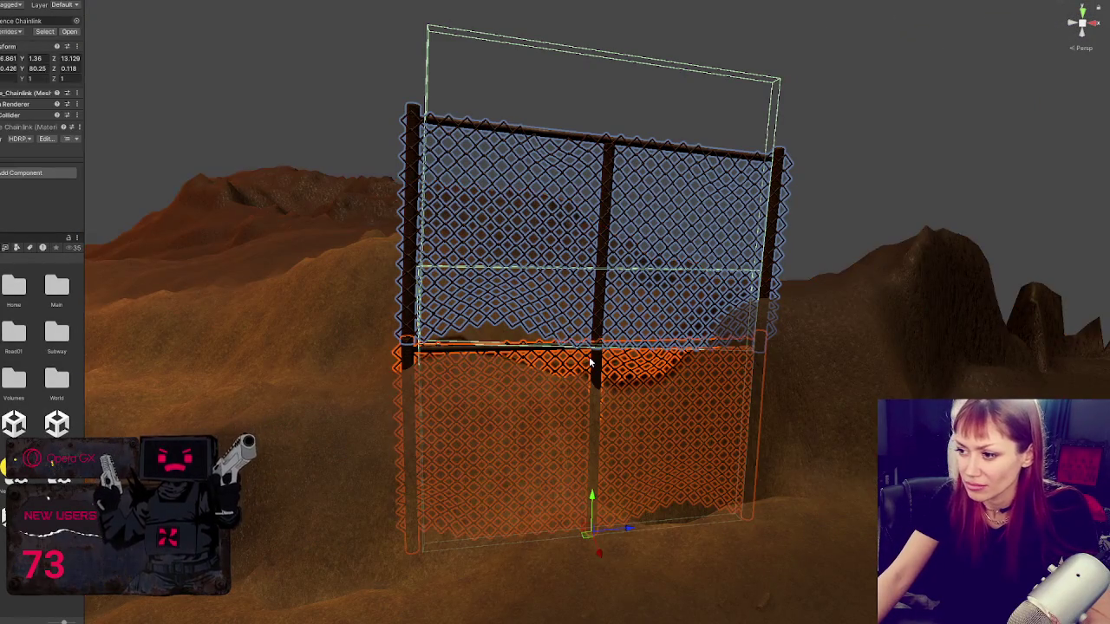
pyautogui.moveTo(604, 568)
pyautogui.mouseDown()
pyautogui.moveTo(640, 617)
pyautogui.moveTo(630, 595)
pyautogui.mouseUp()
pyautogui.scroll(-5, 607, 514)
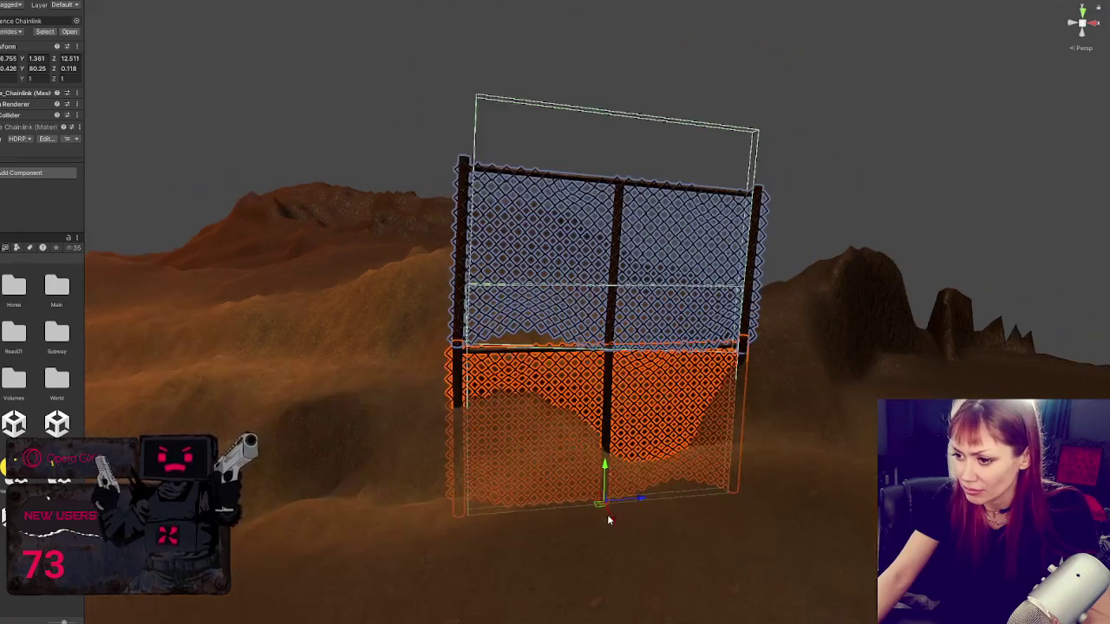
pyautogui.moveTo(558, 367)
pyautogui.mouseDown()
pyautogui.moveTo(513, 425)
pyautogui.moveTo(546, 500)
pyautogui.mouseUp()
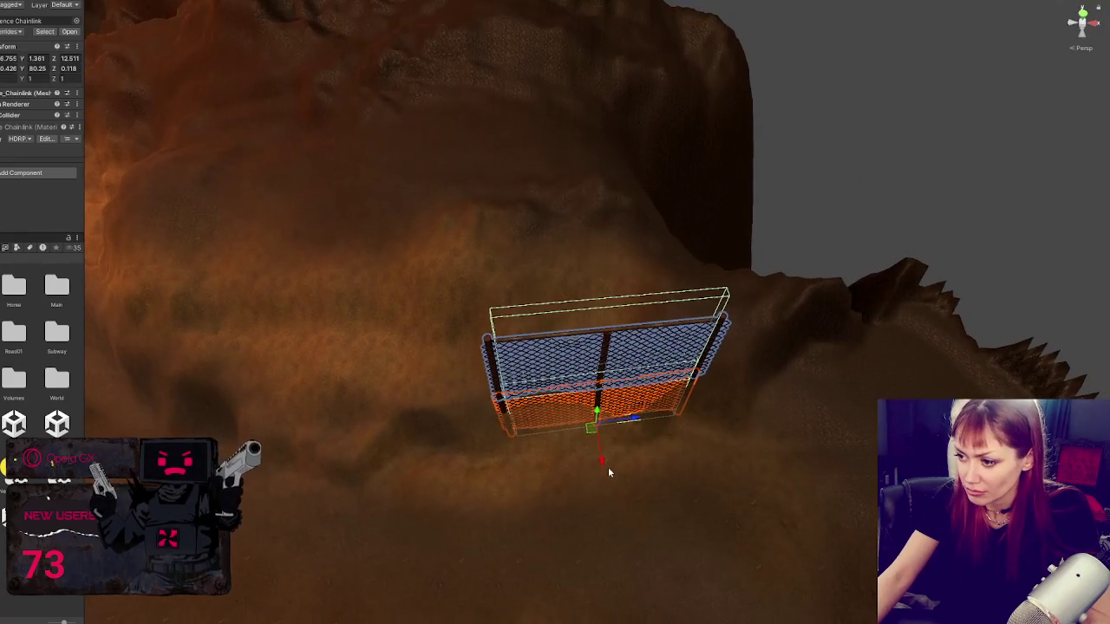
pyautogui.click(607, 465)
pyautogui.hotkey('ctrl', 'z')
pyautogui.moveTo(603, 476); pyautogui.dragTo(601, 404)
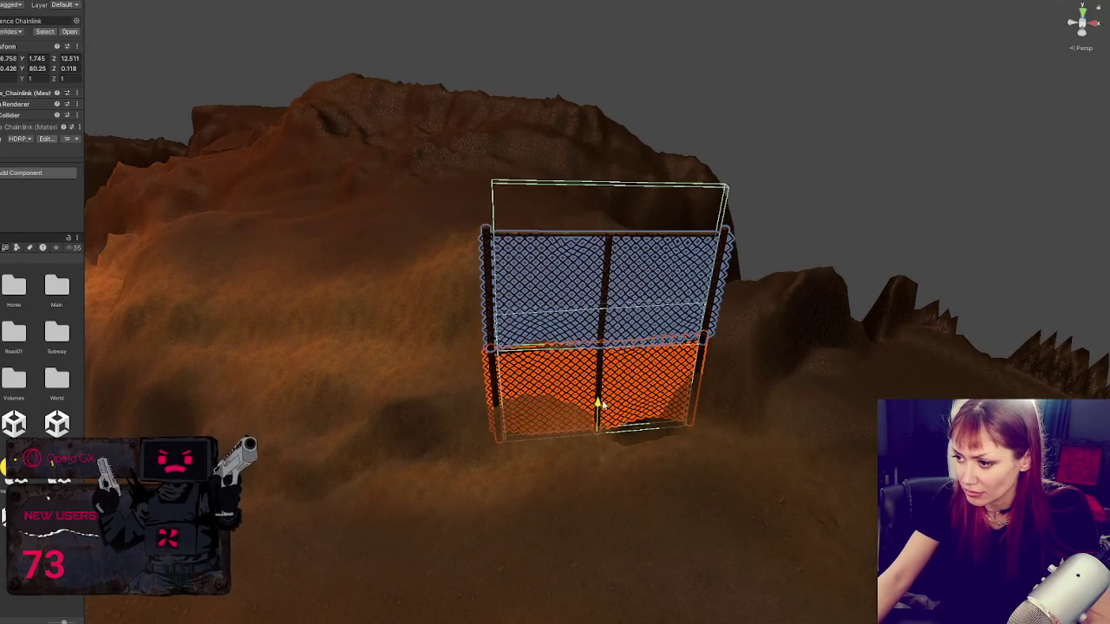
pyautogui.moveTo(605, 462); pyautogui.dragTo(608, 488)
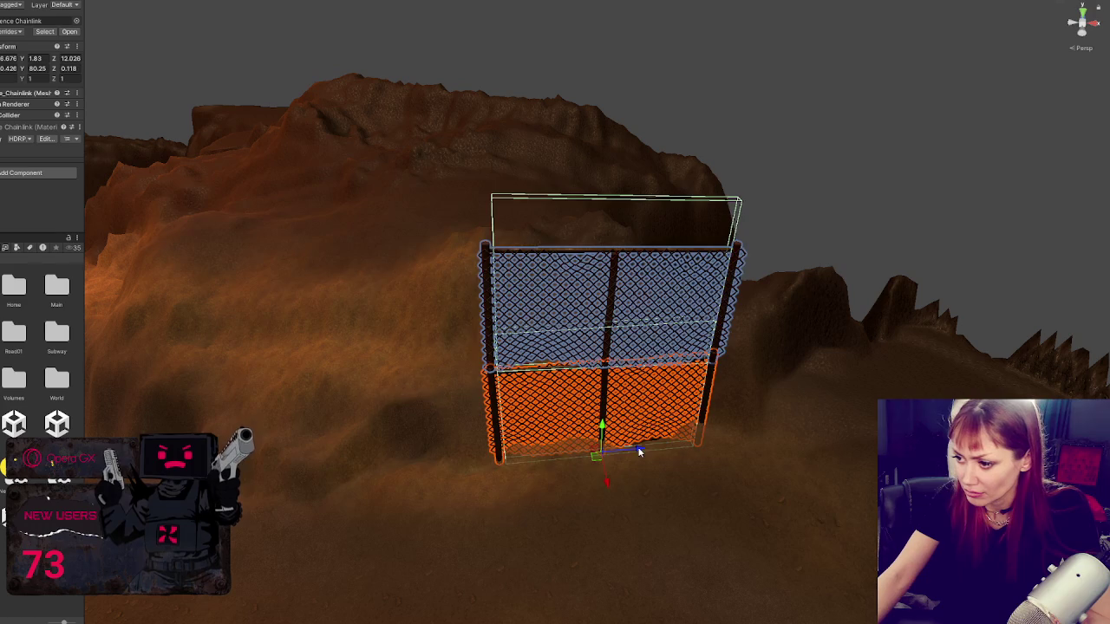
pyautogui.moveTo(639, 452); pyautogui.dragTo(424, 474)
# Step: Rotate and sink the panel so it follows the line and meets its neighbour
pyautogui.press('e')
pyautogui.moveTo(371, 503); pyautogui.dragTo(548, 427)
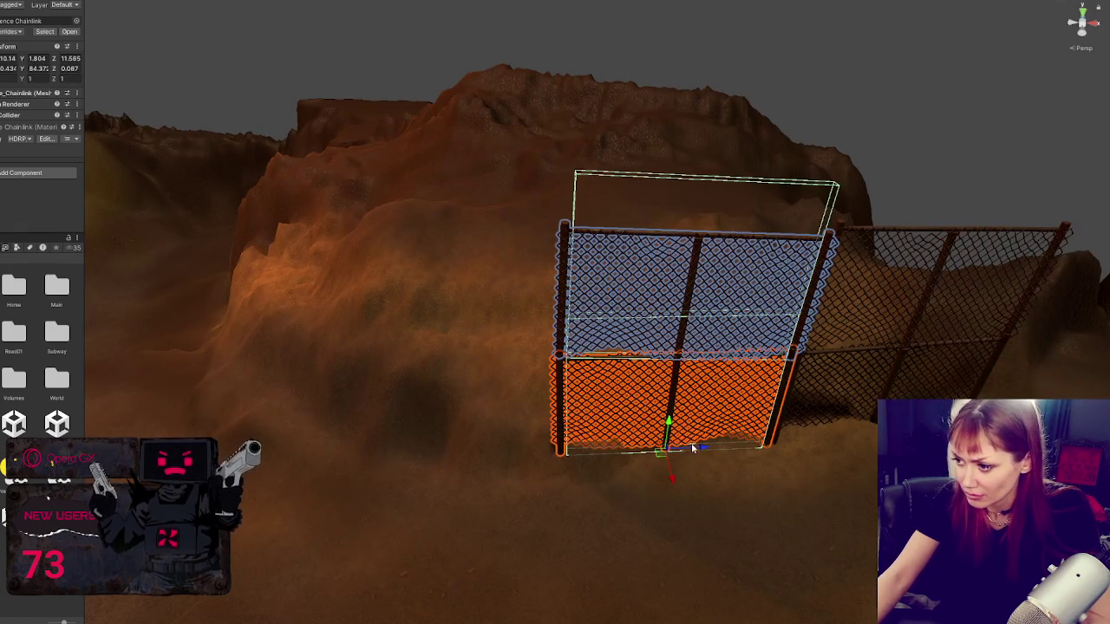
pyautogui.moveTo(693, 447)
pyautogui.mouseDown()
pyautogui.moveTo(488, 453)
pyautogui.moveTo(466, 477)
pyautogui.moveTo(446, 453)
pyautogui.moveTo(460, 444)
pyautogui.moveTo(483, 454)
pyautogui.moveTo(639, 405)
pyautogui.mouseUp()
pyautogui.press('e')
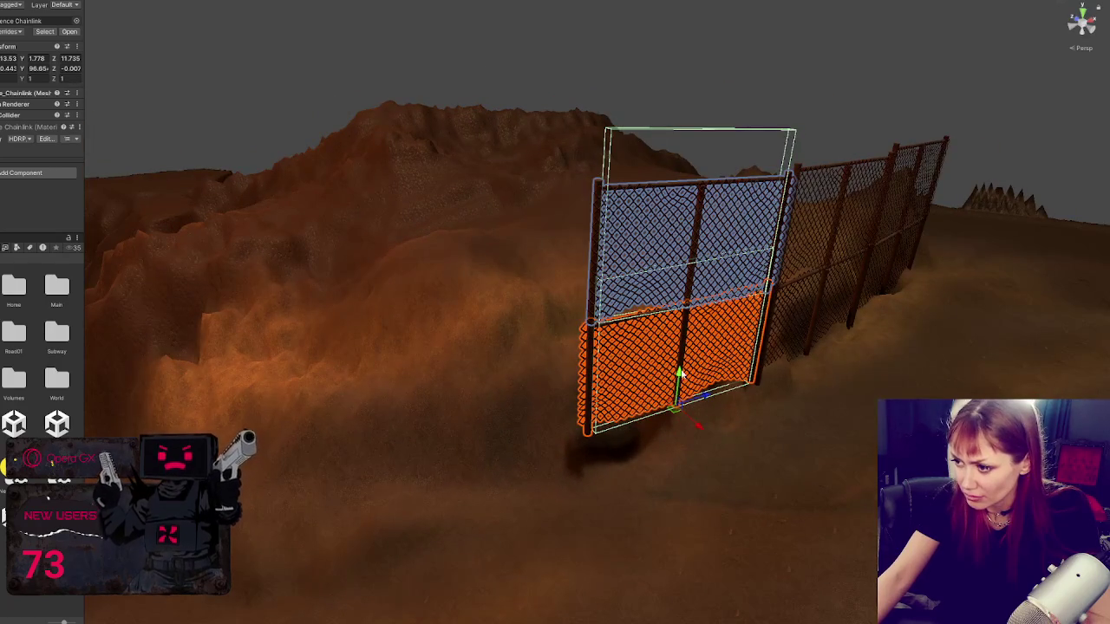
pyautogui.moveTo(679, 372)
pyautogui.mouseDown()
pyautogui.moveTo(673, 404)
pyautogui.moveTo(692, 458)
pyautogui.moveTo(672, 438)
pyautogui.moveTo(504, 440)
pyautogui.mouseUp()
pyautogui.press('w')
pyautogui.moveTo(498, 518)
pyautogui.mouseDown()
pyautogui.moveTo(464, 518)
pyautogui.moveTo(480, 463)
pyautogui.moveTo(503, 474)
pyautogui.moveTo(518, 460)
pyautogui.moveTo(490, 475)
pyautogui.moveTo(474, 438)
pyautogui.moveTo(468, 448)
pyautogui.mouseUp()
pyautogui.press('w')
pyautogui.moveTo(607, 424); pyautogui.dragTo(611, 436)
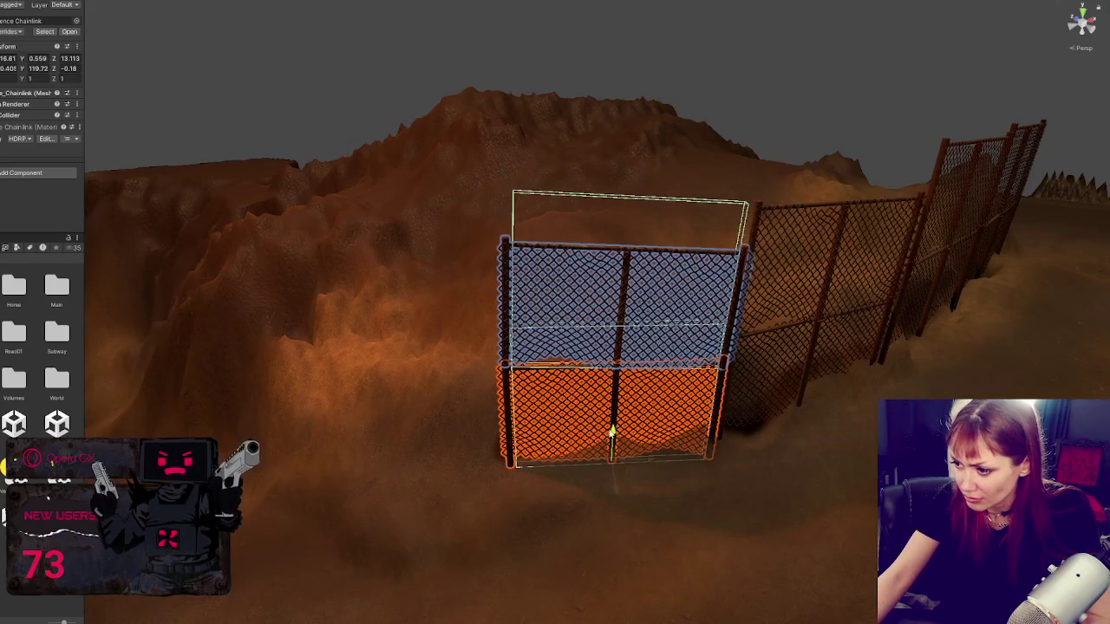
pyautogui.moveTo(654, 465)
pyautogui.mouseDown()
pyautogui.moveTo(416, 473)
pyautogui.moveTo(385, 501)
pyautogui.moveTo(402, 460)
pyautogui.moveTo(303, 457)
pyautogui.moveTo(676, 426)
pyautogui.moveTo(364, 386)
pyautogui.moveTo(488, 391)
pyautogui.moveTo(492, 415)
pyautogui.mouseUp()
# Step: Shift the next panel along the line, turn it to follow, and sink it into the ground
pyautogui.press('e')
pyautogui.moveTo(664, 347)
pyautogui.mouseDown()
pyautogui.moveTo(541, 398)
pyautogui.moveTo(559, 391)
pyautogui.mouseUp()
pyautogui.moveTo(537, 466)
pyautogui.mouseDown()
pyautogui.moveTo(505, 451)
pyautogui.moveTo(544, 442)
pyautogui.mouseUp()
pyautogui.moveTo(539, 378)
pyautogui.mouseDown()
pyautogui.moveTo(411, 437)
pyautogui.moveTo(438, 444)
pyautogui.moveTo(422, 422)
pyautogui.moveTo(409, 434)
pyautogui.moveTo(397, 423)
pyautogui.moveTo(475, 290)
pyautogui.moveTo(437, 535)
pyautogui.mouseUp()
pyautogui.click(438, 444)
pyautogui.click(417, 408)
# Step: Align that panel's rotation, then slide it left and lift it into place
pyautogui.press('e')
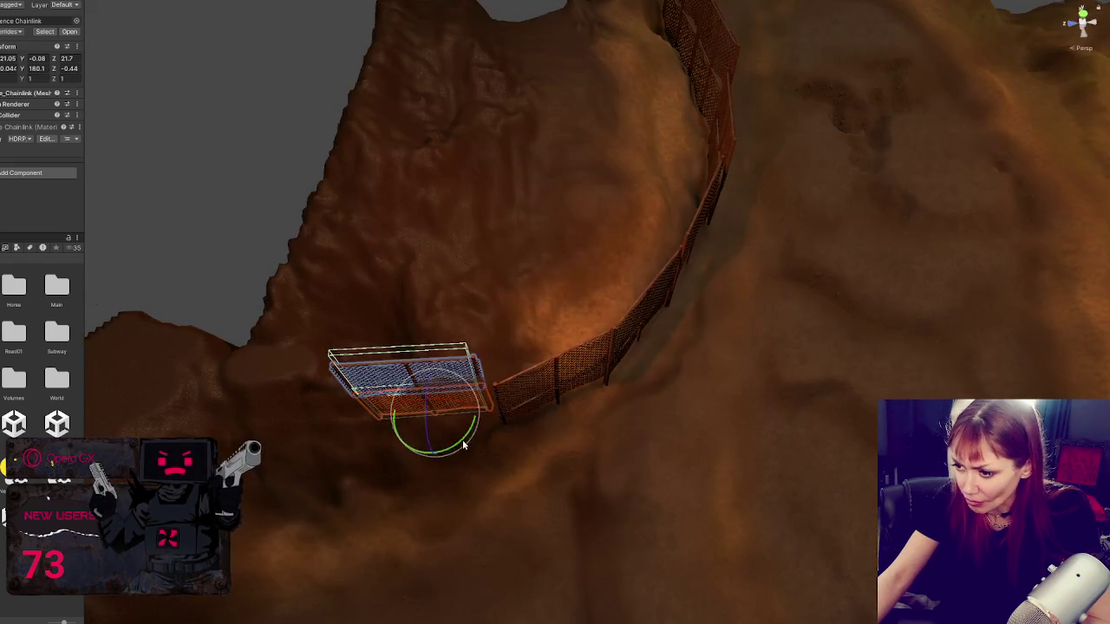
pyautogui.moveTo(438, 457)
pyautogui.mouseDown()
pyautogui.moveTo(457, 423)
pyautogui.moveTo(482, 422)
pyautogui.mouseUp()
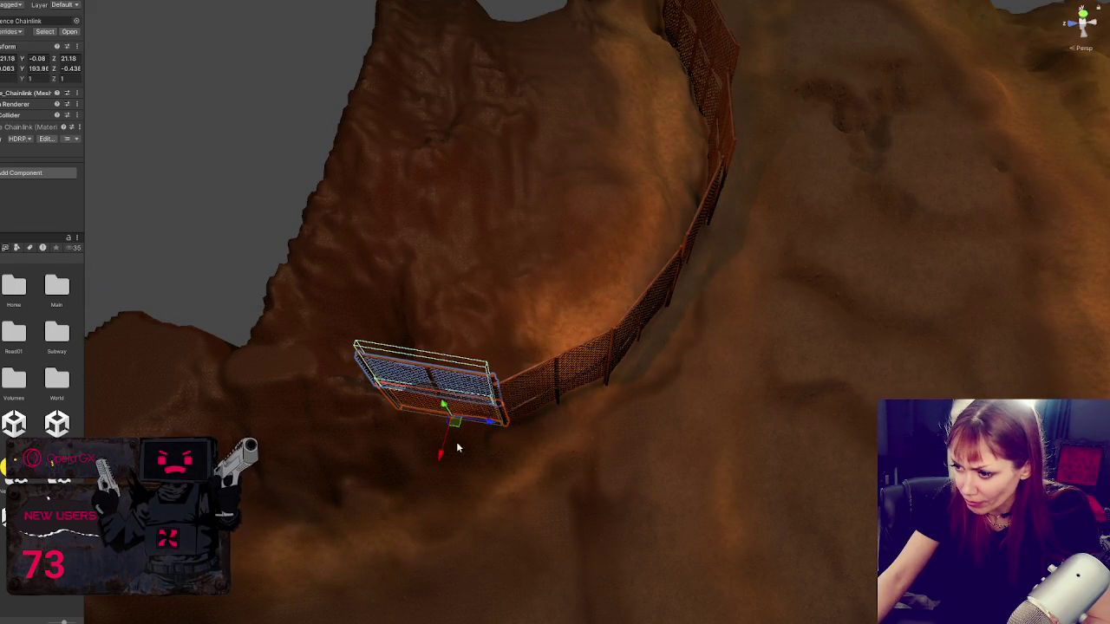
pyautogui.click(433, 459)
pyautogui.hotkey('ctrl', 'z')
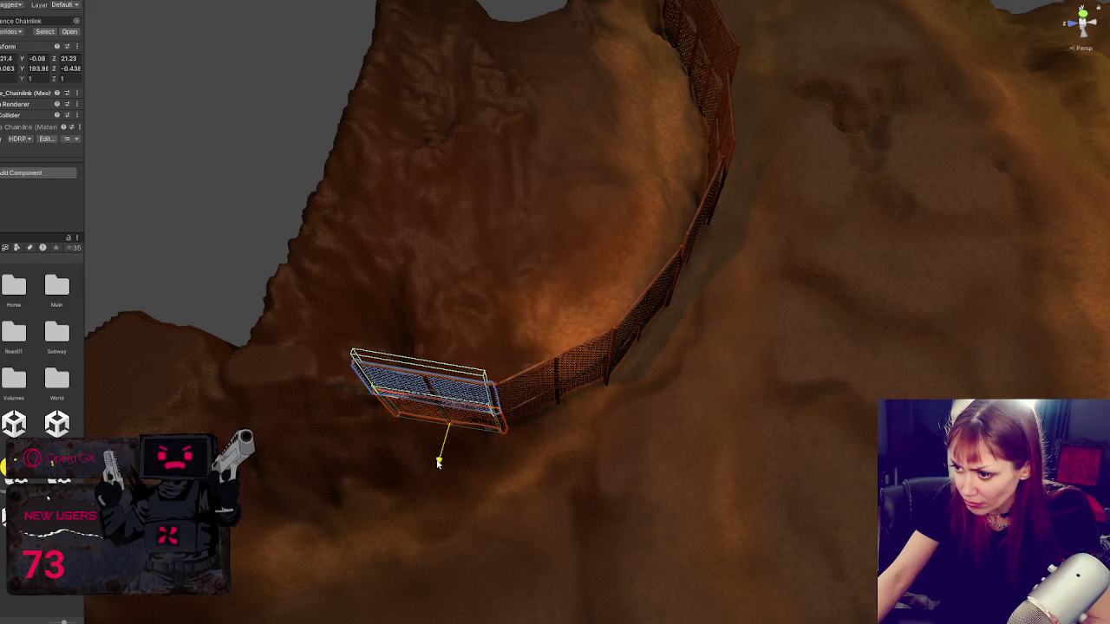
pyautogui.moveTo(473, 441); pyautogui.dragTo(375, 423)
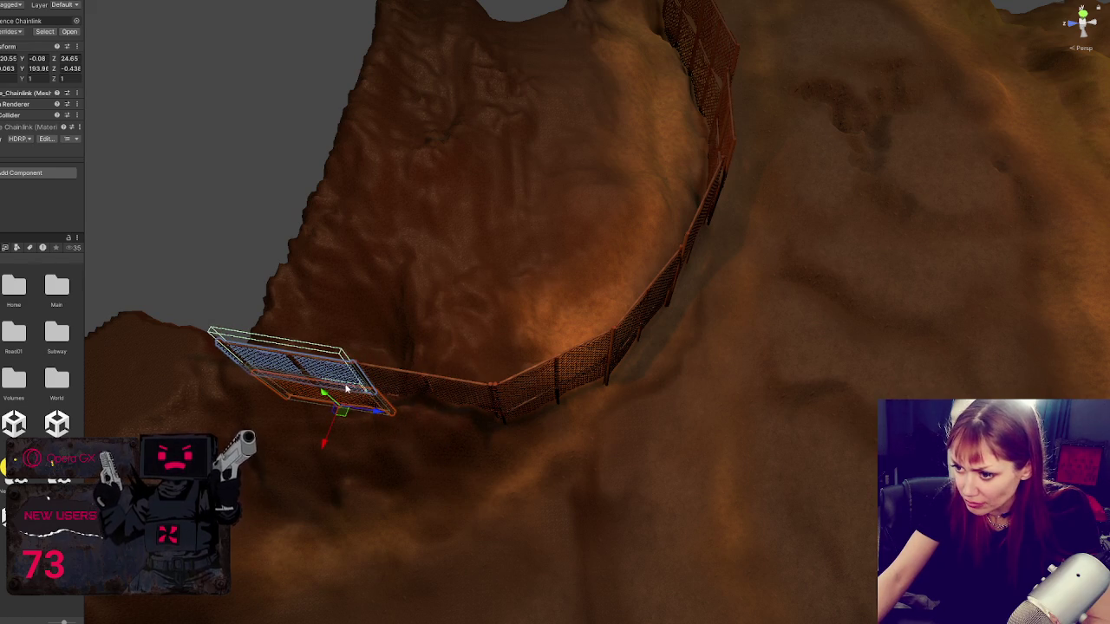
pyautogui.moveTo(345, 388)
pyautogui.mouseDown()
pyautogui.moveTo(315, 384)
pyautogui.moveTo(392, 232)
pyautogui.moveTo(482, 369)
pyautogui.mouseUp()
pyautogui.moveTo(505, 417); pyautogui.dragTo(367, 400)
pyautogui.moveTo(329, 368)
pyautogui.mouseDown()
pyautogui.moveTo(322, 342)
pyautogui.moveTo(330, 423)
pyautogui.mouseUp()
pyautogui.moveTo(387, 401)
pyautogui.mouseDown()
pyautogui.moveTo(315, 434)
pyautogui.moveTo(185, 406)
pyautogui.moveTo(389, 461)
pyautogui.mouseUp()
# Step: Line up the fence segment at the bottom of the slope and its neighbour
pyautogui.click(578, 458)
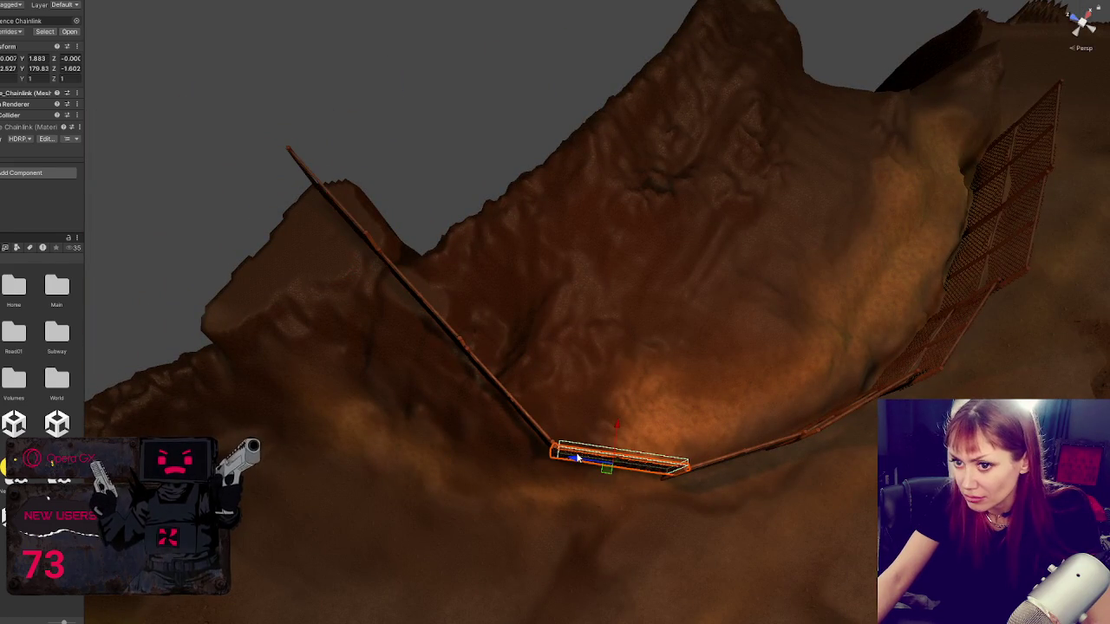
pyautogui.moveTo(634, 512); pyautogui.dragTo(628, 505)
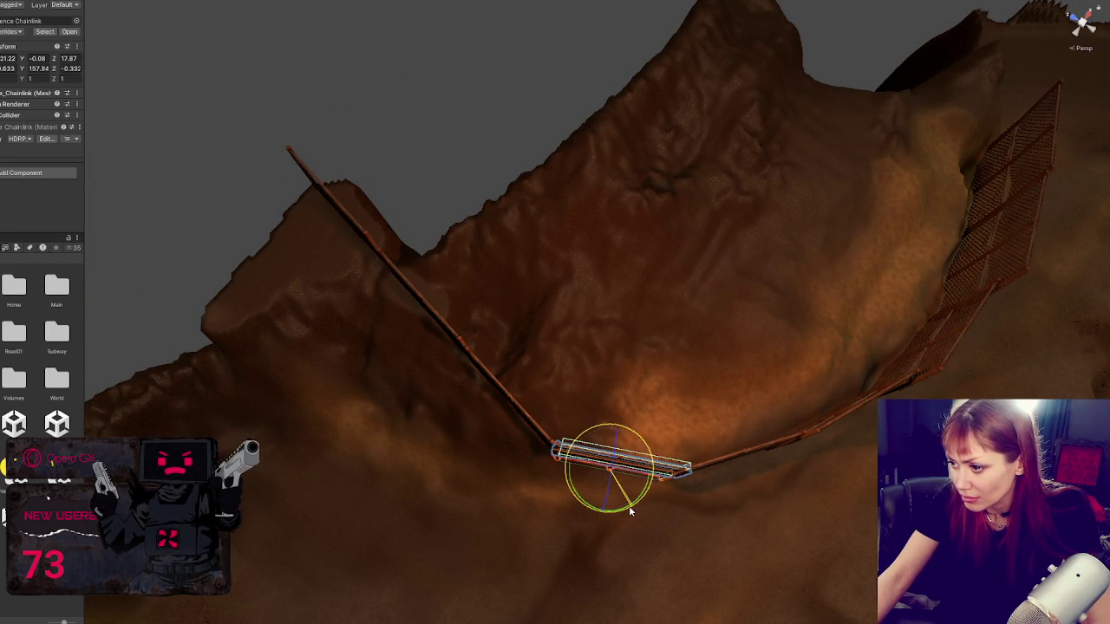
pyautogui.press('w')
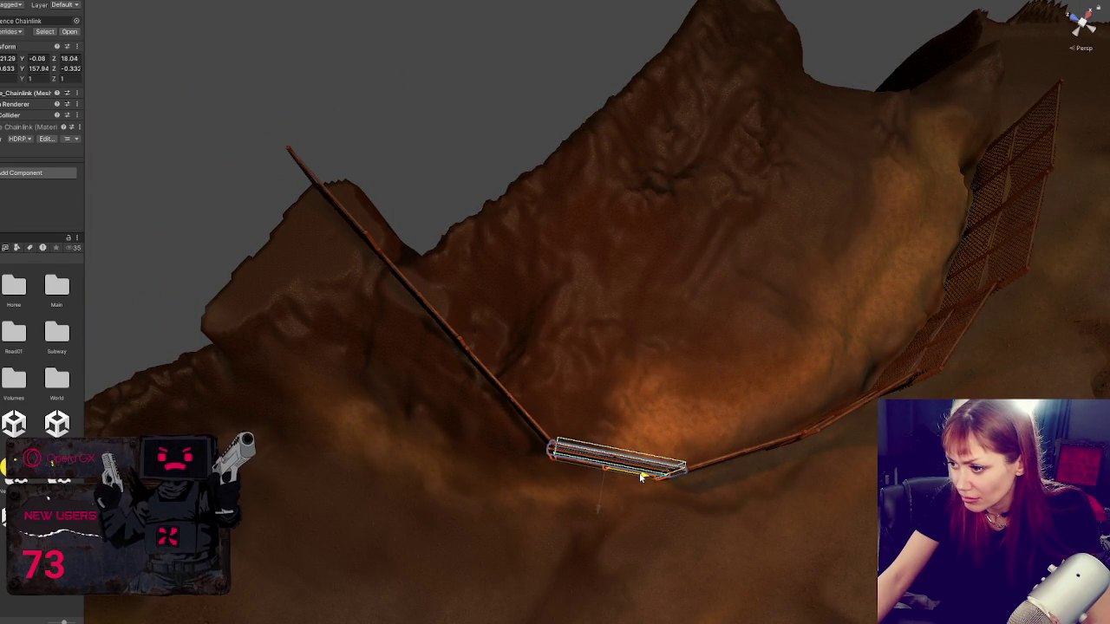
pyautogui.moveTo(642, 475)
pyautogui.mouseDown()
pyautogui.moveTo(476, 426)
pyautogui.moveTo(565, 410)
pyautogui.mouseUp()
pyautogui.click(565, 409)
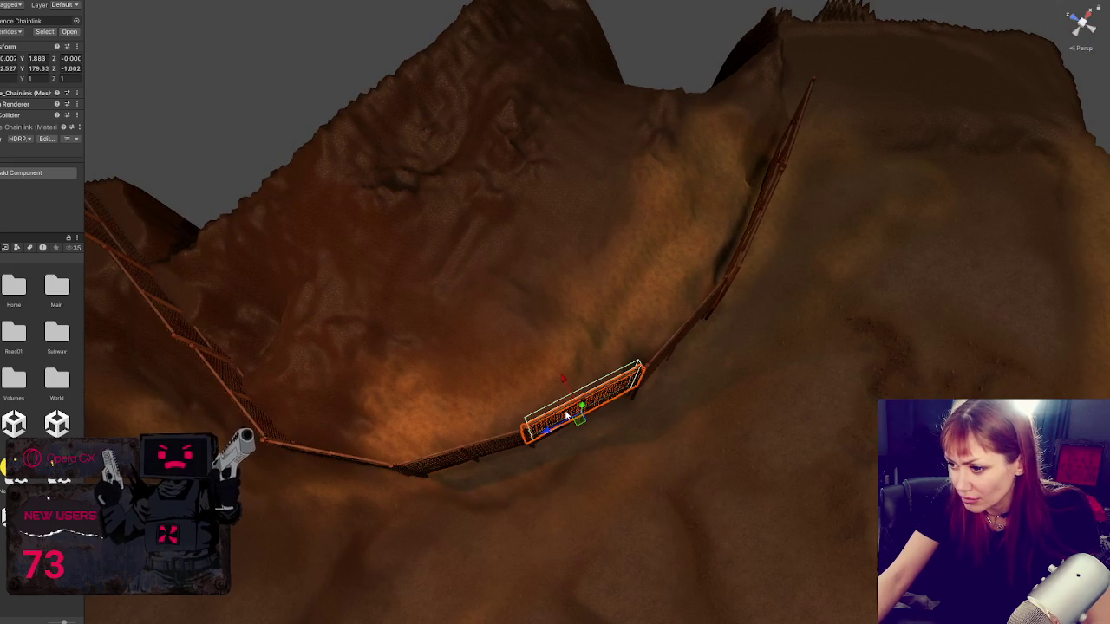
pyautogui.click(574, 416)
pyautogui.moveTo(594, 449); pyautogui.dragTo(602, 460)
pyautogui.click(473, 455)
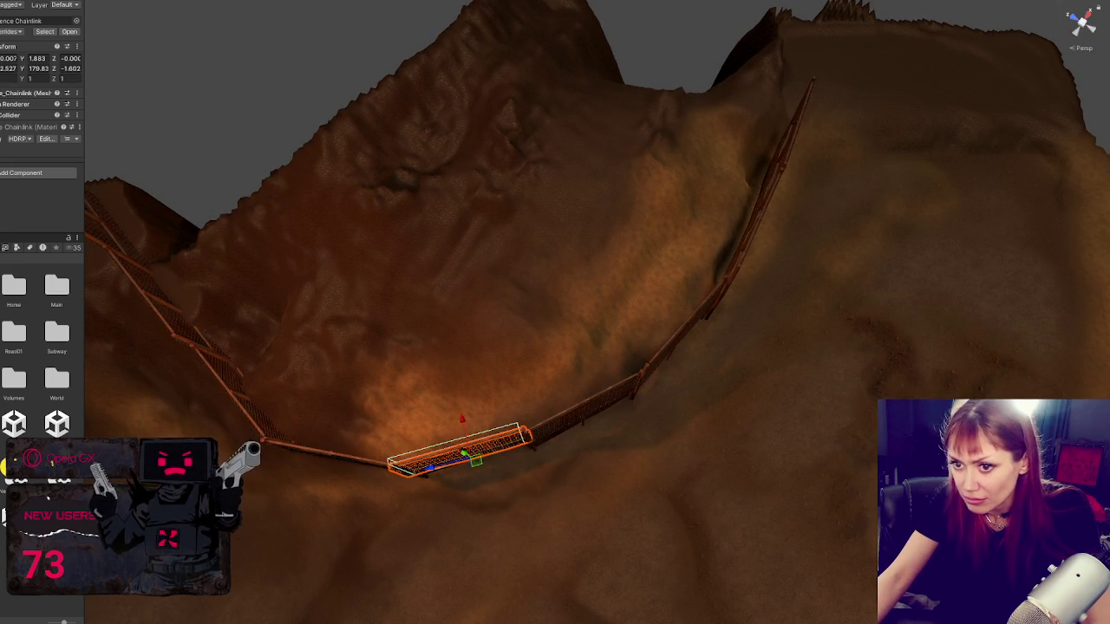
pyautogui.press('e')
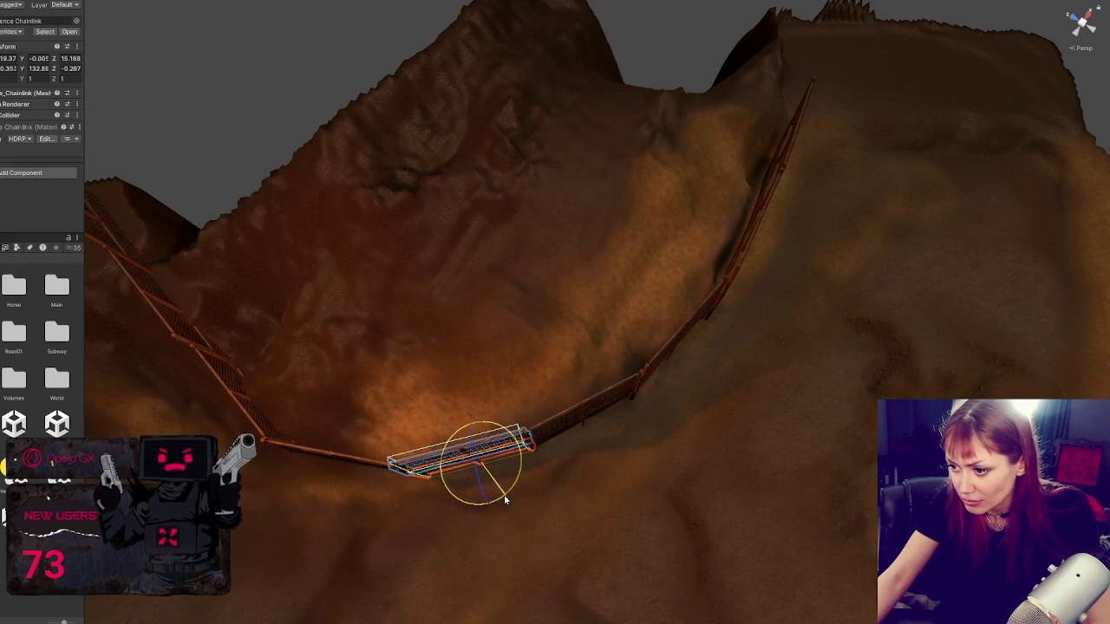
pyautogui.moveTo(512, 454); pyautogui.dragTo(542, 389)
# Step: Join the left-slope segment to the middle fence and turn it to follow the bend
pyautogui.click(303, 315)
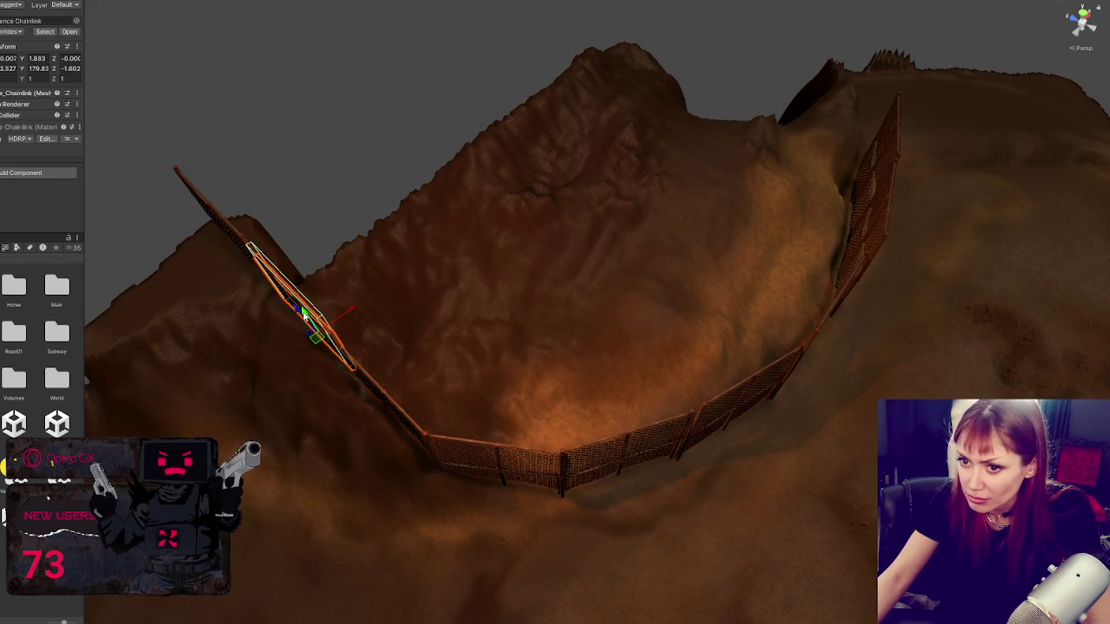
pyautogui.moveTo(308, 387); pyautogui.dragTo(300, 392)
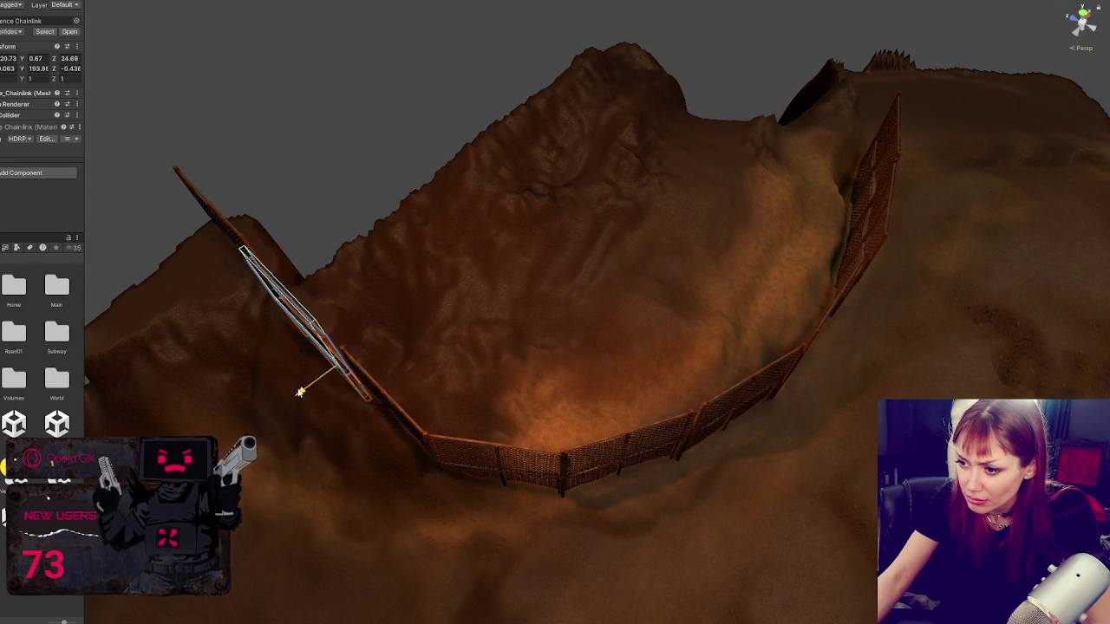
pyautogui.moveTo(391, 431); pyautogui.dragTo(404, 431)
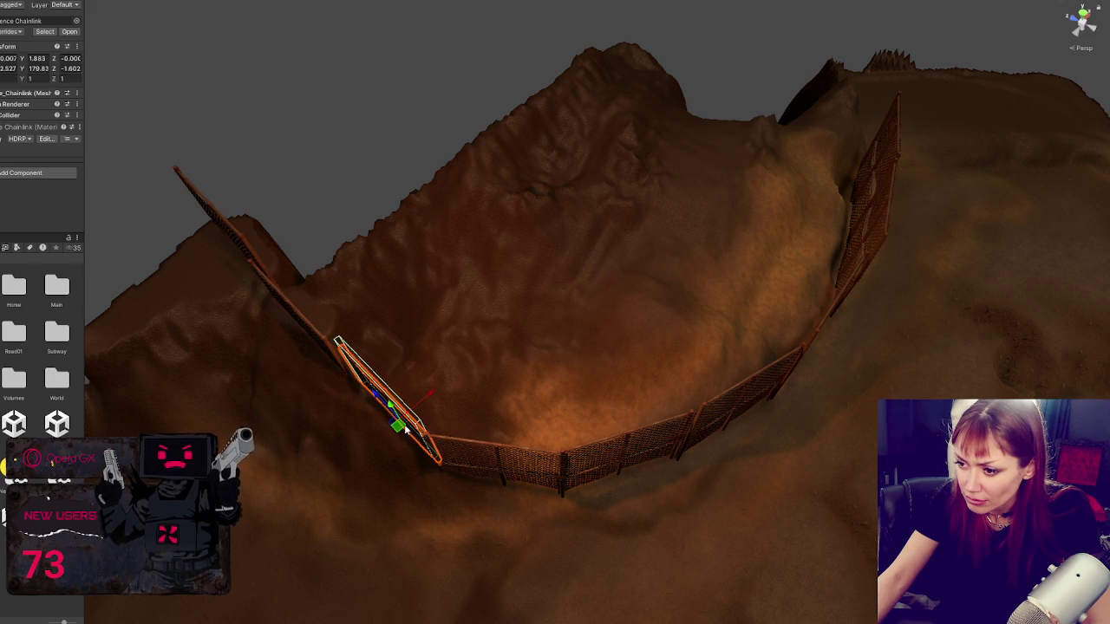
pyautogui.moveTo(423, 478)
pyautogui.mouseDown()
pyautogui.moveTo(421, 459)
pyautogui.moveTo(529, 461)
pyautogui.moveTo(613, 422)
pyautogui.mouseUp()
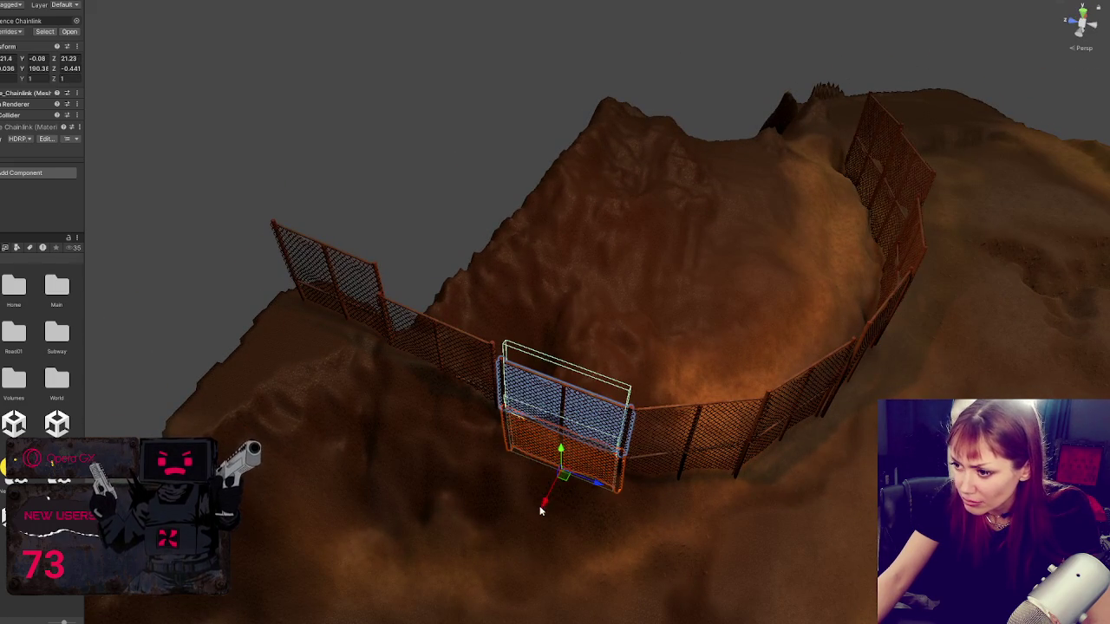
pyautogui.moveTo(540, 511); pyautogui.dragTo(595, 485)
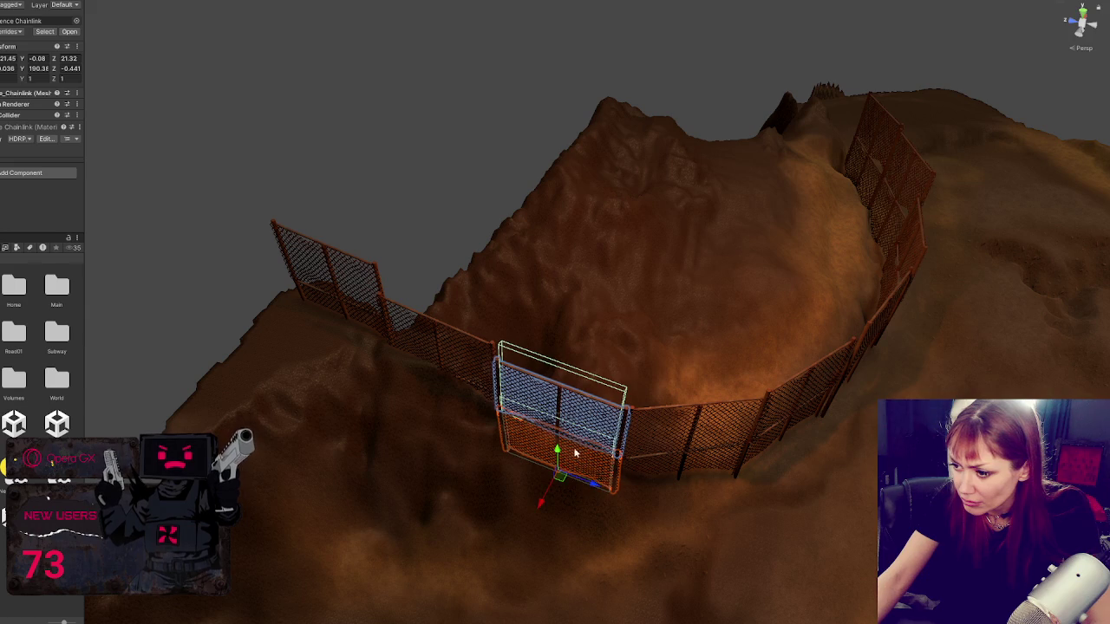
pyautogui.moveTo(559, 449); pyautogui.dragTo(557, 444)
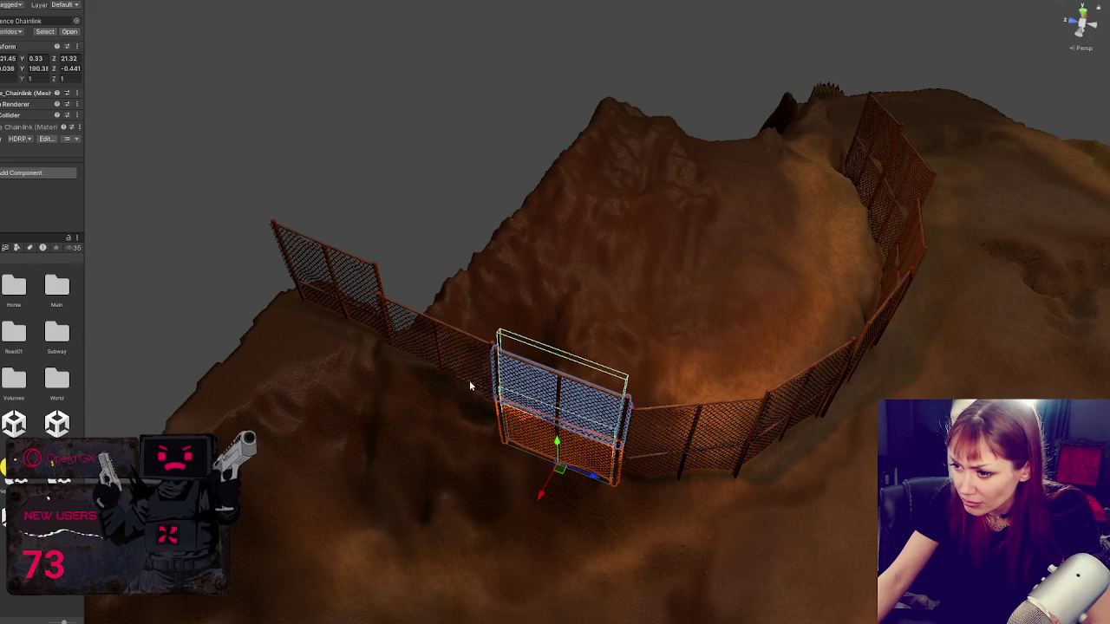
pyautogui.hotkey('ctrl', 'z')
pyautogui.moveTo(444, 392)
pyautogui.mouseDown()
pyautogui.moveTo(446, 379)
pyautogui.moveTo(342, 314)
pyautogui.mouseUp()
pyautogui.press('e')
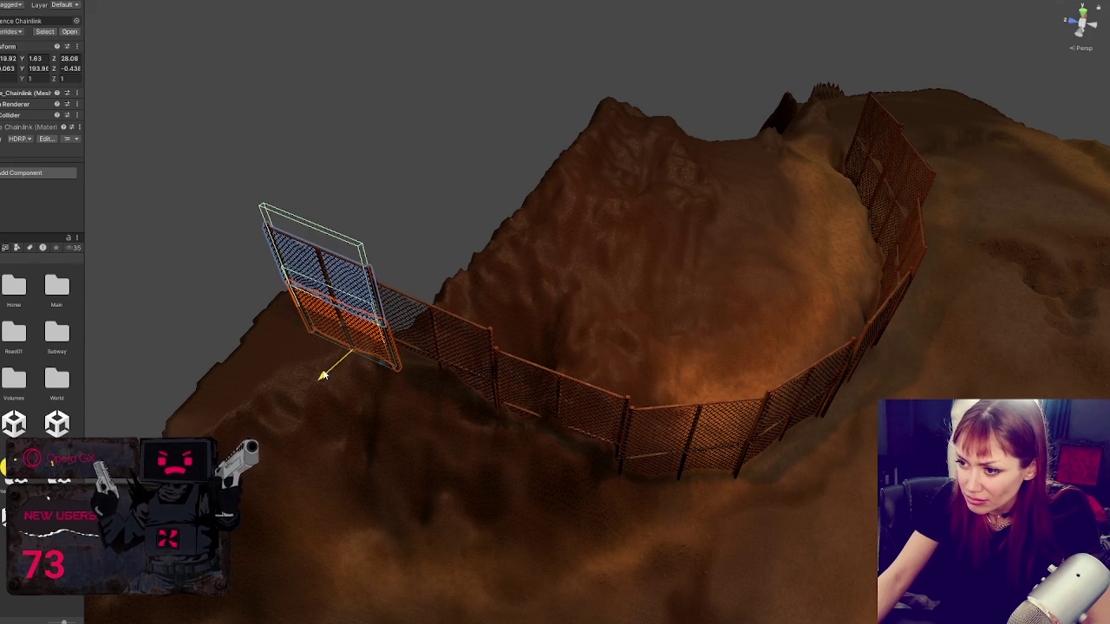
pyautogui.moveTo(367, 378); pyautogui.dragTo(330, 372)
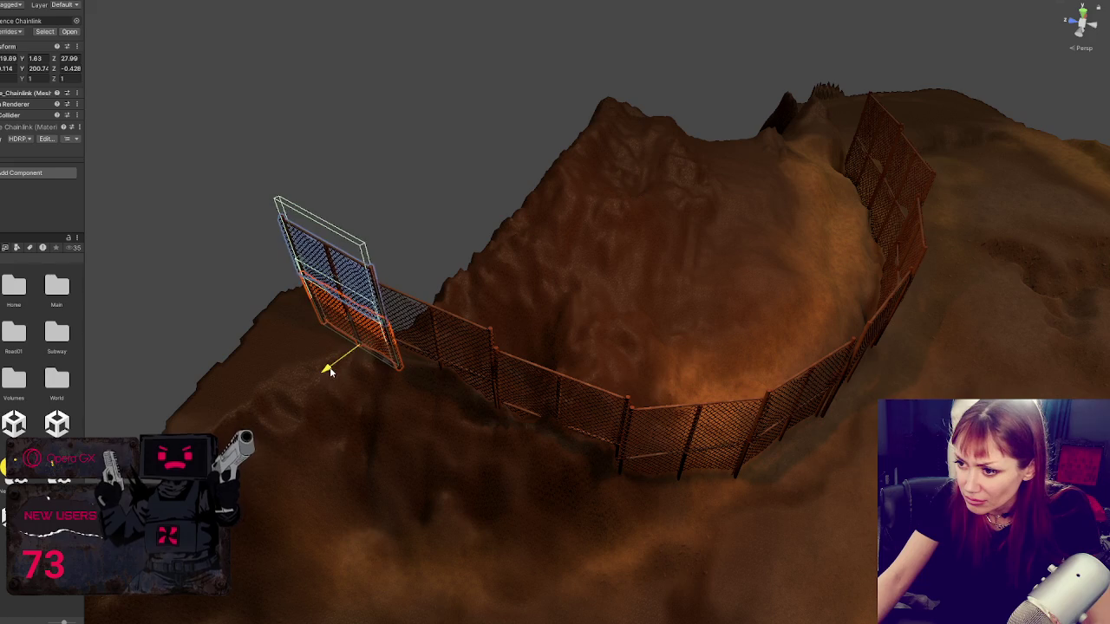
# Step: From above, rotate the top-centre panel and shift the right-hand piece into position
pyautogui.moveTo(407, 328)
pyautogui.keyDown('alt'); pyautogui.mouseDown()
pyautogui.moveTo(506, 265)
pyautogui.moveTo(208, 254)
pyautogui.moveTo(347, 260)
pyautogui.moveTo(521, 304)
pyautogui.moveTo(662, 185)
pyautogui.mouseUp(); pyautogui.keyUp('alt')
pyautogui.click(657, 193)
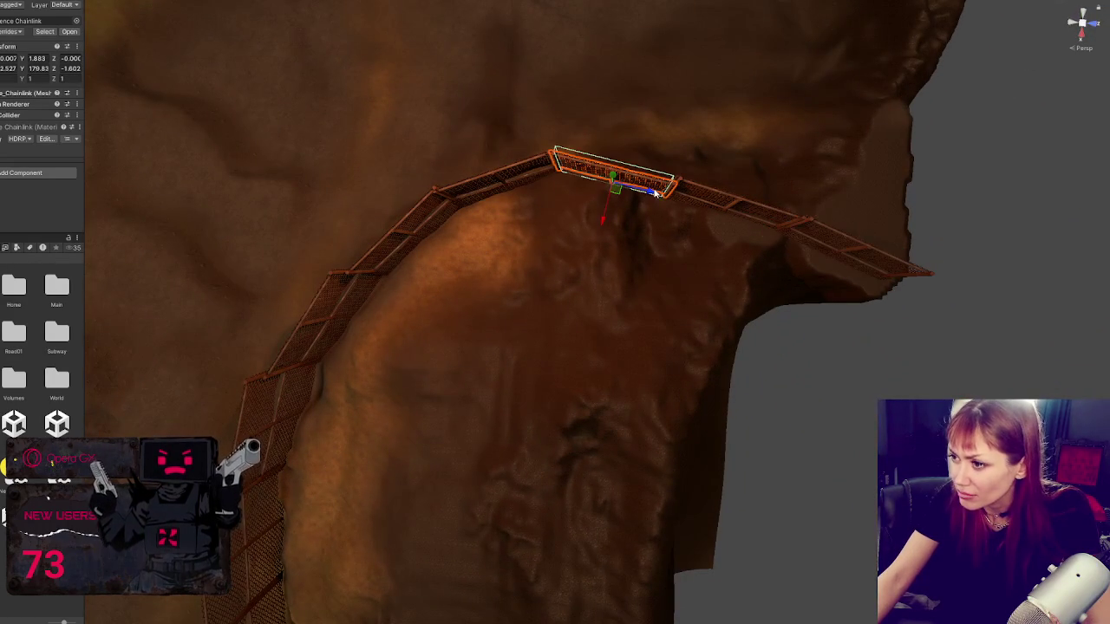
pyautogui.click(605, 212)
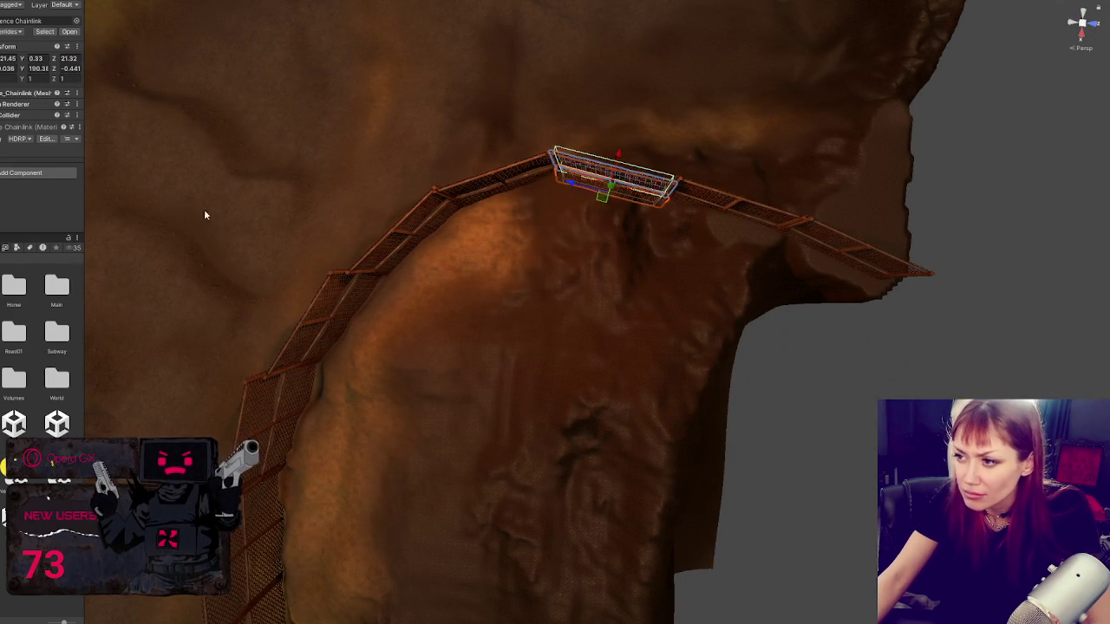
pyautogui.moveTo(576, 221); pyautogui.dragTo(590, 218)
pyautogui.press('w')
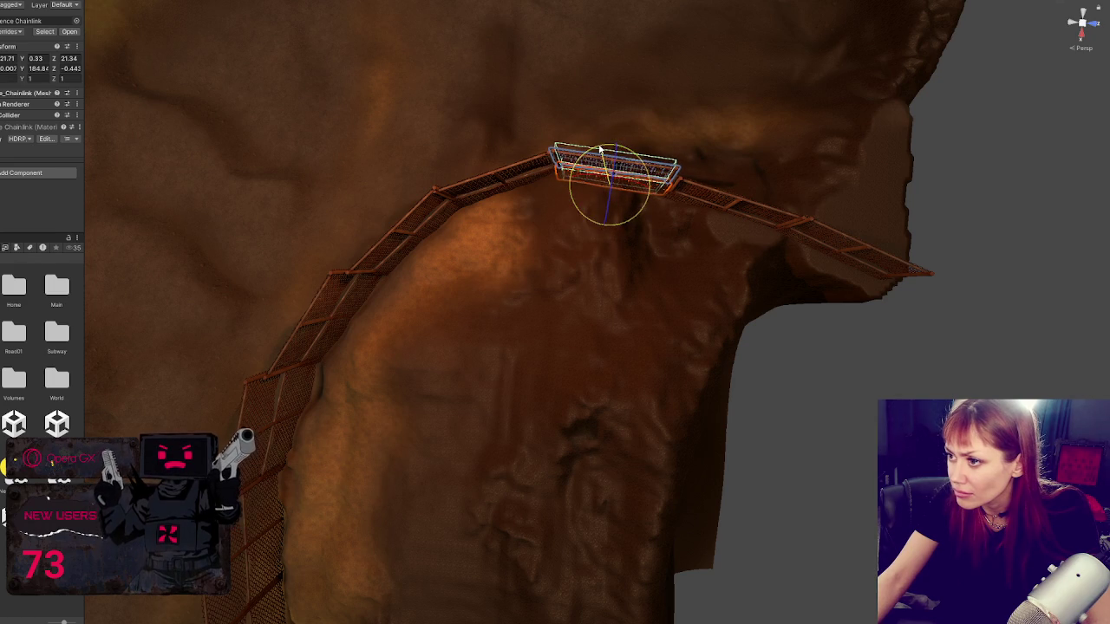
pyautogui.click(717, 198)
pyautogui.press('f')
pyautogui.hotkey('ctrl', 'z')
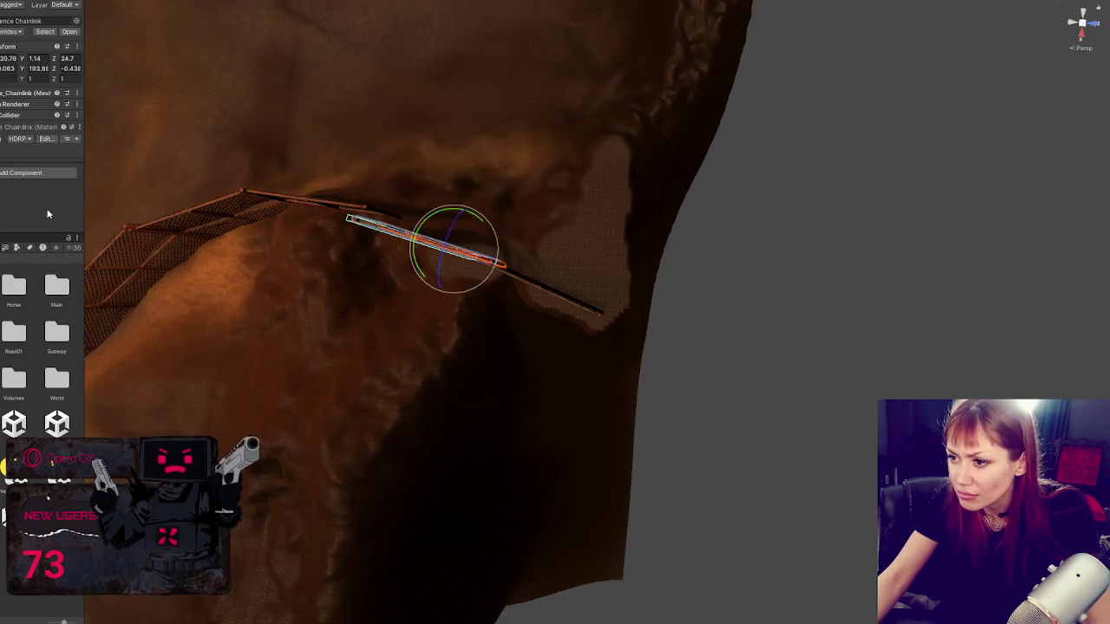
pyautogui.moveTo(465, 218)
pyautogui.mouseDown()
pyautogui.moveTo(473, 214)
pyautogui.moveTo(485, 243)
pyautogui.moveTo(478, 228)
pyautogui.mouseUp()
pyautogui.press('w')
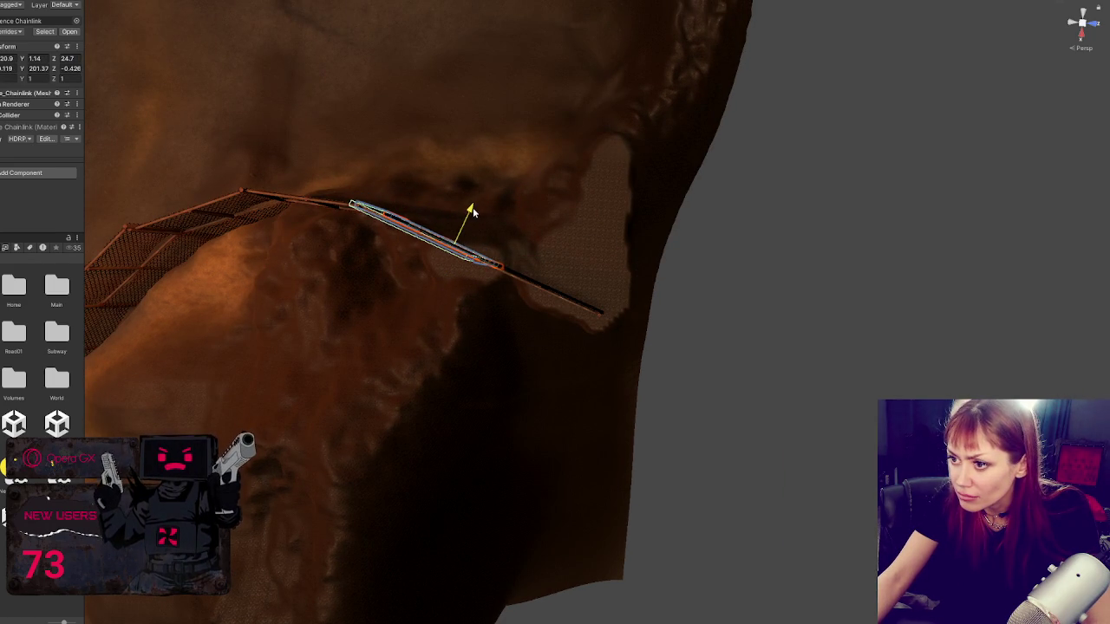
# Step: Align the last two overlapping pieces to follow the slope's curve
pyautogui.click(521, 283)
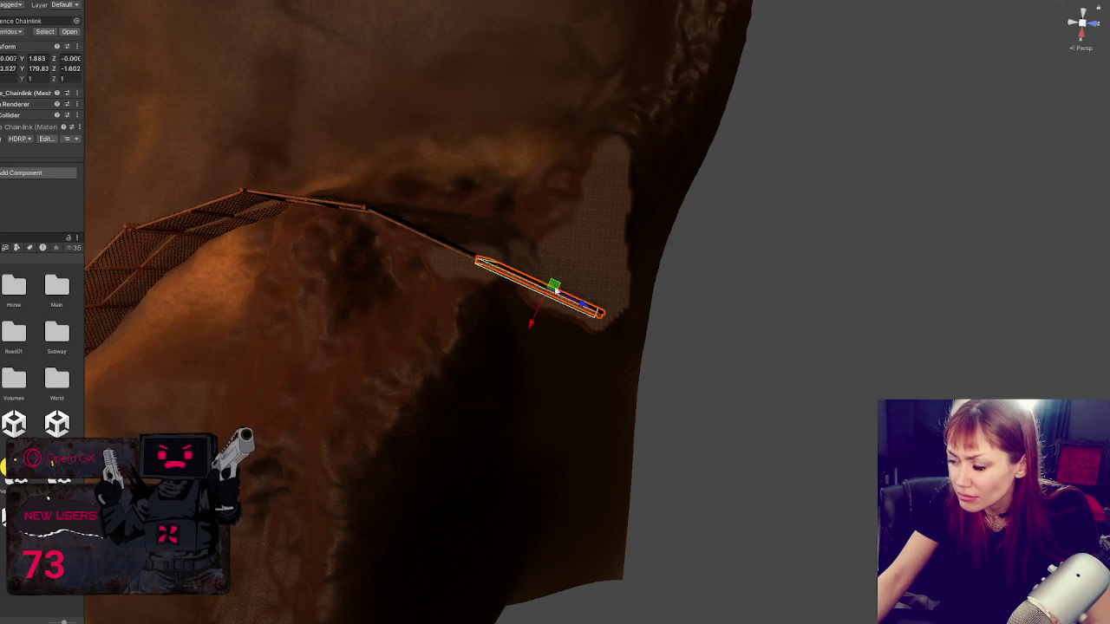
pyautogui.moveTo(587, 295); pyautogui.dragTo(572, 270)
pyautogui.press('w')
pyautogui.moveTo(538, 312)
pyautogui.mouseDown()
pyautogui.moveTo(494, 300)
pyautogui.moveTo(619, 220)
pyautogui.moveTo(593, 252)
pyautogui.mouseUp()
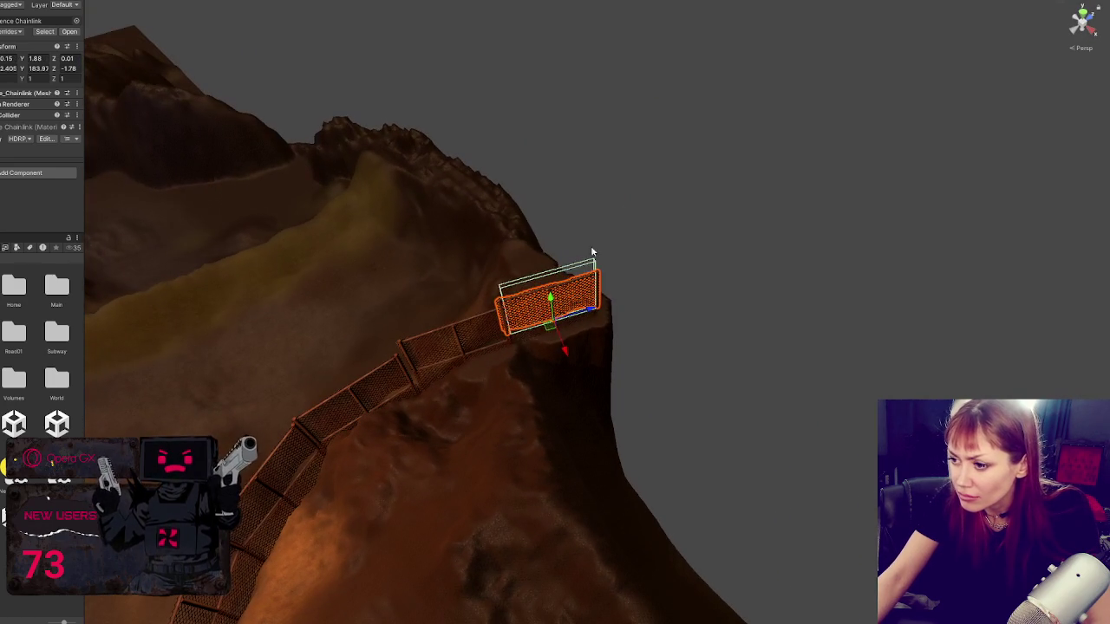
pyautogui.click(547, 340)
pyautogui.moveTo(567, 373); pyautogui.dragTo(540, 392)
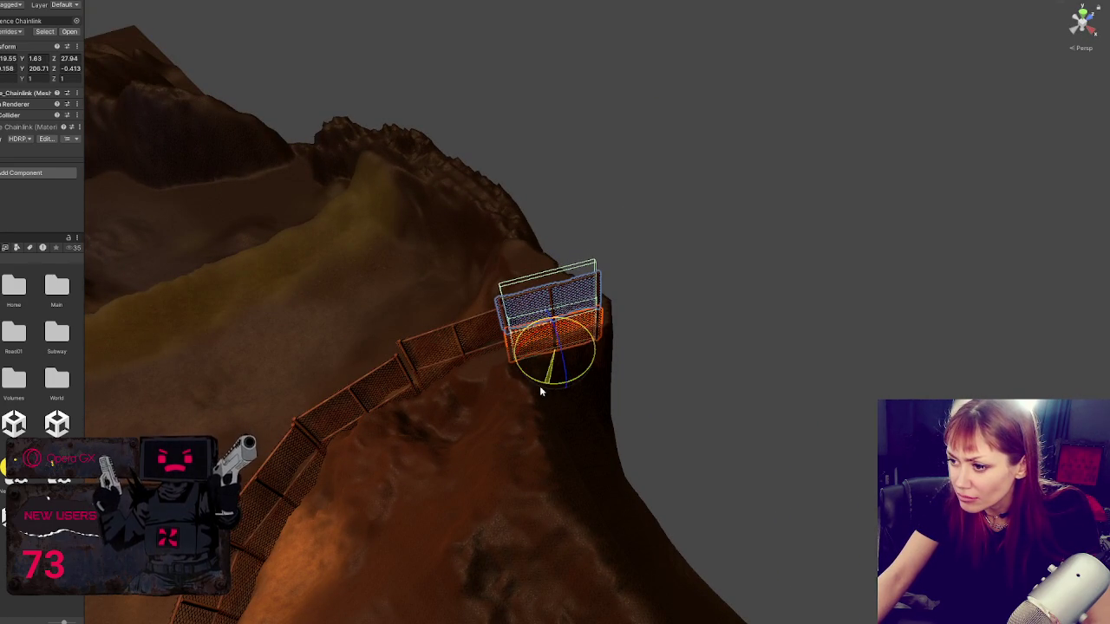
pyautogui.moveTo(436, 371)
pyautogui.mouseDown()
pyautogui.moveTo(417, 388)
pyautogui.moveTo(597, 344)
pyautogui.moveTo(741, 334)
pyautogui.moveTo(542, 290)
pyautogui.mouseUp()
pyautogui.click(521, 359)
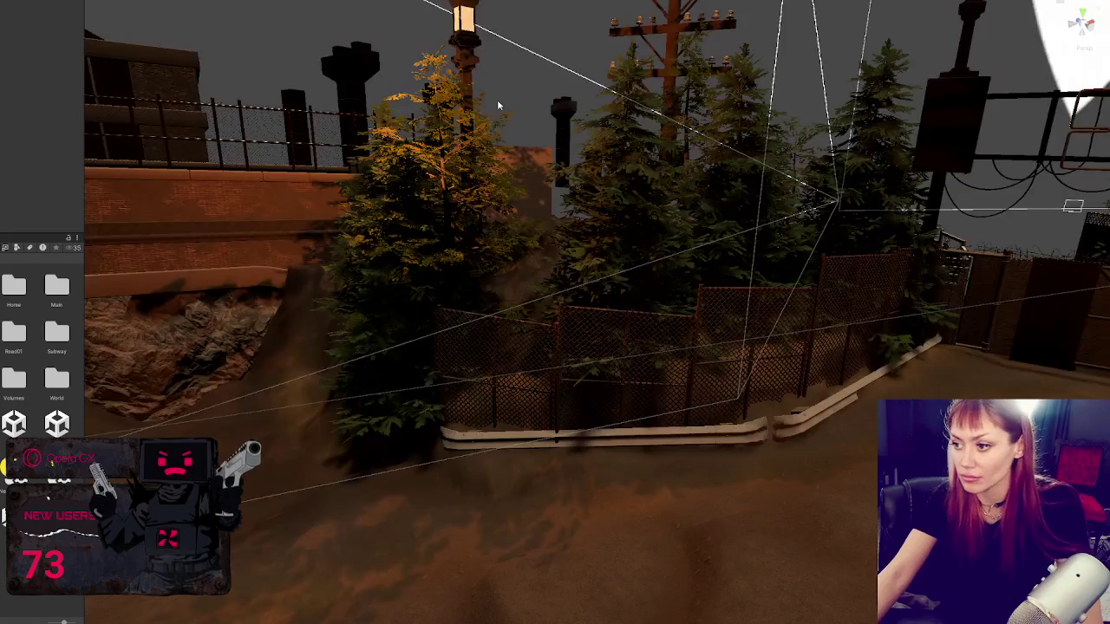
# Step: Lower the chain-link panel by the brick wall and slide it into the gap before the trees
pyautogui.moveTo(497, 100)
pyautogui.mouseDown()
pyautogui.moveTo(330, 373)
pyautogui.moveTo(498, 352)
pyautogui.moveTo(445, 389)
pyautogui.moveTo(483, 317)
pyautogui.moveTo(525, 390)
pyautogui.moveTo(436, 347)
pyautogui.moveTo(542, 365)
pyautogui.moveTo(495, 299)
pyautogui.moveTo(440, 315)
pyautogui.moveTo(485, 364)
pyautogui.moveTo(507, 441)
pyautogui.mouseUp()
pyautogui.click(329, 373)
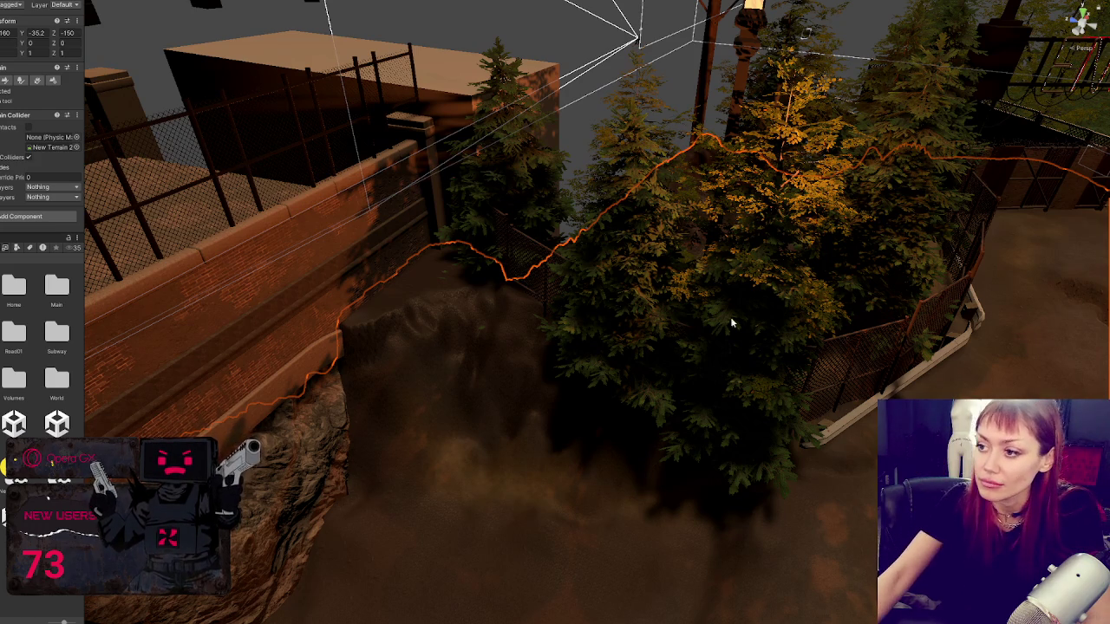
pyautogui.moveTo(733, 317)
pyautogui.mouseDown()
pyautogui.moveTo(570, 248)
pyautogui.moveTo(602, 244)
pyautogui.moveTo(471, 228)
pyautogui.moveTo(468, 197)
pyautogui.moveTo(548, 178)
pyautogui.moveTo(520, 193)
pyautogui.moveTo(552, 223)
pyautogui.moveTo(594, 307)
pyautogui.mouseUp()
pyautogui.click(609, 285)
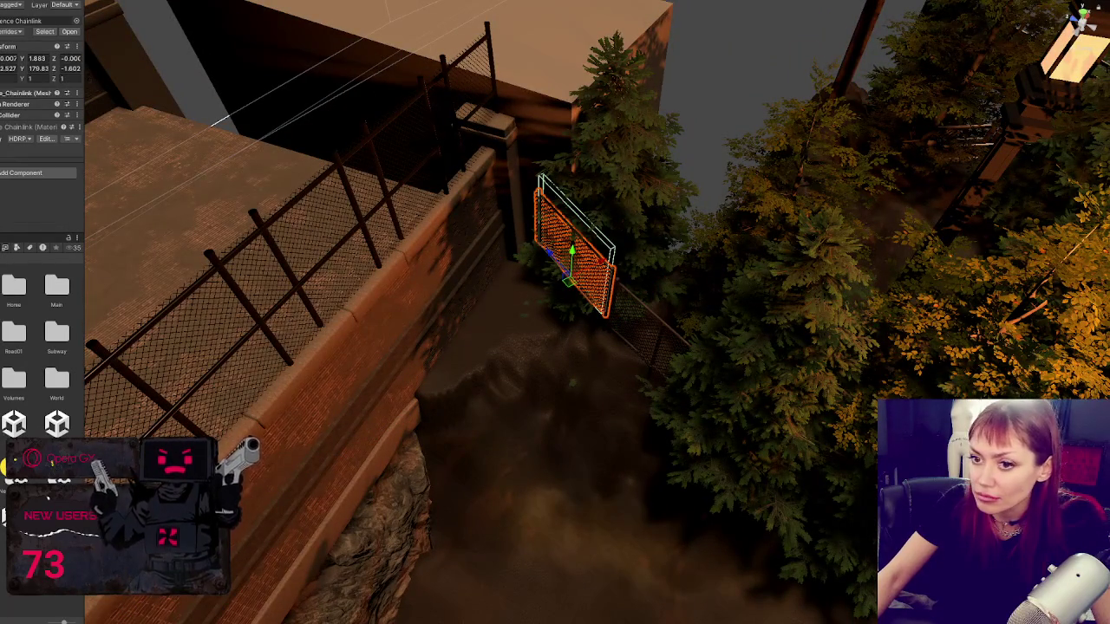
pyautogui.moveTo(584, 268); pyautogui.dragTo(586, 310)
pyautogui.moveTo(535, 340)
pyautogui.mouseDown()
pyautogui.moveTo(502, 380)
pyautogui.moveTo(620, 340)
pyautogui.mouseUp()
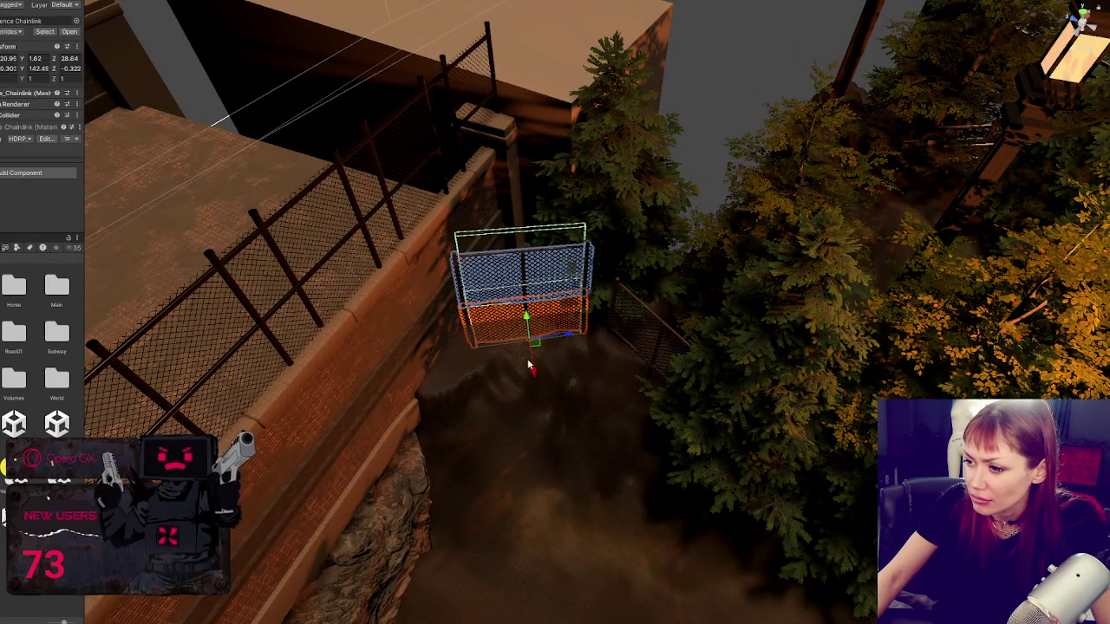
pyautogui.moveTo(529, 367)
pyautogui.mouseDown()
pyautogui.moveTo(530, 380)
pyautogui.moveTo(511, 364)
pyautogui.moveTo(661, 346)
pyautogui.moveTo(620, 379)
pyautogui.mouseUp()
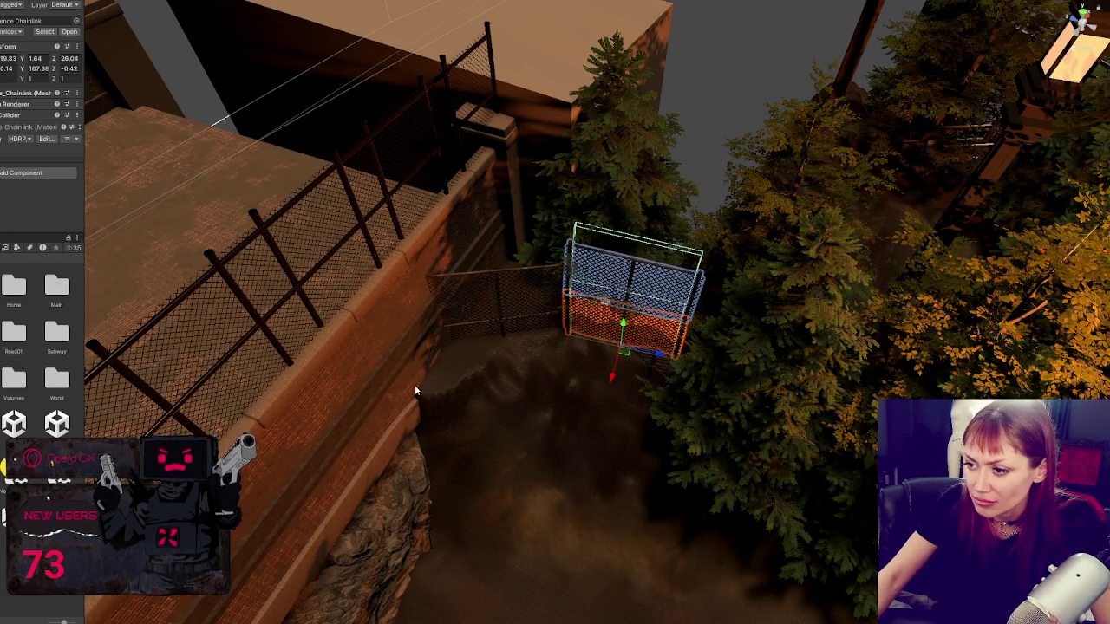
pyautogui.moveTo(620, 378); pyautogui.dragTo(469, 337)
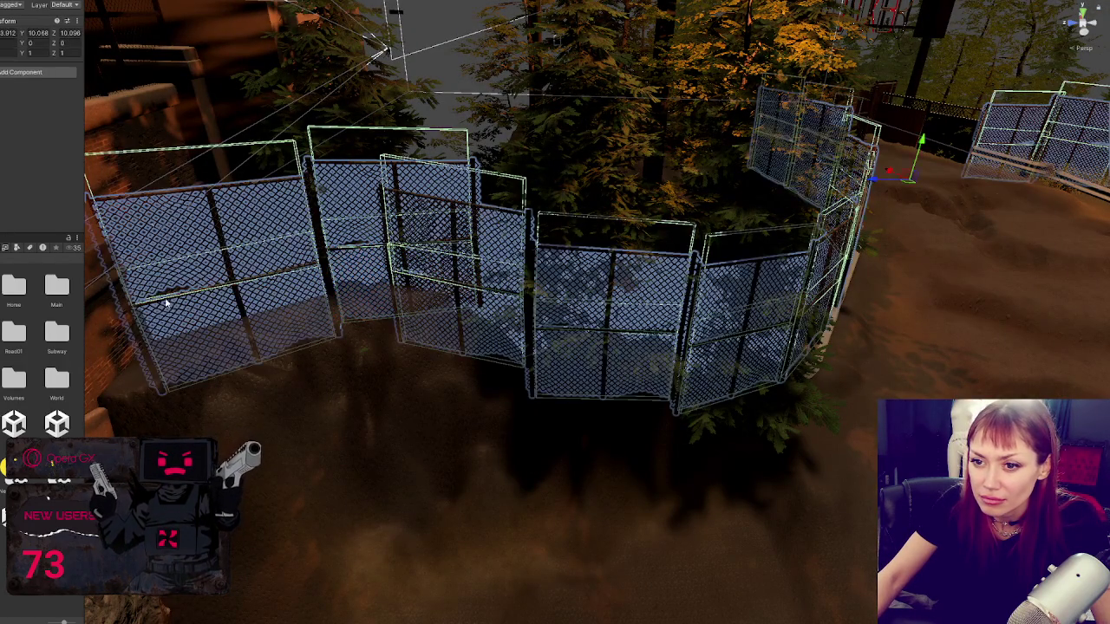
# Step: Isolate the terrain and fence ring, then orbit to a close-up of the hill slope
pyautogui.keyDown('ctrl'); pyautogui.click(436, 438); pyautogui.keyUp('ctrl')
pyautogui.hotkey('shift', 'h')
pyautogui.hotkey('ctrl', 'shift', 'd')
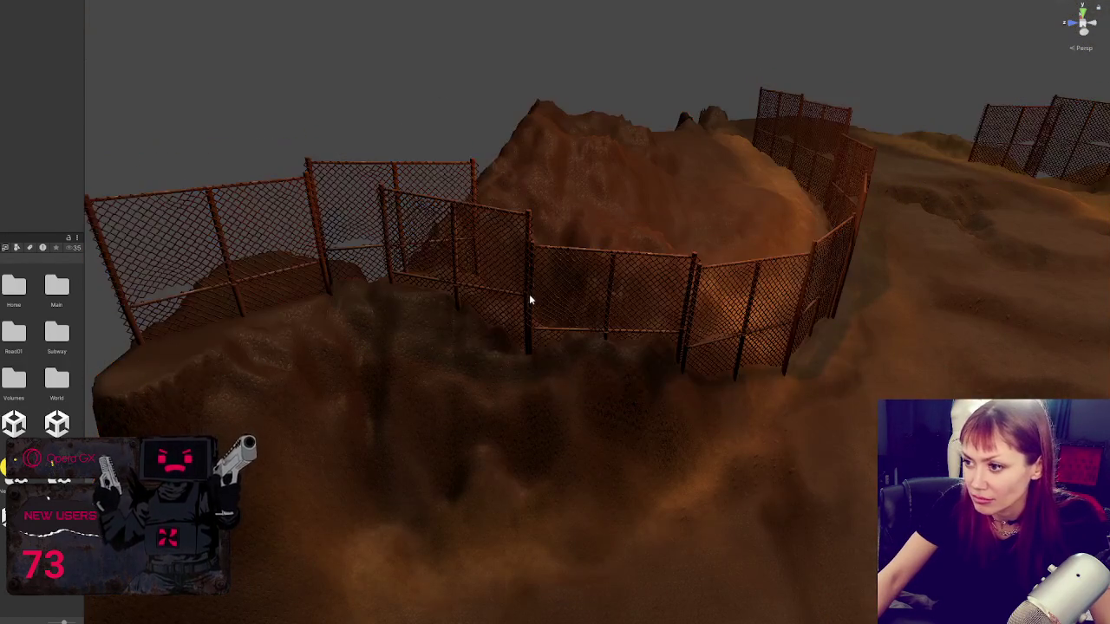
pyautogui.moveTo(528, 305)
pyautogui.mouseDown()
pyautogui.moveTo(546, 349)
pyautogui.moveTo(508, 349)
pyautogui.moveTo(493, 376)
pyautogui.mouseUp()
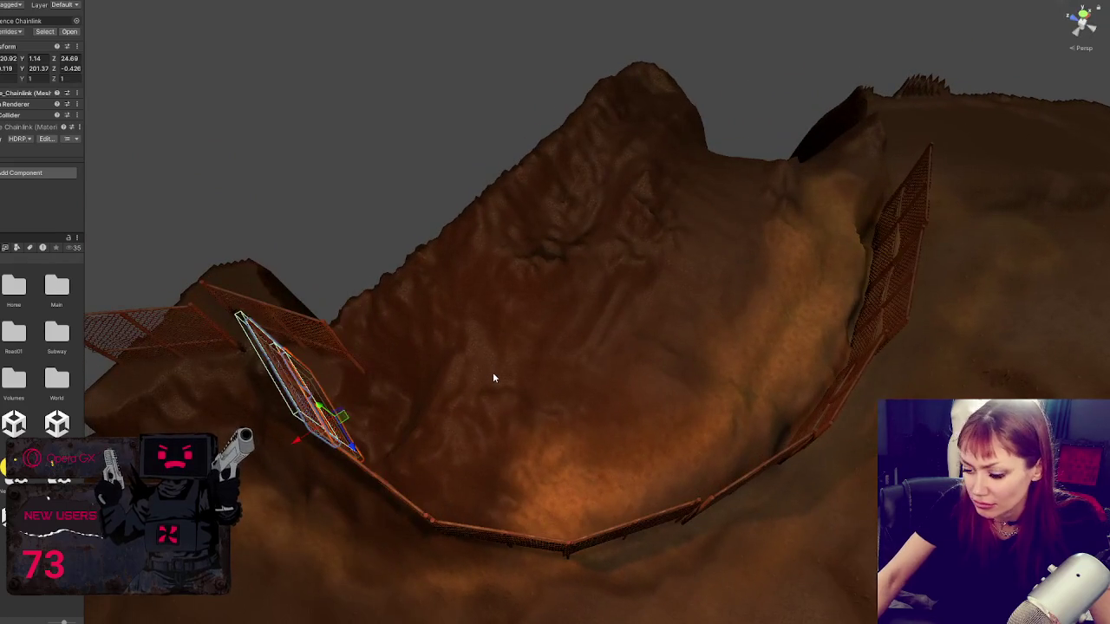
# Step: Move a loose chain-link panel down and left and turn it about 13 degrees
pyautogui.click(359, 366)
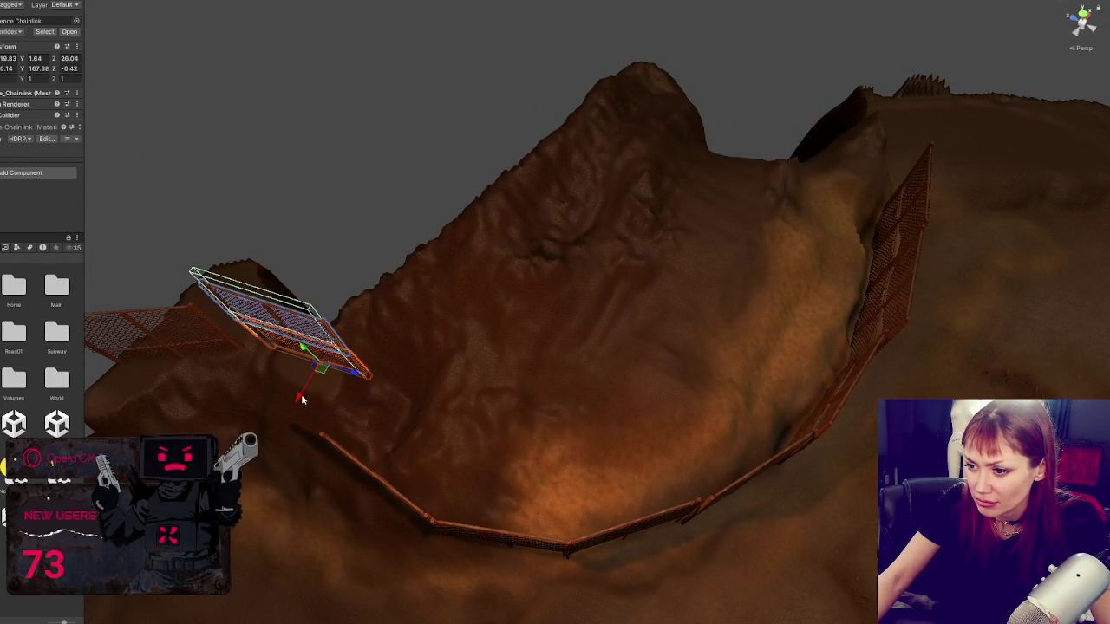
pyautogui.moveTo(299, 390); pyautogui.dragTo(264, 438)
pyautogui.press('f')
pyautogui.press('e')
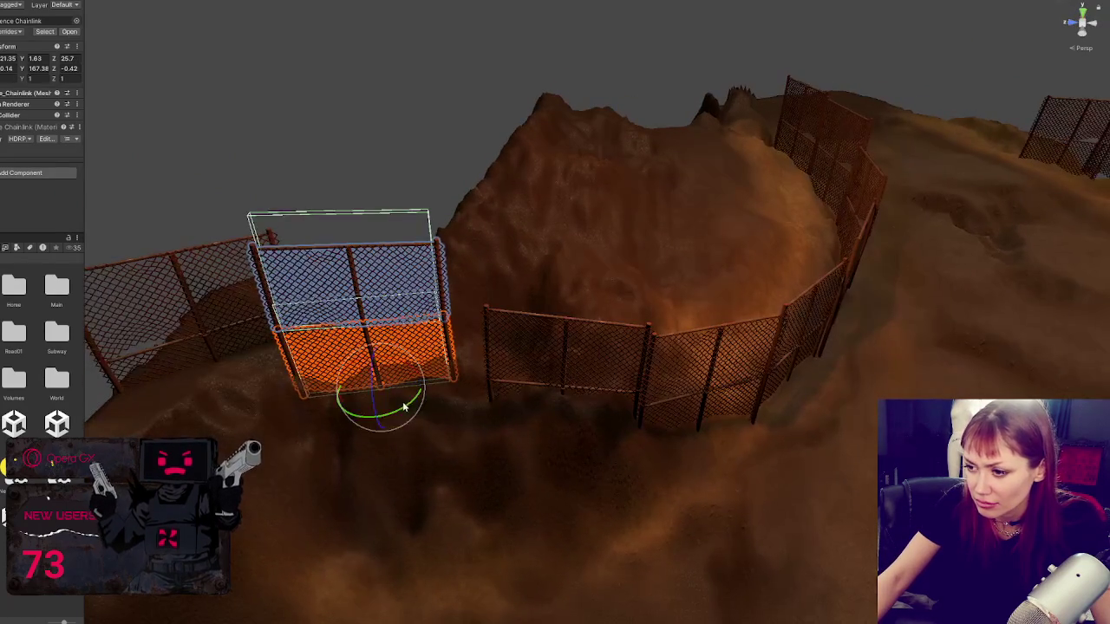
pyautogui.moveTo(399, 414)
pyautogui.mouseDown()
pyautogui.moveTo(373, 418)
pyautogui.moveTo(383, 414)
pyautogui.mouseUp()
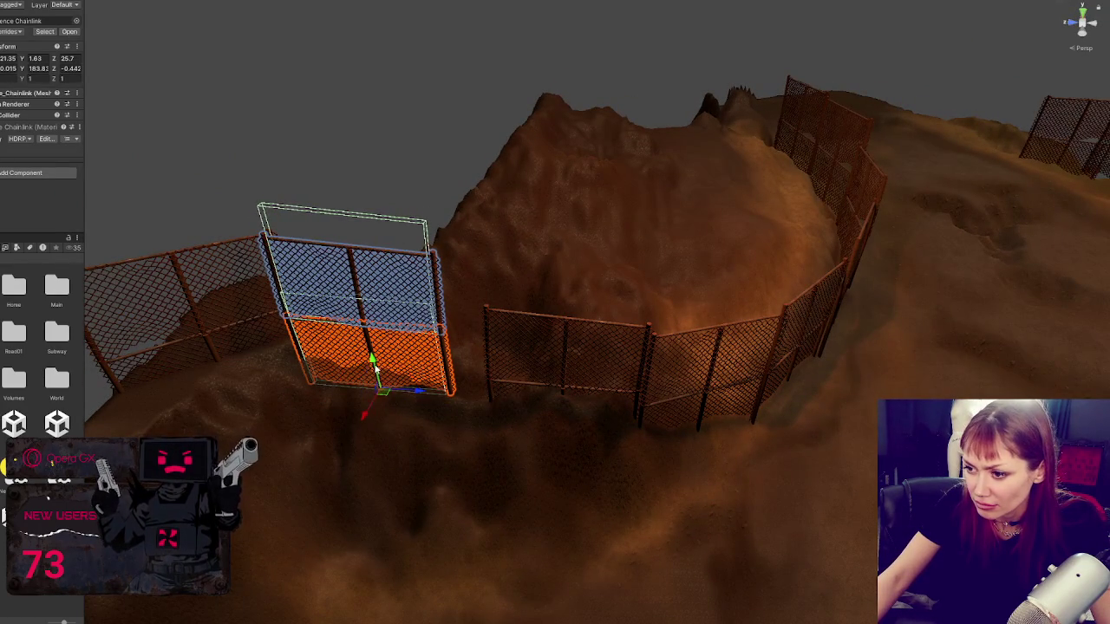
# Step: Lower and rotate that panel until it slots into the gap in the fence line
pyautogui.moveTo(374, 368); pyautogui.dragTo(435, 401)
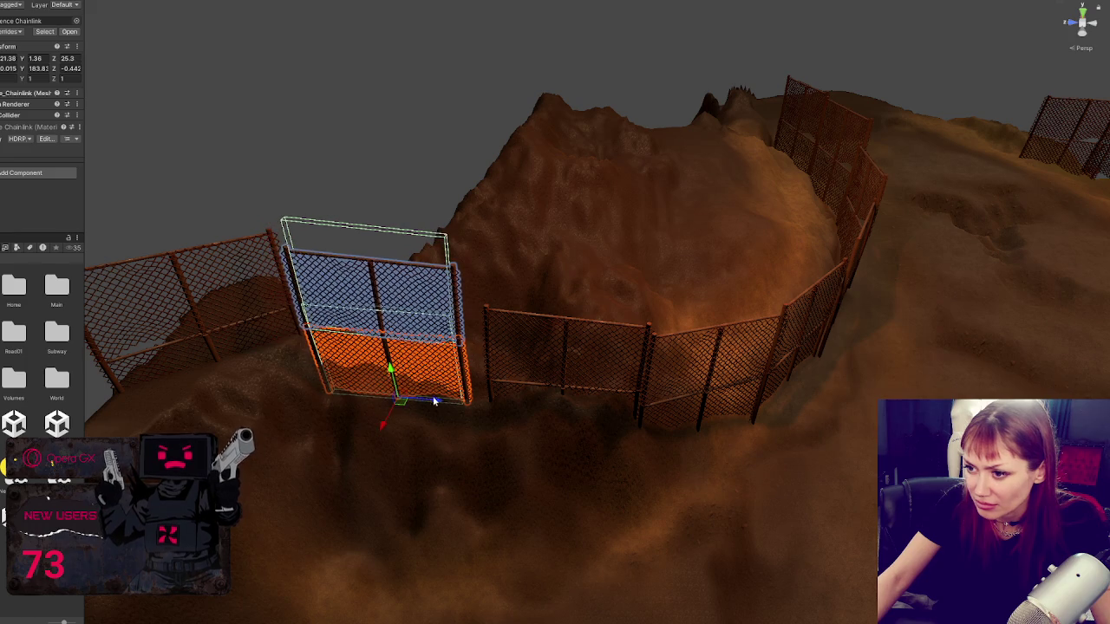
pyautogui.moveTo(221, 351)
pyautogui.mouseDown()
pyautogui.moveTo(223, 369)
pyautogui.moveTo(404, 411)
pyautogui.moveTo(467, 404)
pyautogui.moveTo(478, 449)
pyautogui.mouseUp()
pyautogui.press('e')
pyautogui.moveTo(400, 555)
pyautogui.mouseDown()
pyautogui.moveTo(390, 565)
pyautogui.moveTo(441, 476)
pyautogui.moveTo(470, 358)
pyautogui.mouseUp()
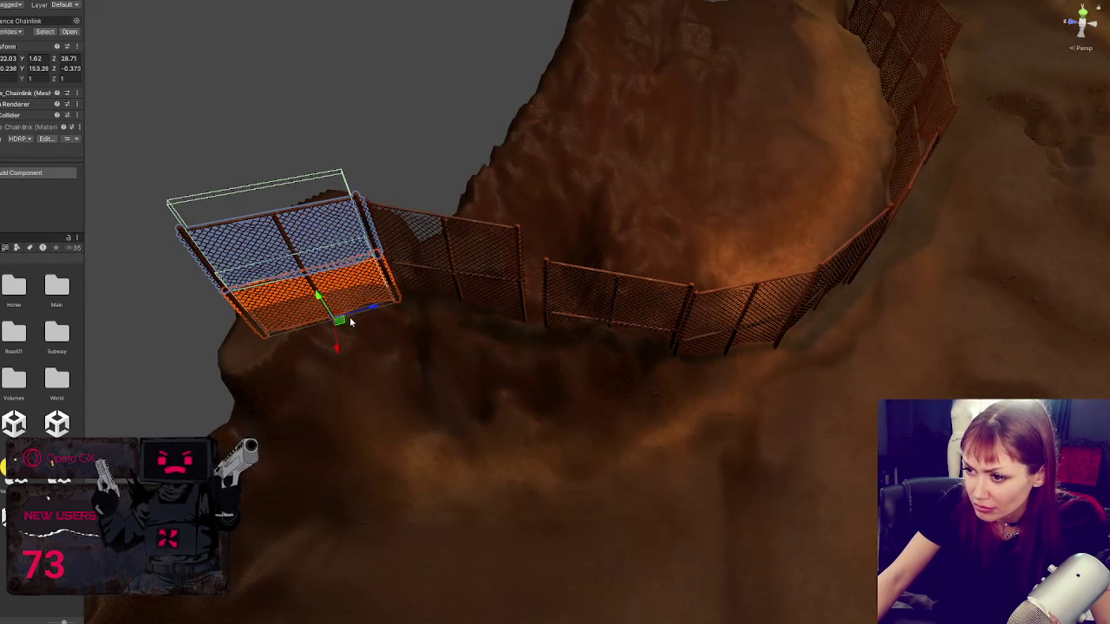
pyautogui.moveTo(351, 322); pyautogui.dragTo(378, 308)
pyautogui.press('f')
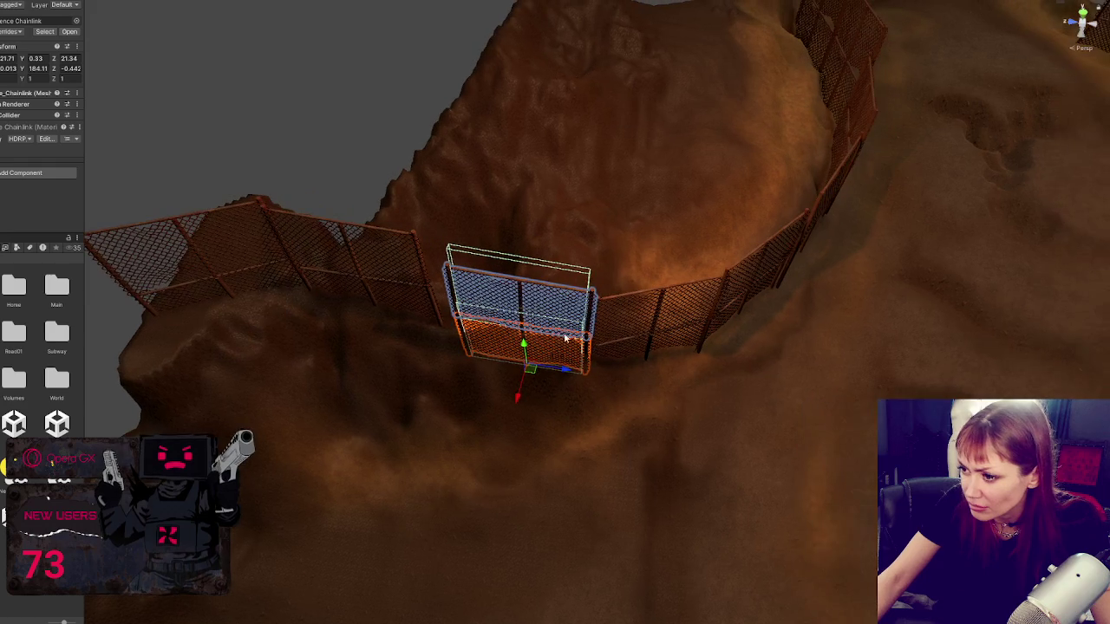
pyautogui.moveTo(552, 377)
pyautogui.mouseDown()
pyautogui.moveTo(502, 387)
pyautogui.moveTo(556, 389)
pyautogui.mouseUp()
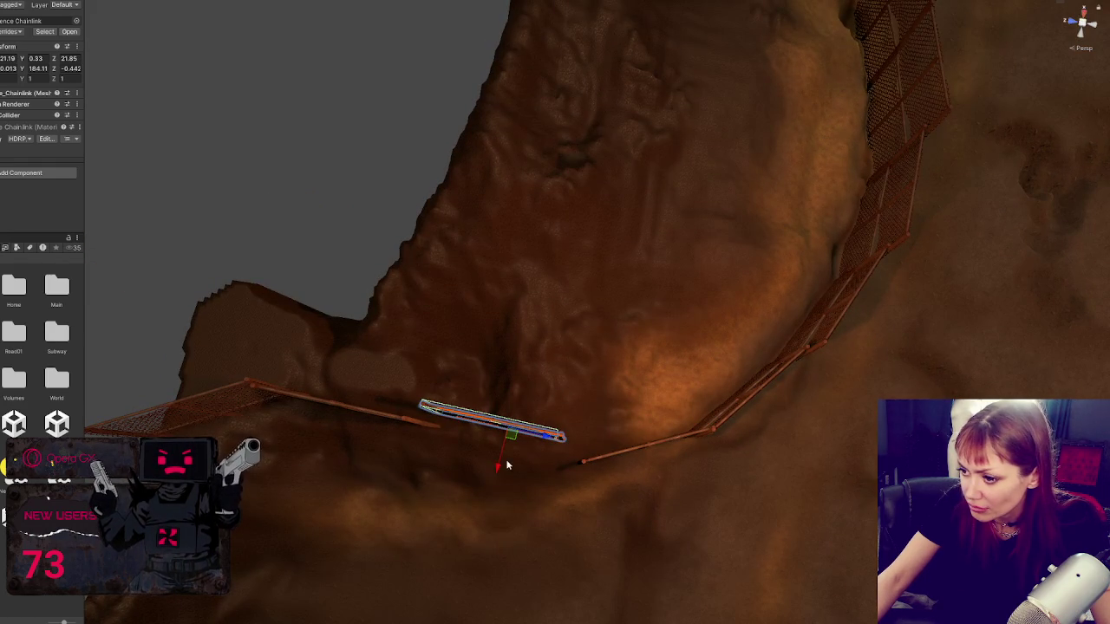
pyautogui.moveTo(507, 466)
pyautogui.mouseDown()
pyautogui.moveTo(519, 468)
pyautogui.moveTo(512, 481)
pyautogui.moveTo(556, 457)
pyautogui.moveTo(555, 476)
pyautogui.moveTo(520, 488)
pyautogui.mouseUp()
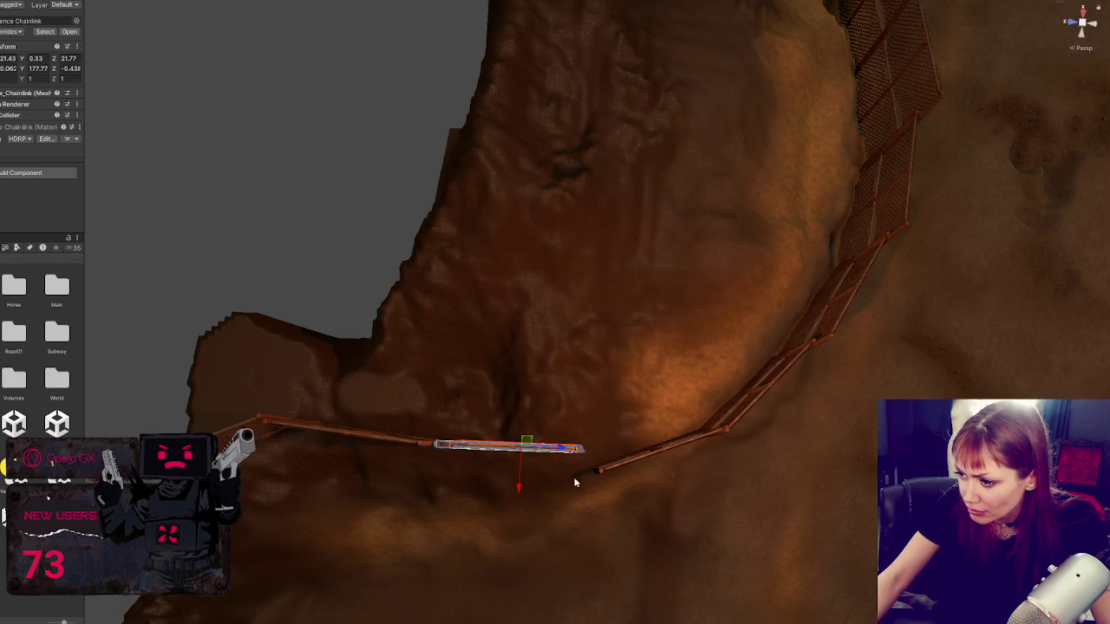
# Step: Push the lower hillside panel back onto the slope and raise it into line with the fence
pyautogui.click(615, 468)
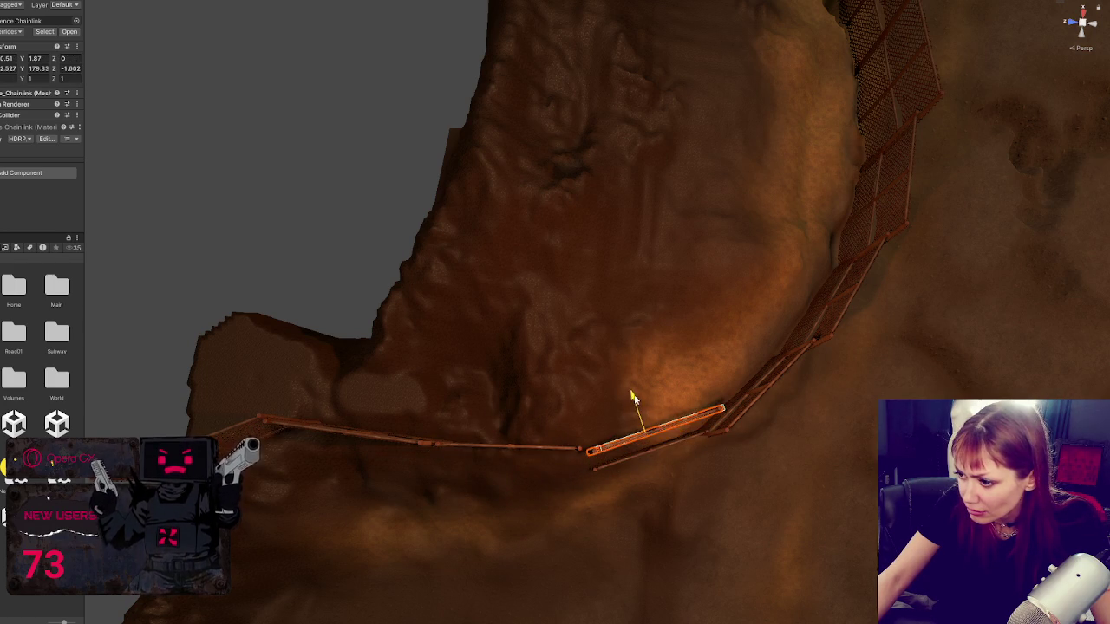
pyautogui.moveTo(636, 399); pyautogui.dragTo(597, 339)
pyautogui.click(597, 338)
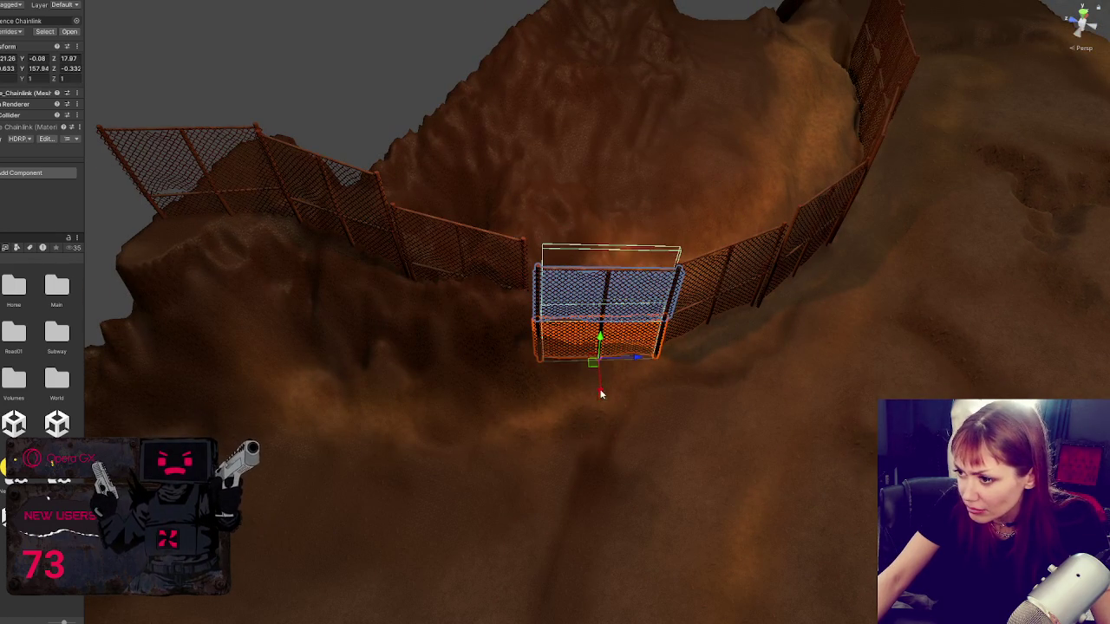
pyautogui.moveTo(601, 395)
pyautogui.mouseDown()
pyautogui.moveTo(594, 351)
pyautogui.moveTo(606, 361)
pyautogui.moveTo(624, 344)
pyautogui.mouseUp()
pyautogui.press('e')
pyautogui.moveTo(458, 280)
pyautogui.mouseDown()
pyautogui.moveTo(415, 277)
pyautogui.moveTo(473, 282)
pyautogui.mouseUp()
pyautogui.moveTo(666, 326)
pyautogui.mouseDown()
pyautogui.moveTo(706, 338)
pyautogui.moveTo(725, 366)
pyautogui.moveTo(595, 327)
pyautogui.moveTo(588, 306)
pyautogui.moveTo(681, 262)
pyautogui.mouseUp()
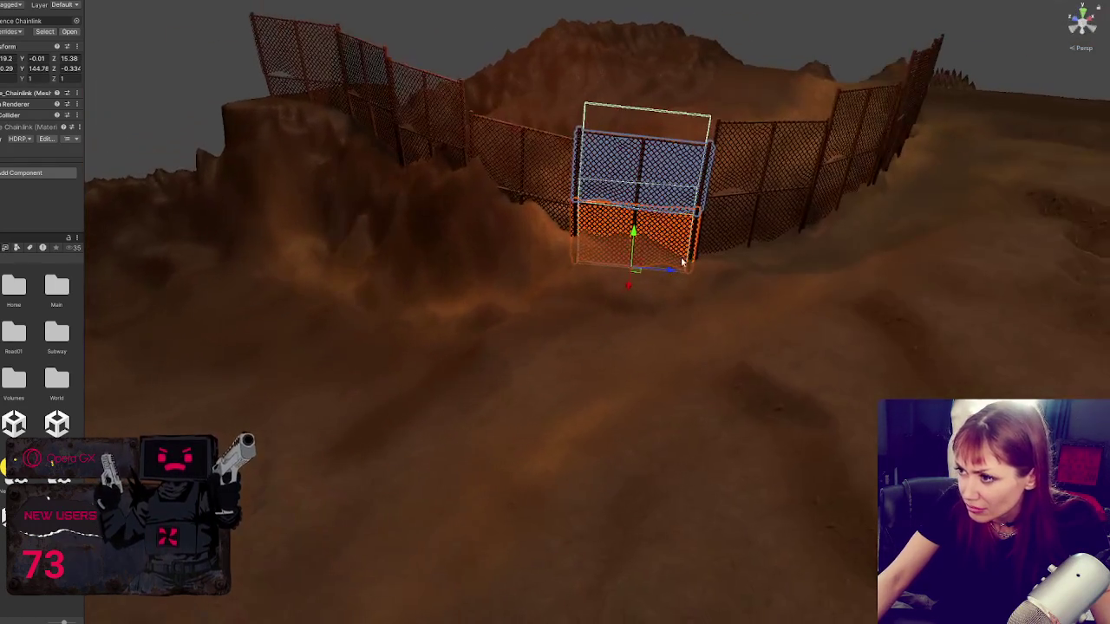
pyautogui.moveTo(633, 230)
pyautogui.mouseDown()
pyautogui.moveTo(653, 176)
pyautogui.moveTo(626, 169)
pyautogui.mouseUp()
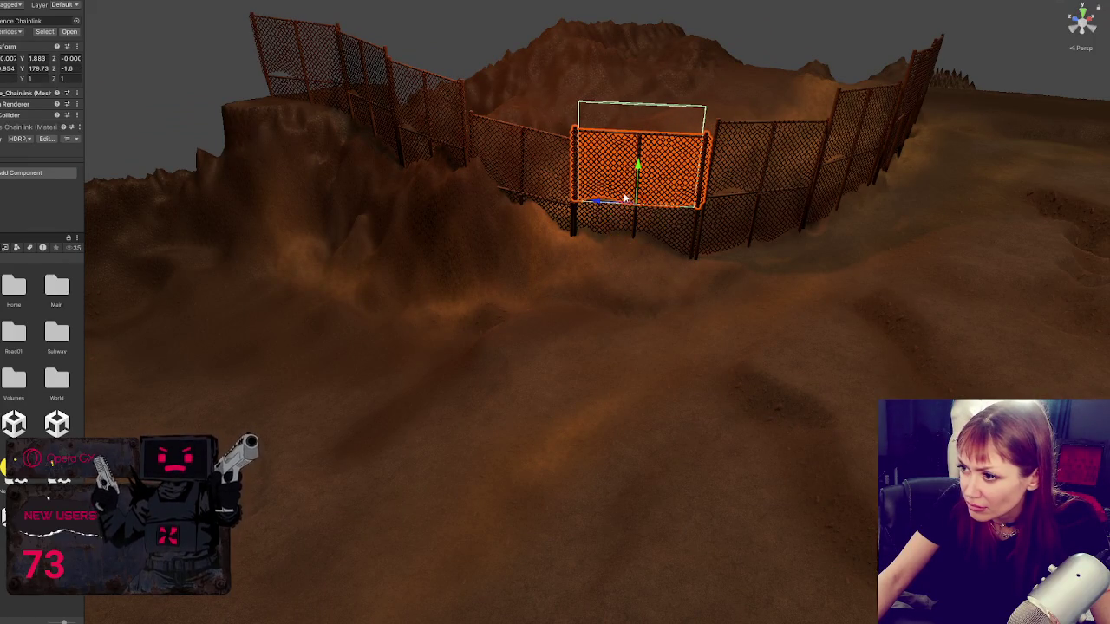
pyautogui.moveTo(601, 205); pyautogui.dragTo(605, 204)
# Step: Tilt another panel slightly to match its neighbours, then orbit to review the fence line
pyautogui.click(414, 42)
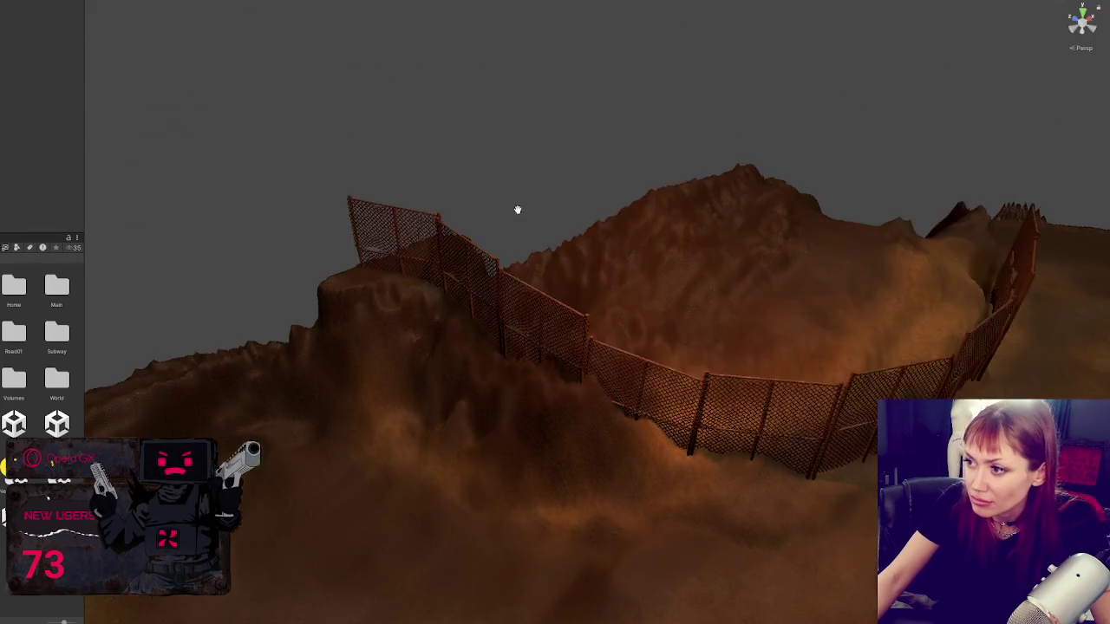
pyautogui.click(751, 305)
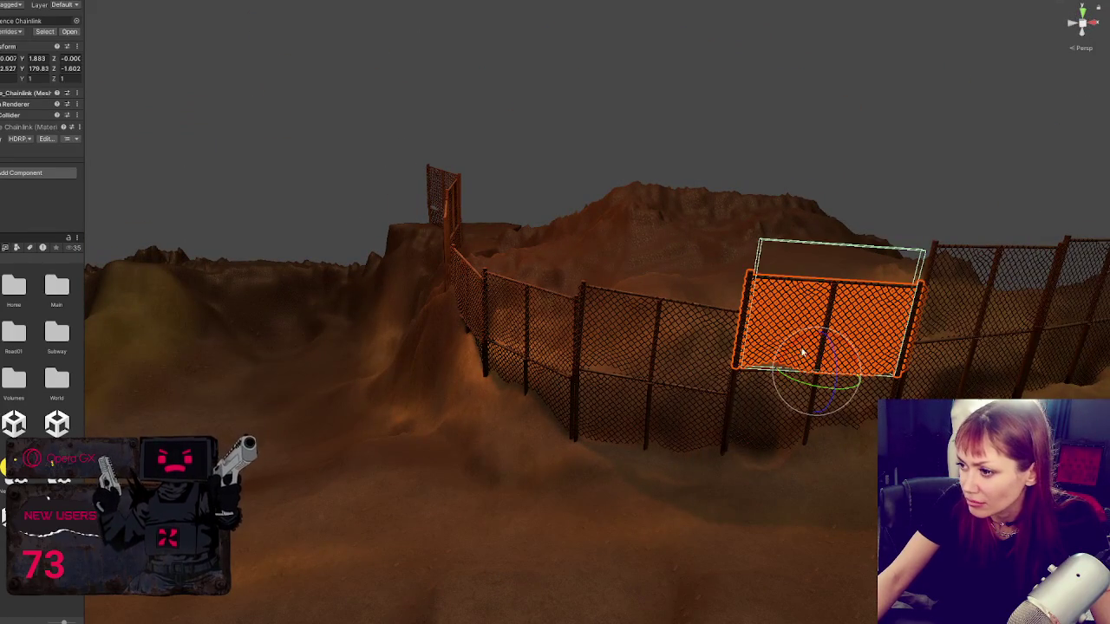
pyautogui.moveTo(803, 351); pyautogui.dragTo(785, 347)
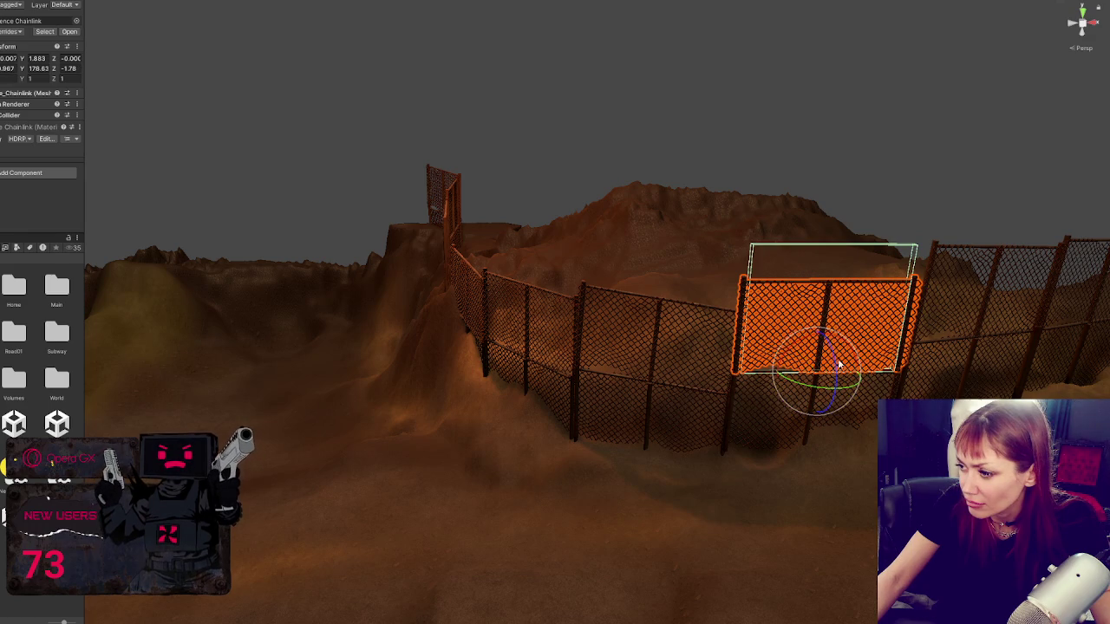
pyautogui.click(833, 169)
pyautogui.moveTo(833, 169); pyautogui.dragTo(631, 174)
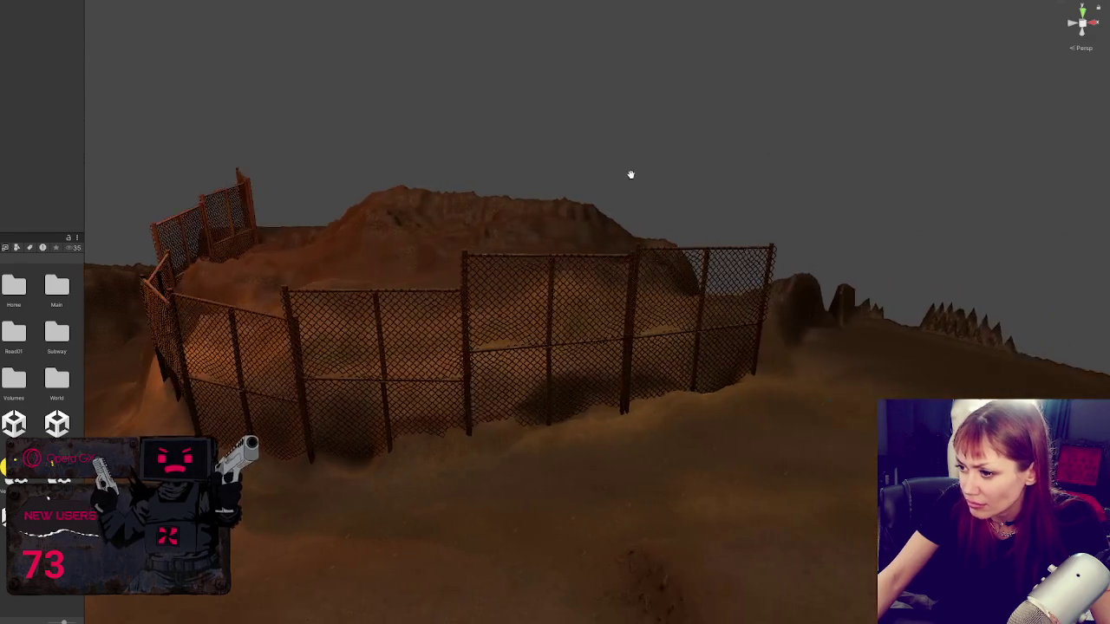
pyautogui.click(562, 269)
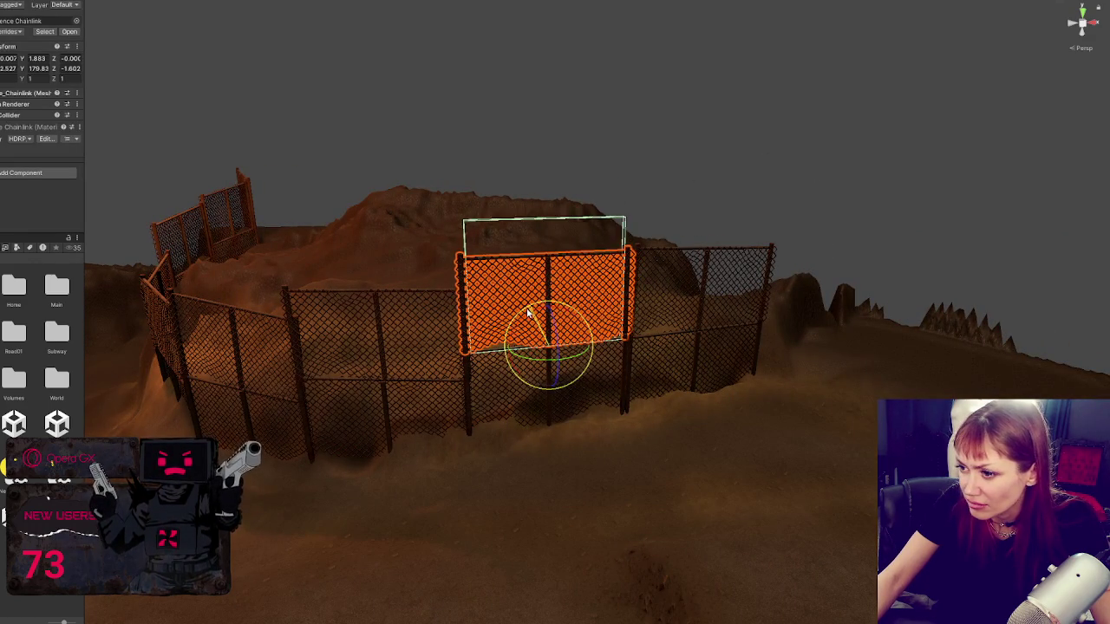
pyautogui.click(607, 152)
pyautogui.moveTo(607, 151); pyautogui.dragTo(268, 167)
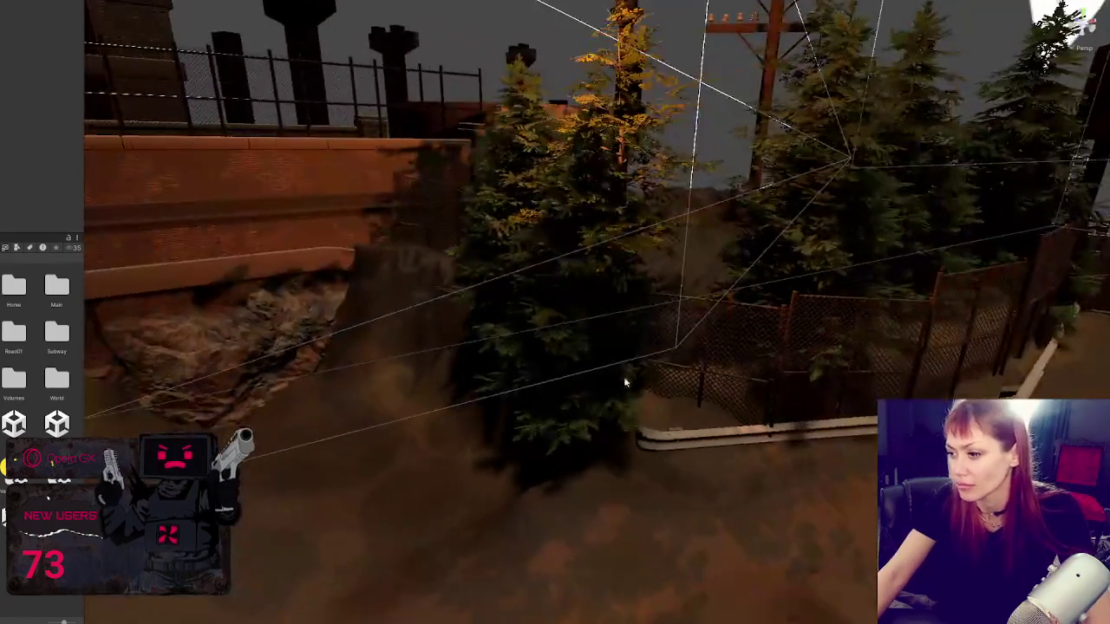
# Step: Frame the guard rail by the tree bed and slide it along its length
pyautogui.click(815, 427)
pyautogui.press('f')
pyautogui.hotkey('alt', 'w')
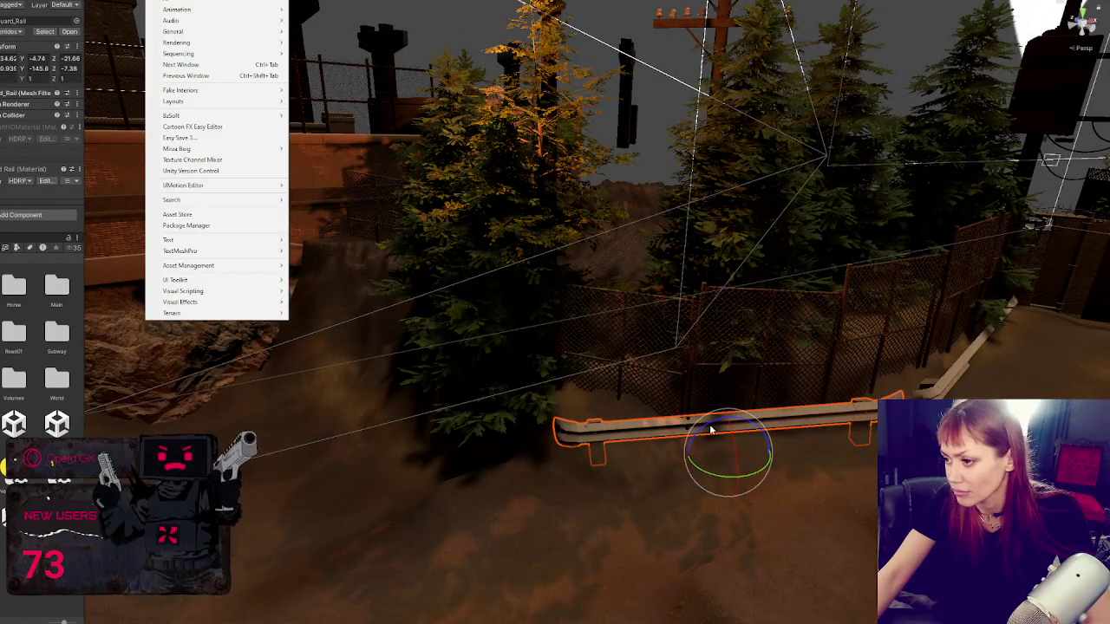
pyautogui.press('Escape')
pyautogui.press('q')
pyautogui.moveTo(733, 468)
pyautogui.mouseDown()
pyautogui.moveTo(746, 477)
pyautogui.moveTo(555, 447)
pyautogui.mouseUp()
# Step: Raise the right guard-rail piece slightly and shift the left piece into line
pyautogui.click(788, 436)
pyautogui.moveTo(811, 440); pyautogui.dragTo(815, 433)
pyautogui.click(562, 443)
pyautogui.moveTo(458, 414)
pyautogui.mouseDown()
pyautogui.moveTo(738, 409)
pyautogui.moveTo(493, 377)
pyautogui.moveTo(488, 410)
pyautogui.moveTo(457, 407)
pyautogui.moveTo(686, 400)
pyautogui.moveTo(575, 354)
pyautogui.moveTo(664, 339)
pyautogui.moveTo(495, 318)
pyautogui.mouseUp()
# Step: Slide the box building sideways and reposition the pine beside it, sinking it lower
pyautogui.click(552, 283)
pyautogui.click(462, 249)
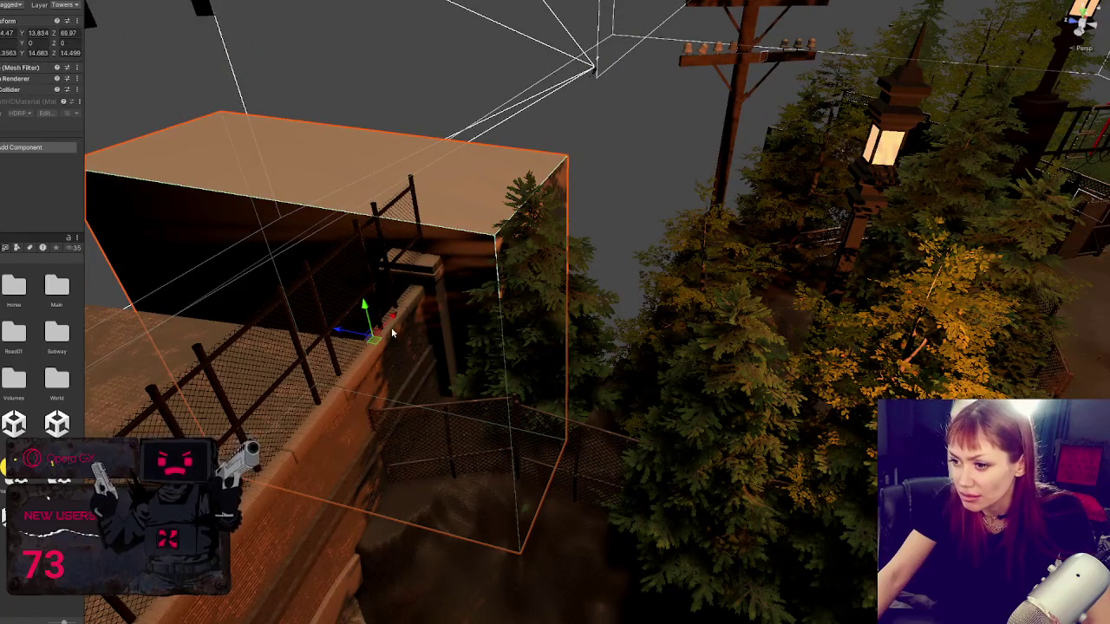
pyautogui.moveTo(345, 334)
pyautogui.mouseDown()
pyautogui.moveTo(303, 322)
pyautogui.moveTo(371, 338)
pyautogui.mouseUp()
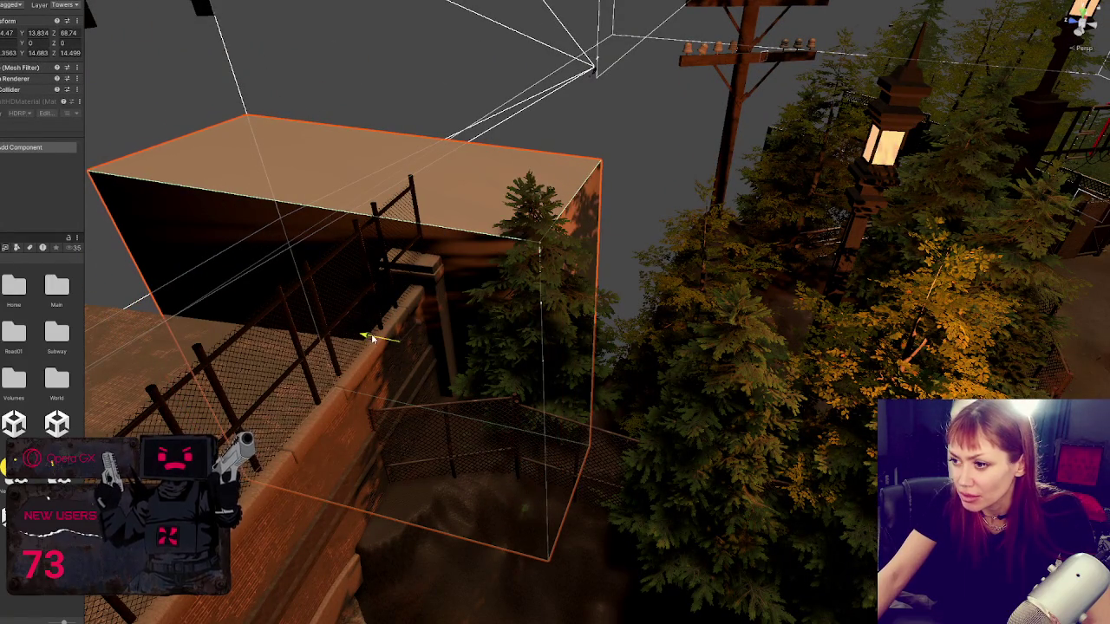
pyautogui.click(578, 371)
pyautogui.moveTo(523, 473); pyautogui.dragTo(583, 451)
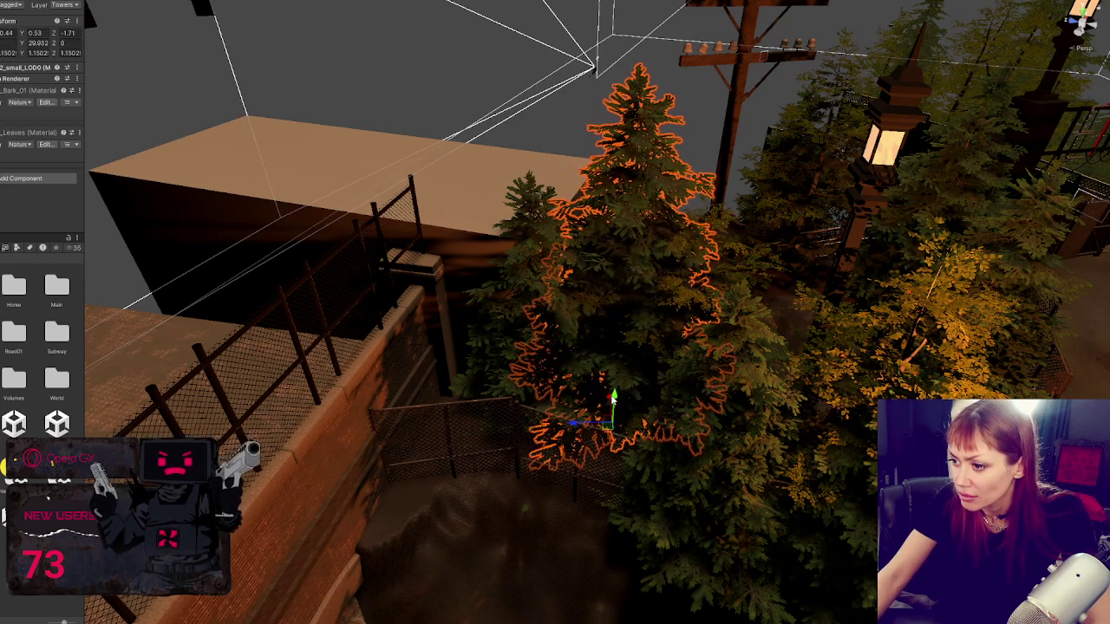
pyautogui.moveTo(605, 391)
pyautogui.mouseDown()
pyautogui.moveTo(579, 420)
pyautogui.moveTo(624, 389)
pyautogui.moveTo(600, 374)
pyautogui.mouseUp()
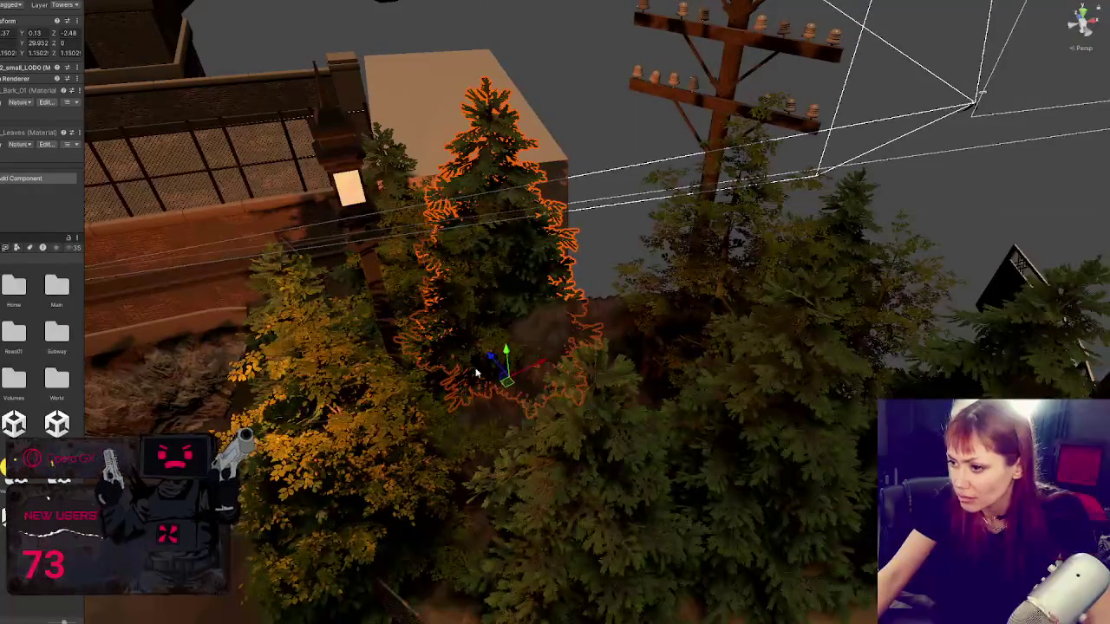
pyautogui.moveTo(476, 373)
pyautogui.mouseDown()
pyautogui.moveTo(572, 397)
pyautogui.moveTo(643, 384)
pyautogui.moveTo(740, 313)
pyautogui.moveTo(571, 307)
pyautogui.moveTo(535, 501)
pyautogui.mouseUp()
# Step: Rotate the pine near the fence around its trunk, deleting and restoring it once
pyautogui.click(536, 501)
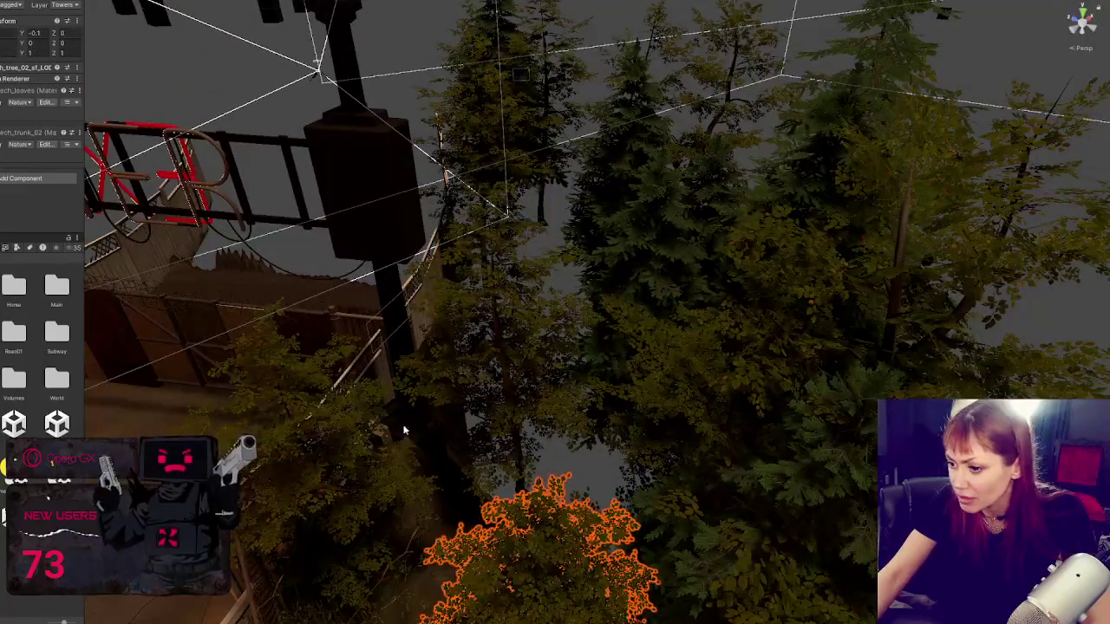
pyautogui.moveTo(403, 430); pyautogui.dragTo(593, 310)
pyautogui.moveTo(244, 289); pyautogui.dragTo(520, 364)
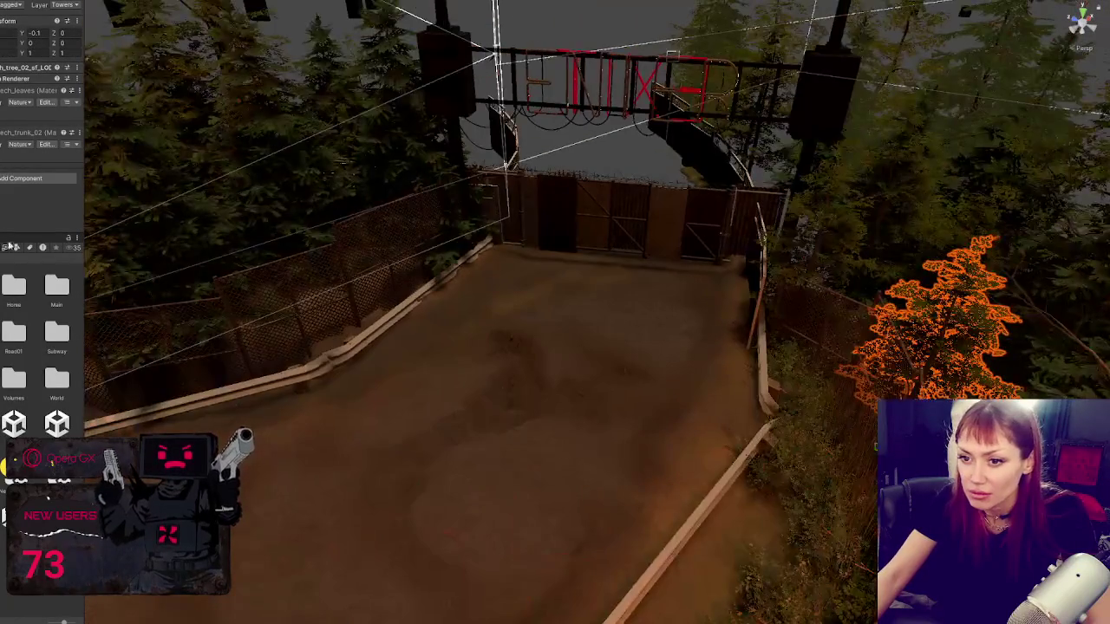
pyautogui.click(867, 321)
pyautogui.moveTo(689, 403)
pyautogui.mouseDown()
pyautogui.moveTo(384, 352)
pyautogui.moveTo(536, 378)
pyautogui.moveTo(457, 408)
pyautogui.moveTo(461, 399)
pyautogui.moveTo(565, 442)
pyautogui.moveTo(572, 330)
pyautogui.moveTo(573, 390)
pyautogui.mouseUp()
pyautogui.moveTo(549, 446)
pyautogui.mouseDown()
pyautogui.moveTo(629, 431)
pyautogui.moveTo(369, 459)
pyautogui.moveTo(347, 507)
pyautogui.moveTo(347, 492)
pyautogui.mouseUp()
pyautogui.press('Delete')
pyautogui.hotkey('ctrl', 'z')
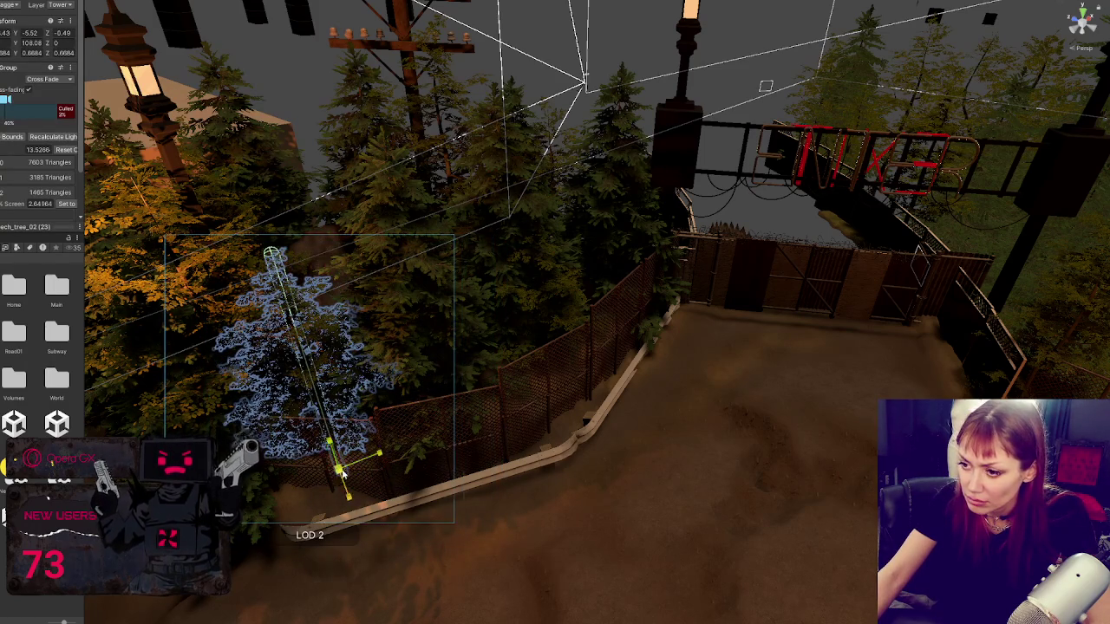
# Step: Move that tree up and back, raise it slightly, then view the tree bed from above
pyautogui.scroll(2, 343, 473)
pyautogui.moveTo(344, 468)
pyautogui.mouseDown()
pyautogui.moveTo(334, 340)
pyautogui.moveTo(367, 353)
pyautogui.moveTo(371, 381)
pyautogui.moveTo(305, 394)
pyautogui.moveTo(490, 325)
pyautogui.mouseUp()
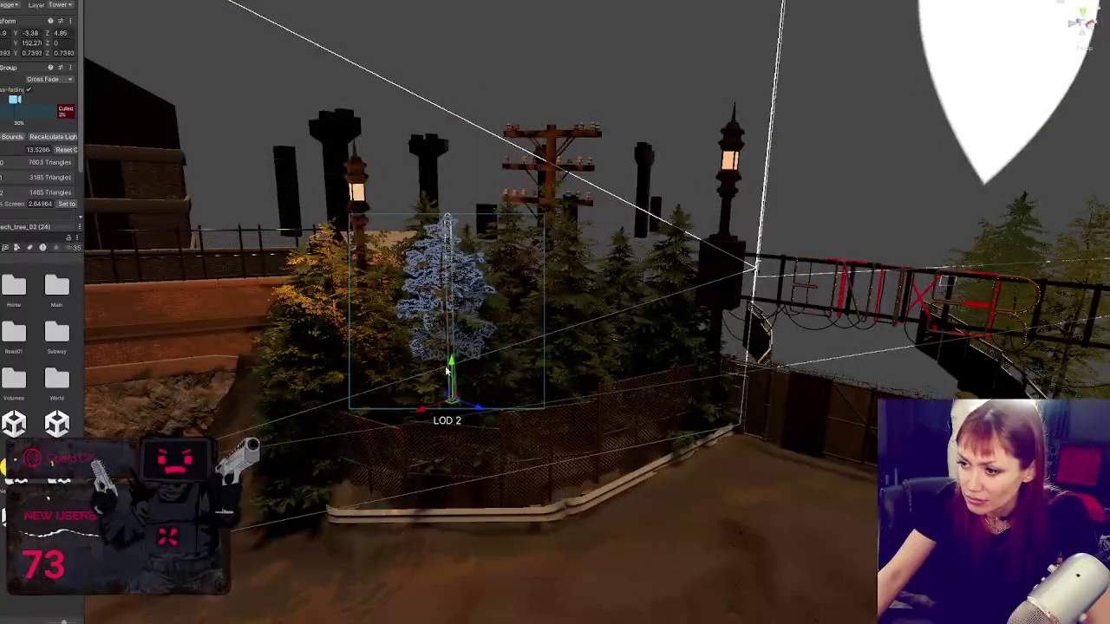
pyautogui.moveTo(449, 372); pyautogui.dragTo(461, 348)
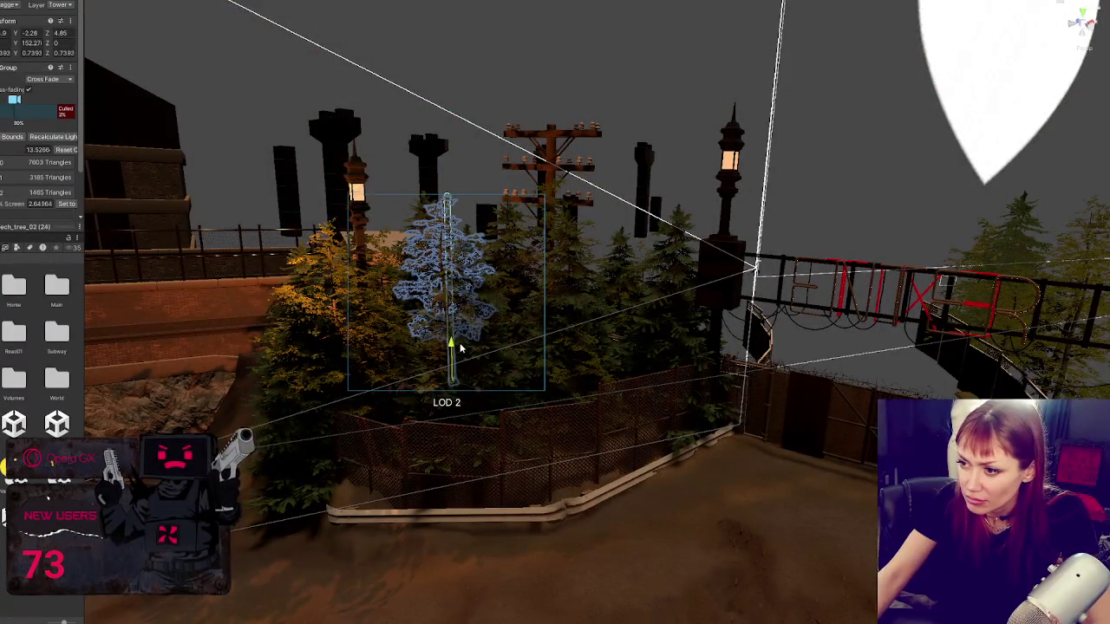
pyautogui.click(576, 279)
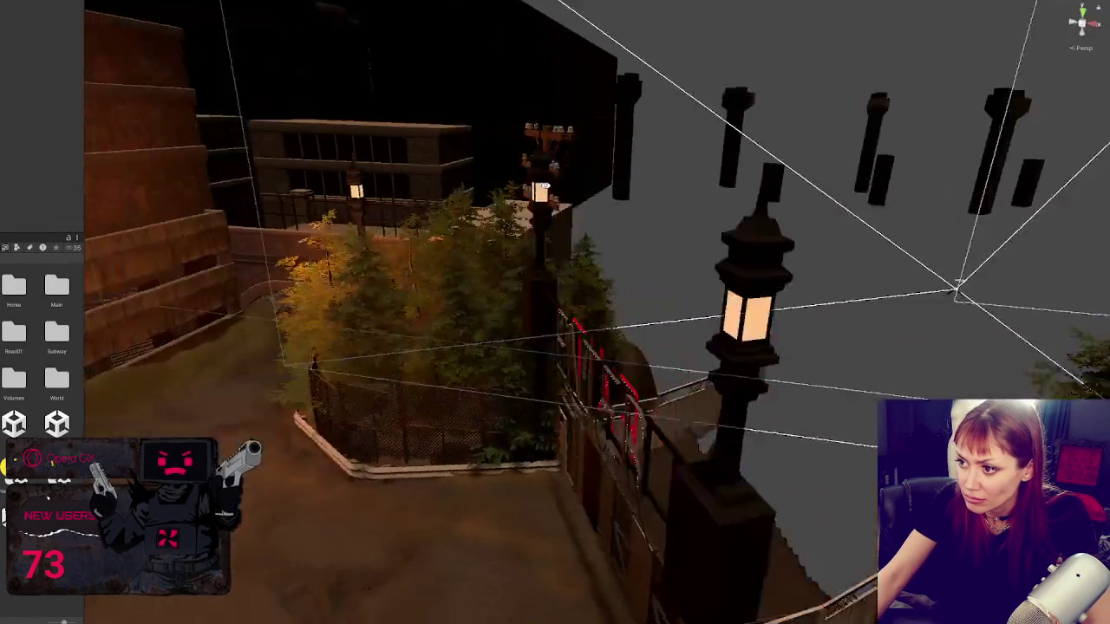
pyautogui.moveTo(540, 189); pyautogui.dragTo(659, 326)
# Step: Move the neighbouring tree in the bed to the right
pyautogui.click(440, 479)
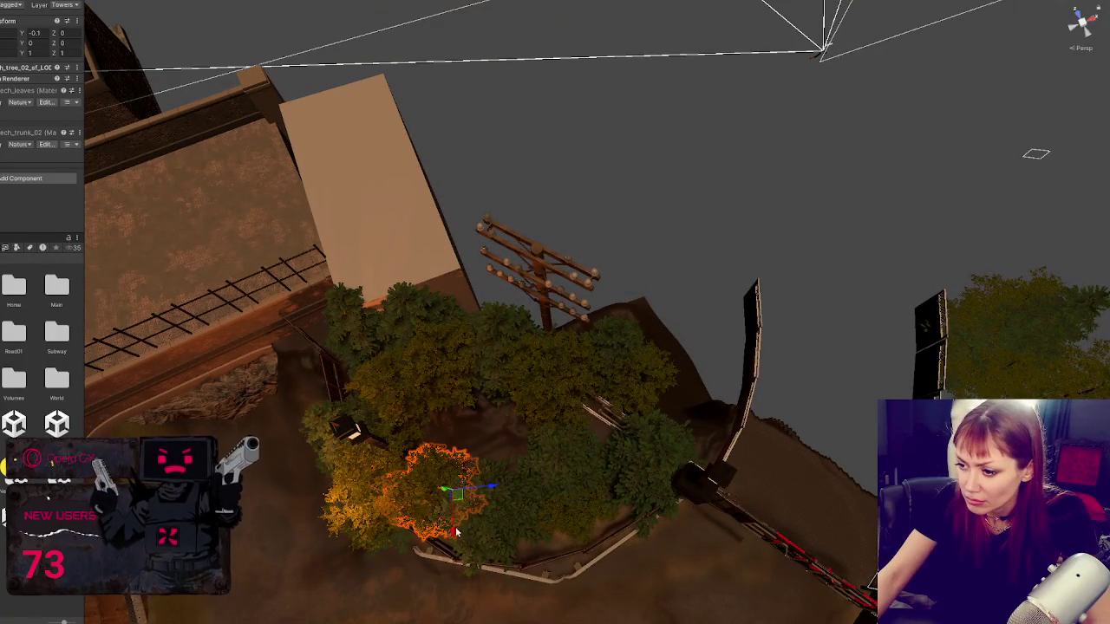
pyautogui.click(472, 449)
pyautogui.moveTo(492, 448); pyautogui.dragTo(579, 425)
pyautogui.press('e')
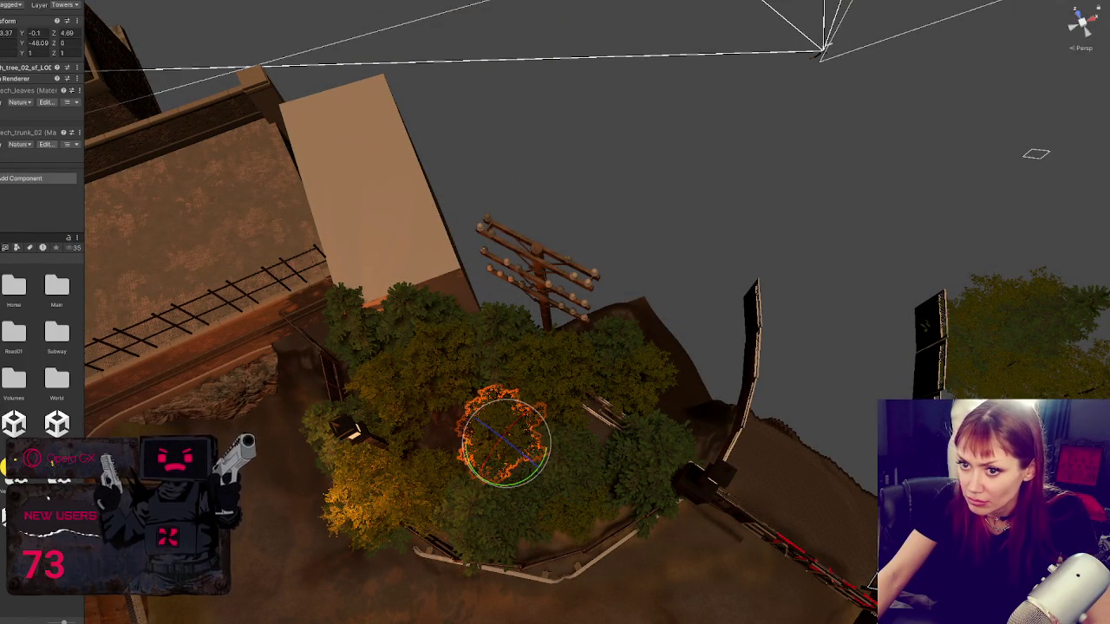
# Step: Widen the Inspector panel and select a beech tree in the central grove
pyautogui.click(409, 479)
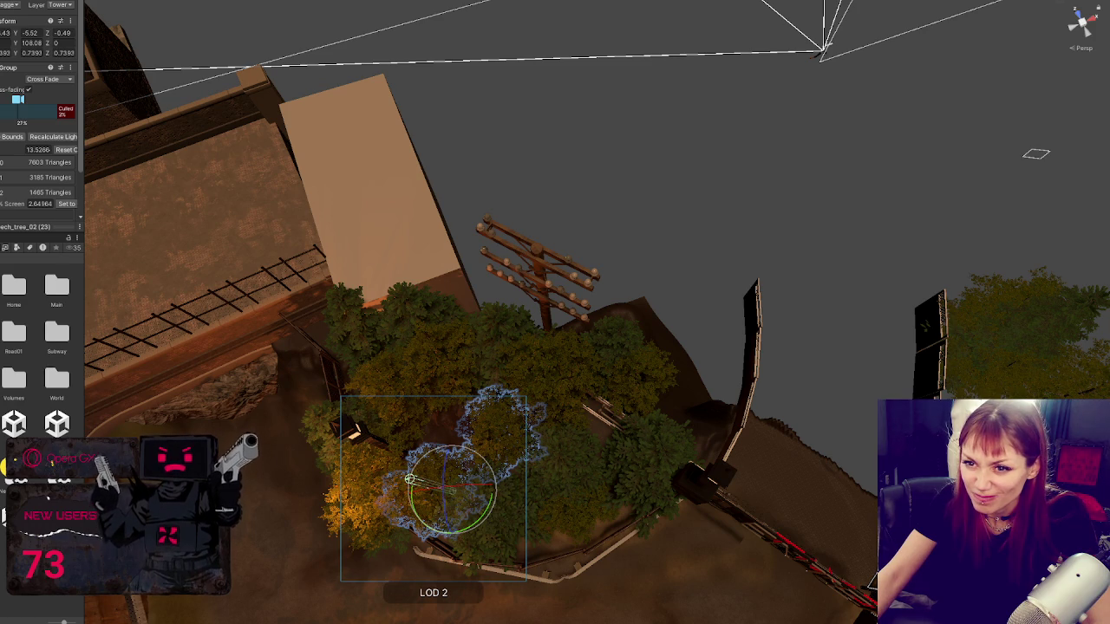
pyautogui.click(409, 480)
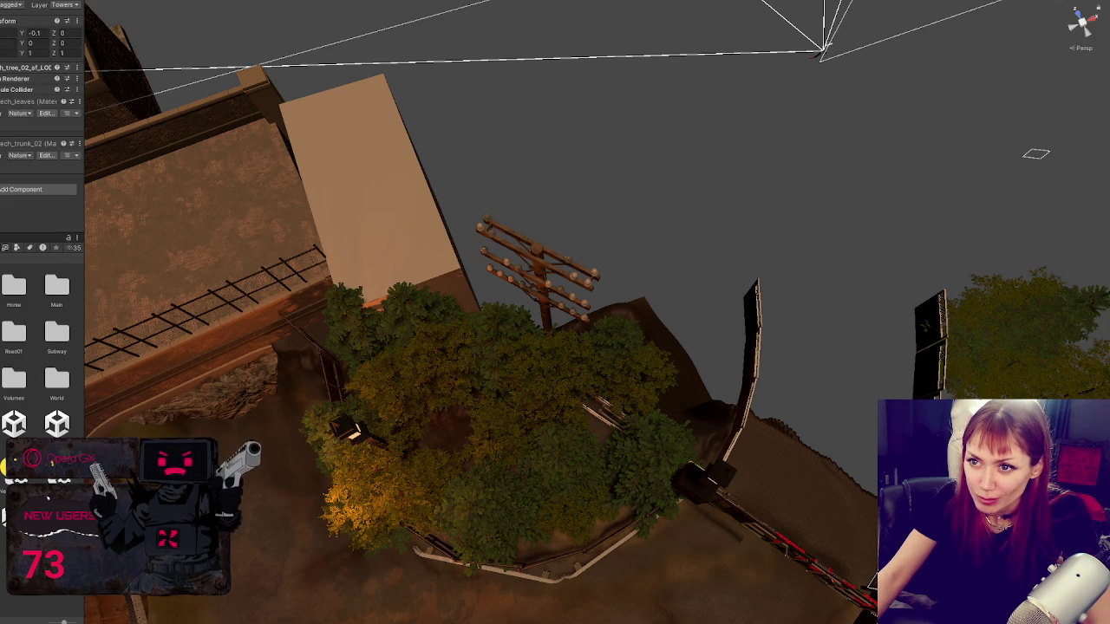
pyautogui.moveTo(82, 127); pyautogui.dragTo(204, 127)
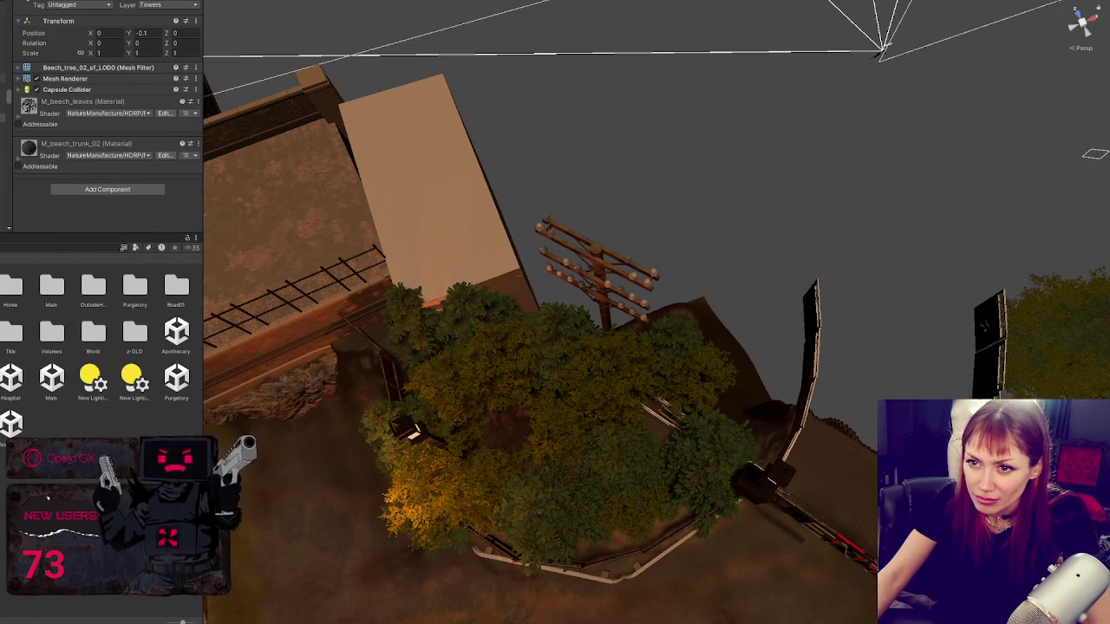
pyautogui.press('Escape')
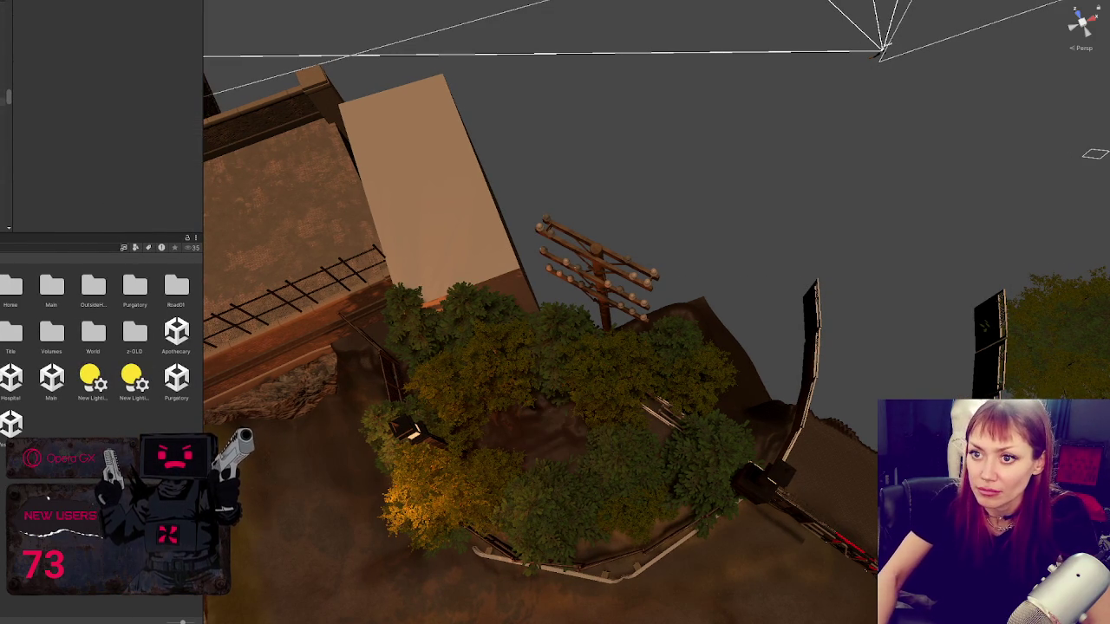
pyautogui.click(536, 478)
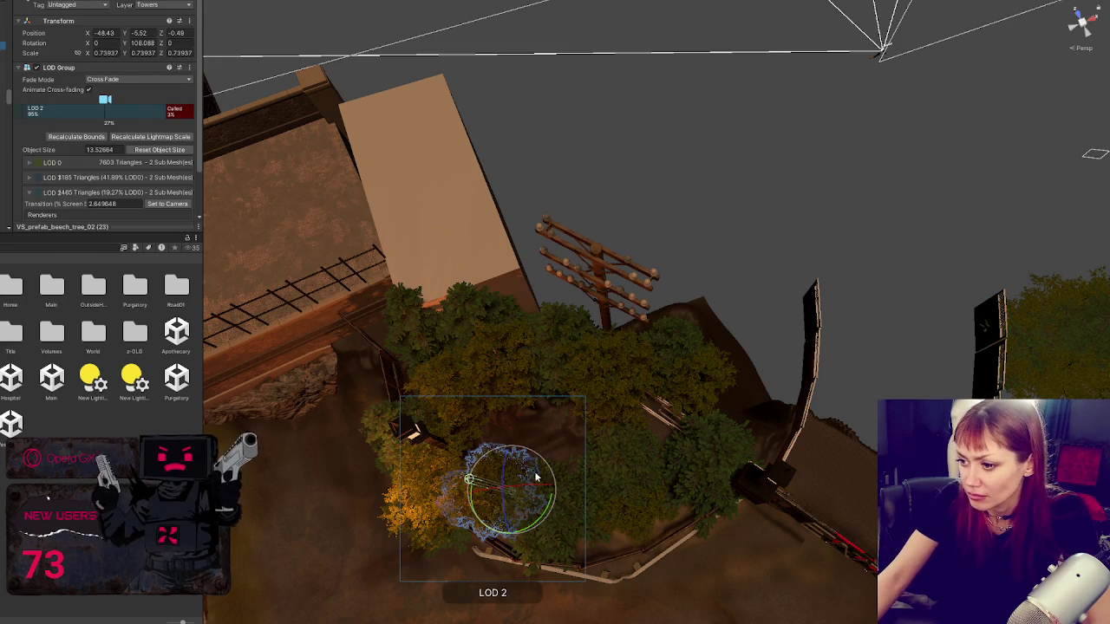
# Step: Move a beech tree up and left in the grove, turn it and enlarge it slightly
pyautogui.moveTo(523, 486); pyautogui.dragTo(605, 438)
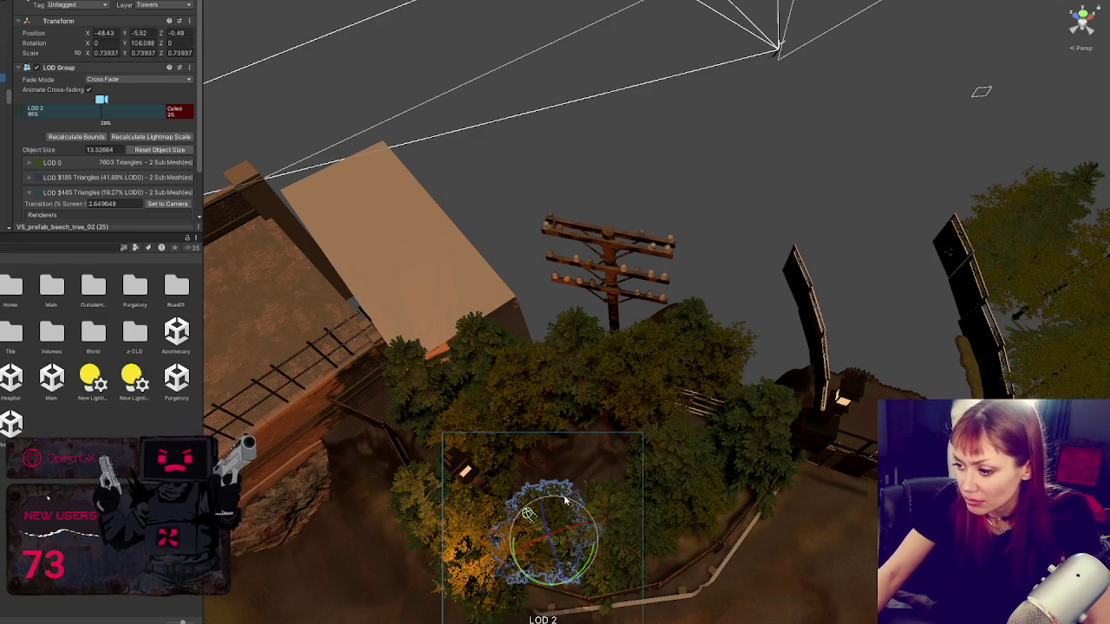
pyautogui.moveTo(562, 590); pyautogui.dragTo(558, 533)
pyautogui.press('e')
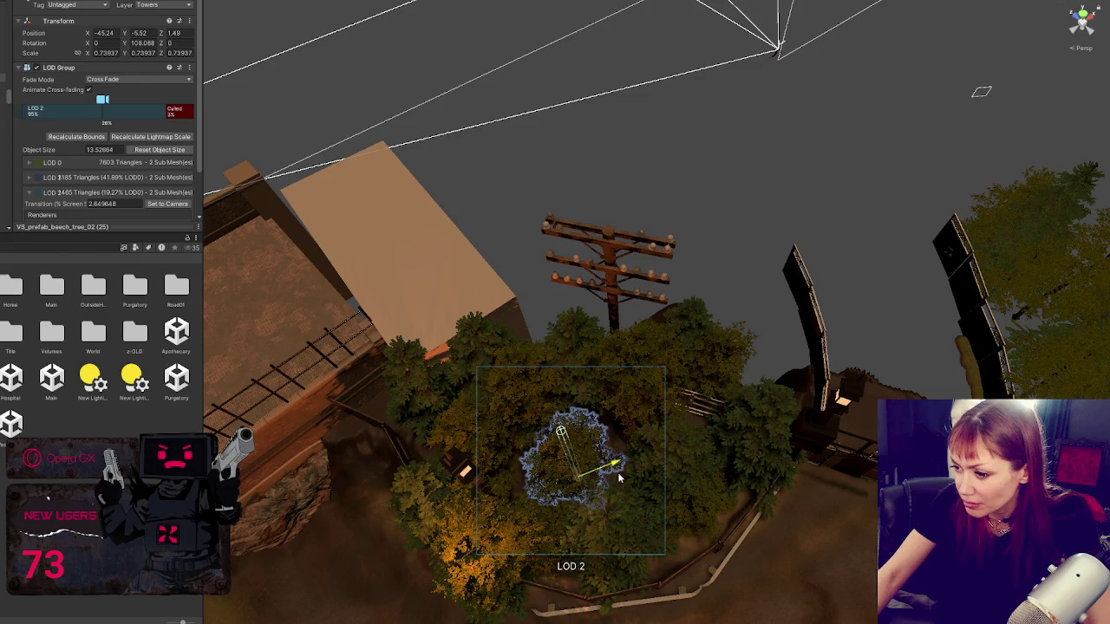
pyautogui.moveTo(639, 512)
pyautogui.mouseDown()
pyautogui.moveTo(595, 517)
pyautogui.moveTo(598, 459)
pyautogui.moveTo(676, 526)
pyautogui.moveTo(611, 371)
pyautogui.moveTo(711, 167)
pyautogui.moveTo(818, 265)
pyautogui.moveTo(771, 233)
pyautogui.moveTo(721, 133)
pyautogui.mouseUp()
pyautogui.press('r')
# Step: Move the middle tree toward the brick wall, shrink and turn it, then delete the tree by the wall
pyautogui.click(958, 351)
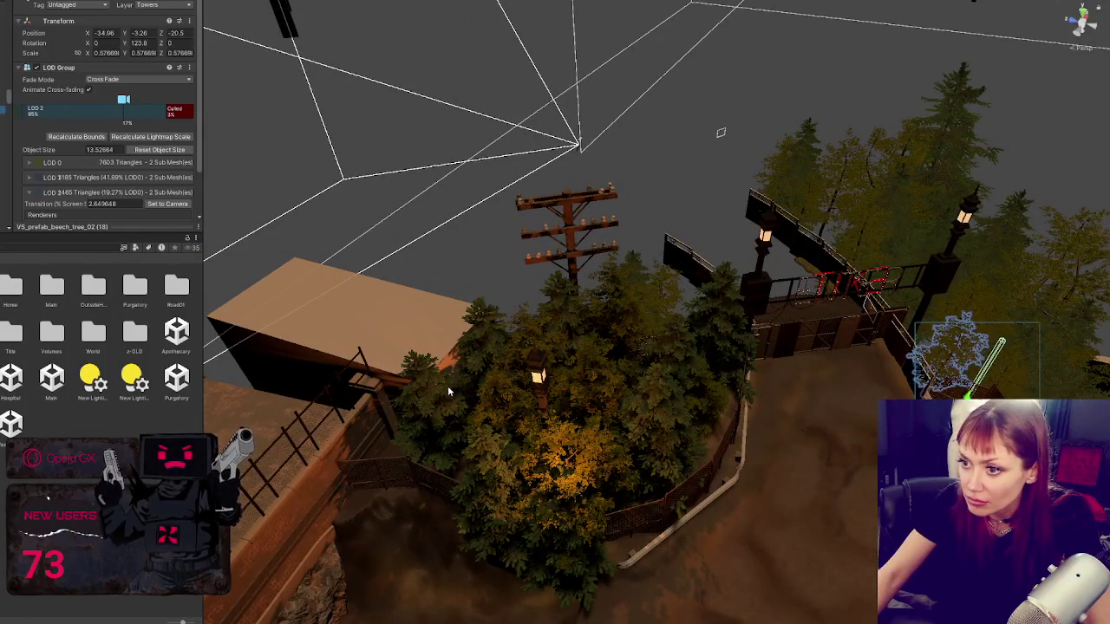
pyautogui.click(592, 428)
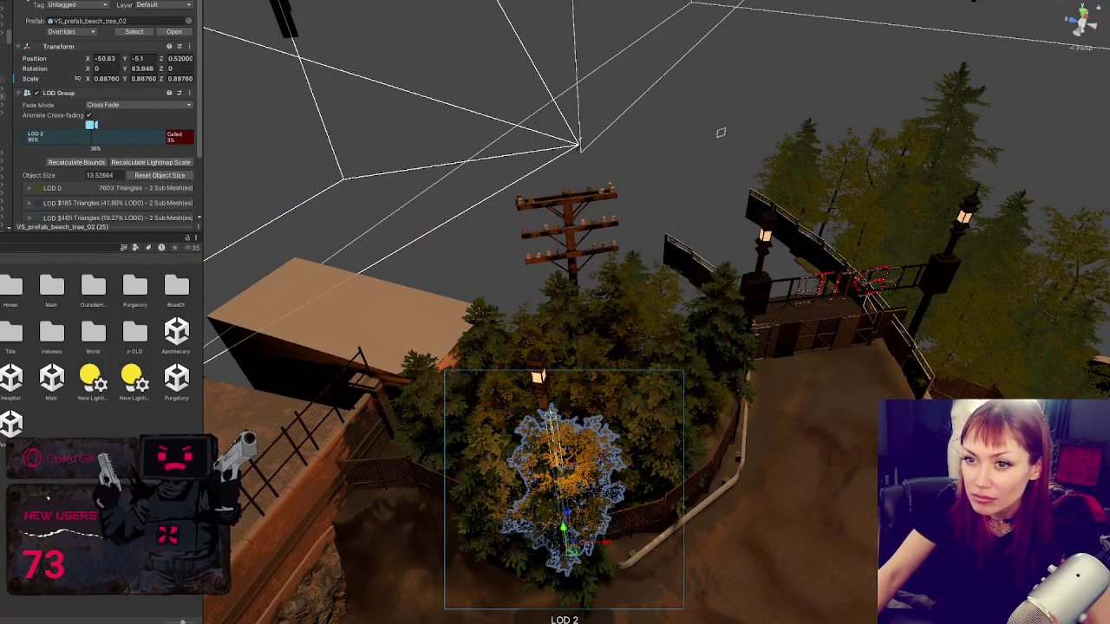
pyautogui.moveTo(596, 539)
pyautogui.mouseDown()
pyautogui.moveTo(423, 547)
pyautogui.moveTo(444, 473)
pyautogui.moveTo(439, 499)
pyautogui.mouseUp()
pyautogui.press('f')
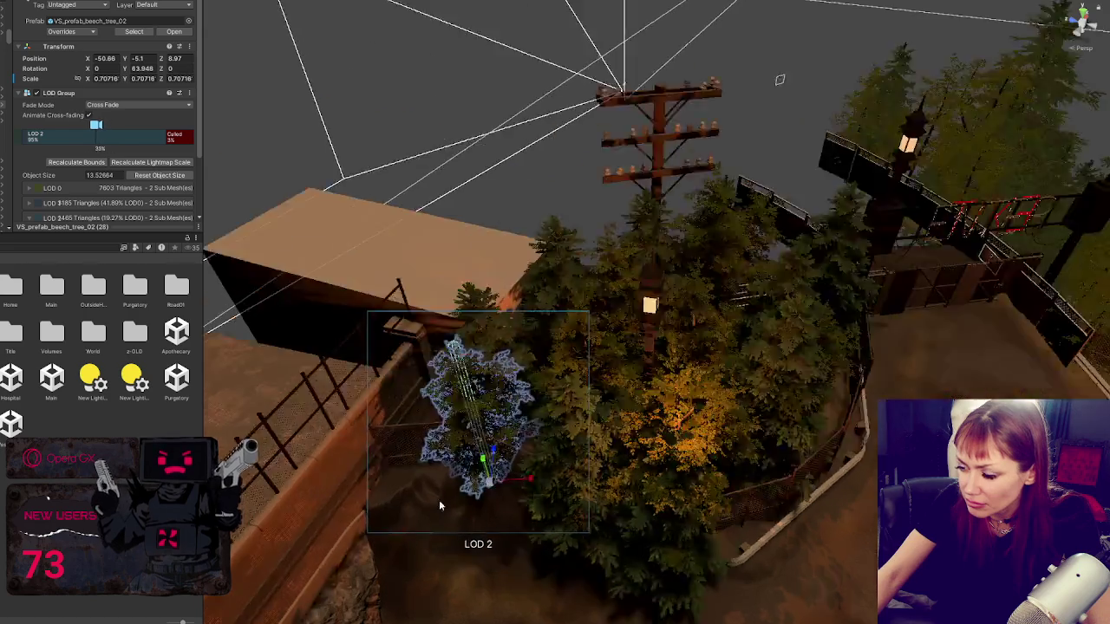
pyautogui.moveTo(621, 491)
pyautogui.mouseDown()
pyautogui.moveTo(680, 493)
pyautogui.moveTo(639, 469)
pyautogui.moveTo(639, 479)
pyautogui.moveTo(639, 449)
pyautogui.moveTo(520, 458)
pyautogui.moveTo(458, 478)
pyautogui.mouseUp()
pyautogui.press('r')
pyautogui.press('e')
pyautogui.press('w')
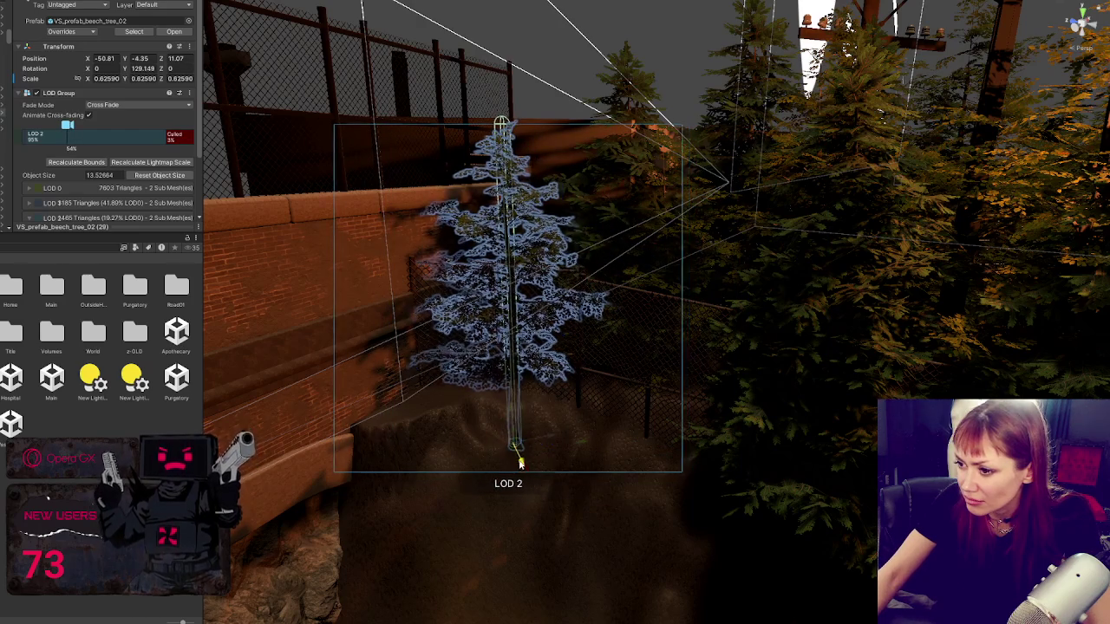
pyautogui.press('Delete')
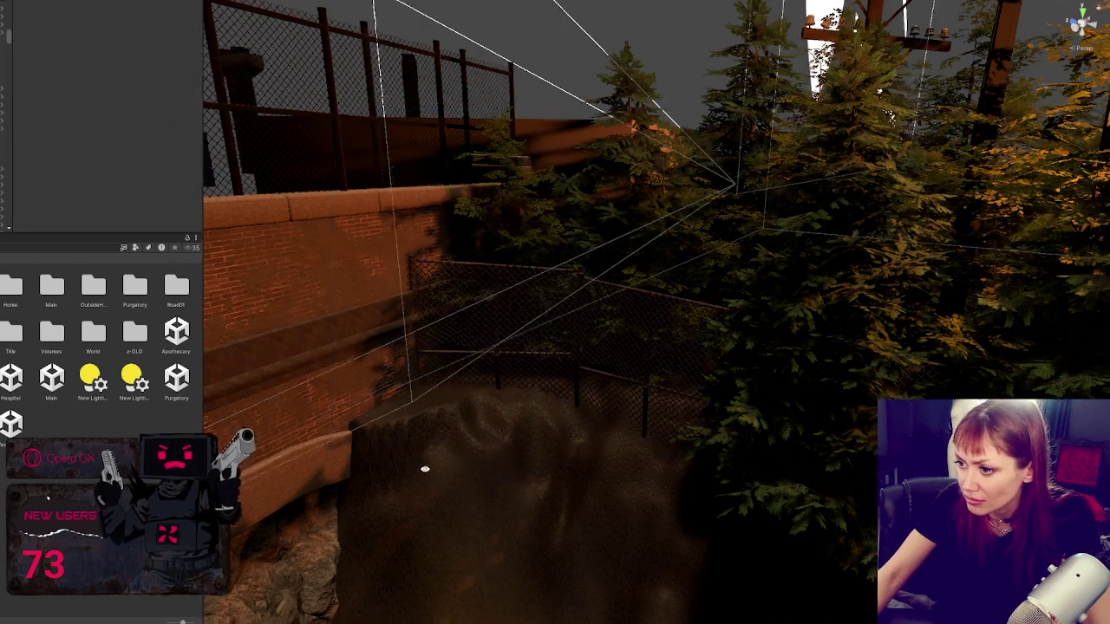
pyautogui.moveTo(425, 469)
pyautogui.mouseDown()
pyautogui.moveTo(377, 460)
pyautogui.moveTo(637, 456)
pyautogui.moveTo(503, 471)
pyautogui.moveTo(647, 344)
pyautogui.moveTo(624, 342)
pyautogui.moveTo(751, 349)
pyautogui.moveTo(416, 324)
pyautogui.moveTo(169, 342)
pyautogui.moveTo(248, 454)
pyautogui.moveTo(240, 384)
pyautogui.moveTo(614, 491)
pyautogui.mouseUp()
# Step: Reset the bush's rotation to 0 and scale to 1 in the Inspector
pyautogui.click(617, 482)
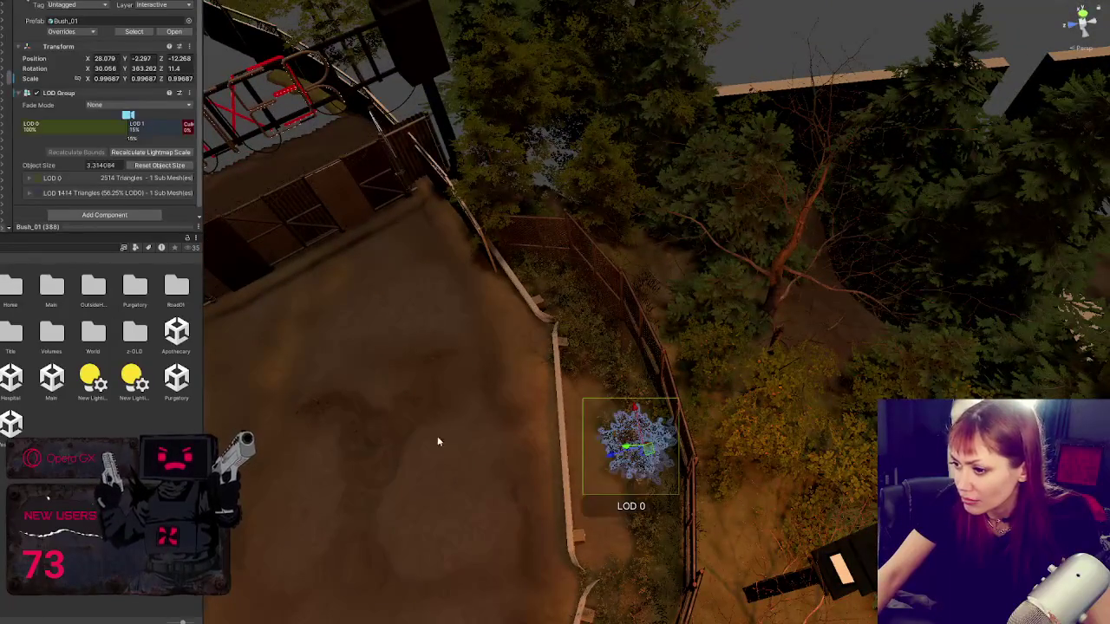
pyautogui.moveTo(438, 443); pyautogui.dragTo(718, 436)
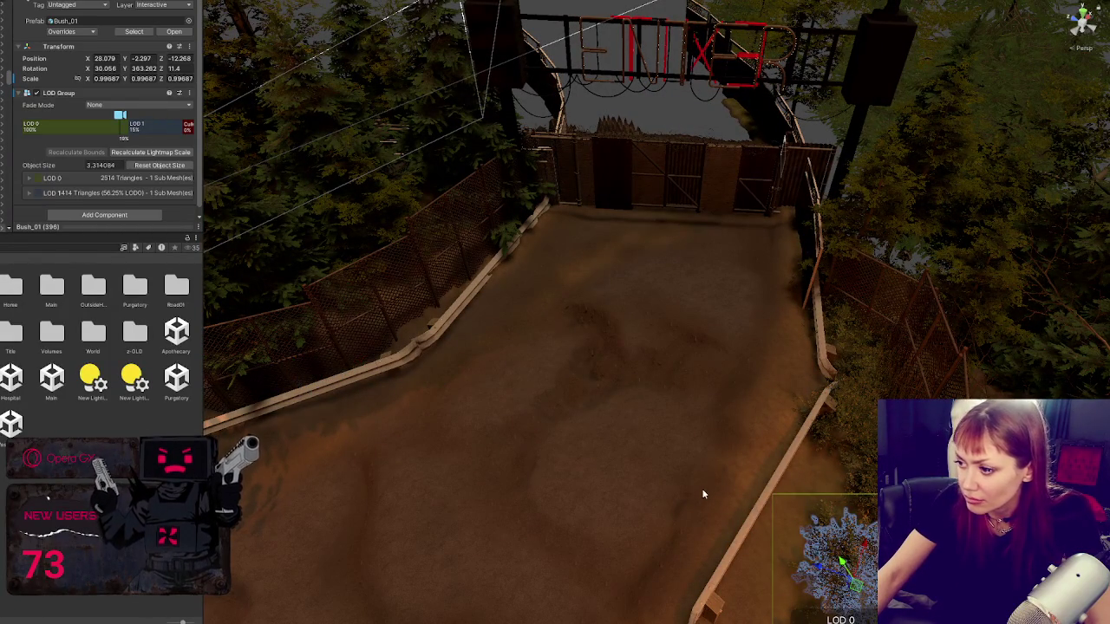
pyautogui.rightClick(101, 68)
pyautogui.click(106, 75)
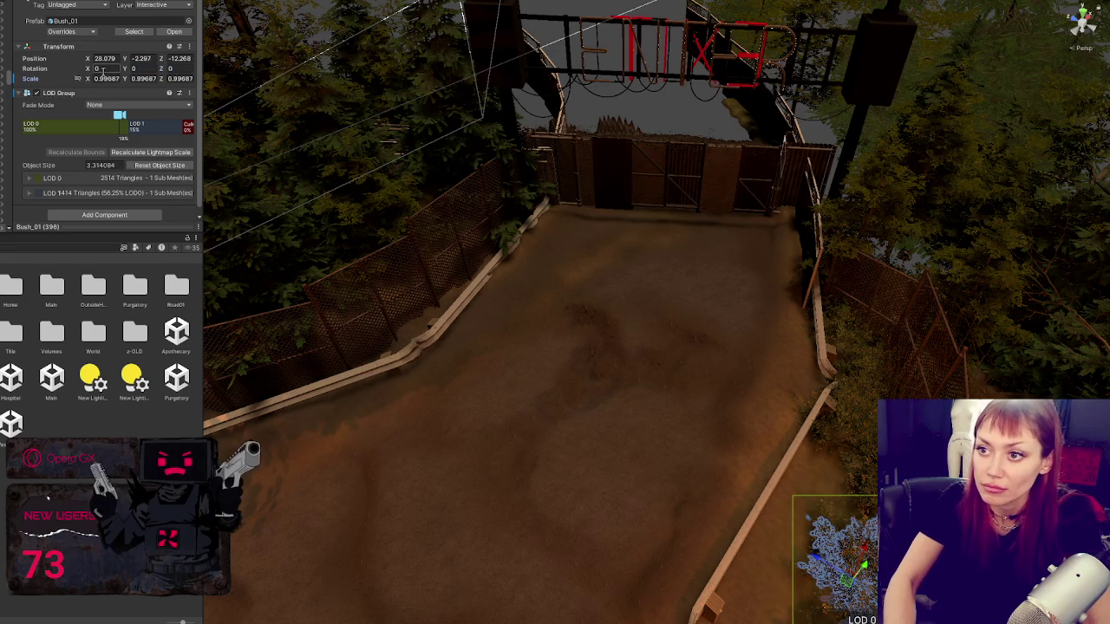
pyautogui.rightClick(102, 78)
pyautogui.click(107, 84)
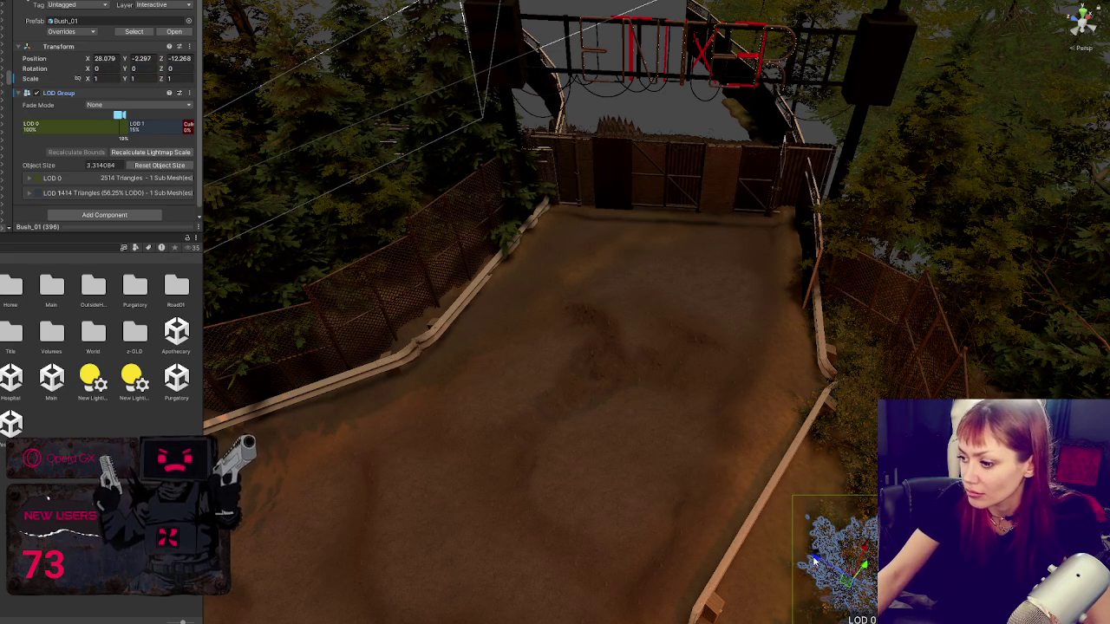
# Step: Place the bush on the ground at the fence by the guardrail, enlarging and tilting it
pyautogui.moveTo(815, 562); pyautogui.dragTo(376, 314)
pyautogui.press('f')
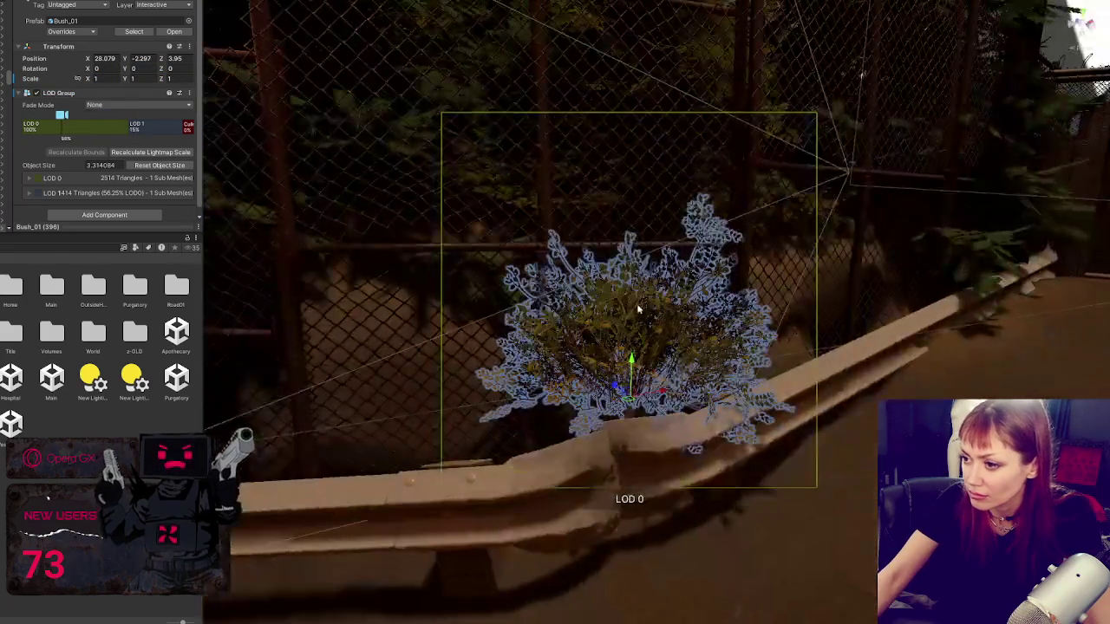
pyautogui.moveTo(632, 363)
pyautogui.mouseDown()
pyautogui.moveTo(628, 413)
pyautogui.moveTo(633, 372)
pyautogui.moveTo(633, 406)
pyautogui.moveTo(565, 398)
pyautogui.moveTo(582, 359)
pyautogui.moveTo(595, 385)
pyautogui.moveTo(583, 346)
pyautogui.moveTo(484, 257)
pyautogui.mouseUp()
pyautogui.press('r')
pyautogui.press('w')
pyautogui.press('e')
pyautogui.press('w')
# Step: Duplicate the bush twice further along the fence, turning the copies
pyautogui.hotkey('ctrl', 'd')
pyautogui.moveTo(628, 316)
pyautogui.mouseDown()
pyautogui.moveTo(798, 295)
pyautogui.moveTo(868, 310)
pyautogui.moveTo(669, 362)
pyautogui.moveTo(707, 286)
pyautogui.moveTo(743, 318)
pyautogui.moveTo(736, 336)
pyautogui.moveTo(779, 303)
pyautogui.moveTo(769, 287)
pyautogui.moveTo(784, 312)
pyautogui.moveTo(872, 314)
pyautogui.moveTo(438, 486)
pyautogui.mouseUp()
pyautogui.press('e')
pyautogui.hotkey('ctrl', 'd')
# Step: Move another bush down and left along the fence, shrinking and tilting it
pyautogui.click(451, 495)
pyautogui.press('f')
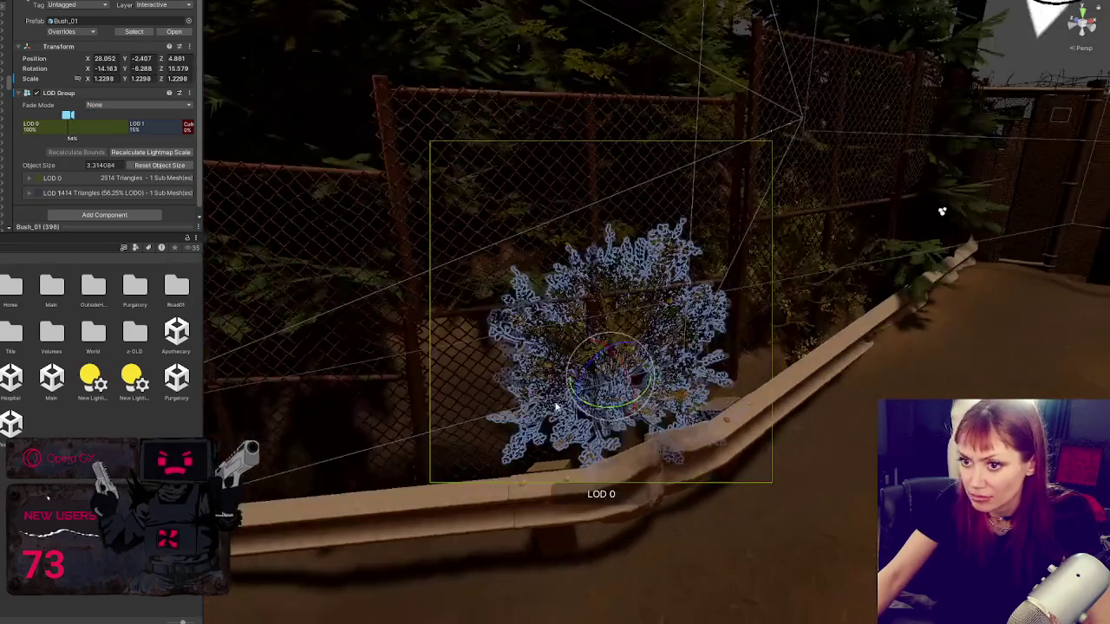
pyautogui.moveTo(647, 369)
pyautogui.mouseDown()
pyautogui.moveTo(481, 410)
pyautogui.moveTo(508, 487)
pyautogui.moveTo(481, 456)
pyautogui.moveTo(501, 419)
pyautogui.moveTo(459, 416)
pyautogui.mouseUp()
pyautogui.press('r')
pyautogui.press('e')
pyautogui.moveTo(424, 365)
pyautogui.mouseDown()
pyautogui.moveTo(448, 384)
pyautogui.moveTo(483, 352)
pyautogui.mouseUp()
pyautogui.press('w')
pyautogui.press('f')
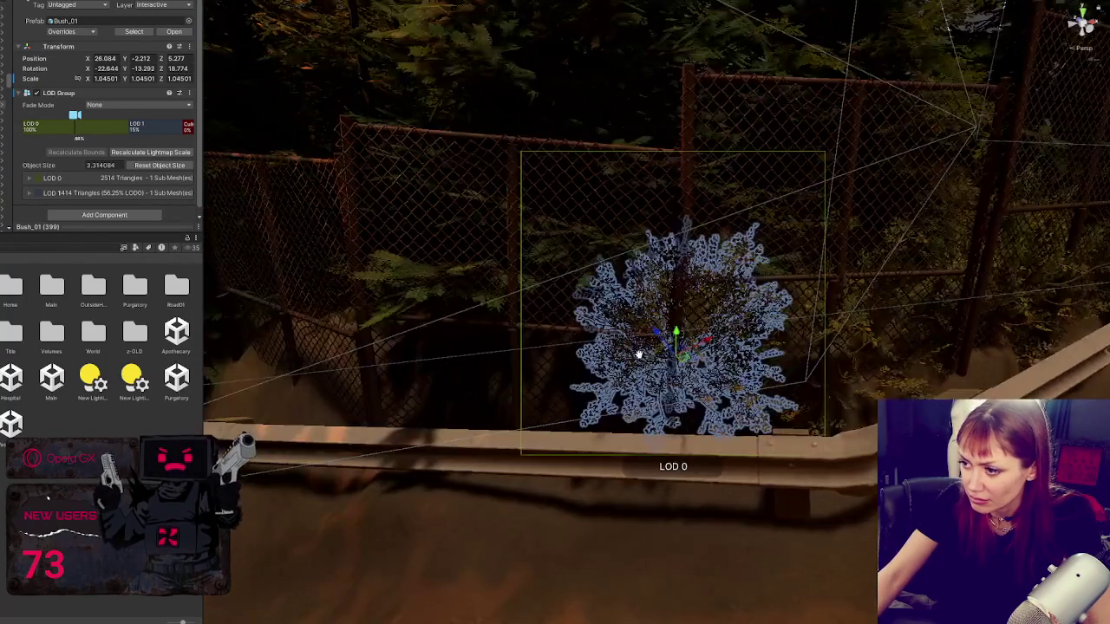
# Step: Duplicate that bush further down the fence, tilting the copy and lowering it
pyautogui.hotkey('ctrl', 'd')
pyautogui.moveTo(659, 352)
pyautogui.mouseDown()
pyautogui.moveTo(539, 438)
pyautogui.moveTo(446, 329)
pyautogui.moveTo(367, 372)
pyautogui.mouseUp()
pyautogui.press('f')
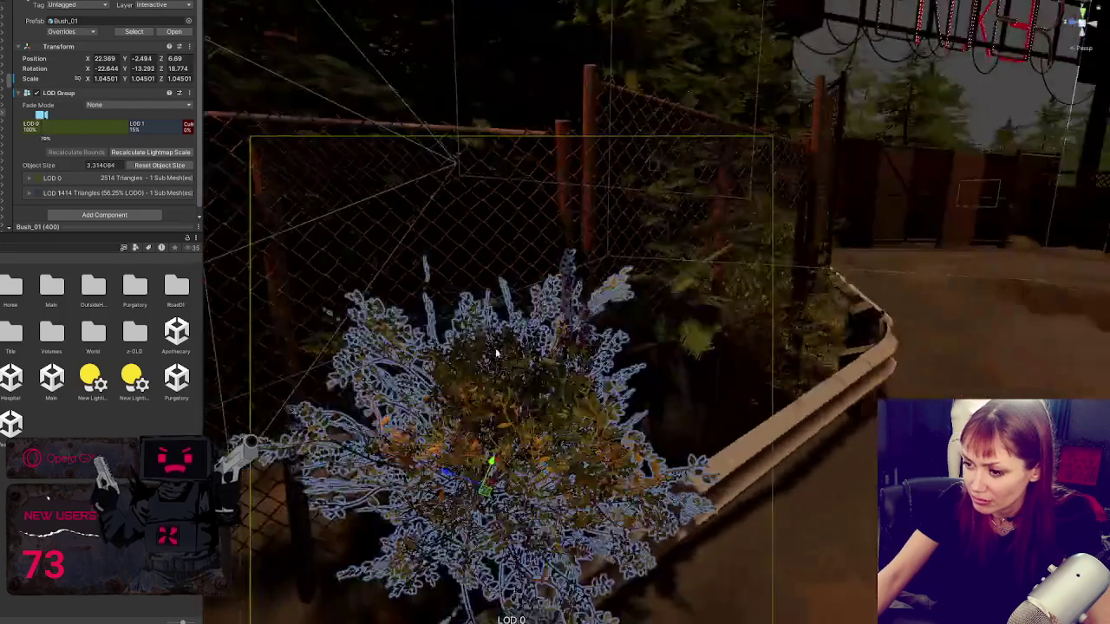
pyautogui.press('e')
pyautogui.moveTo(510, 422)
pyautogui.mouseDown()
pyautogui.moveTo(515, 429)
pyautogui.moveTo(496, 425)
pyautogui.moveTo(535, 381)
pyautogui.moveTo(381, 373)
pyautogui.moveTo(360, 407)
pyautogui.moveTo(370, 444)
pyautogui.moveTo(381, 416)
pyautogui.mouseUp()
pyautogui.press('w')
pyautogui.press('e')
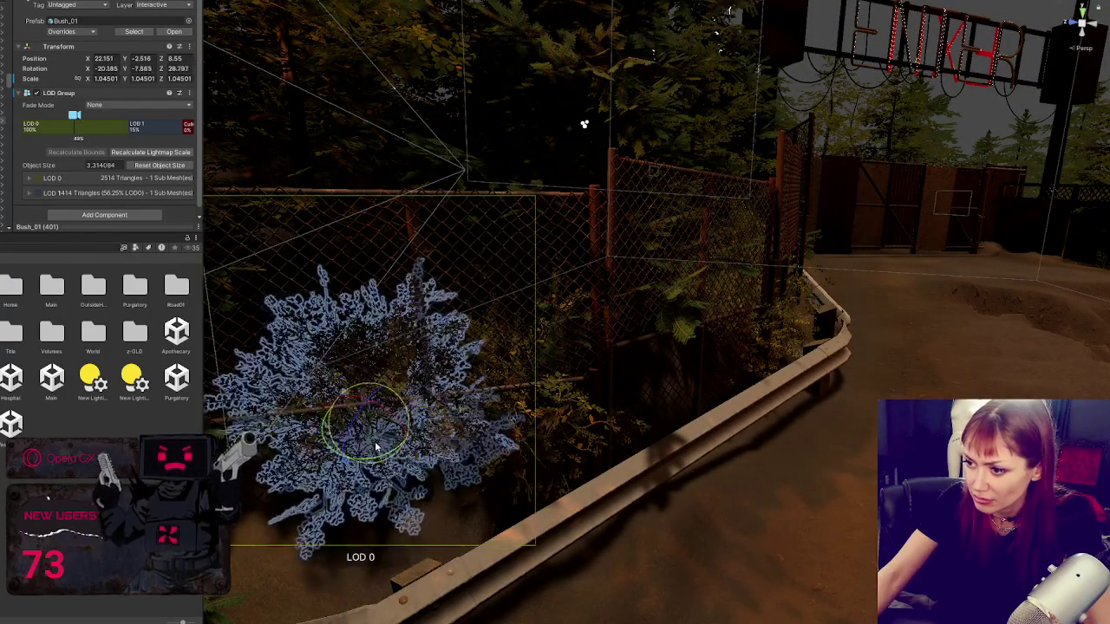
pyautogui.scroll(-3, 399, 399)
pyautogui.press('w')
pyautogui.moveTo(436, 373)
pyautogui.mouseDown()
pyautogui.moveTo(429, 412)
pyautogui.moveTo(457, 375)
pyautogui.moveTo(381, 438)
pyautogui.moveTo(395, 494)
pyautogui.mouseUp()
# Step: Add one more Bush_01 copy up along the guardrail, shrunk to about 0.77 scale
pyautogui.hotkey('ctrl', 'd')
pyautogui.press('e')
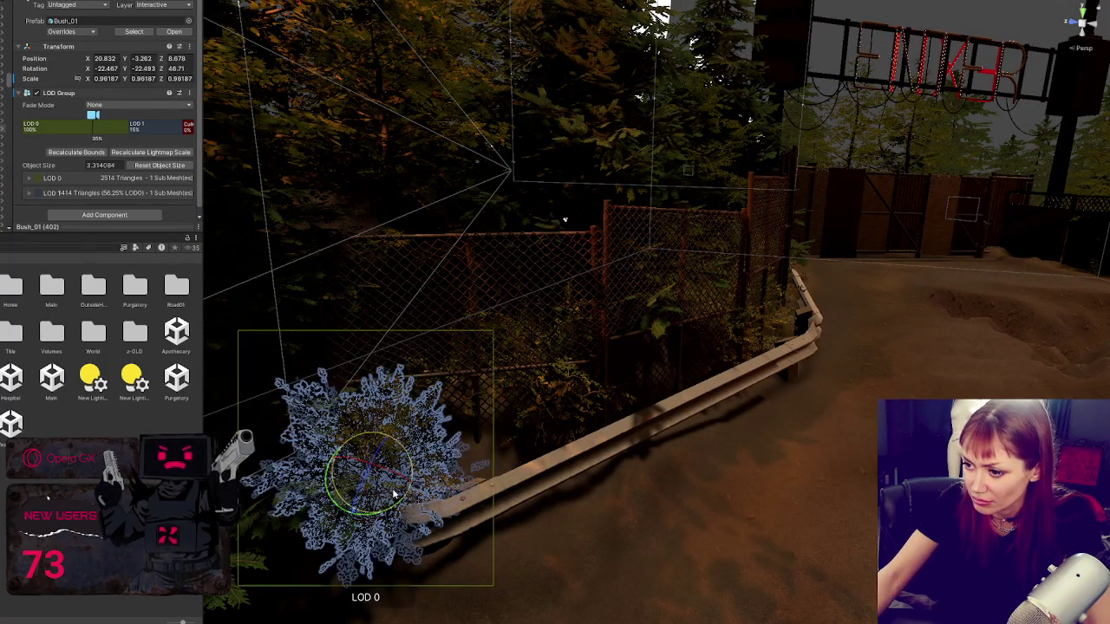
pyautogui.press('Delete')
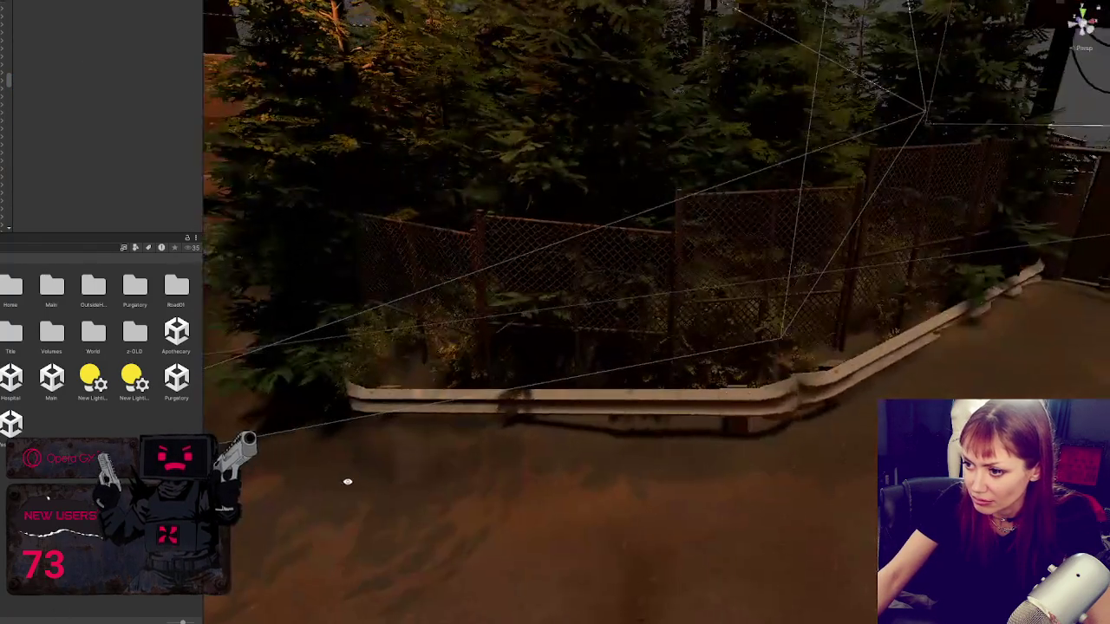
pyautogui.hotkey('ctrl', 'z')
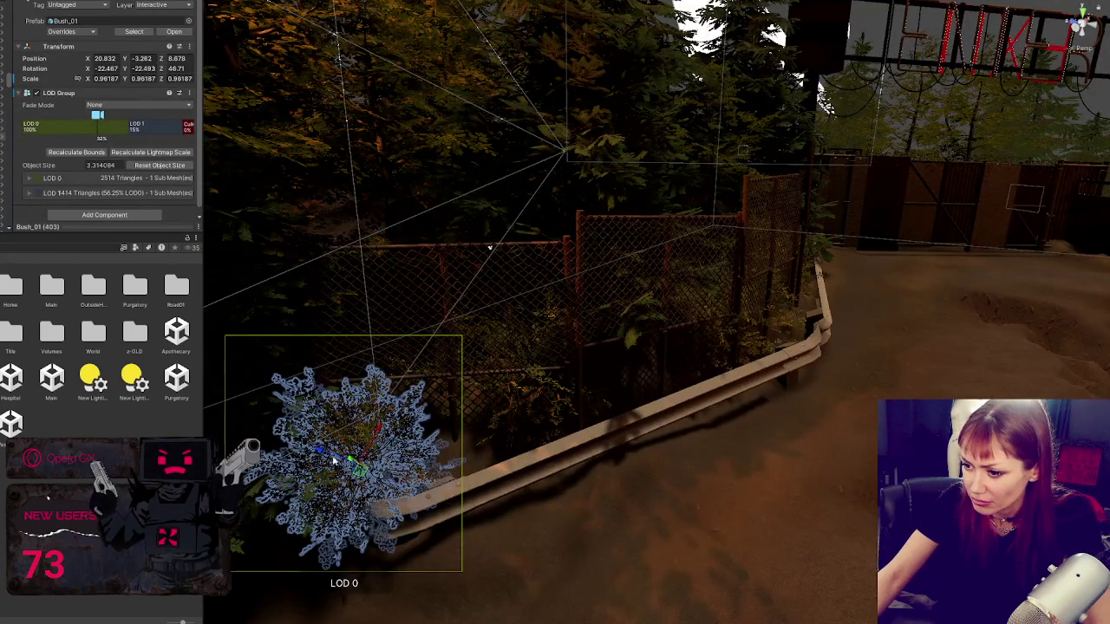
pyautogui.moveTo(333, 462)
pyautogui.mouseDown()
pyautogui.moveTo(390, 469)
pyautogui.moveTo(509, 422)
pyautogui.mouseUp()
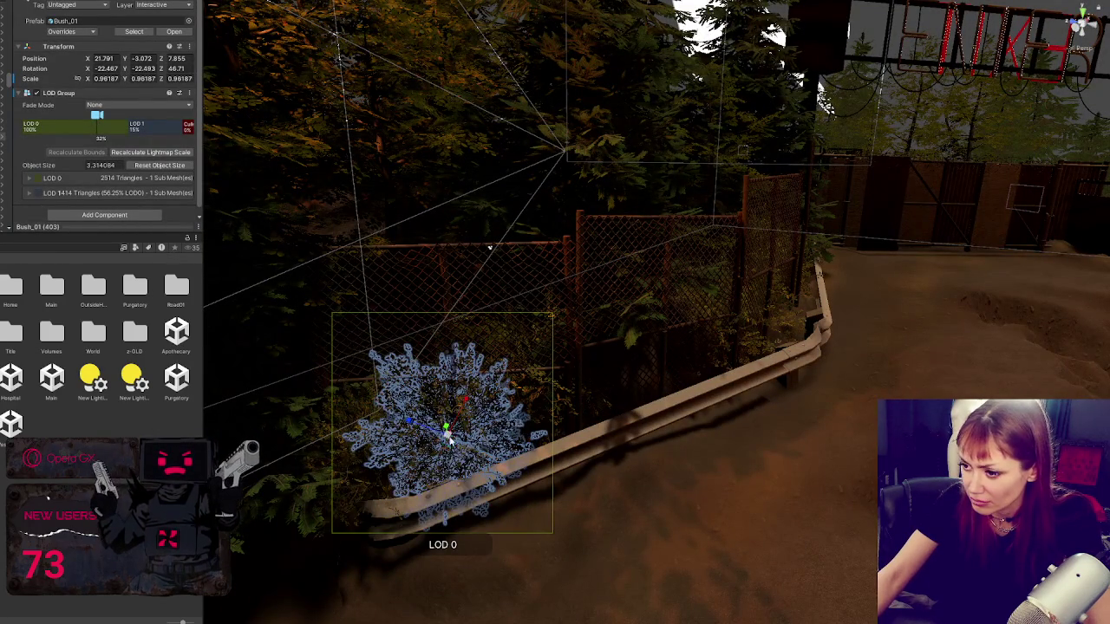
pyautogui.moveTo(450, 441); pyautogui.dragTo(438, 439)
# Step: Tilt and rotate the framed bush, then tilt another bush by the guardrail
pyautogui.press('f')
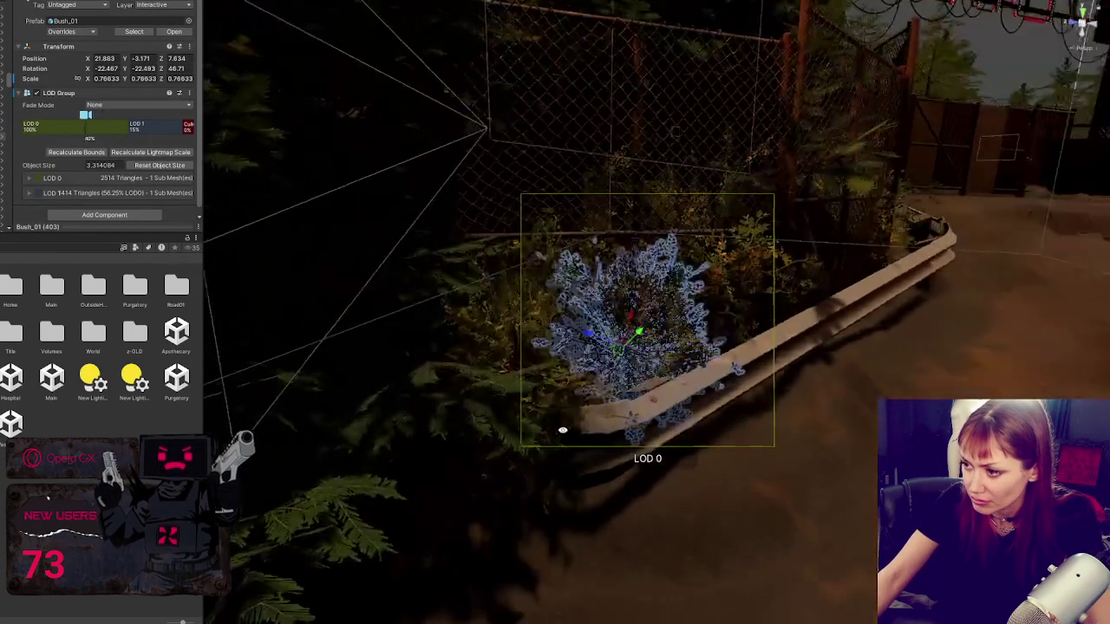
pyautogui.press('e')
pyautogui.moveTo(589, 339); pyautogui.dragTo(566, 411)
pyautogui.moveTo(624, 373)
pyautogui.mouseDown()
pyautogui.moveTo(697, 349)
pyautogui.moveTo(690, 332)
pyautogui.moveTo(664, 337)
pyautogui.moveTo(659, 323)
pyautogui.moveTo(672, 322)
pyautogui.mouseUp()
pyautogui.click(544, 317)
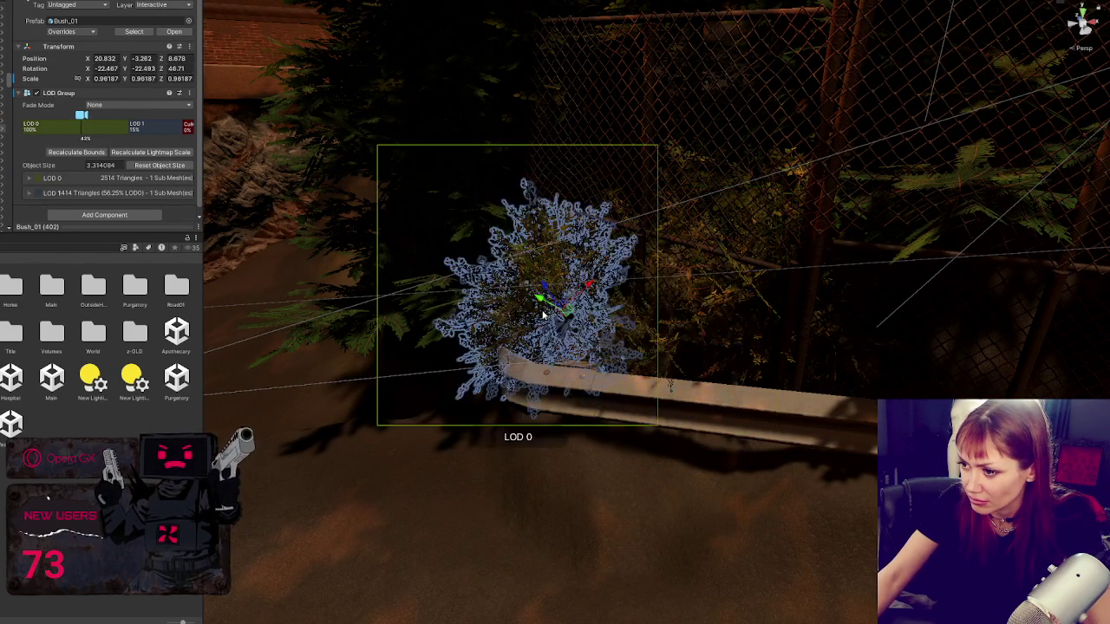
pyautogui.press('e')
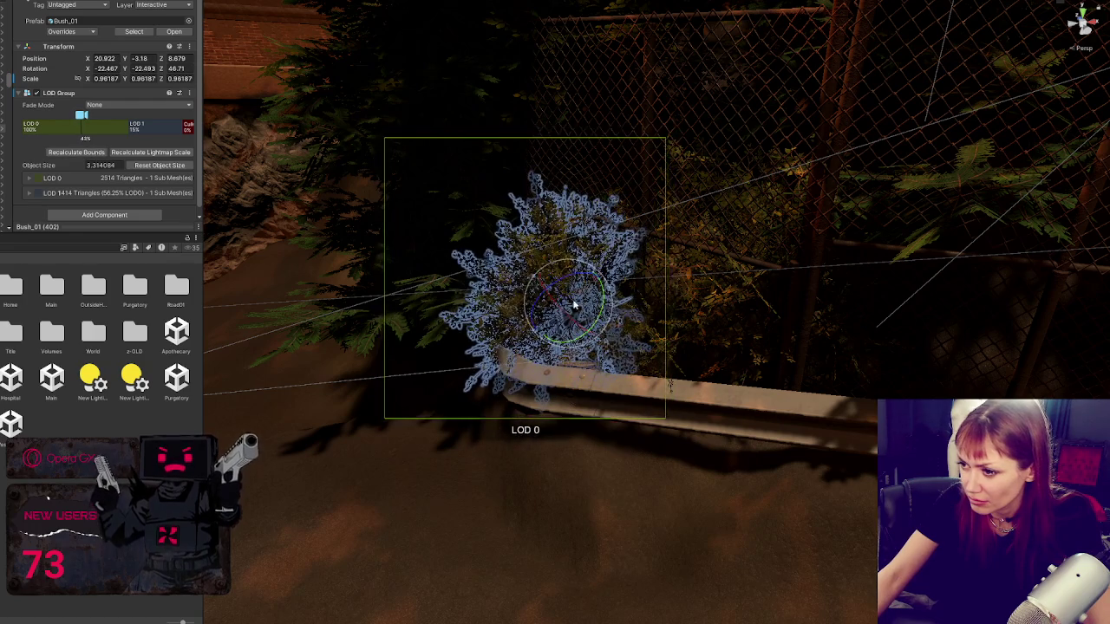
pyautogui.moveTo(584, 296); pyautogui.dragTo(556, 292)
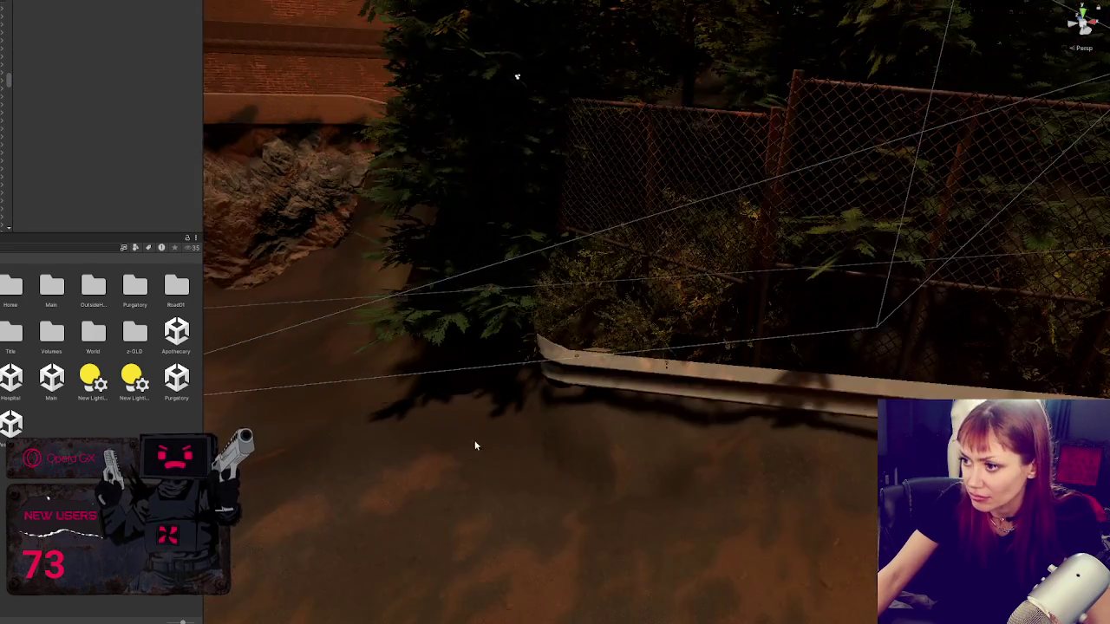
# Step: Move the bush beside the fence over to the right
pyautogui.moveTo(476, 445); pyautogui.dragTo(721, 389)
pyautogui.moveTo(641, 422)
pyautogui.mouseDown()
pyautogui.moveTo(719, 426)
pyautogui.moveTo(590, 460)
pyautogui.moveTo(433, 449)
pyautogui.moveTo(726, 384)
pyautogui.mouseUp()
pyautogui.click(726, 391)
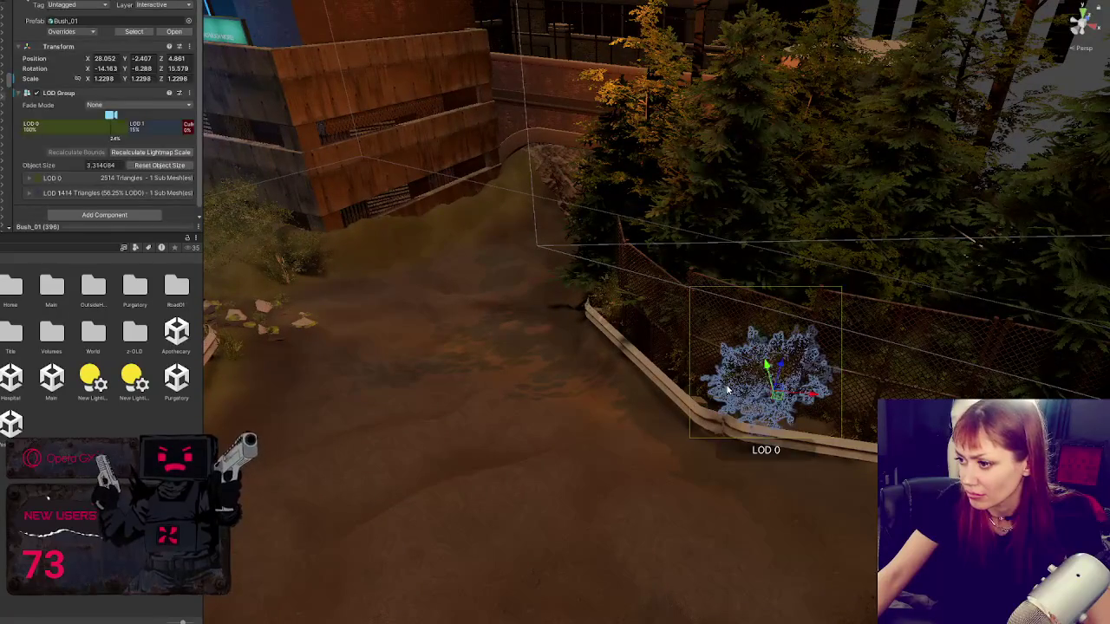
pyautogui.moveTo(810, 401)
pyautogui.mouseDown()
pyautogui.moveTo(835, 380)
pyautogui.moveTo(822, 422)
pyautogui.moveTo(820, 401)
pyautogui.moveTo(740, 408)
pyautogui.moveTo(737, 425)
pyautogui.moveTo(753, 375)
pyautogui.mouseUp()
pyautogui.scroll(-5, 746, 457)
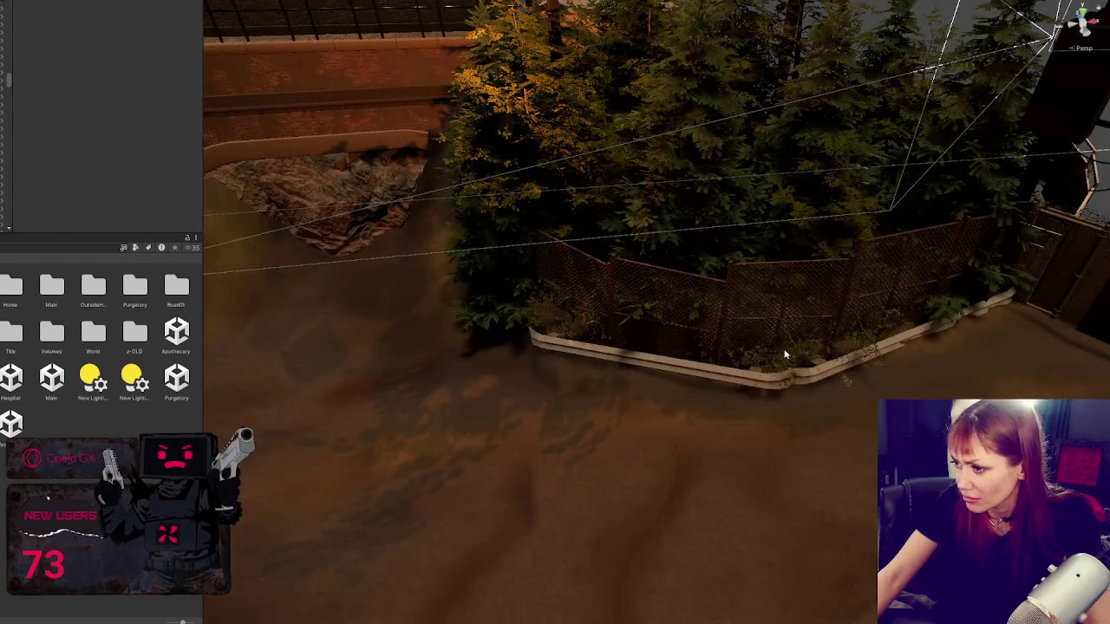
# Step: Duplicate the corner bush with Ctrl+D, place the copy in the fence corner and scale it to about 1.01
pyautogui.click(784, 354)
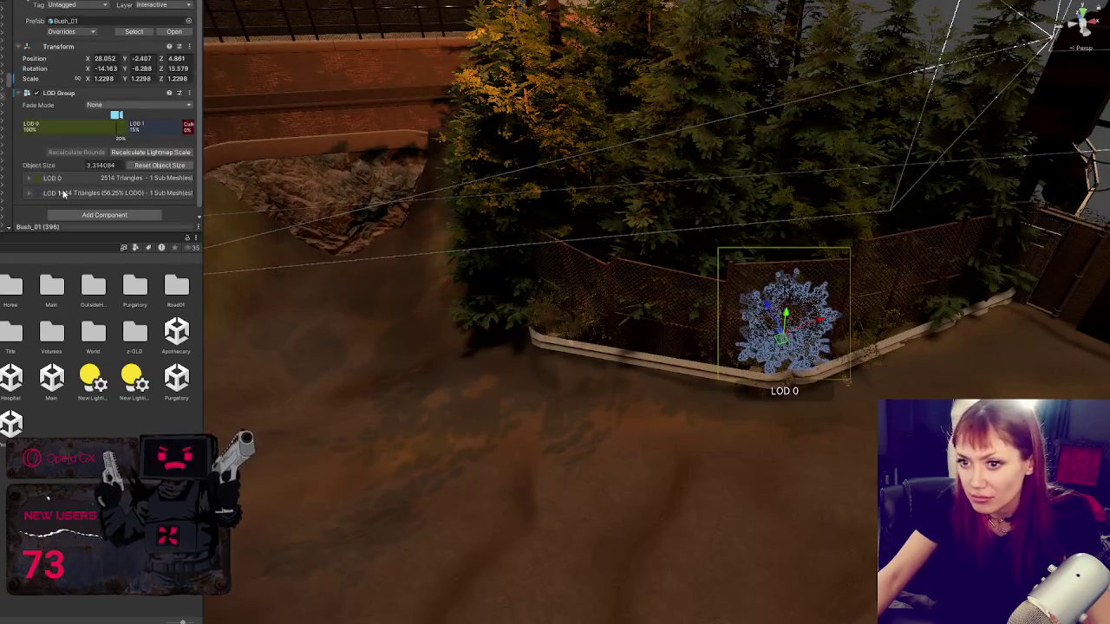
pyautogui.hotkey('ctrl', 'd')
pyautogui.moveTo(784, 325)
pyautogui.mouseDown()
pyautogui.moveTo(673, 359)
pyautogui.moveTo(686, 381)
pyautogui.mouseUp()
pyautogui.press('r')
pyautogui.moveTo(721, 366)
pyautogui.mouseDown()
pyautogui.moveTo(628, 367)
pyautogui.moveTo(628, 356)
pyautogui.moveTo(697, 386)
pyautogui.moveTo(663, 397)
pyautogui.moveTo(698, 411)
pyautogui.moveTo(724, 387)
pyautogui.moveTo(719, 372)
pyautogui.moveTo(713, 384)
pyautogui.moveTo(859, 323)
pyautogui.moveTo(709, 377)
pyautogui.moveTo(716, 356)
pyautogui.moveTo(691, 386)
pyautogui.moveTo(731, 366)
pyautogui.mouseUp()
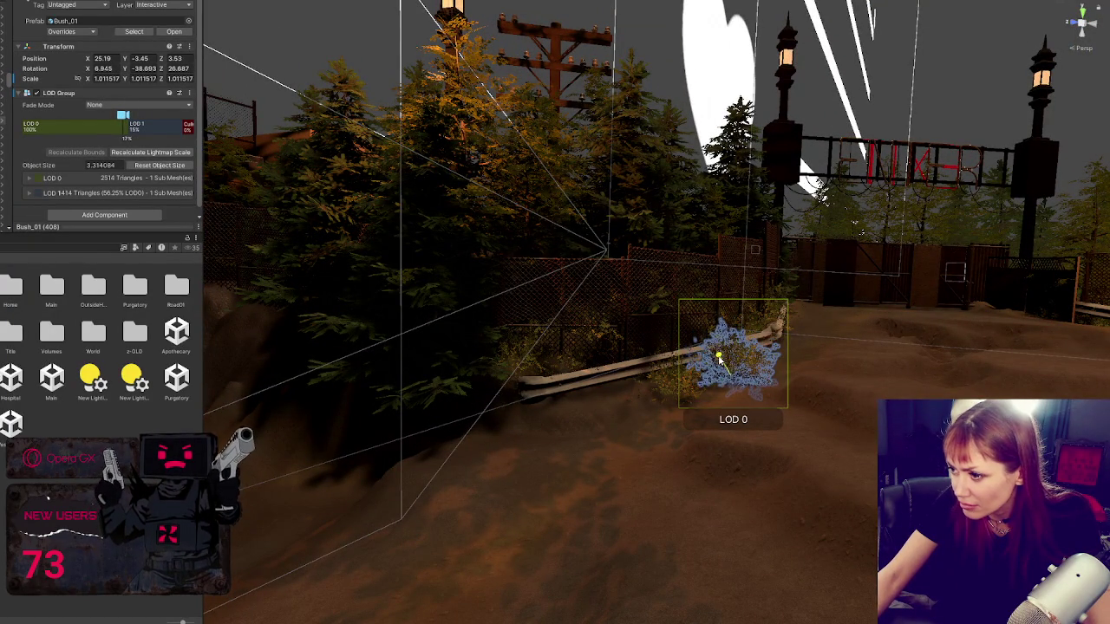
# Step: Duplicate the neighbouring bush and move the copy further left along the guardrail
pyautogui.click(667, 387)
pyautogui.click(669, 388)
pyautogui.hotkey('ctrl', 'd')
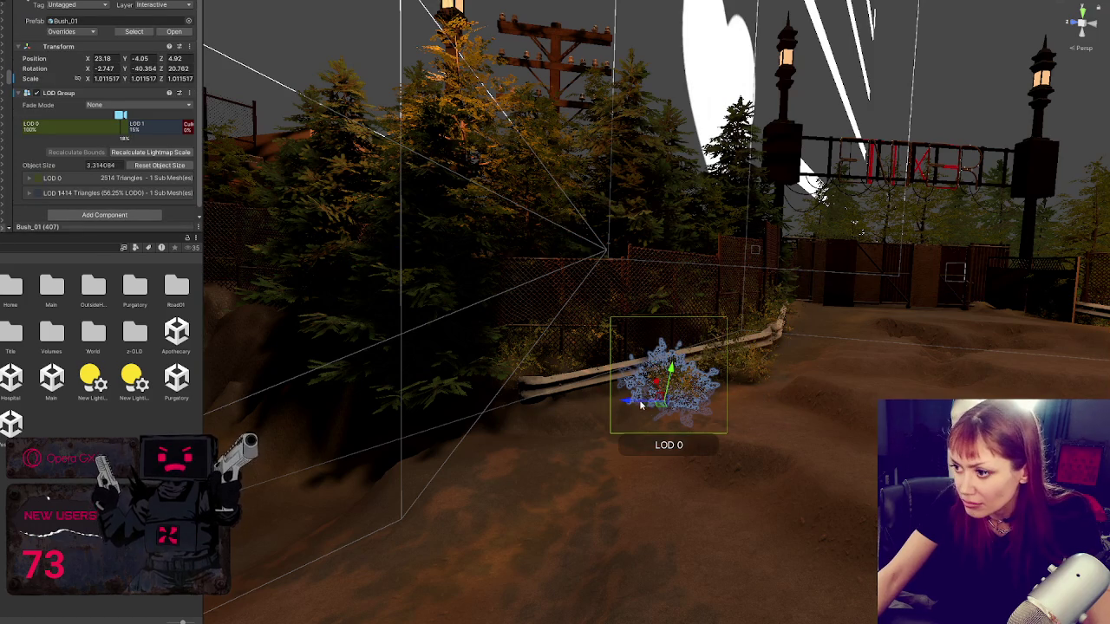
pyautogui.moveTo(683, 391)
pyautogui.mouseDown()
pyautogui.moveTo(571, 390)
pyautogui.moveTo(573, 413)
pyautogui.mouseUp()
pyautogui.press('e')
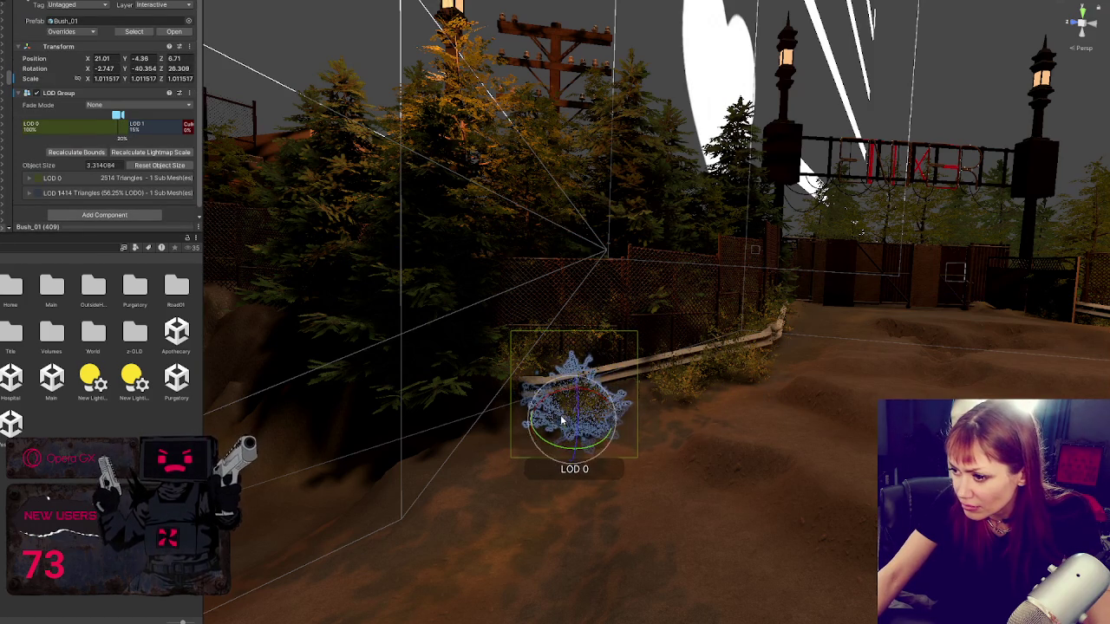
pyautogui.click(442, 466)
pyautogui.moveTo(441, 465)
pyautogui.mouseDown()
pyautogui.moveTo(251, 500)
pyautogui.moveTo(567, 437)
pyautogui.mouseUp()
# Step: Shift another fence bush right, duplicate it and turn the copy to a new angle
pyautogui.click(639, 397)
pyautogui.moveTo(640, 401); pyautogui.dragTo(728, 424)
pyautogui.press('w')
pyautogui.moveTo(642, 382)
pyautogui.mouseDown()
pyautogui.moveTo(769, 403)
pyautogui.moveTo(769, 417)
pyautogui.moveTo(815, 343)
pyautogui.moveTo(820, 369)
pyautogui.moveTo(858, 331)
pyautogui.moveTo(876, 333)
pyautogui.mouseUp()
pyautogui.press('e')
pyautogui.press('w')
pyautogui.hotkey('ctrl', 'd')
pyautogui.press('e')
pyautogui.moveTo(872, 390); pyautogui.dragTo(922, 386)
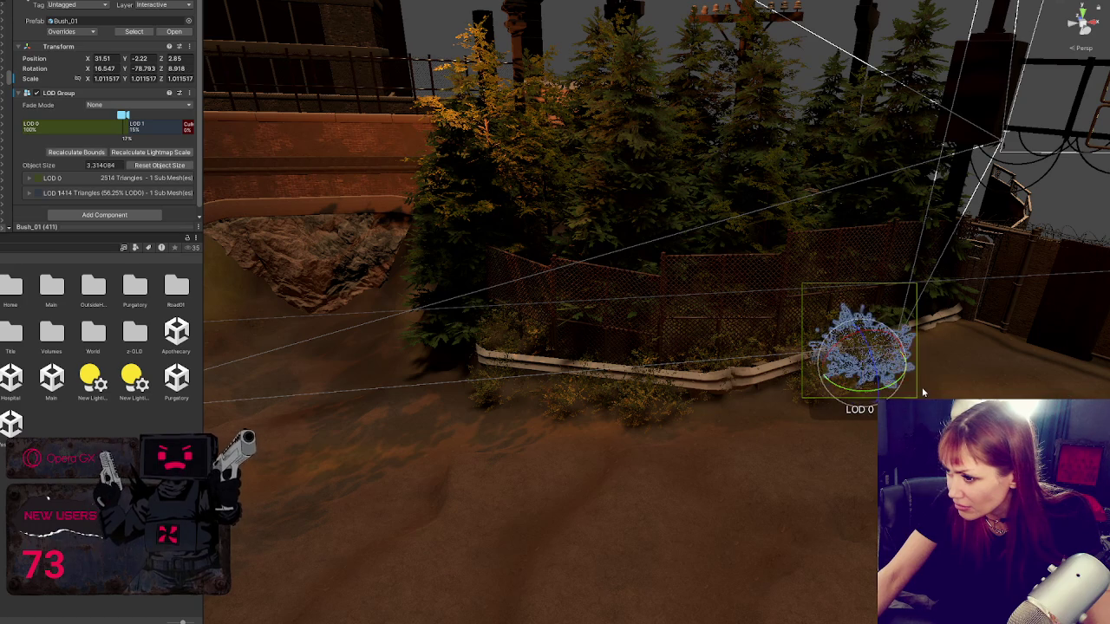
# Step: Nudge the bush near the guardrail slightly to the right
pyautogui.click(669, 436)
pyautogui.moveTo(669, 437); pyautogui.dragTo(560, 436)
pyautogui.click(743, 438)
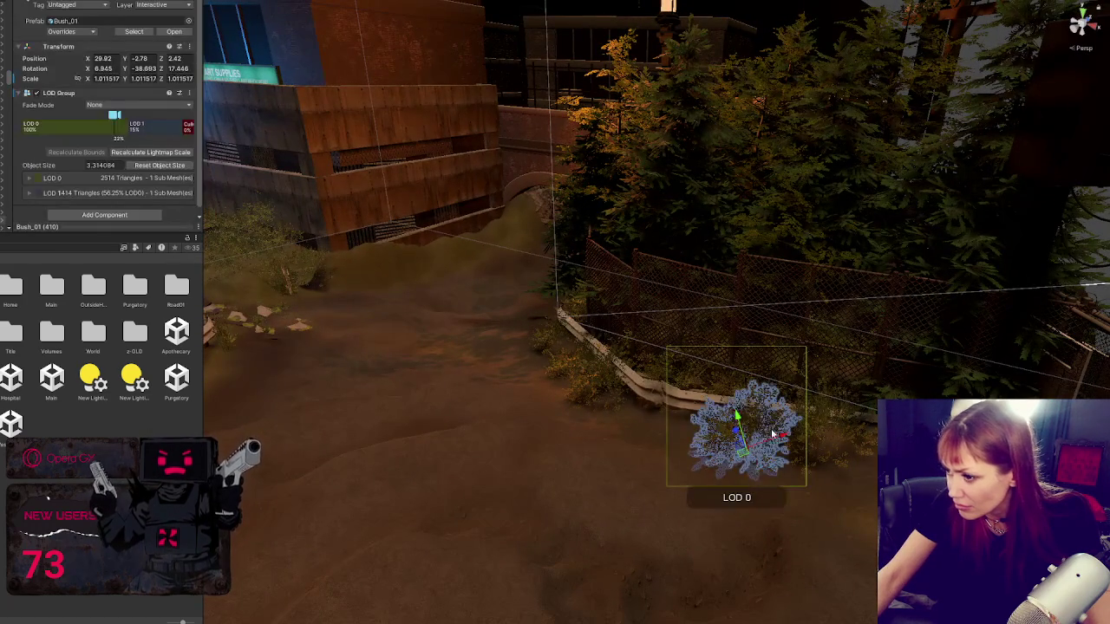
pyautogui.moveTo(743, 438); pyautogui.dragTo(767, 434)
pyautogui.click(746, 486)
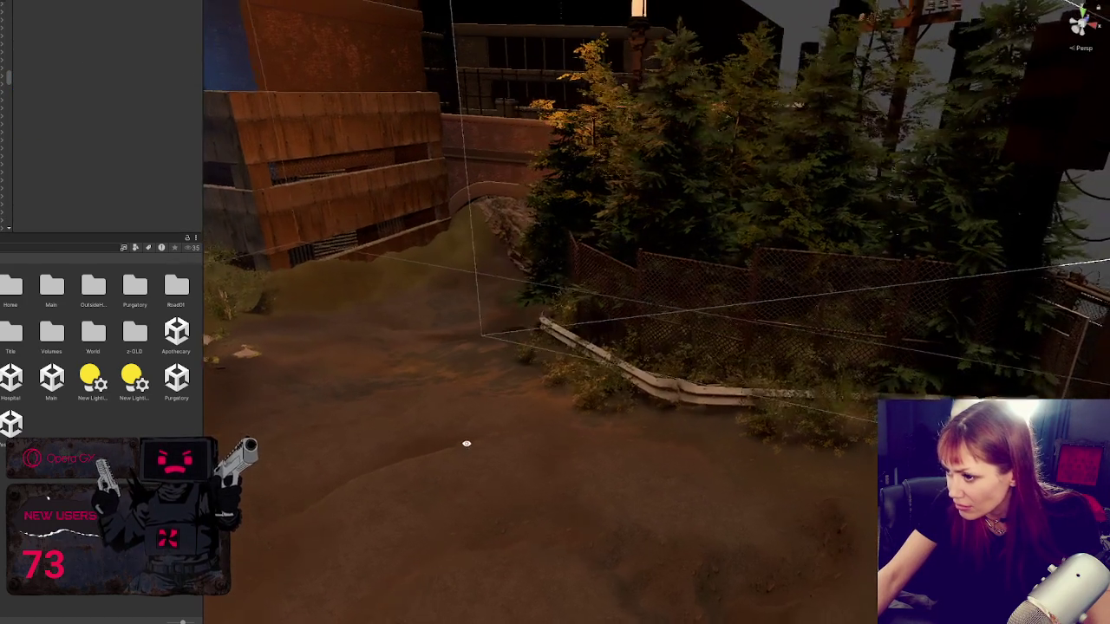
pyautogui.click(823, 392)
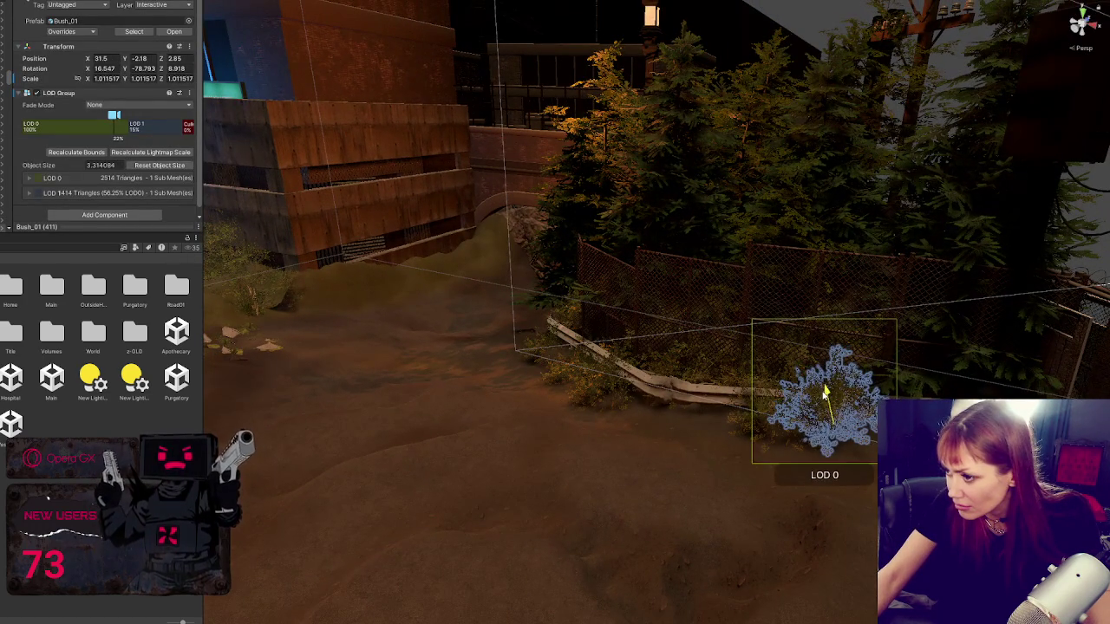
pyautogui.moveTo(823, 392)
pyautogui.mouseDown()
pyautogui.moveTo(518, 438)
pyautogui.moveTo(738, 439)
pyautogui.mouseUp()
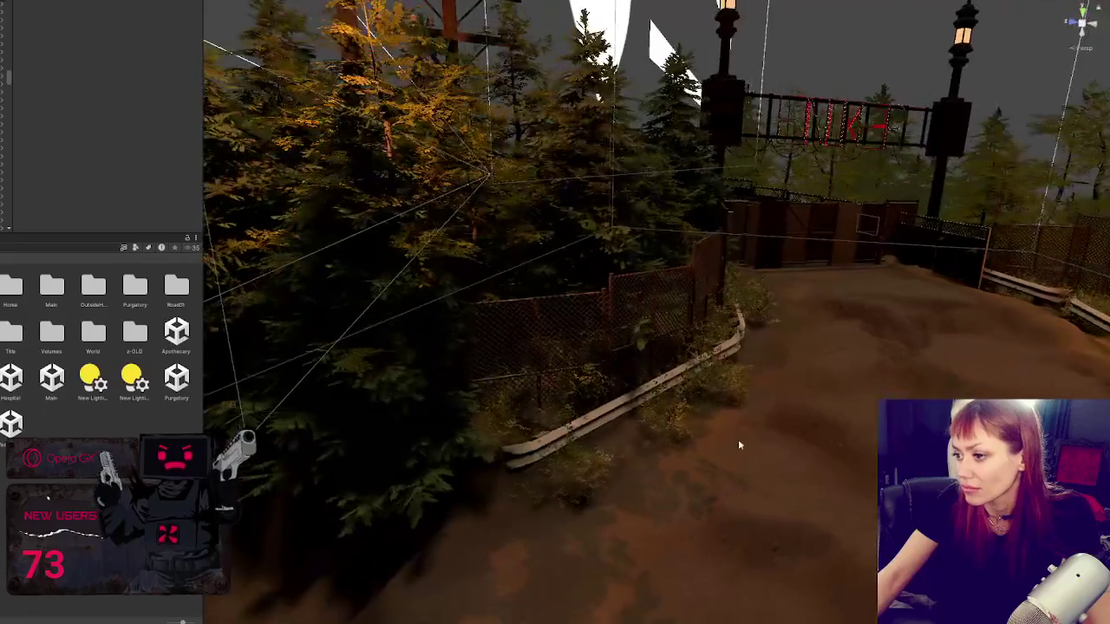
# Step: Reposition and rotate the bush in front of the guardrail, then fly through the level to review it
pyautogui.click(737, 439)
pyautogui.moveTo(580, 428); pyautogui.dragTo(614, 427)
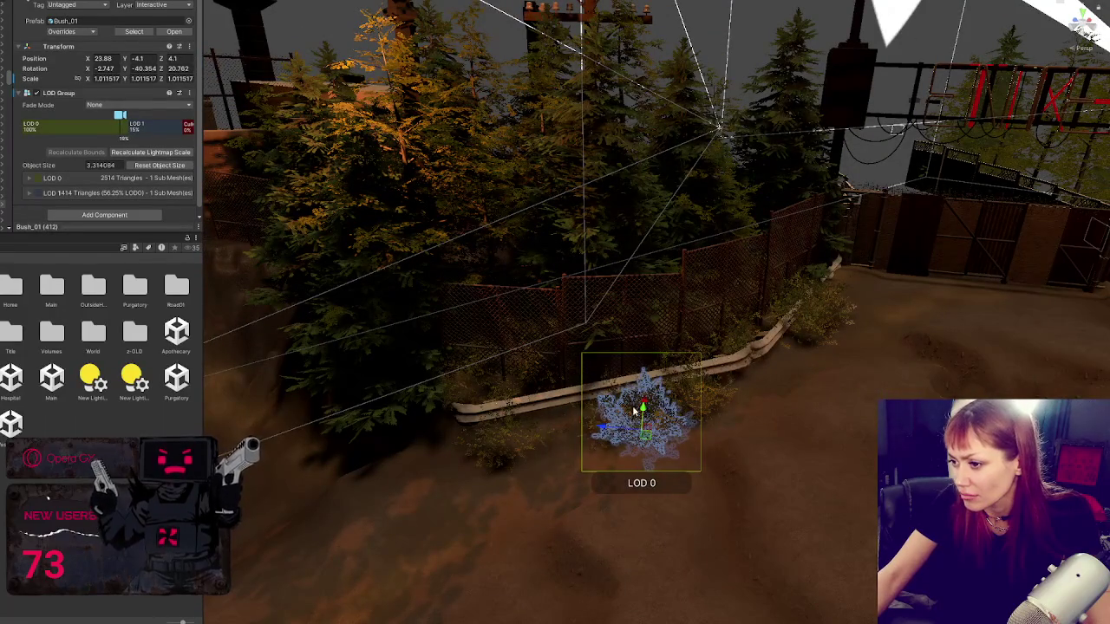
pyautogui.press('e')
pyautogui.moveTo(657, 464); pyautogui.dragTo(710, 446)
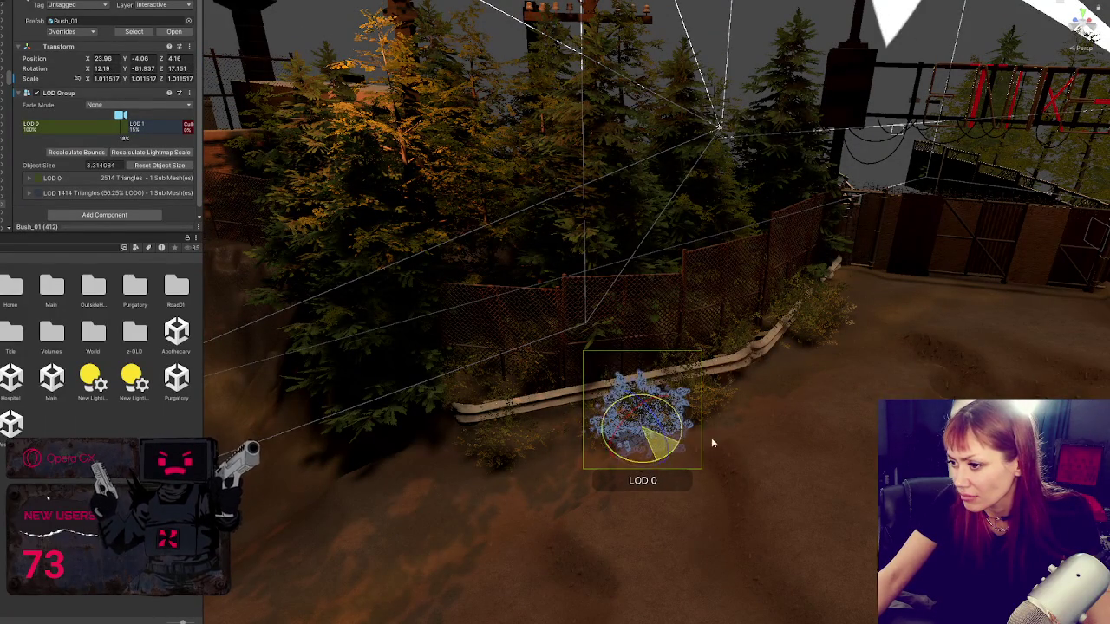
pyautogui.press('w')
pyautogui.moveTo(639, 417); pyautogui.dragTo(616, 441)
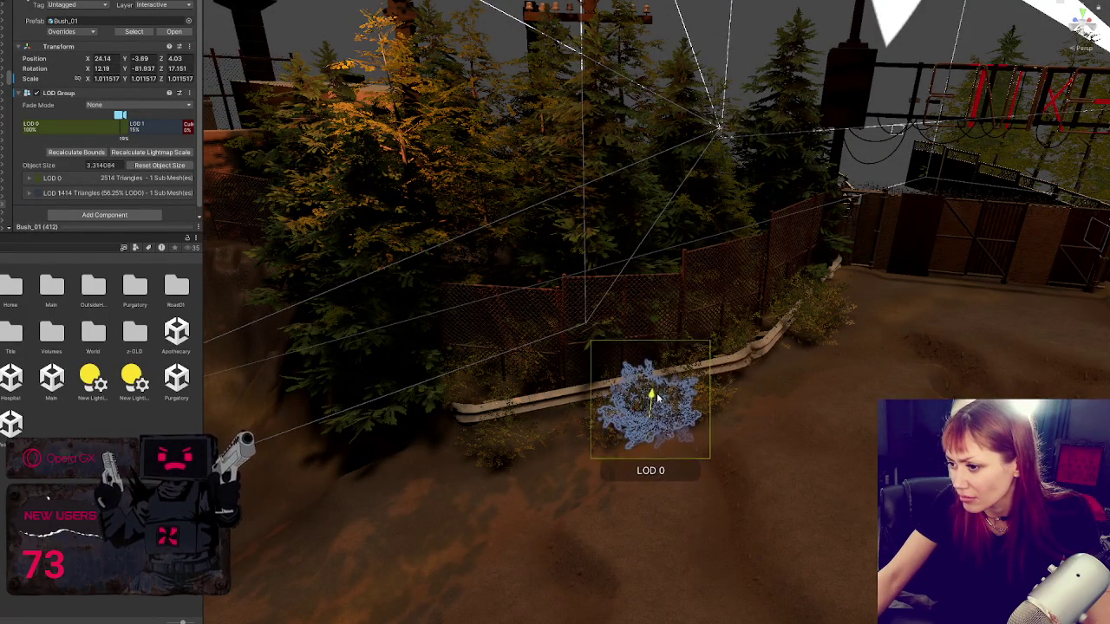
pyautogui.moveTo(651, 399)
pyautogui.mouseDown()
pyautogui.moveTo(512, 463)
pyautogui.moveTo(368, 454)
pyautogui.moveTo(602, 416)
pyautogui.moveTo(594, 285)
pyautogui.moveTo(644, 243)
pyautogui.moveTo(431, 359)
pyautogui.moveTo(800, 411)
pyautogui.mouseUp()
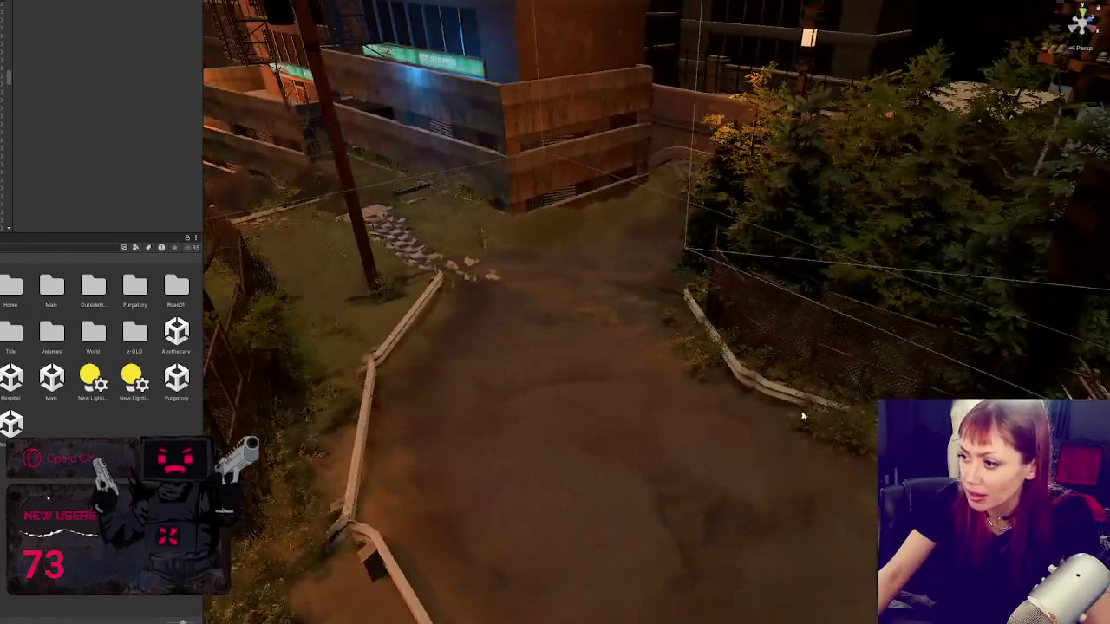
pyautogui.moveTo(590, 380); pyautogui.dragTo(600, 303)
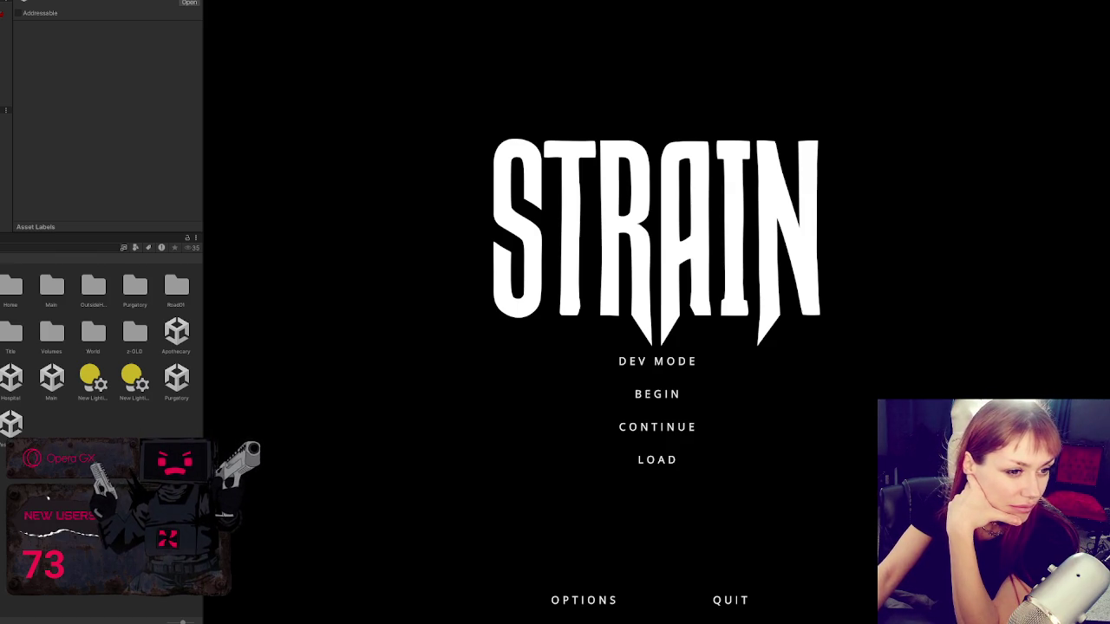
# Step: Choose DEV MODE on the STRAIN title menu to load into the fenced base yard
pyautogui.click(624, 369)
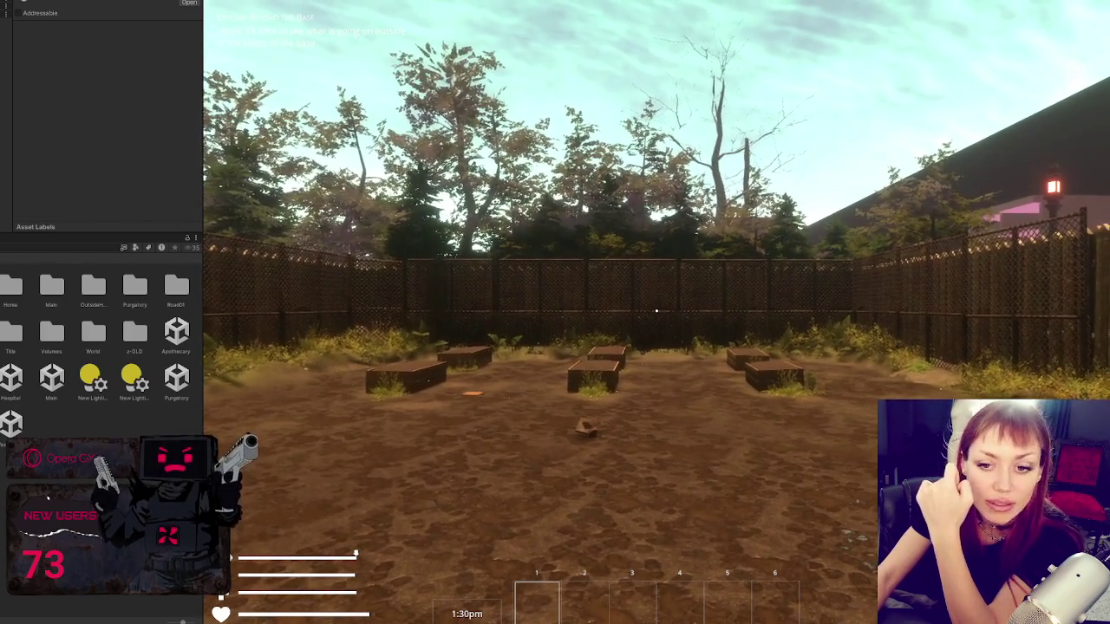
# Step: Walk the player from the yard past the wooden fence onto the stone path outside the base
pyautogui.press('w')
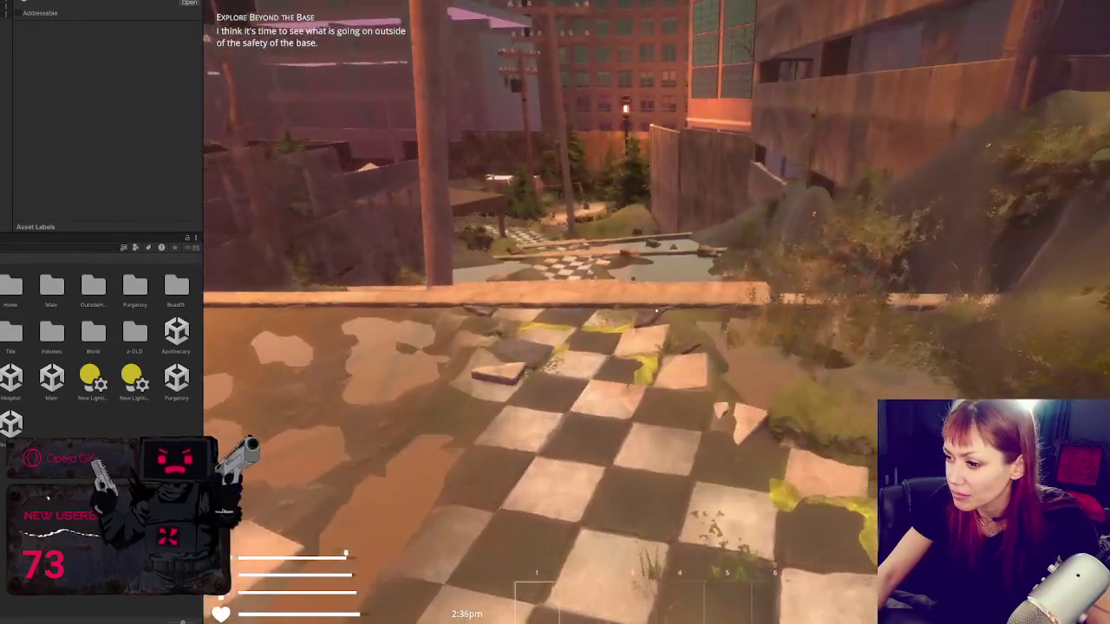
# Step: Walk over the courtyard wall and across the checkered tiles to the fireplace pavilion
pyautogui.press('w')
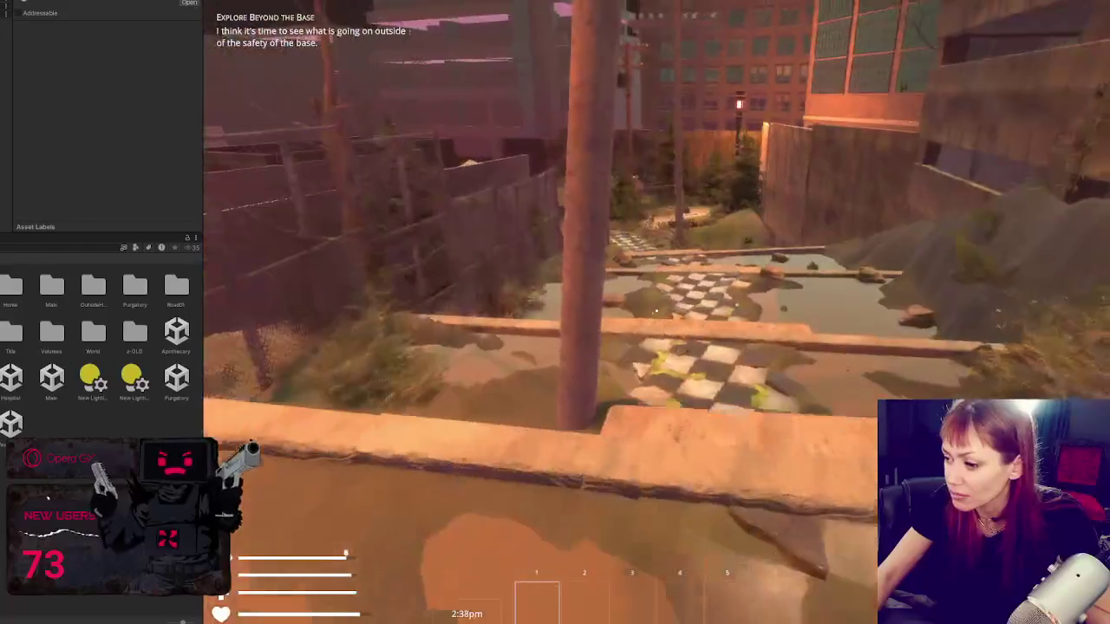
pyautogui.press('w')
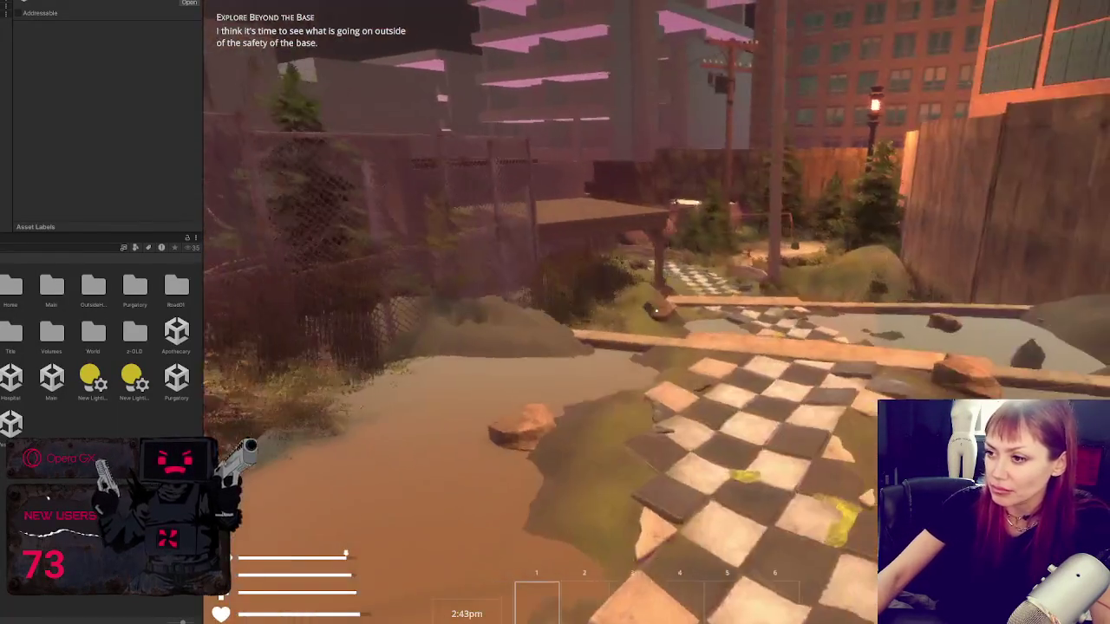
pyautogui.moveTo(656, 309)
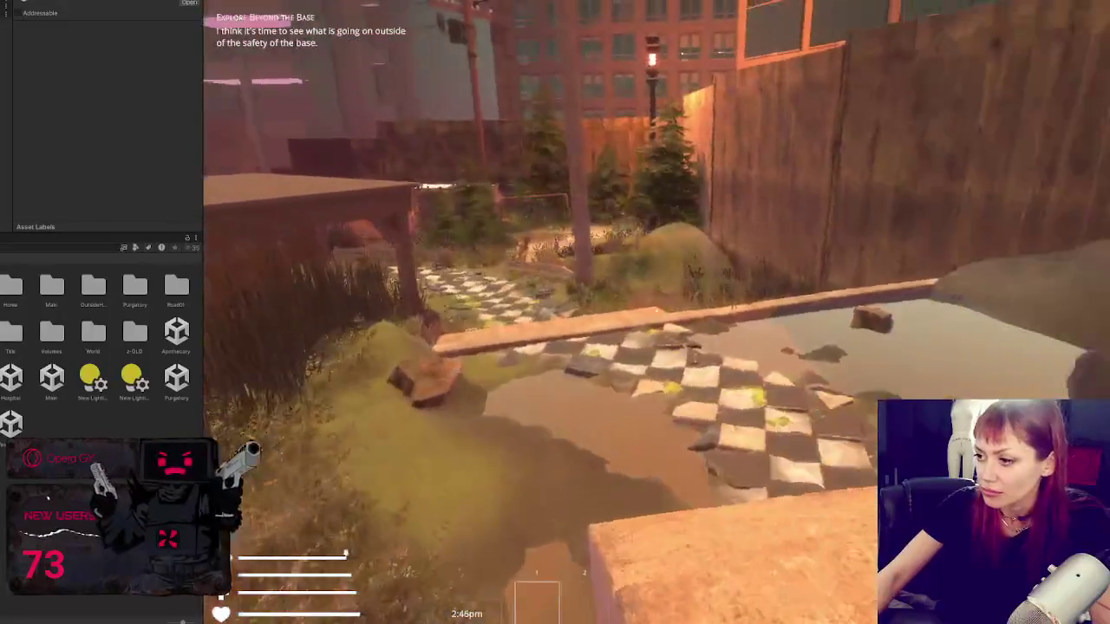
pyautogui.press('w')
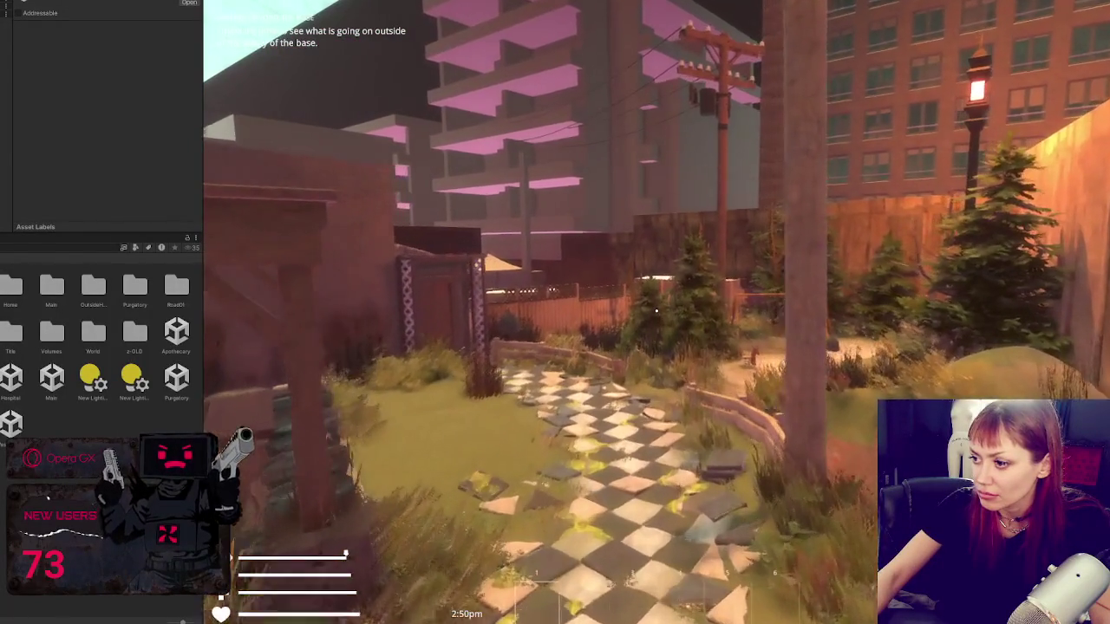
pyautogui.press('w')
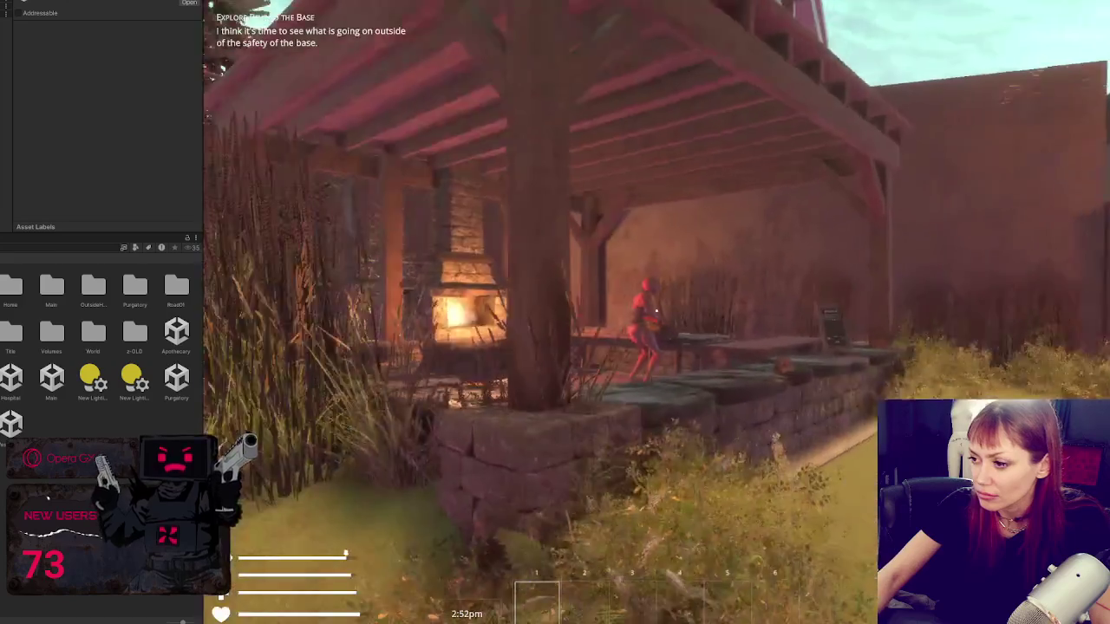
pyautogui.press('w')
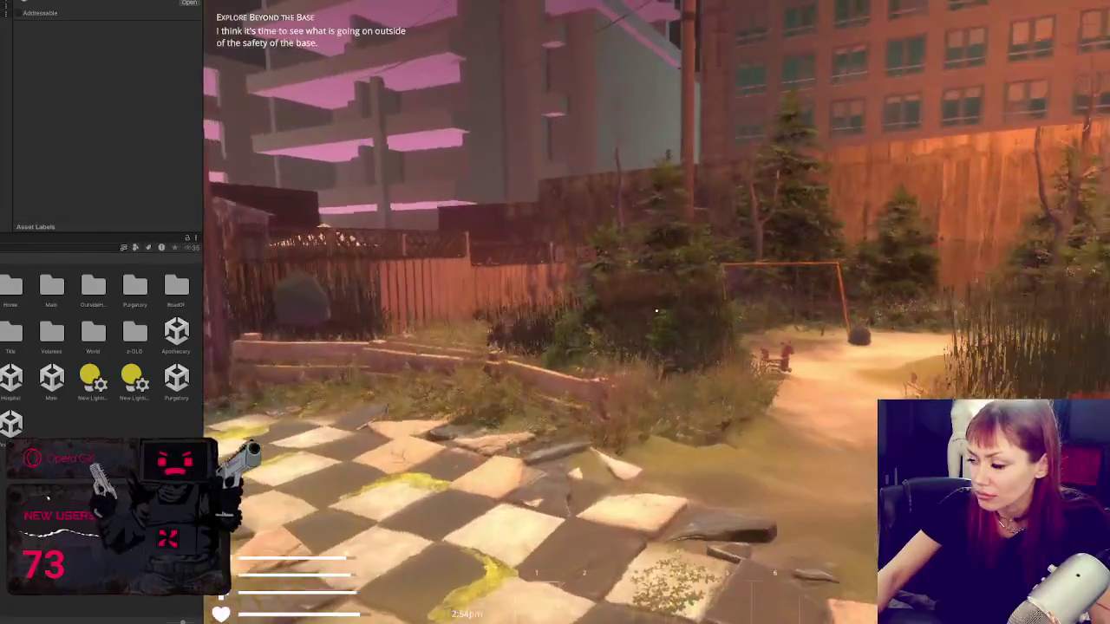
# Step: Walk past the seesaws to the hanging bag and take the Empty Jar into the first slot
pyautogui.press('w')
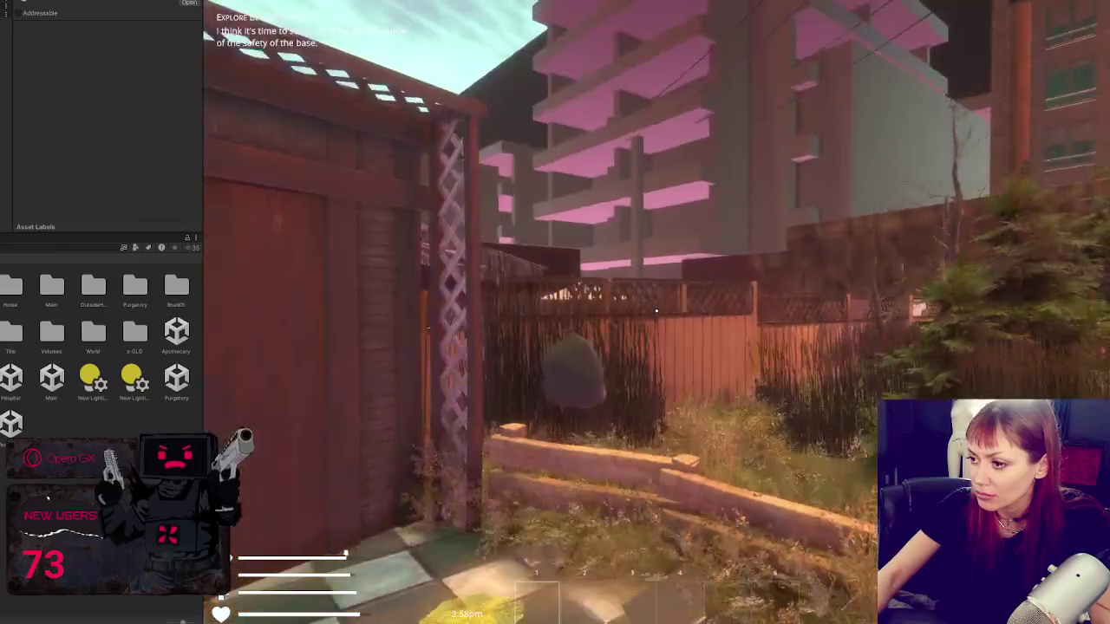
pyautogui.press('w')
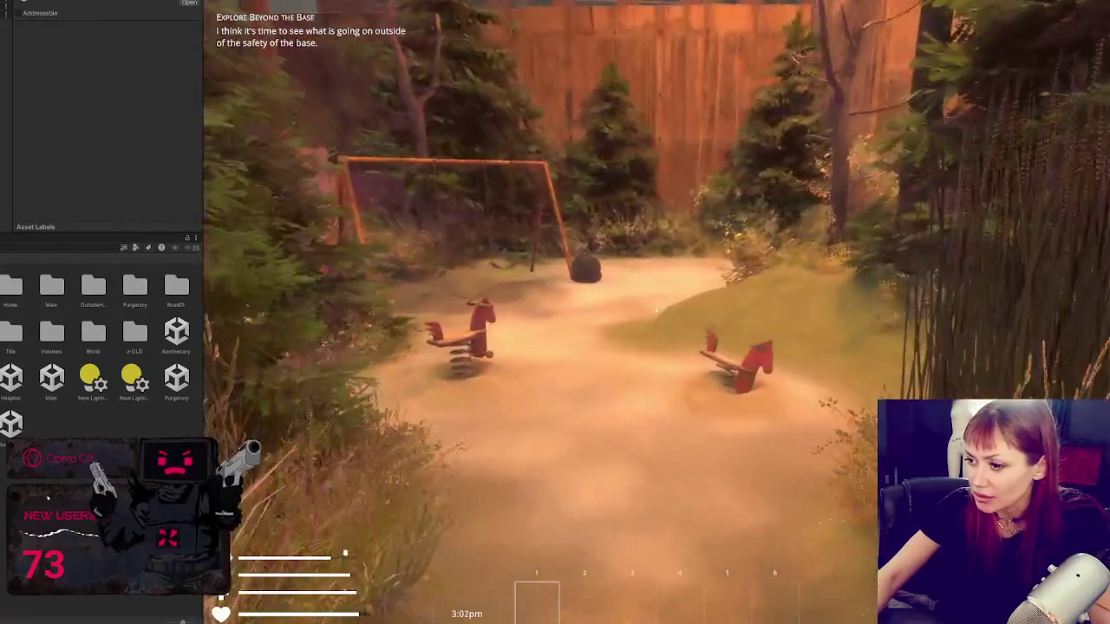
pyautogui.press('w')
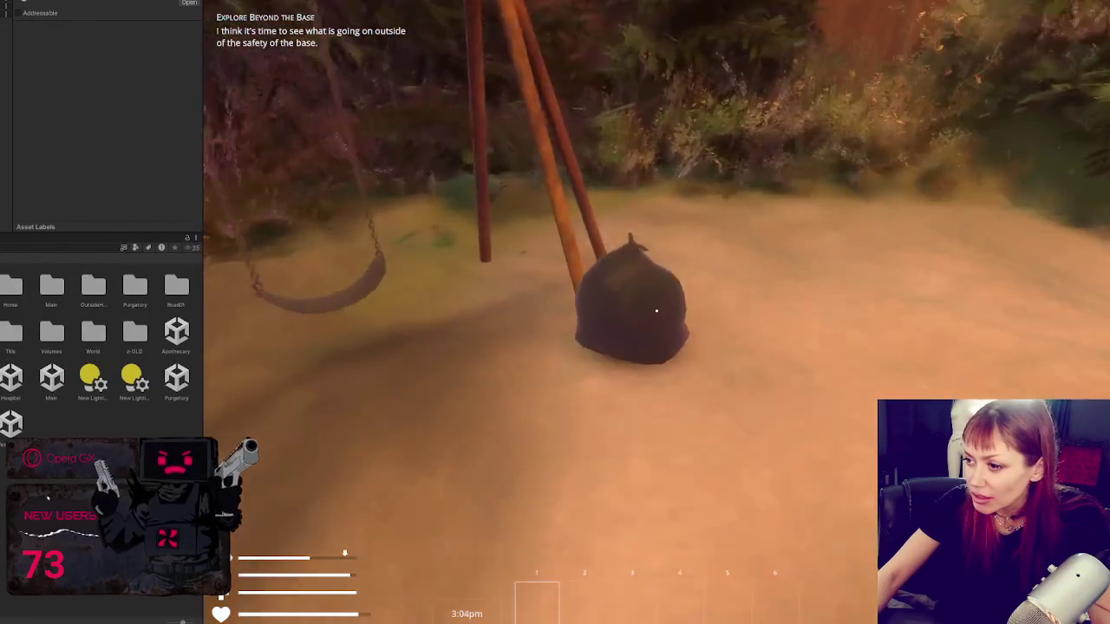
pyautogui.click(657, 310)
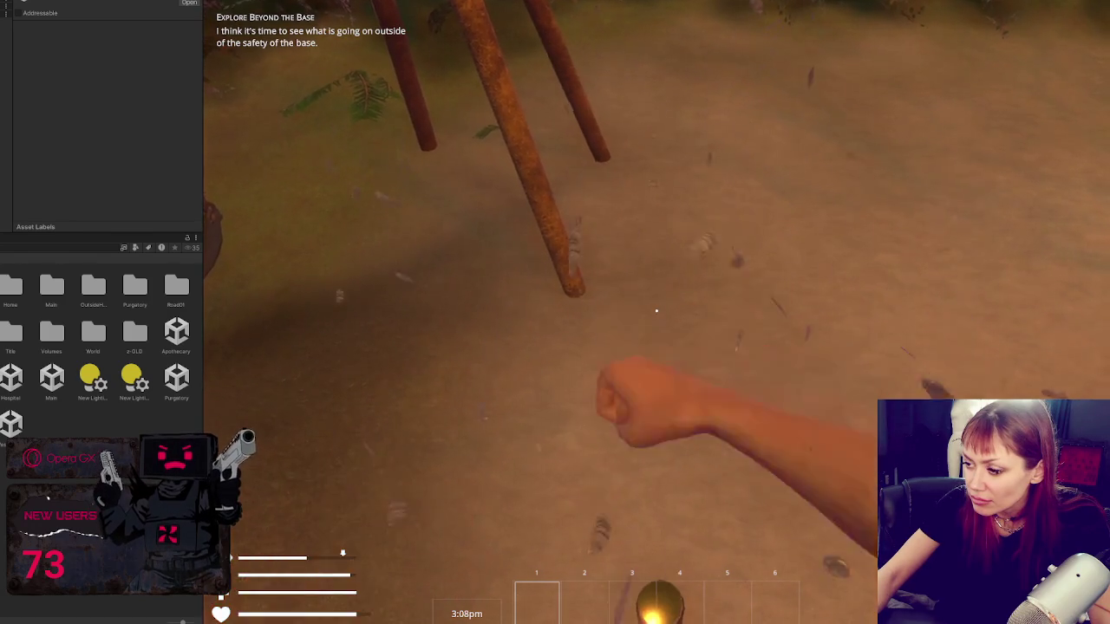
pyautogui.click(657, 309)
# Step: Walk past the spring-rider toy, wooden door and along the backyard fence
pyautogui.moveTo(656, 310)
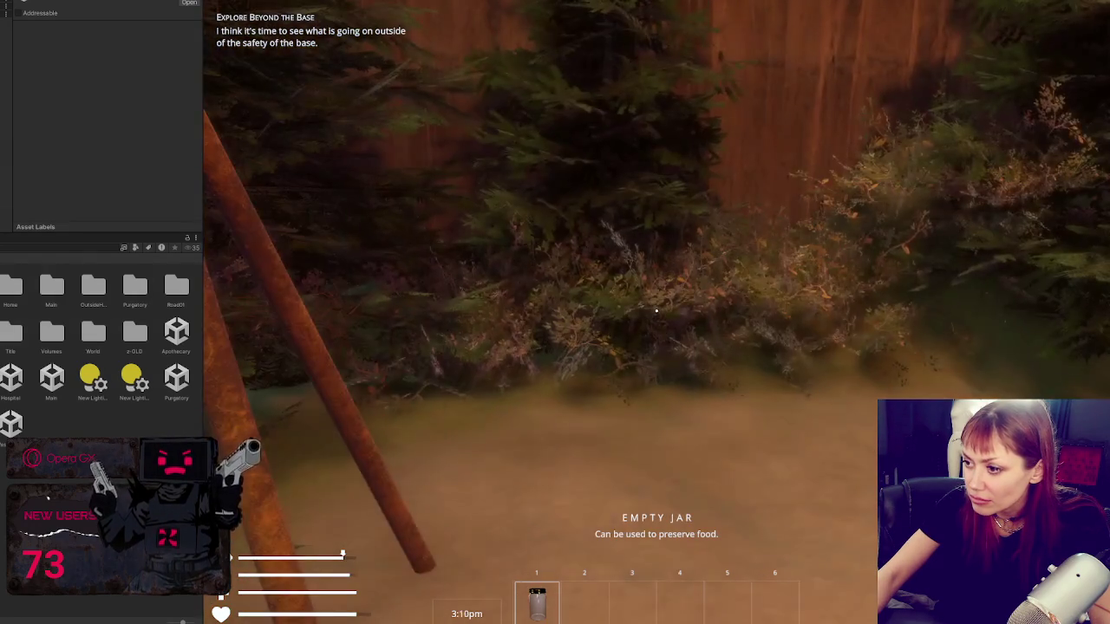
pyautogui.press('w')
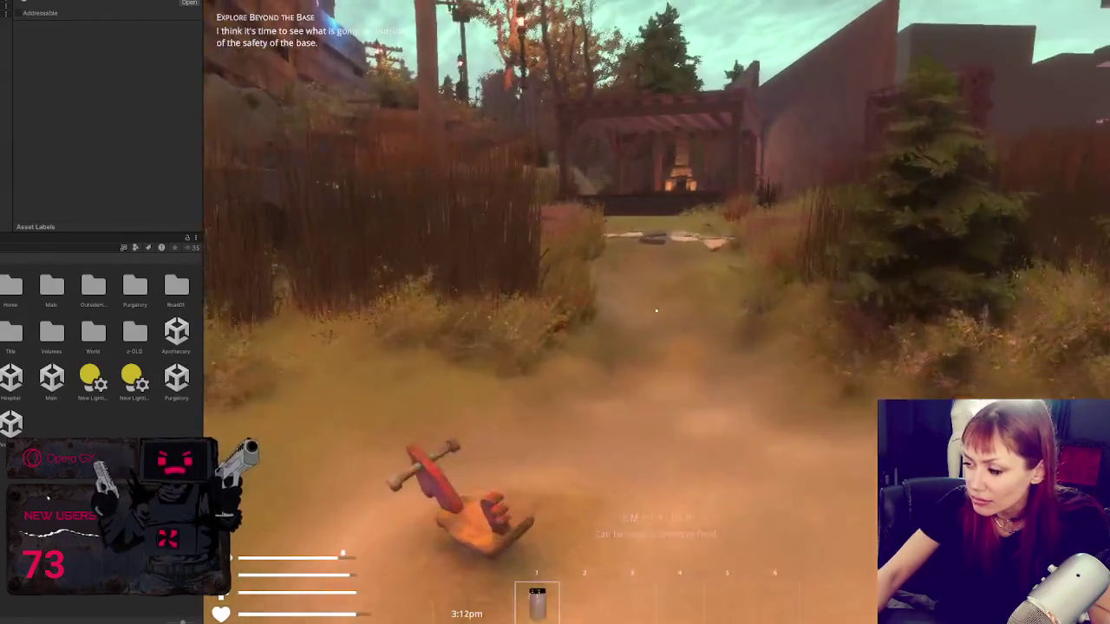
pyautogui.press('w')
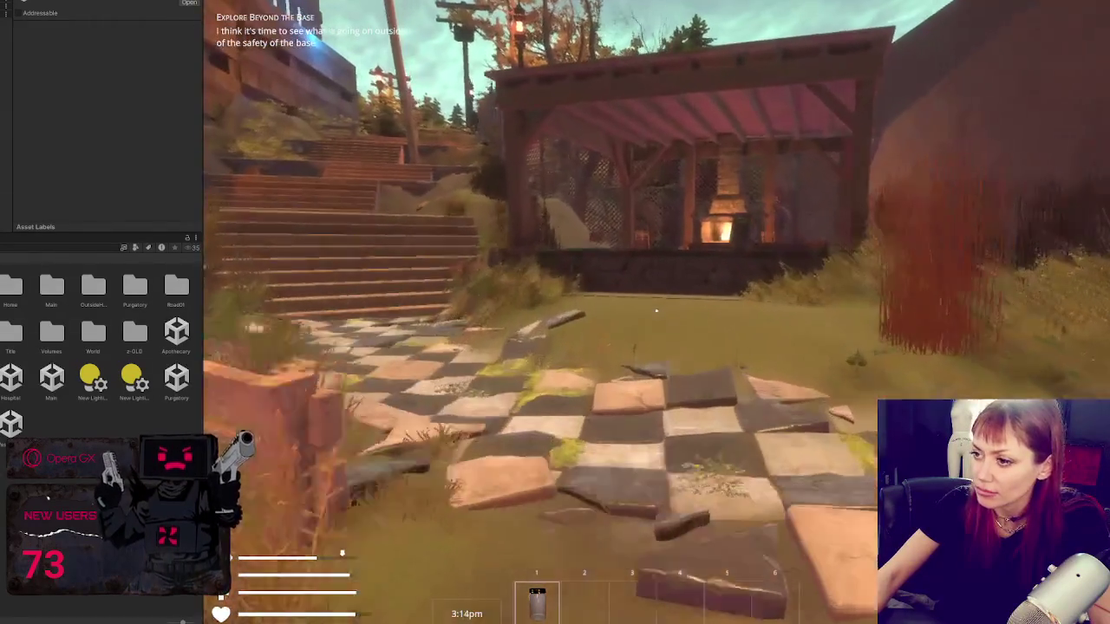
pyautogui.press('w')
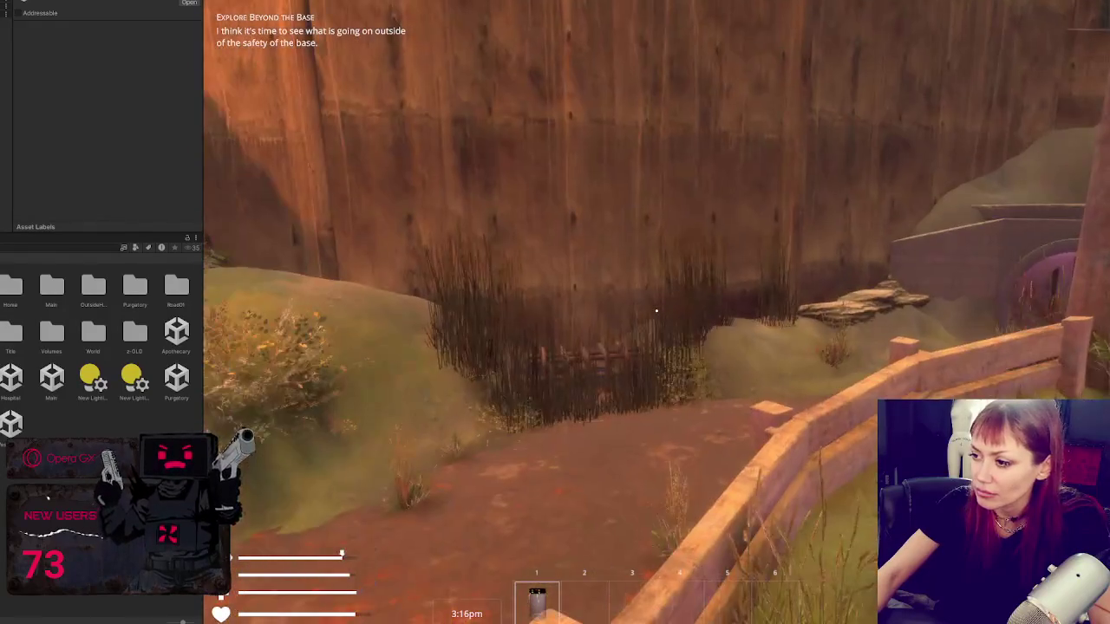
pyautogui.press('w')
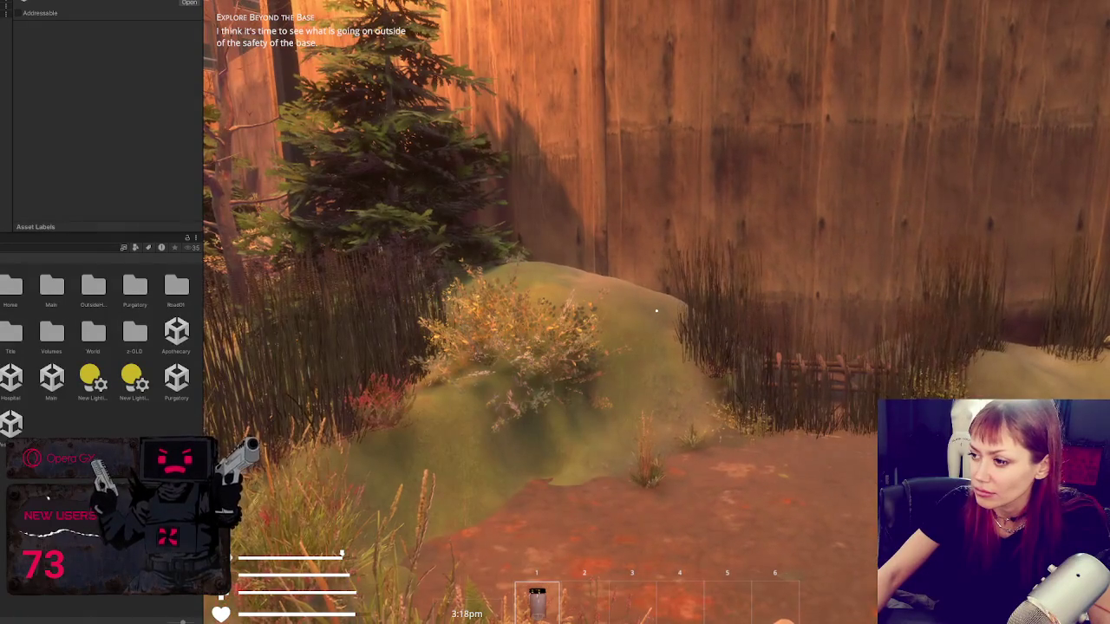
pyautogui.press('w')
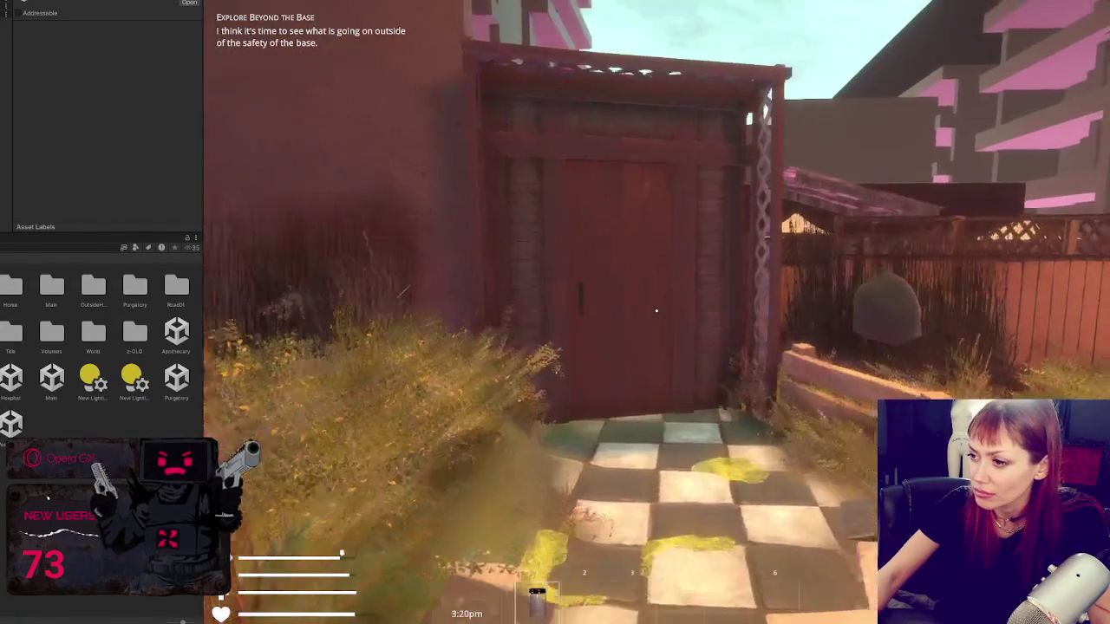
pyautogui.press('w')
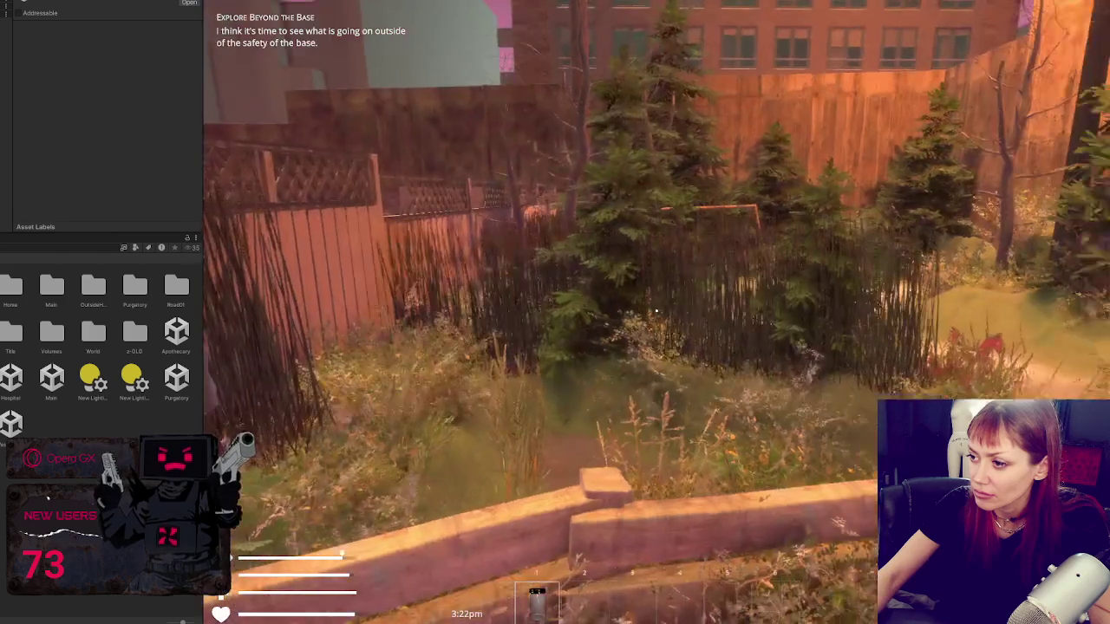
pyautogui.press('w')
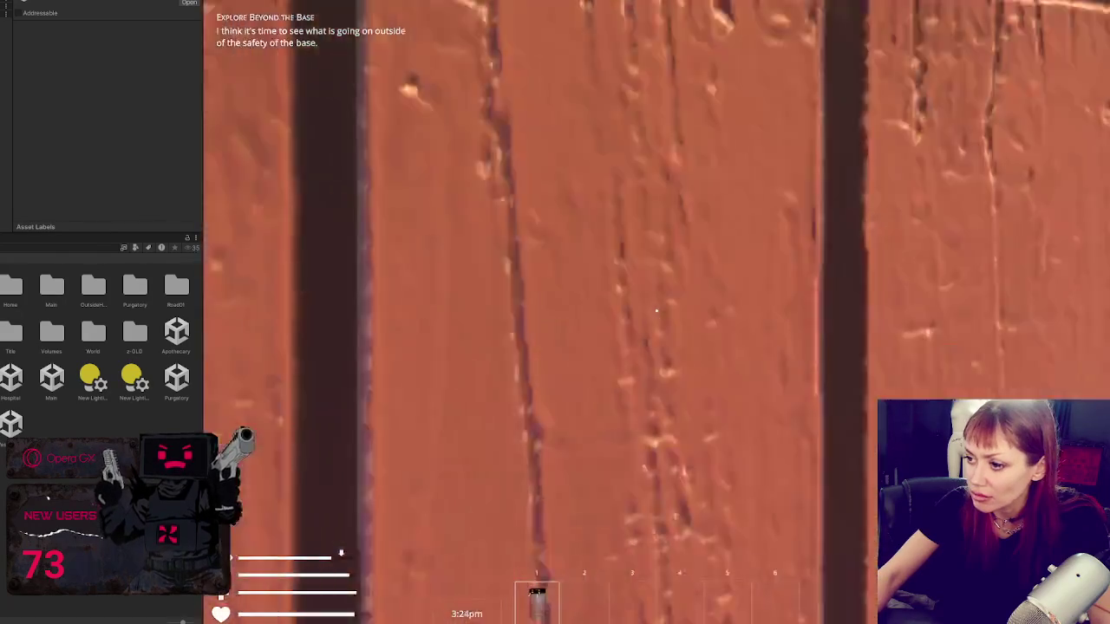
pyautogui.press('w')
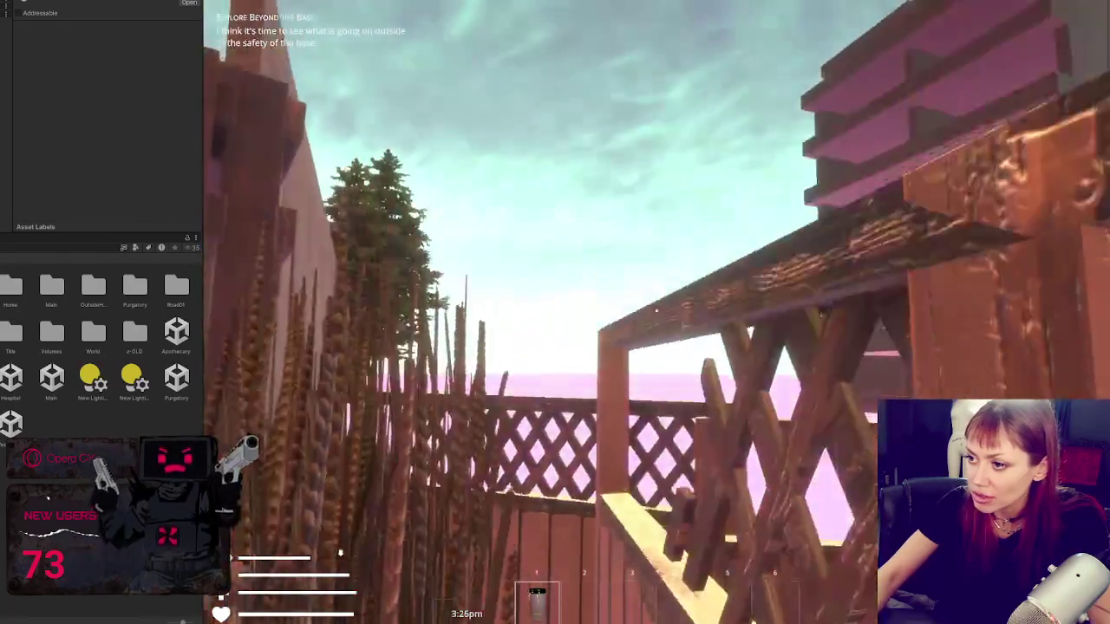
# Step: Cross the grassy yard and canyon path to the foot of the stone stairs by the brick building
pyautogui.press('w')
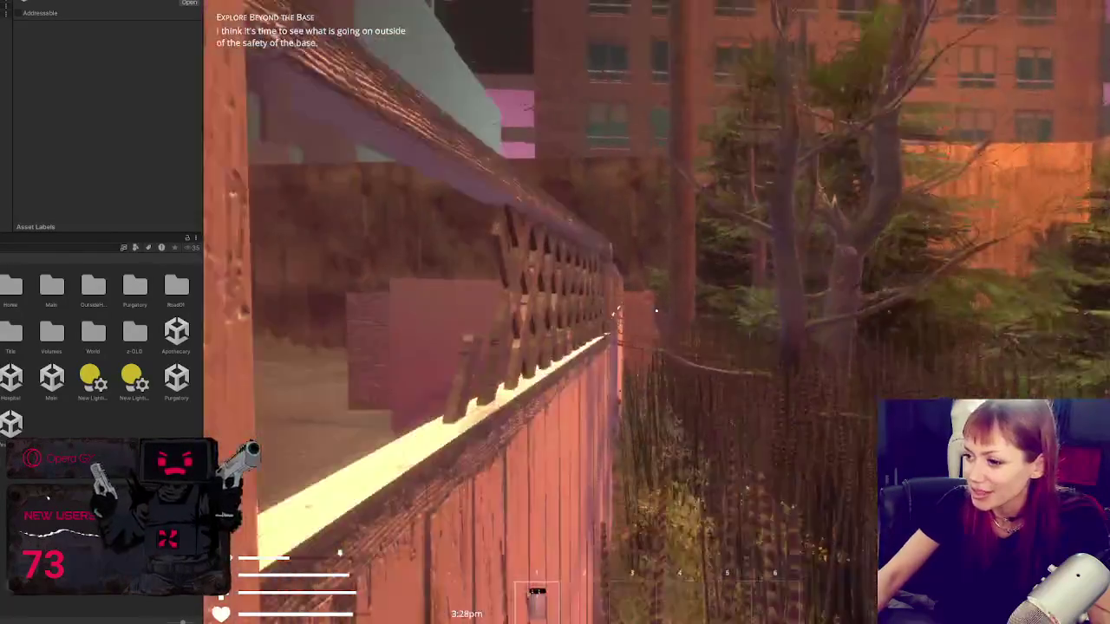
pyautogui.press('w')
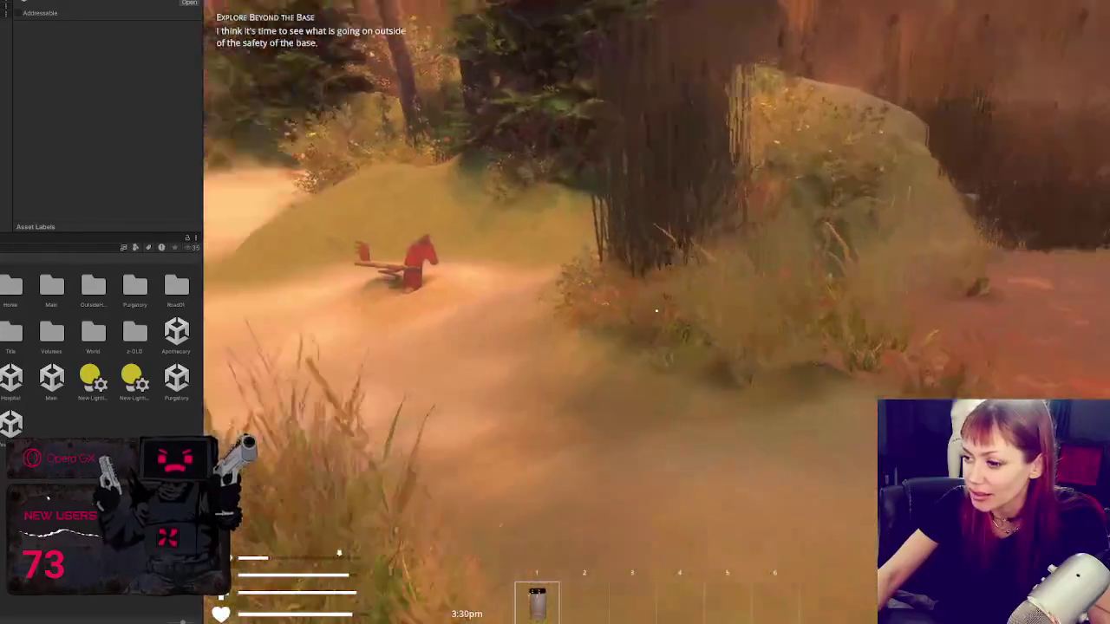
pyautogui.press('w')
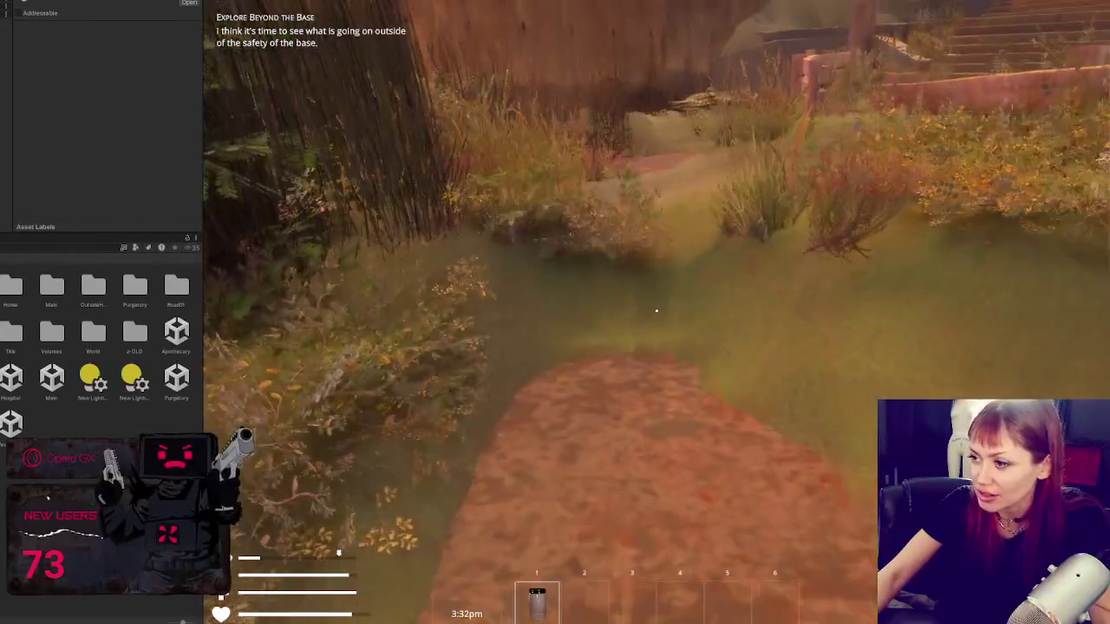
pyautogui.press('w')
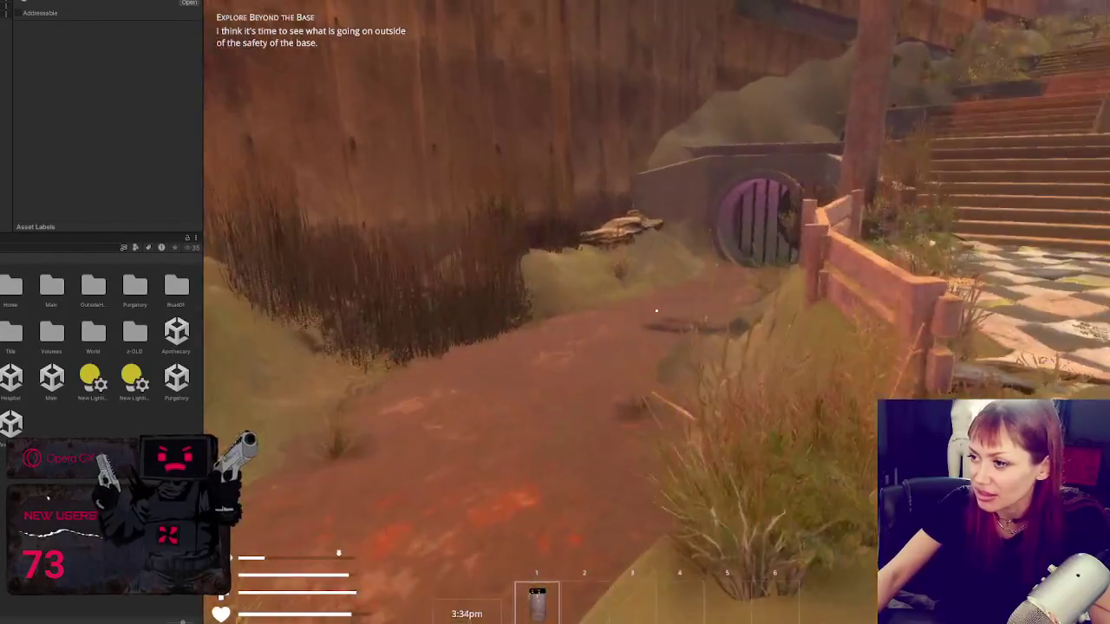
pyautogui.press('w')
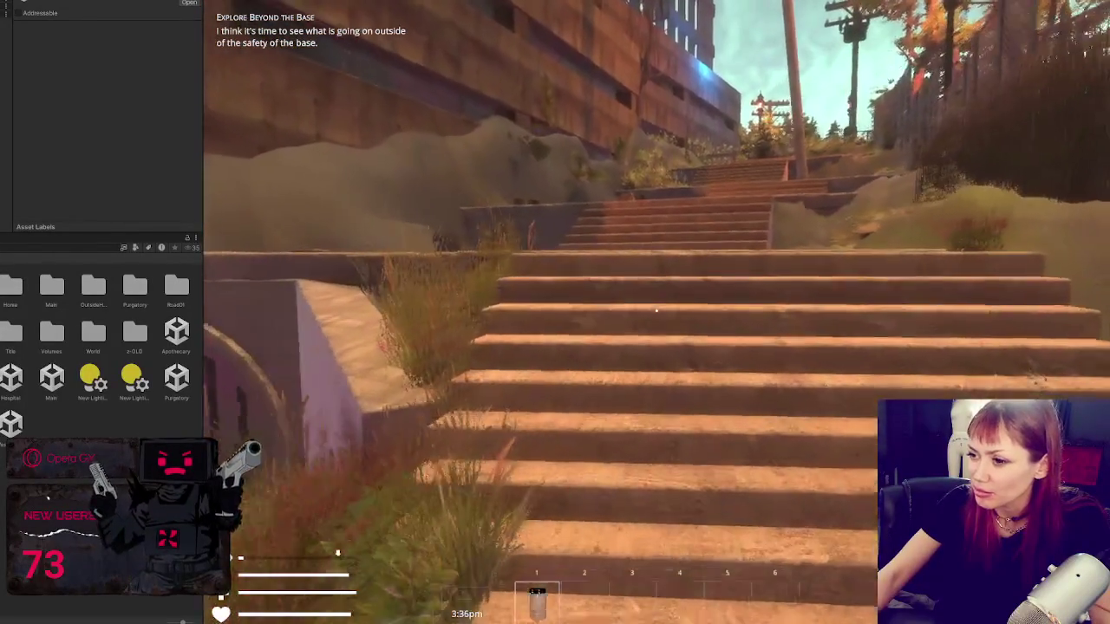
pyautogui.press('w')
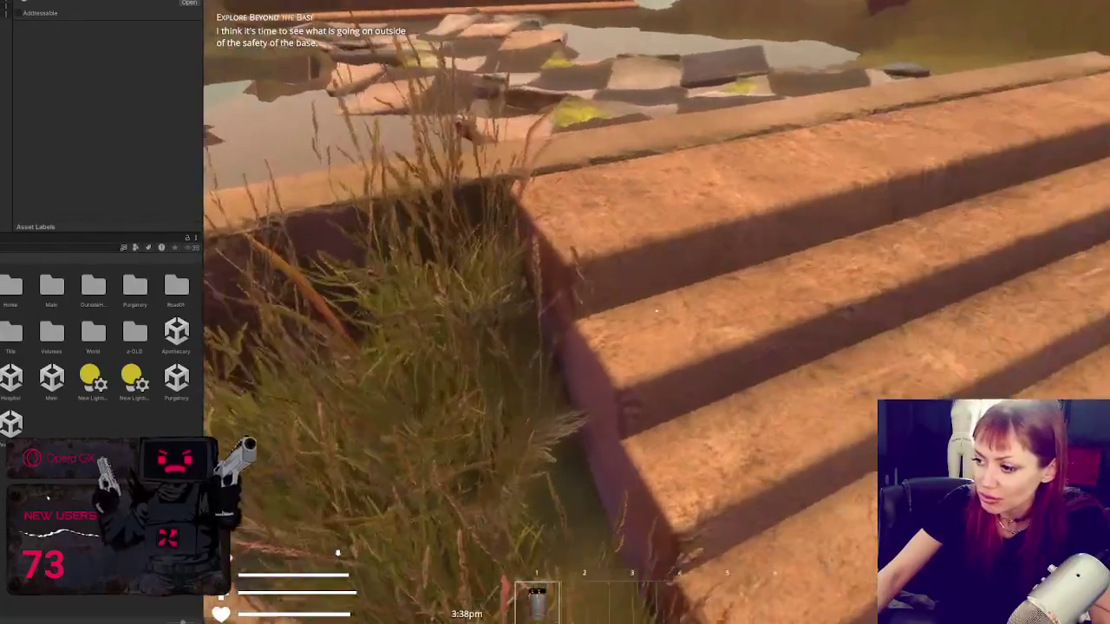
pyautogui.press('w')
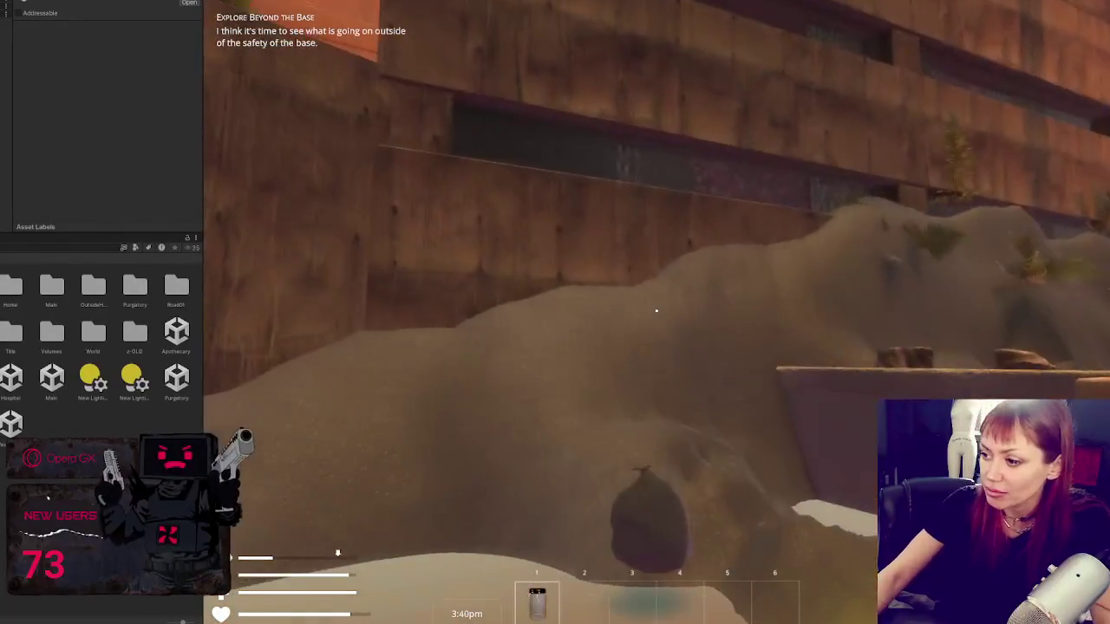
pyautogui.press('w')
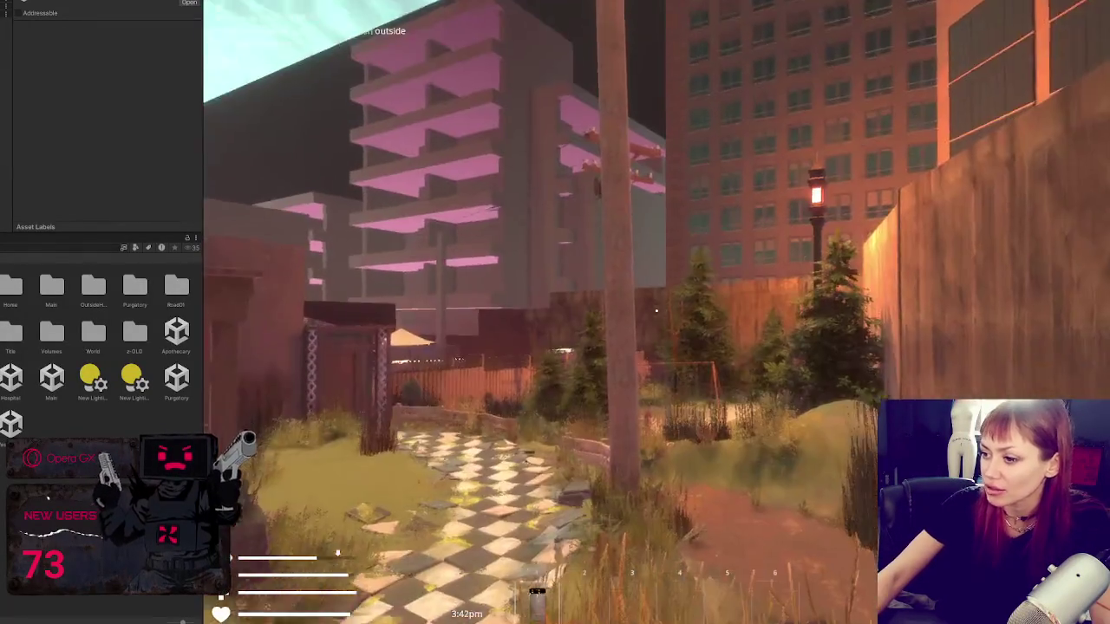
pyautogui.press('w')
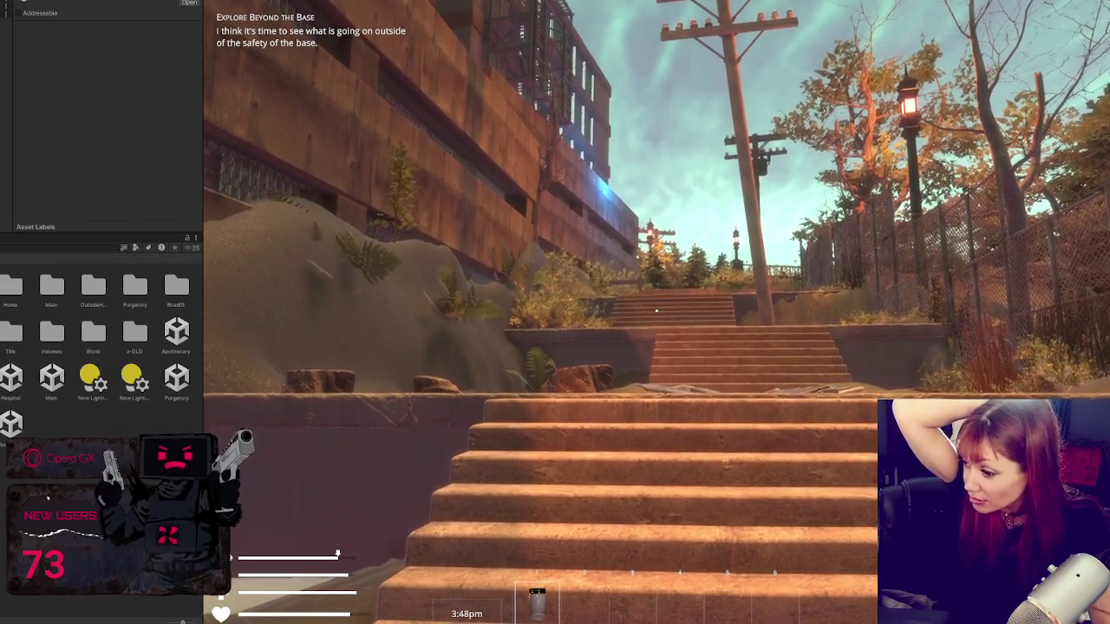
# Step: Climb the stairs, walk through the garden past the pergola, and go through the door
pyautogui.press('w')
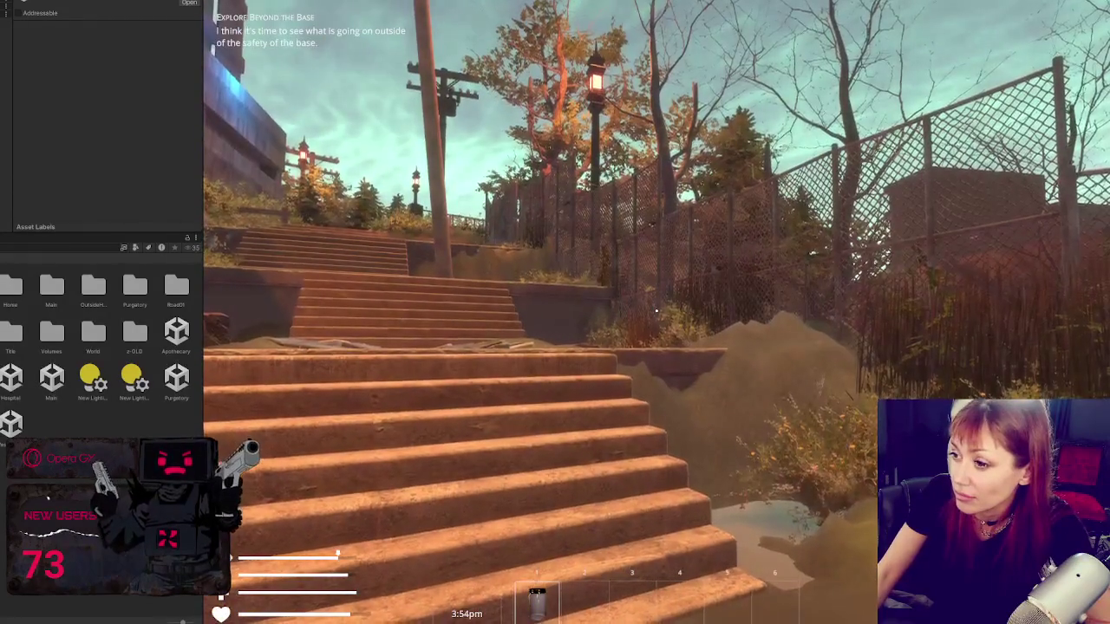
pyautogui.press('d')
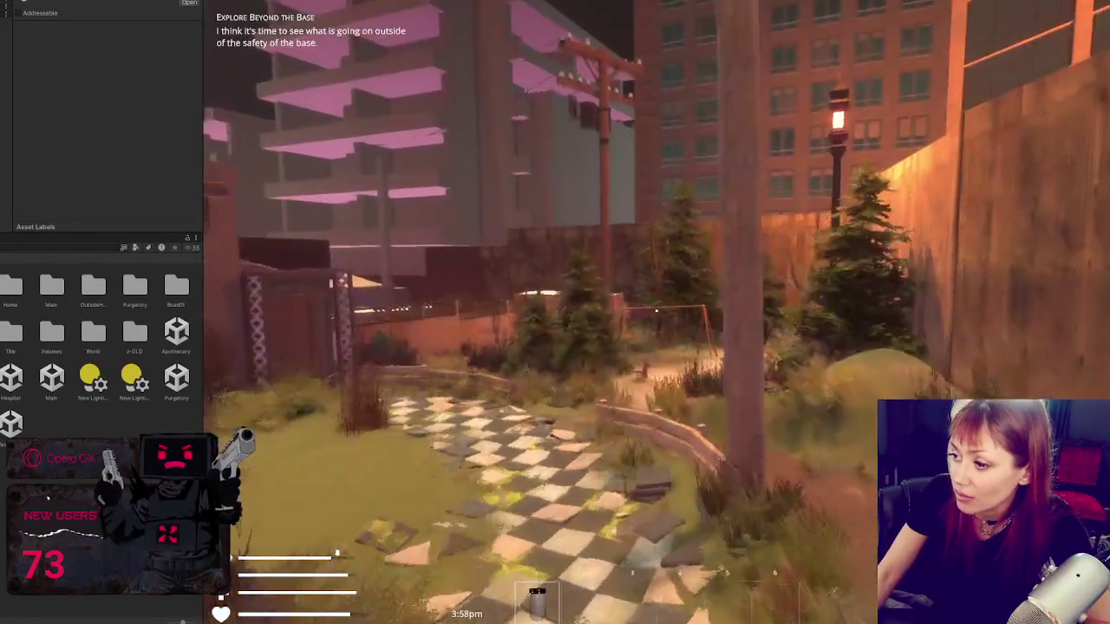
pyautogui.press('w')
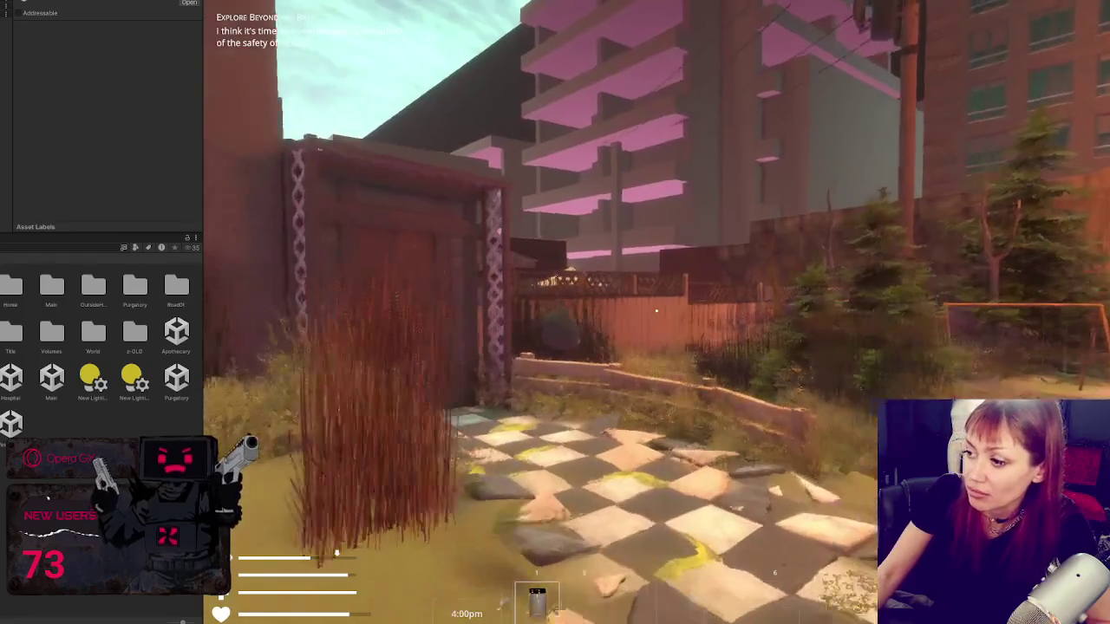
pyautogui.press('w')
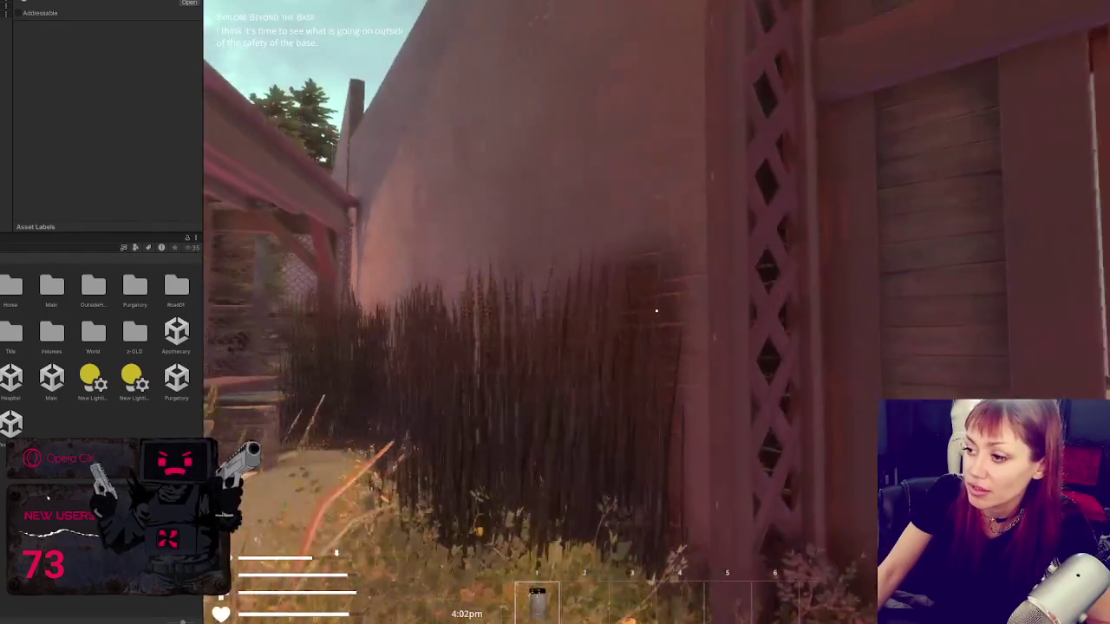
pyautogui.press('w')
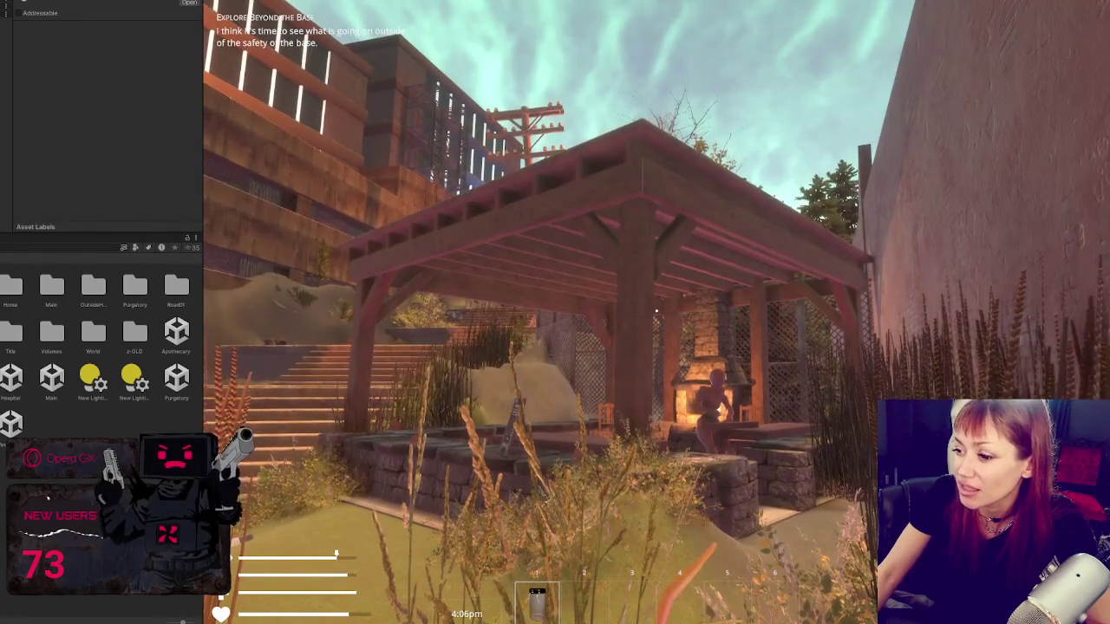
pyautogui.press('w')
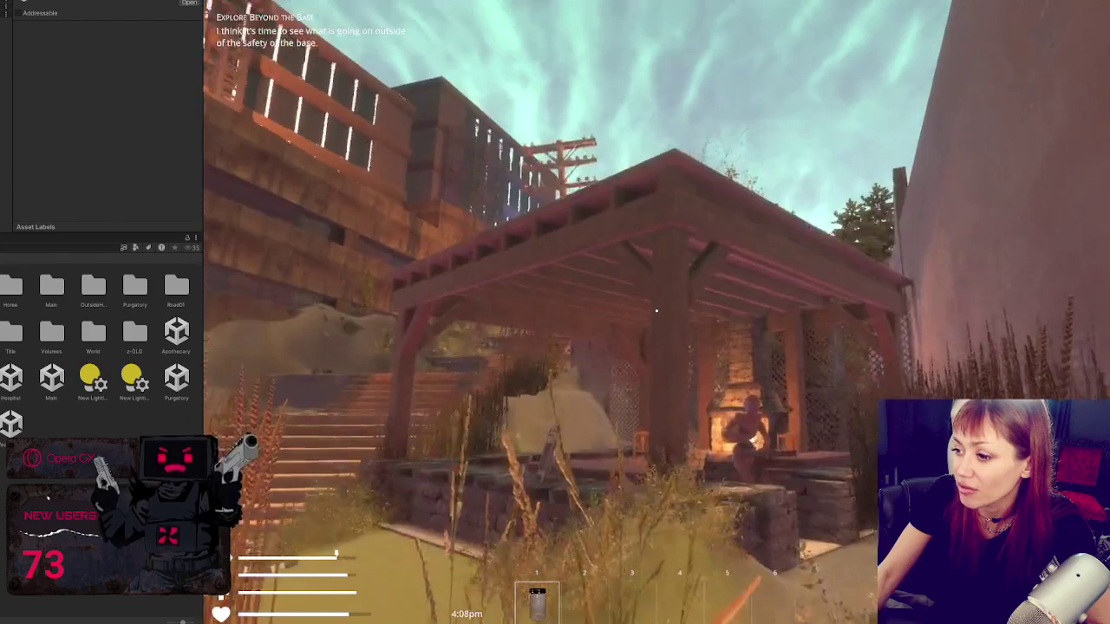
pyautogui.press('e')
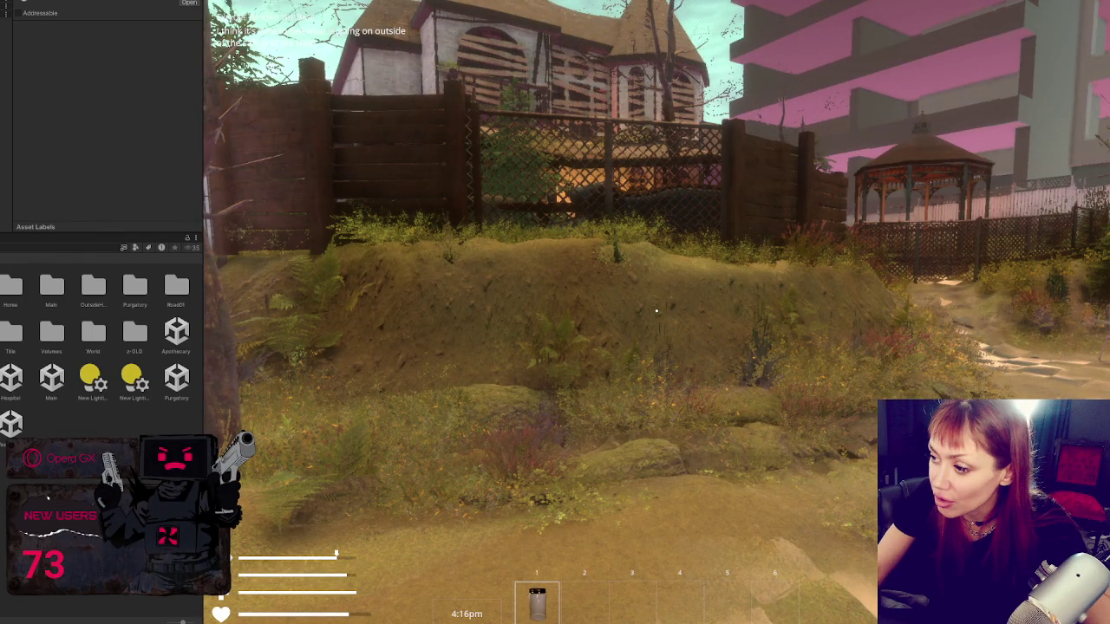
# Step: Explore the next yard, from the wooden sign to the lattice-topped fence
pyautogui.press('w')
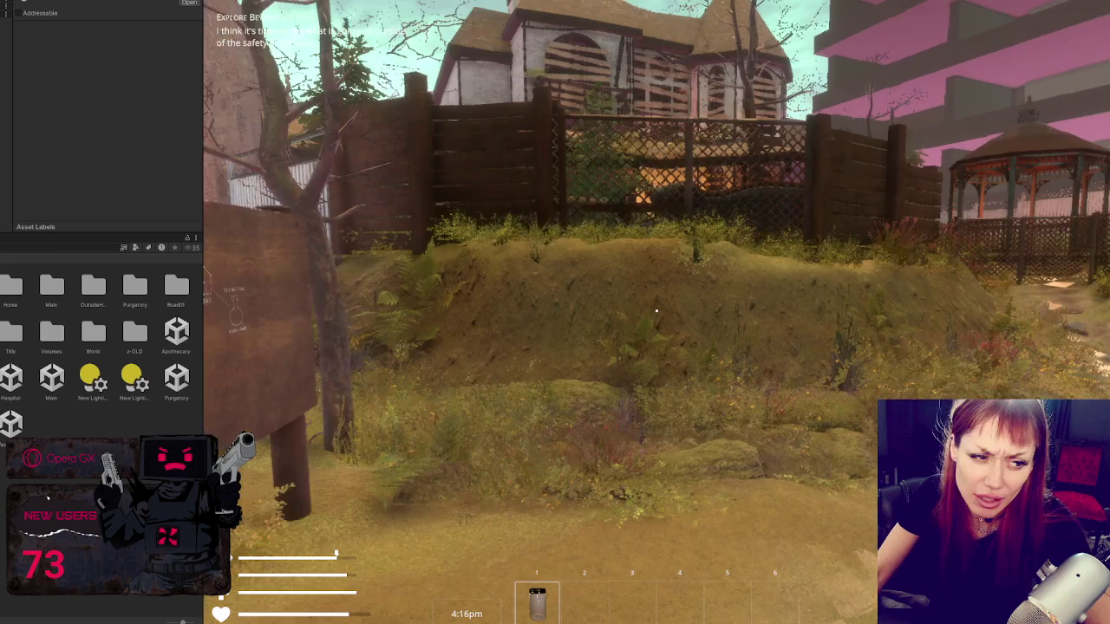
pyautogui.press('w')
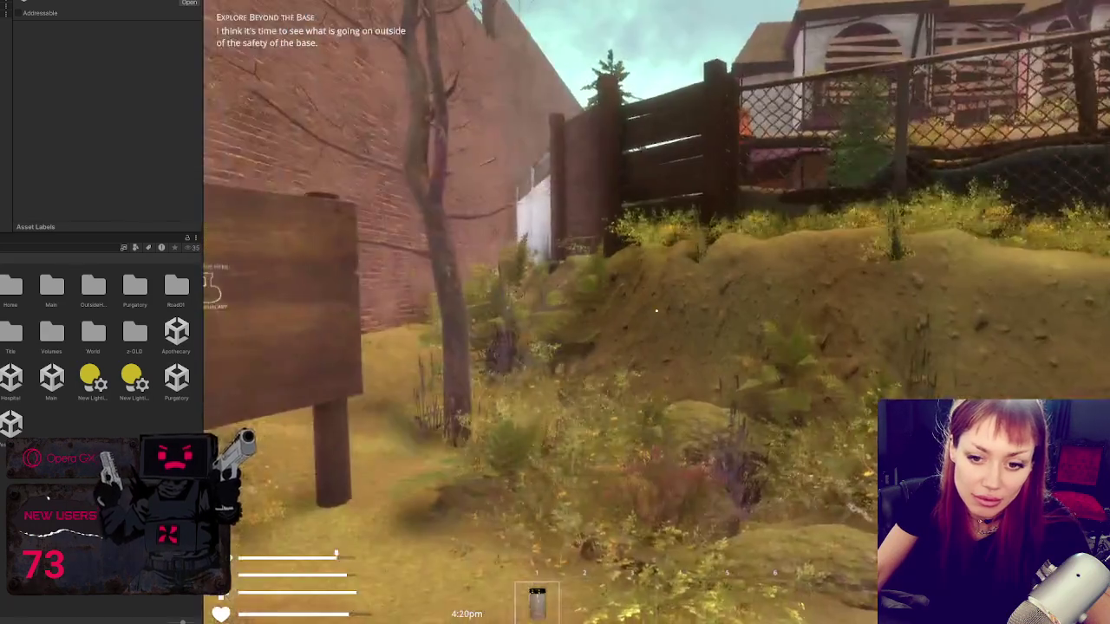
pyautogui.press('s')
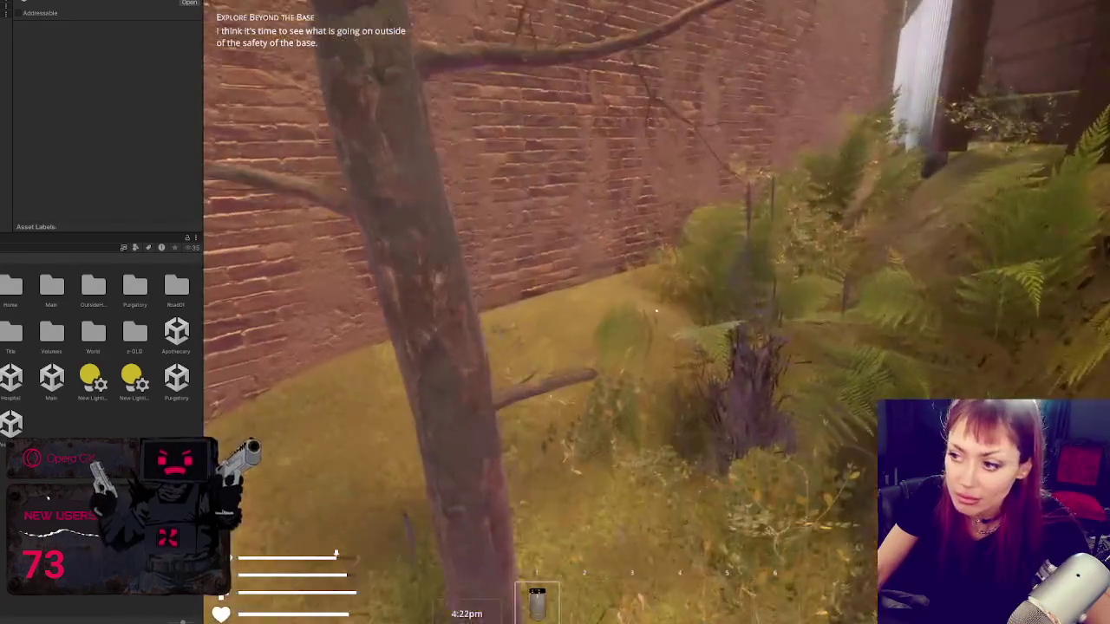
pyautogui.press('s')
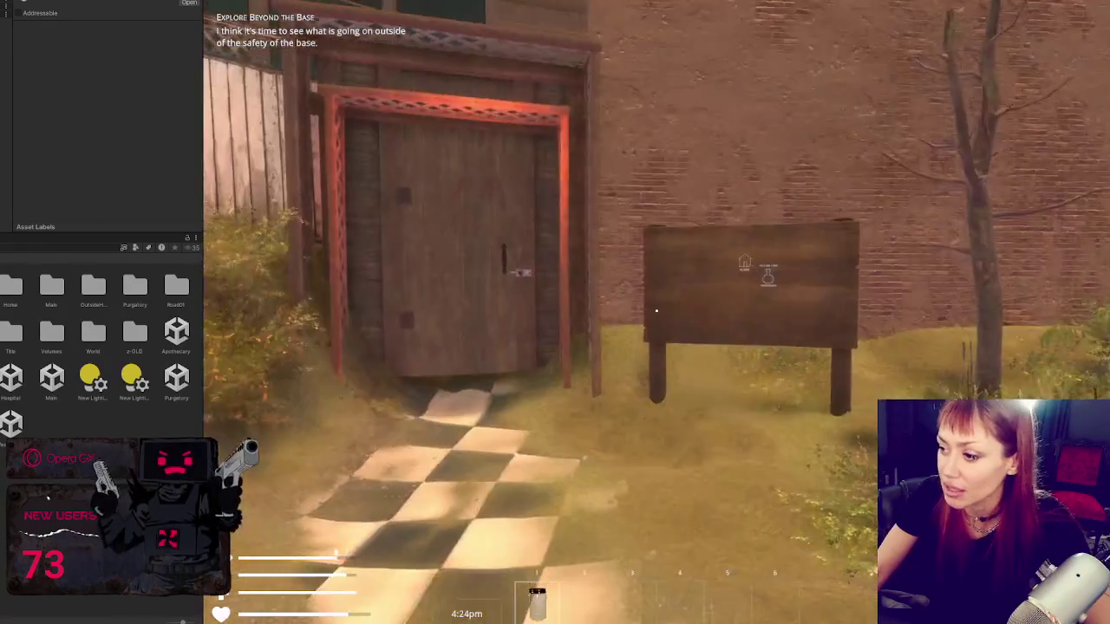
pyautogui.press('w')
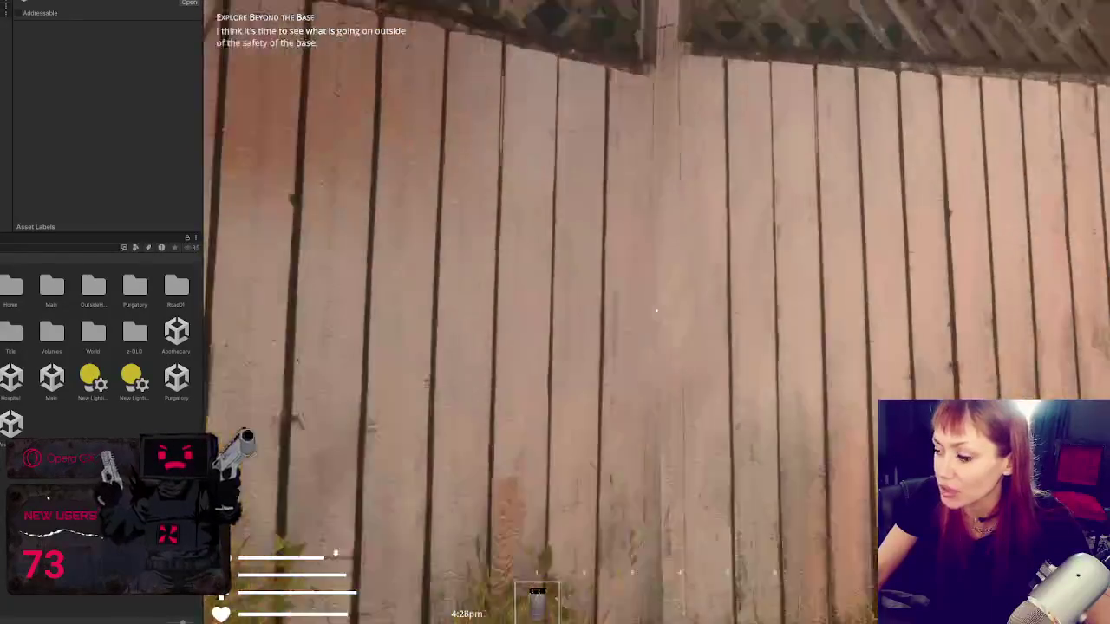
pyautogui.press('space')
pyautogui.press('w')
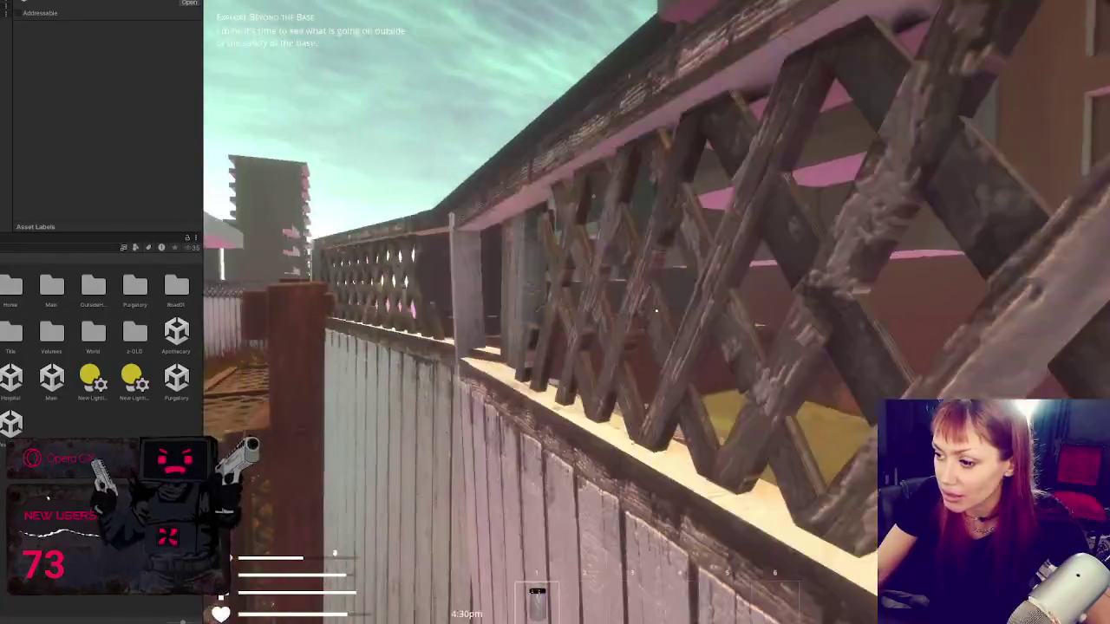
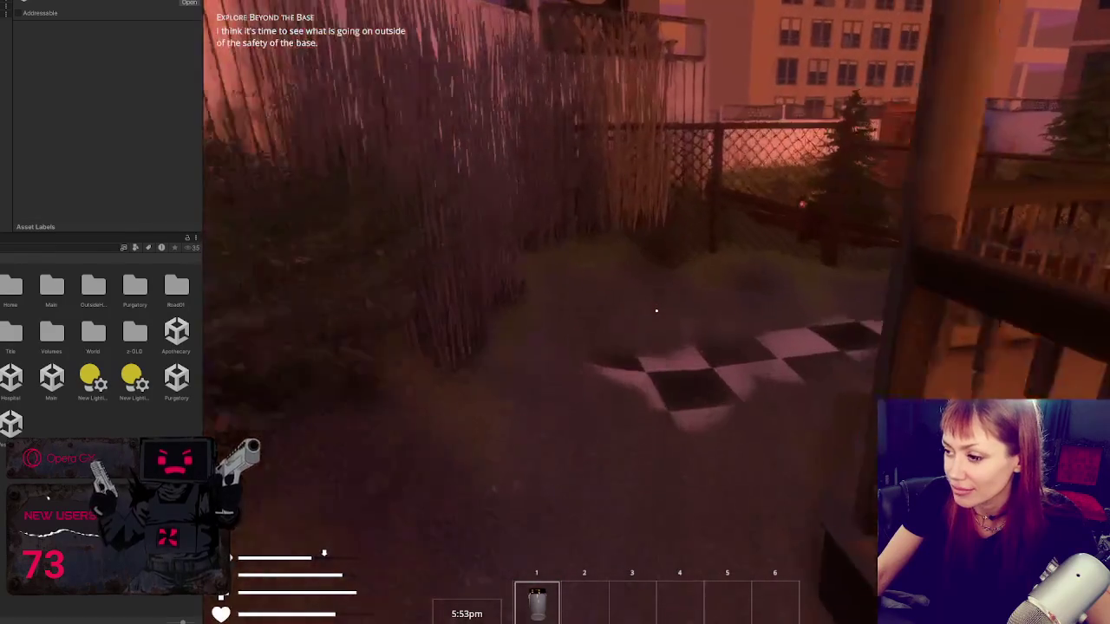
# Step: Walk from the tree by the house onto the porch and into the checkered courtyard
pyautogui.press('w')
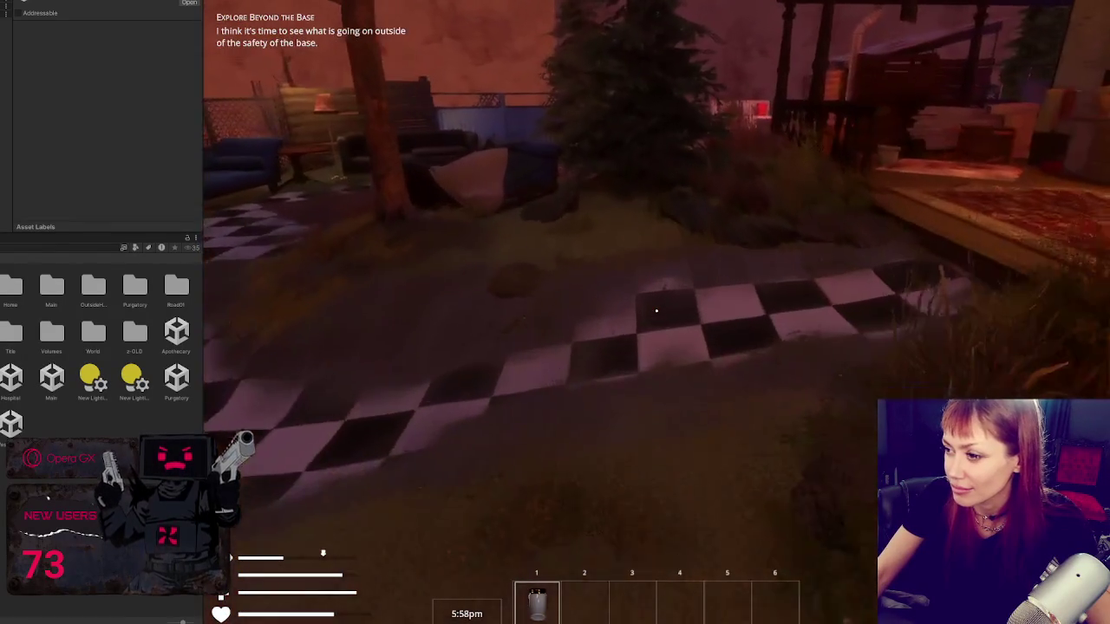
pyautogui.press('w')
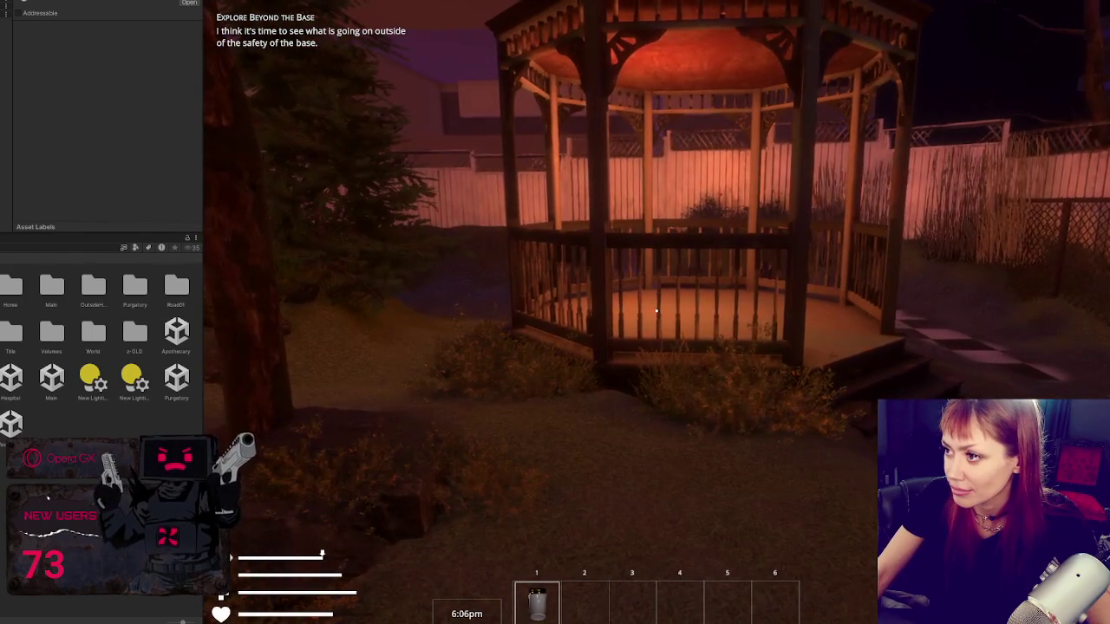
pyautogui.press('w')
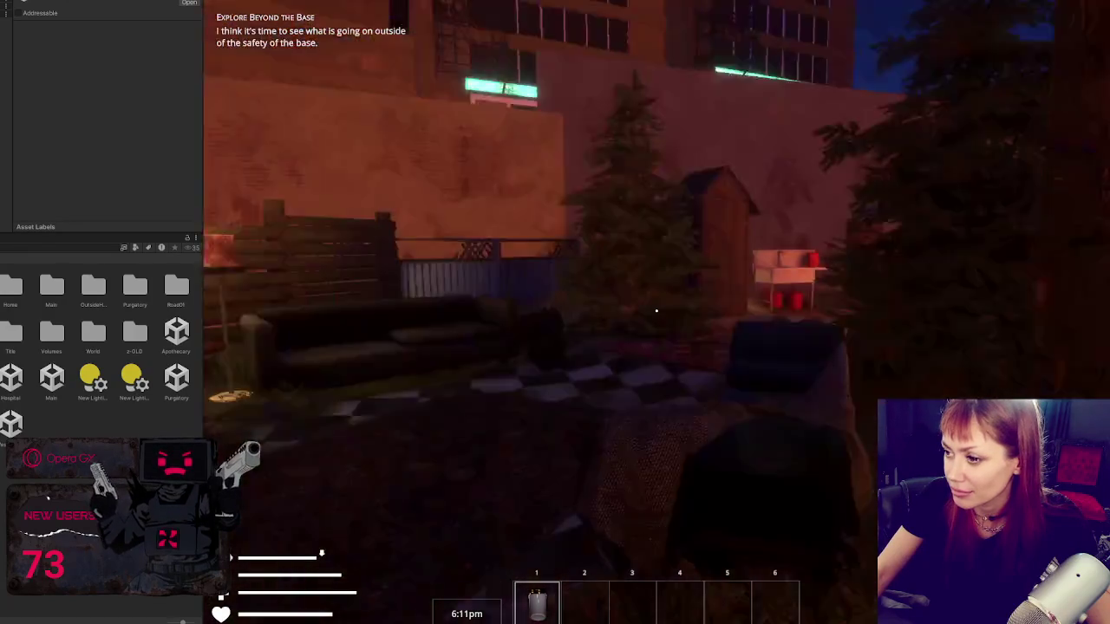
pyautogui.press('w')
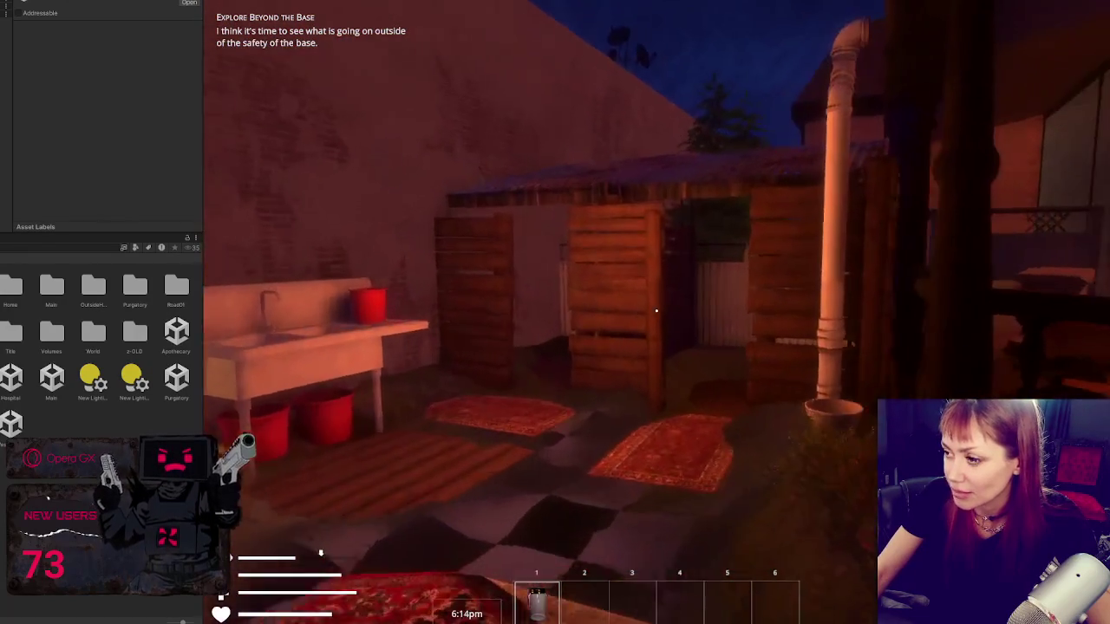
pyautogui.press('w')
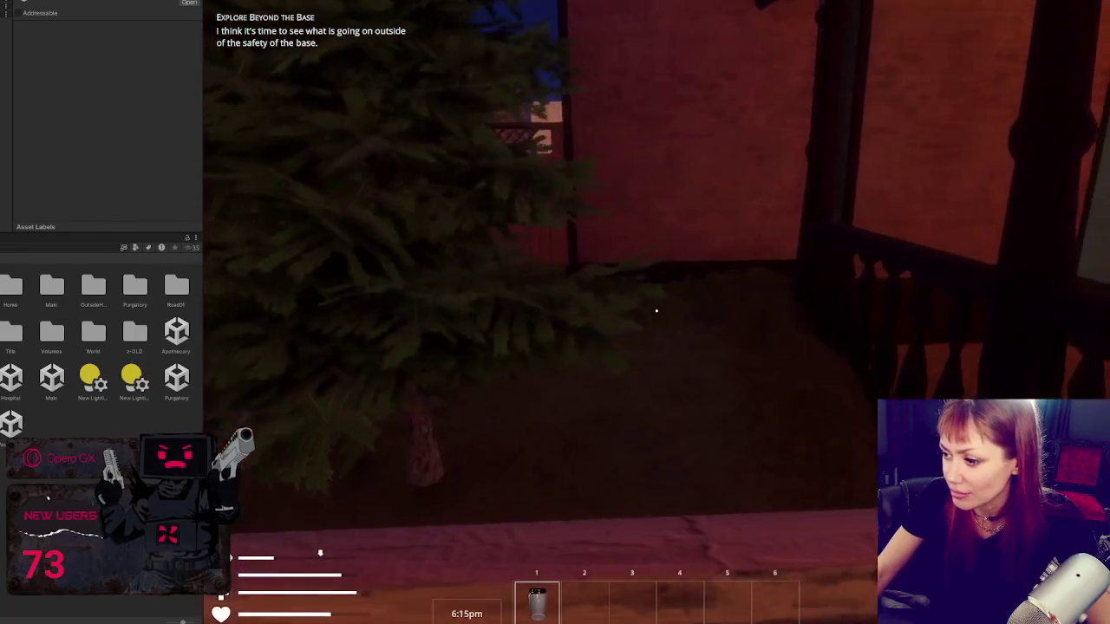
pyautogui.press('w')
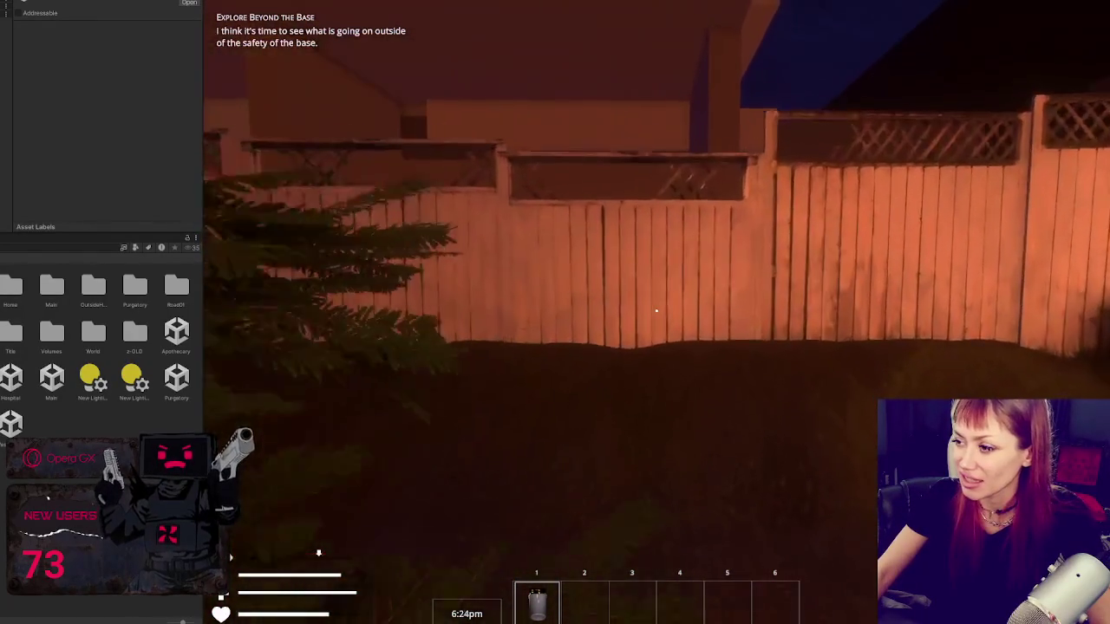
# Step: Walk along the wooden fence line, checking its planks, railing and the grass below
pyautogui.press('w')
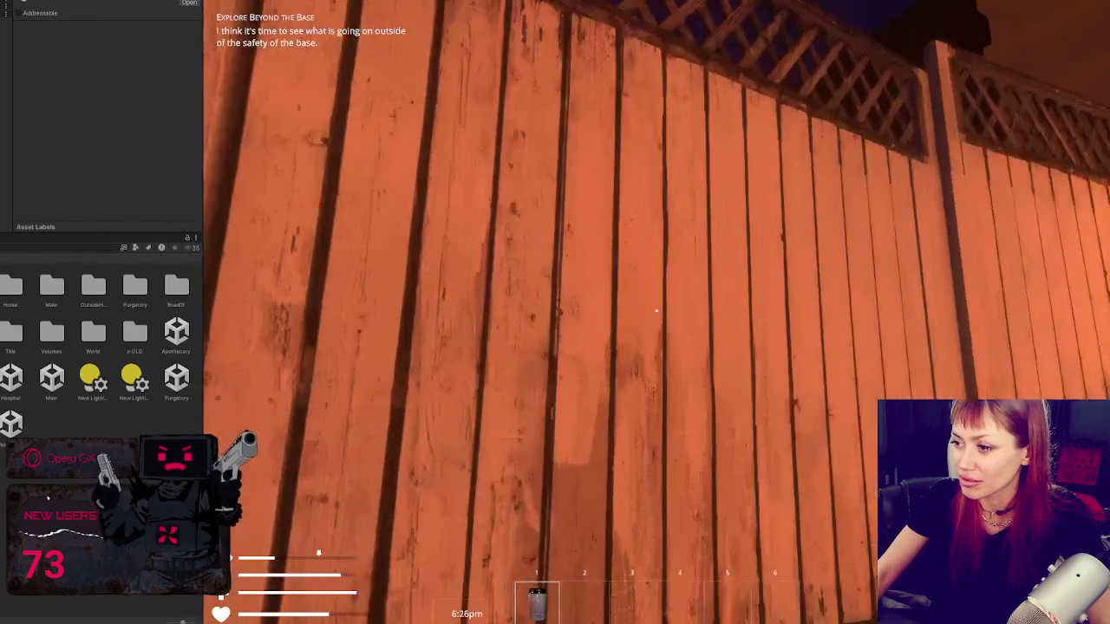
pyautogui.press('w')
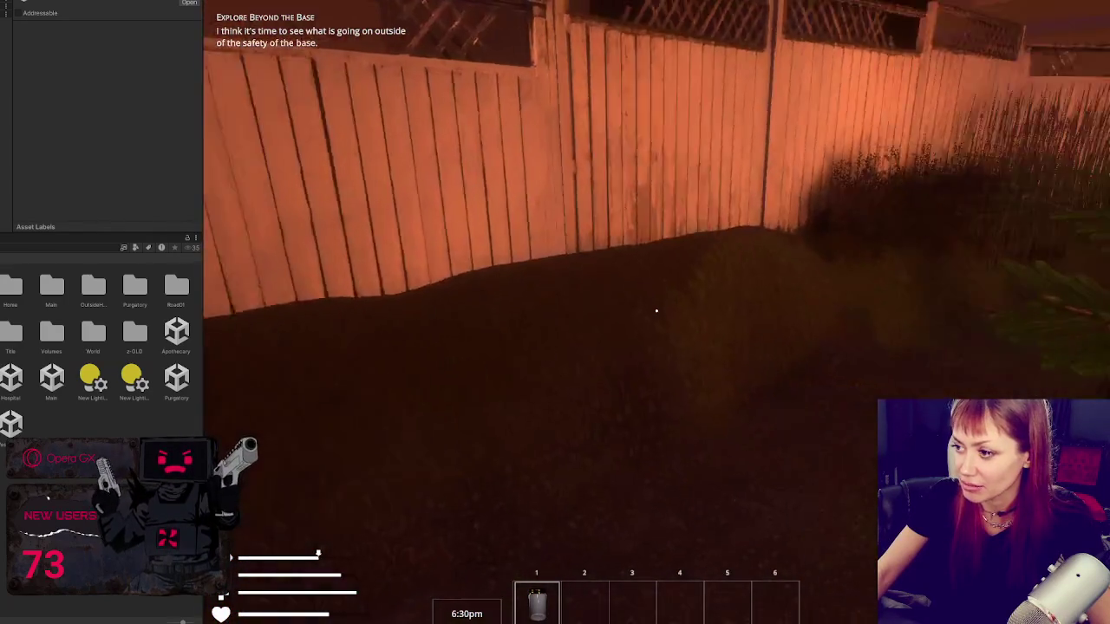
pyautogui.press('w')
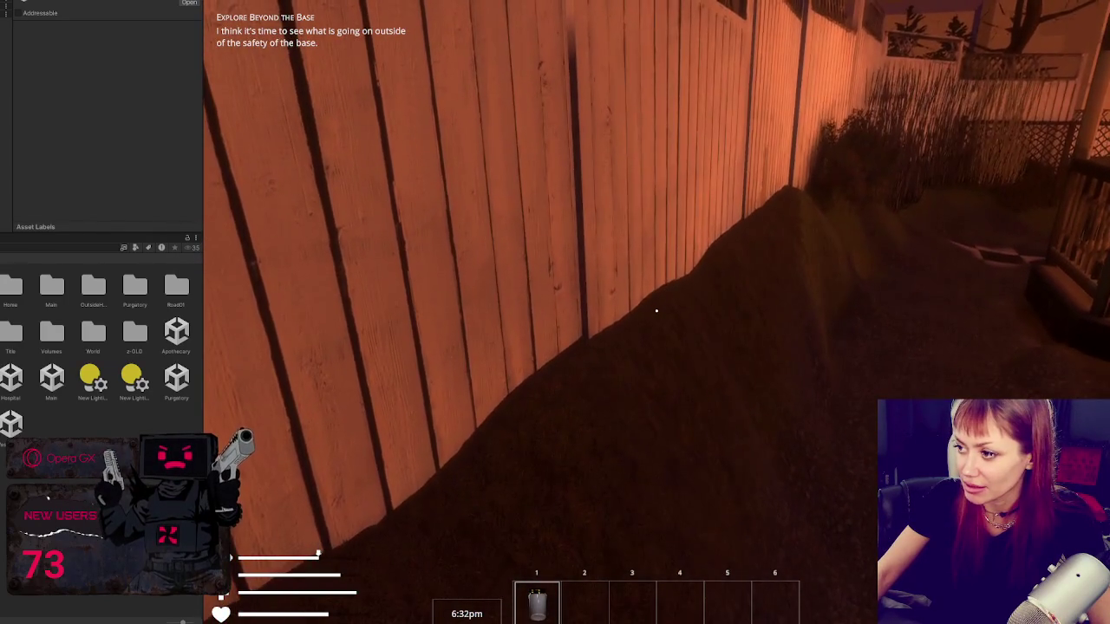
pyautogui.press('w')
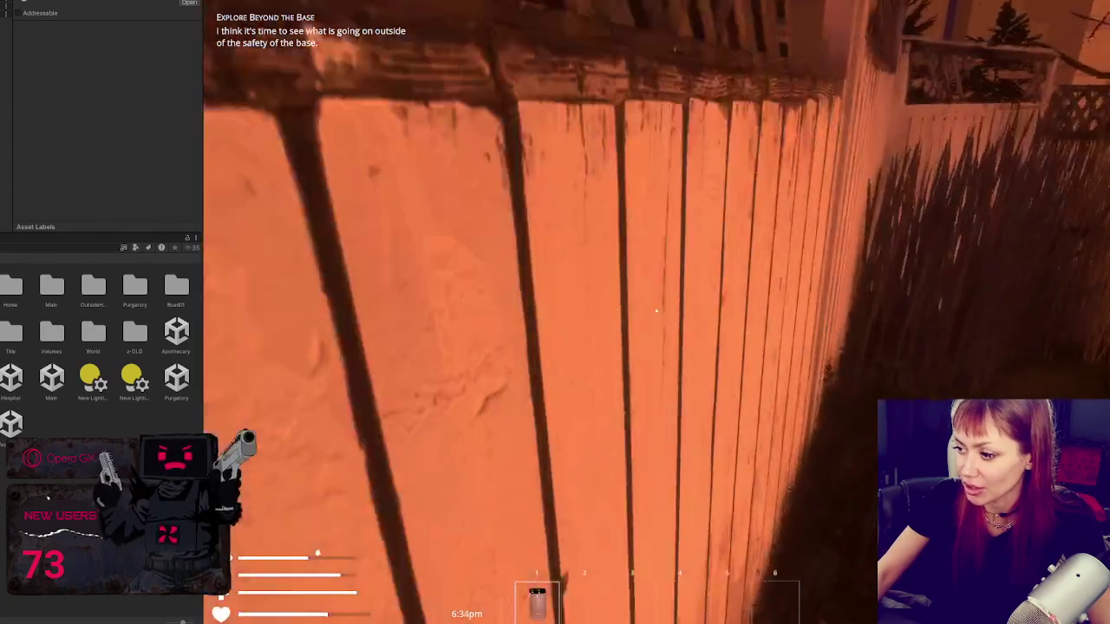
pyautogui.press('w')
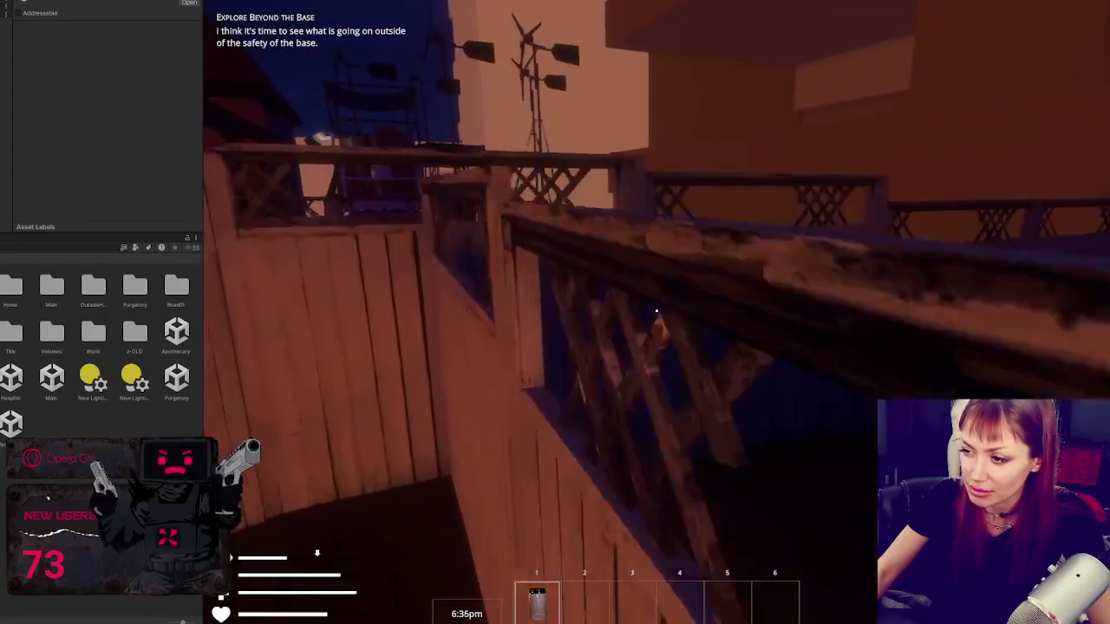
pyautogui.press('w')
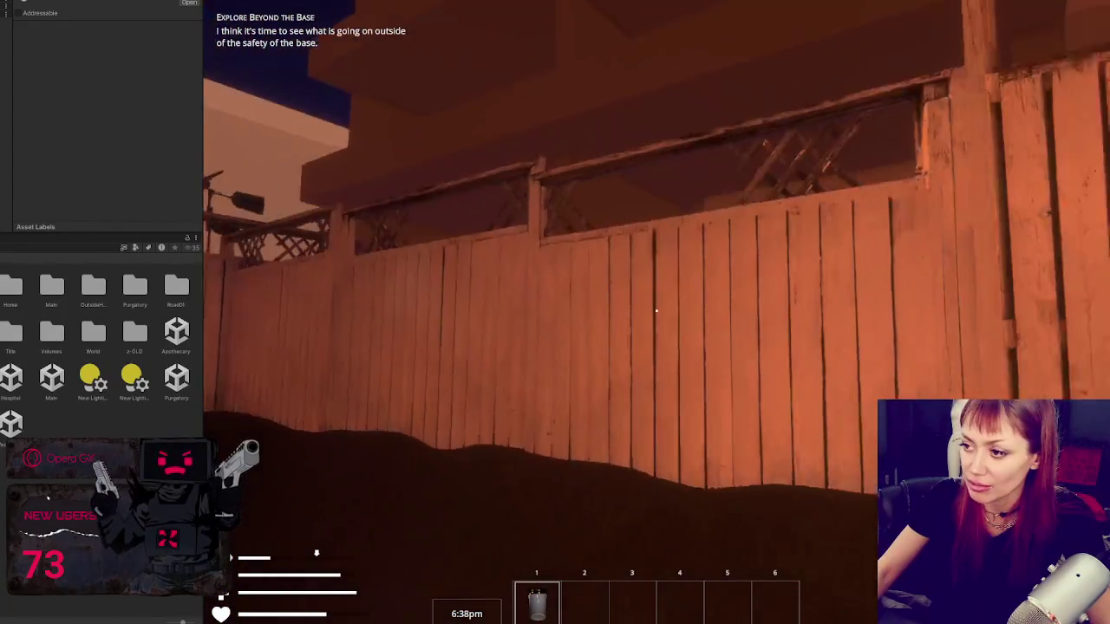
pyautogui.press('w')
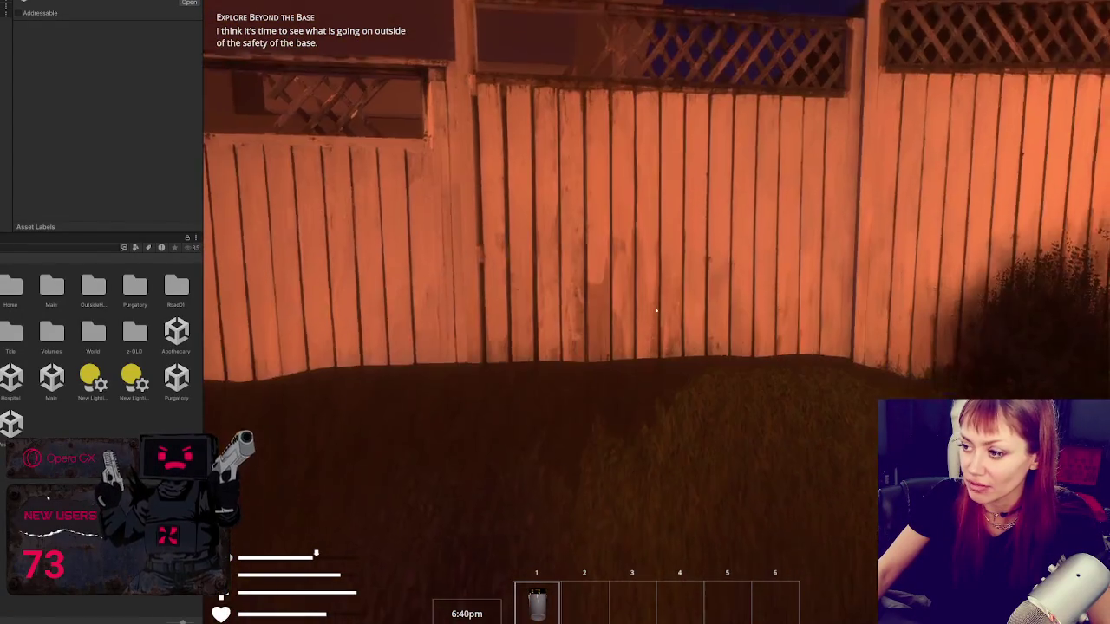
# Step: Visit the fence corner, porch railing and couch patio, then pause and exit Play mode
pyautogui.press('s')
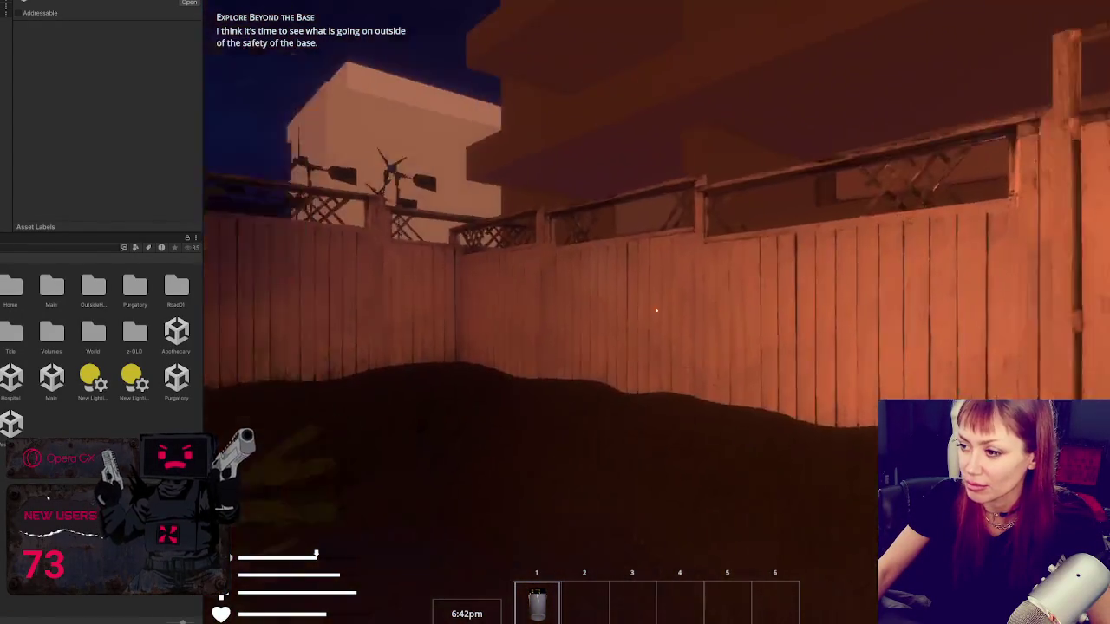
pyautogui.press('w')
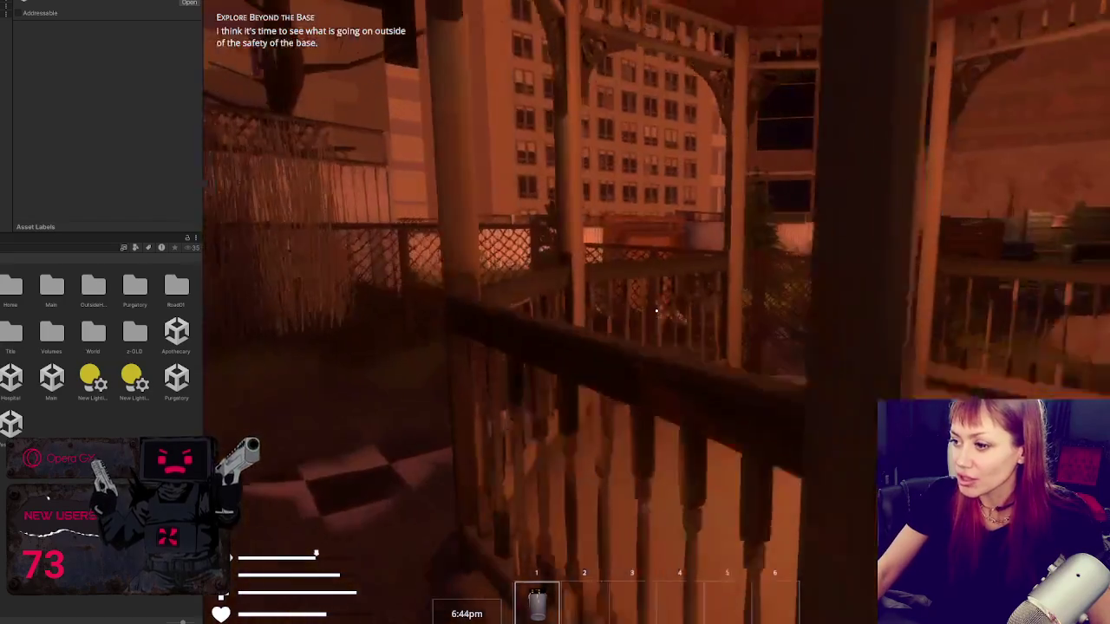
pyautogui.press('w')
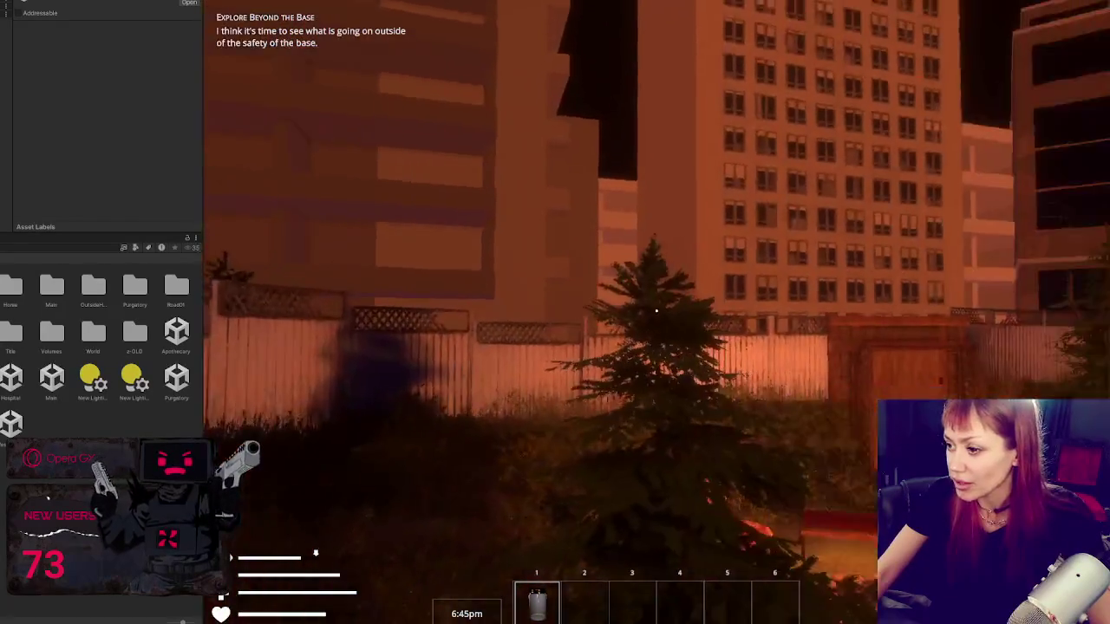
pyautogui.press('w')
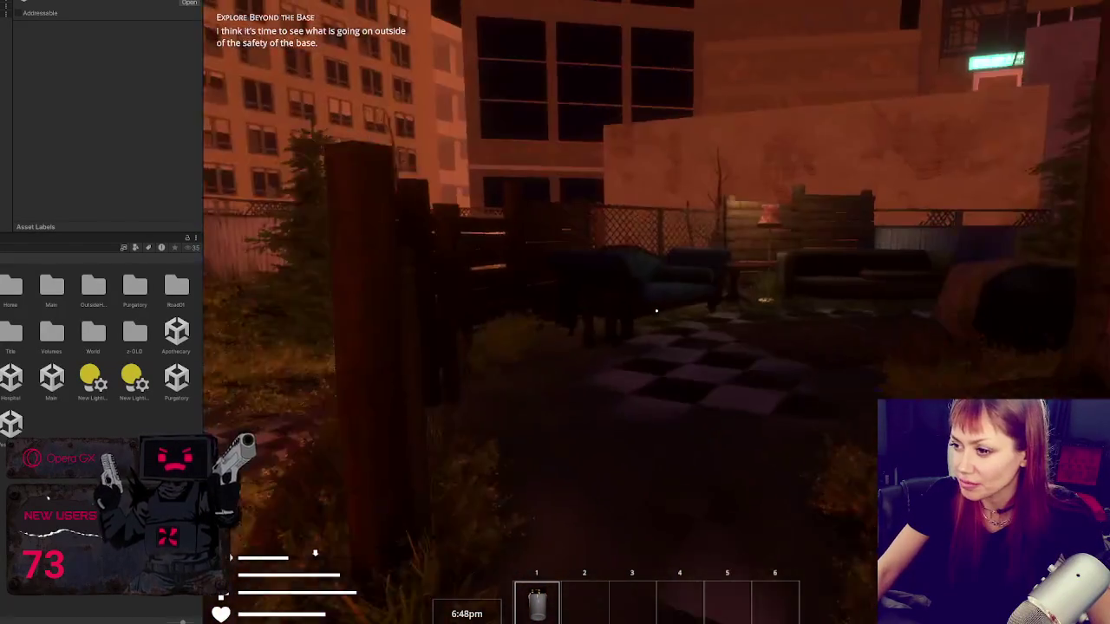
pyautogui.press('Escape')
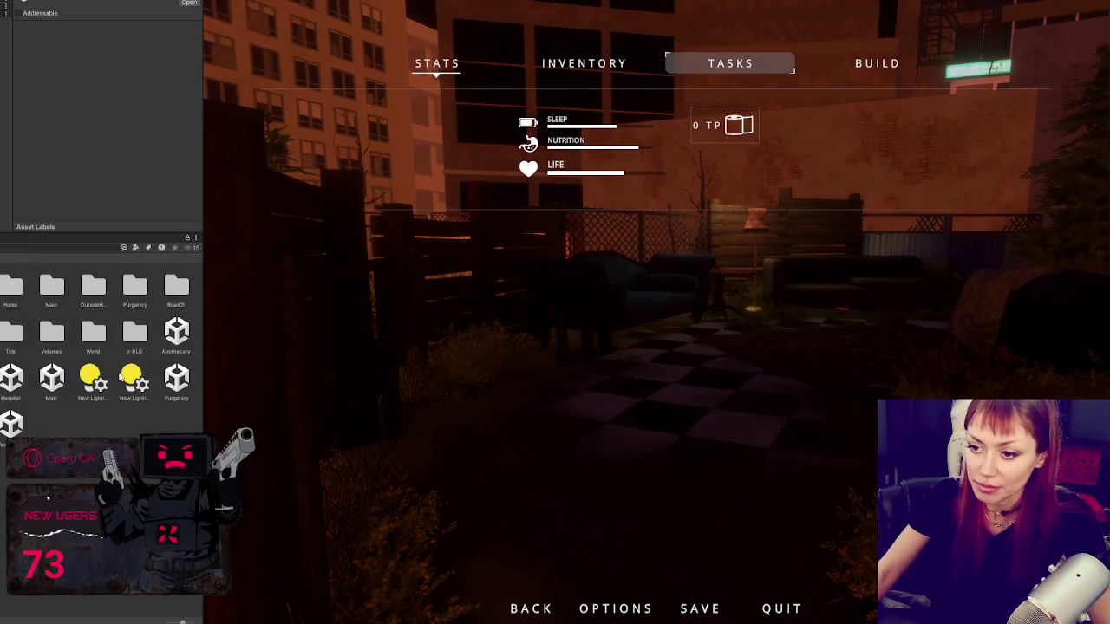
pyautogui.hotkey('ctrl', 'p')
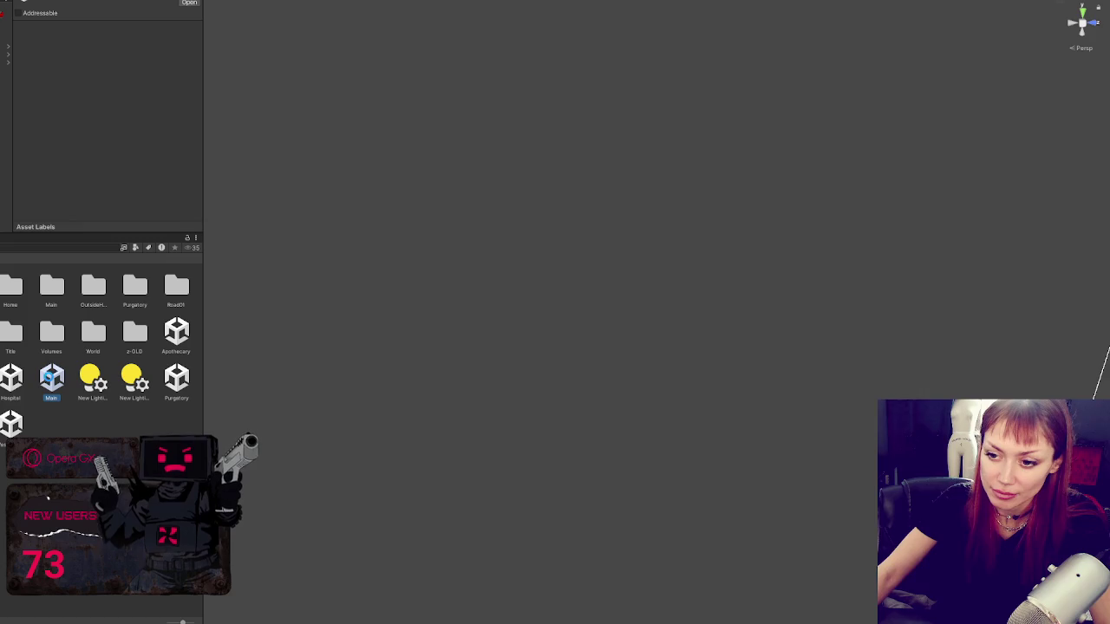
# Step: Open the Main scene and select the whole beech tree via its LOD Group parent
pyautogui.doubleClick(50, 382)
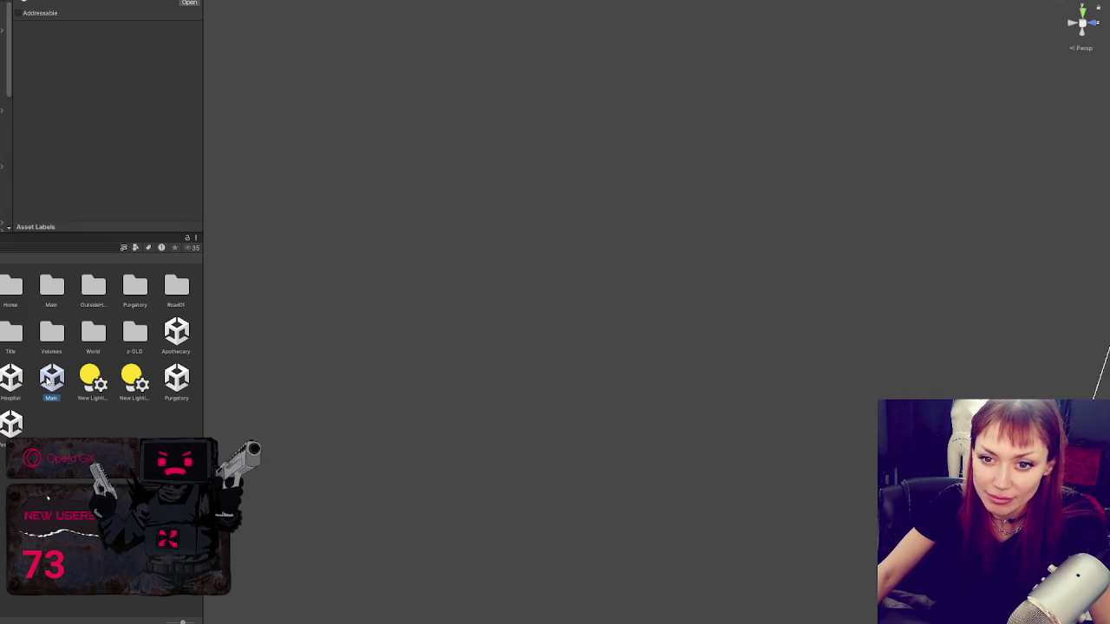
pyautogui.rightClick(50, 382)
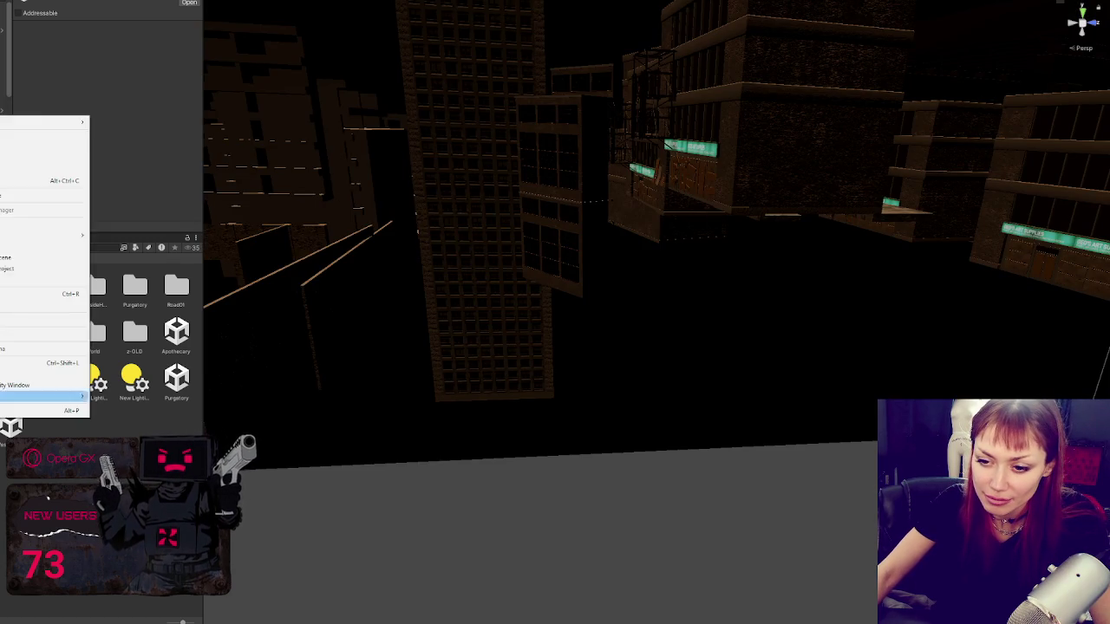
pyautogui.click(44, 195)
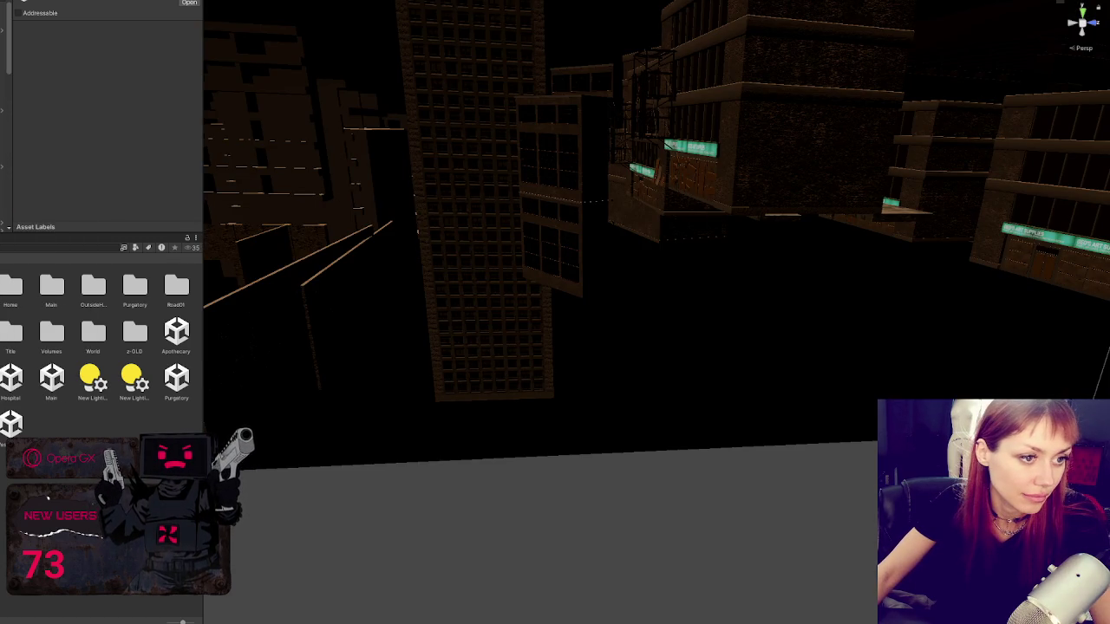
pyautogui.scroll(-5, 538, 295)
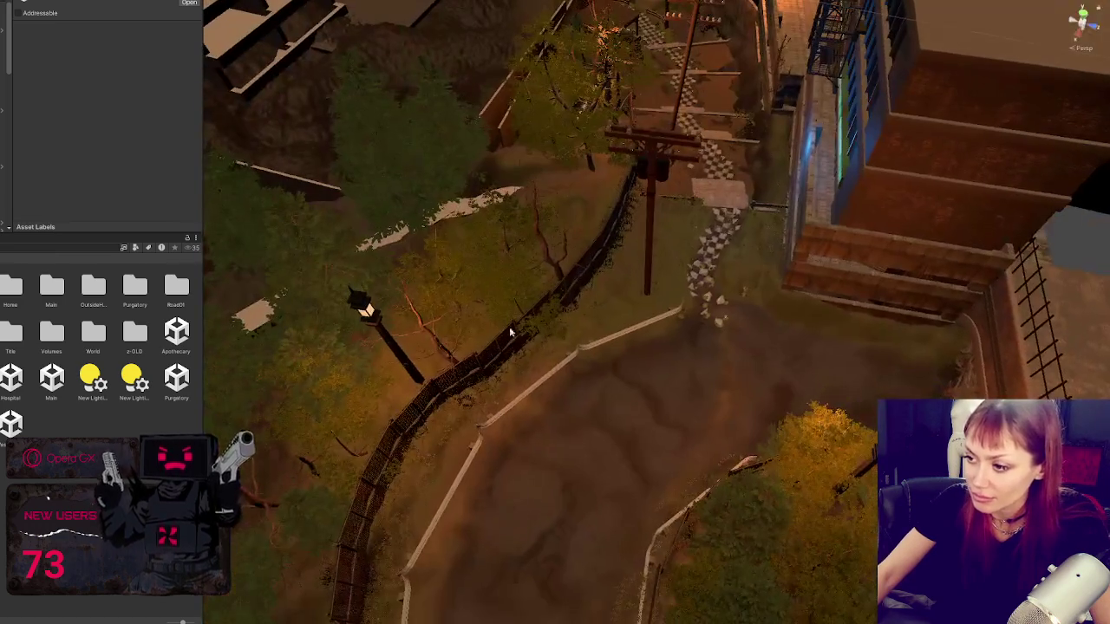
pyautogui.click(508, 326)
pyautogui.scroll(3, 596, 244)
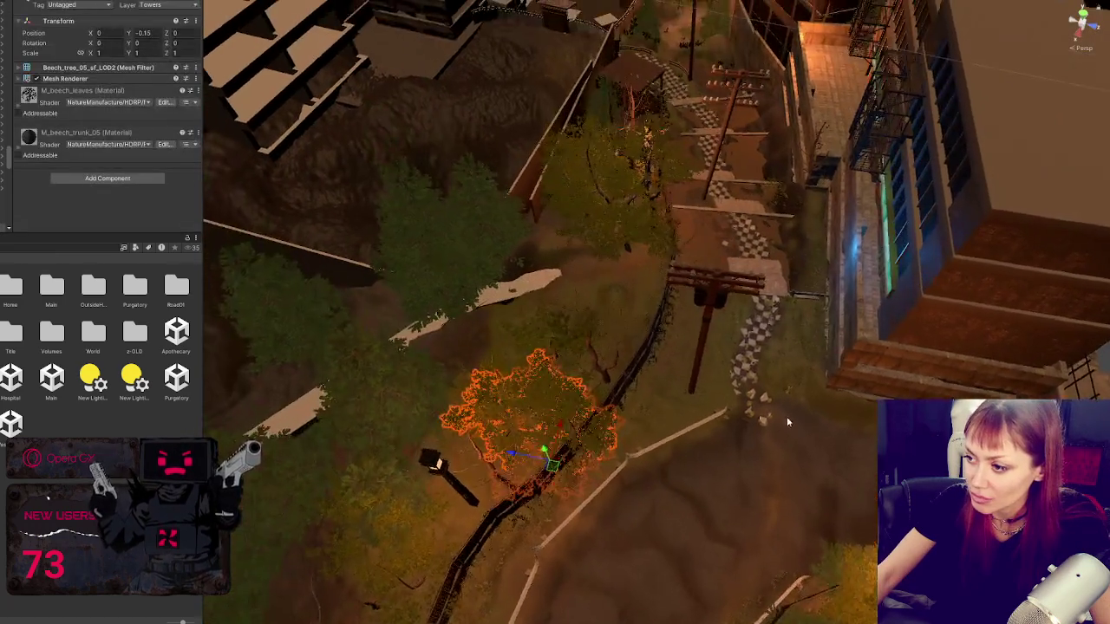
pyautogui.keyDown('alt'); pyautogui.moveTo(787, 422); pyautogui.dragTo(595, 421); pyautogui.keyUp('alt')
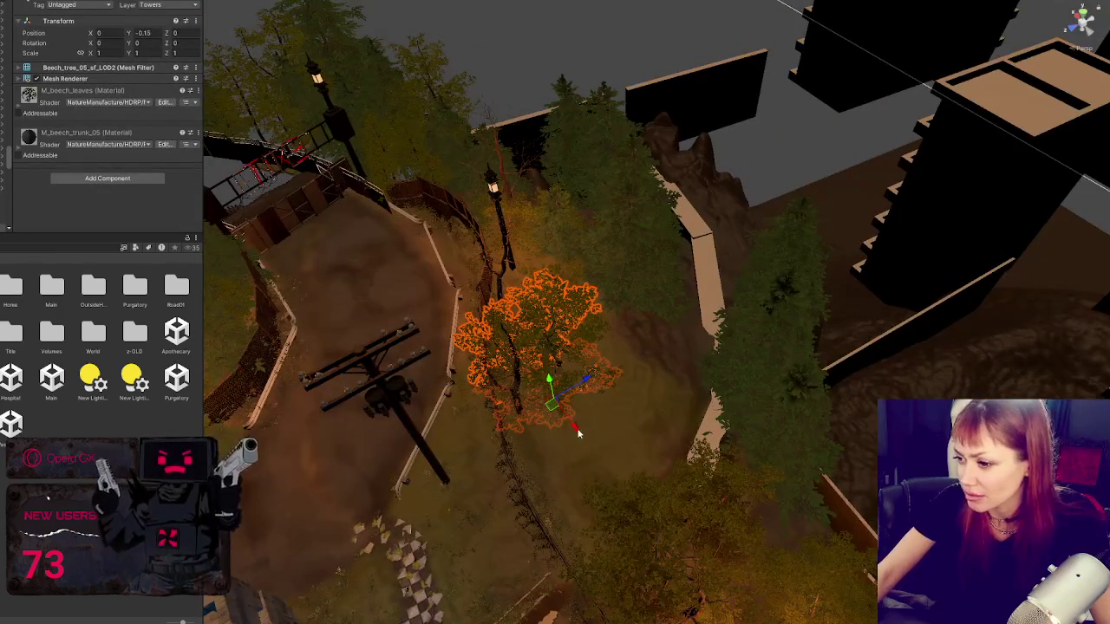
pyautogui.press('f')
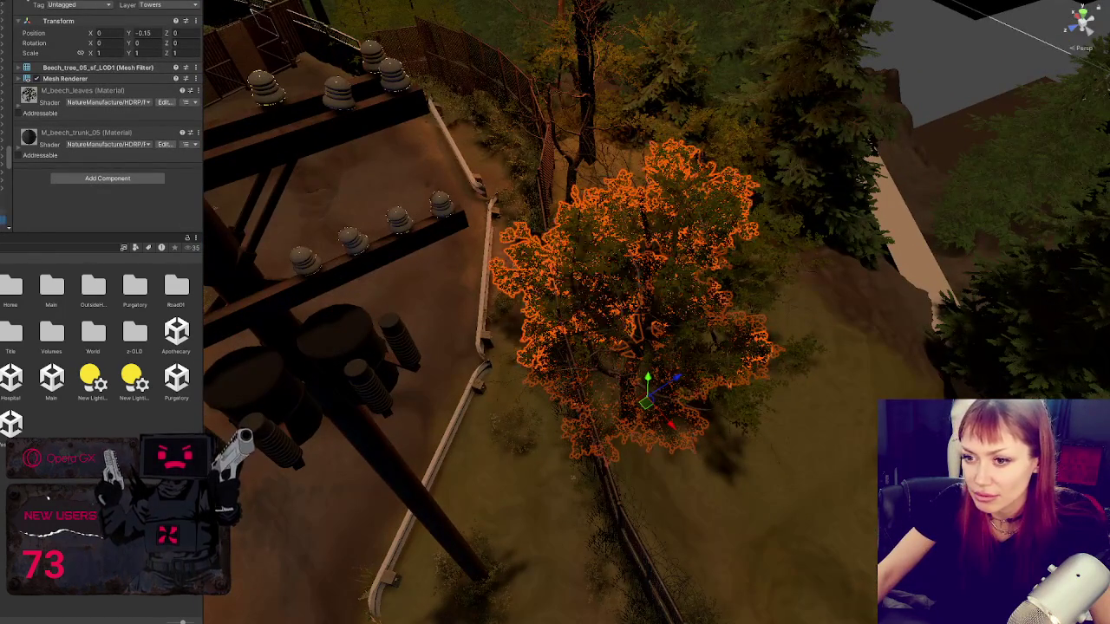
pyautogui.click(641, 287)
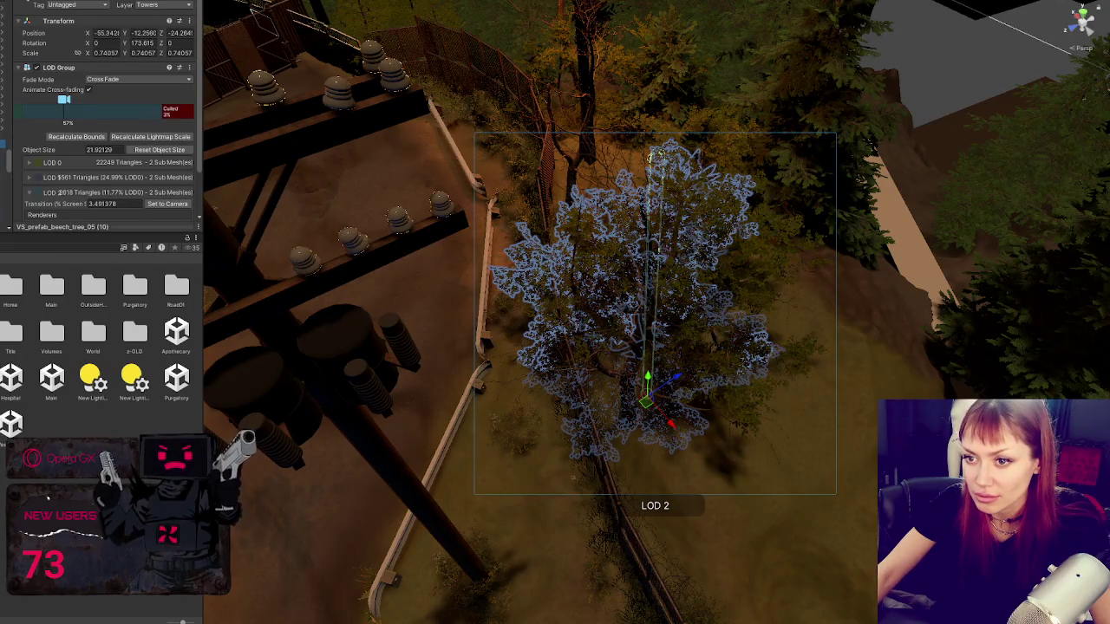
# Step: Shrink the beech tree and move it to stand beside the lamp post
pyautogui.keyDown('alt'); pyautogui.moveTo(512, 422); pyautogui.dragTo(491, 190); pyautogui.keyUp('alt')
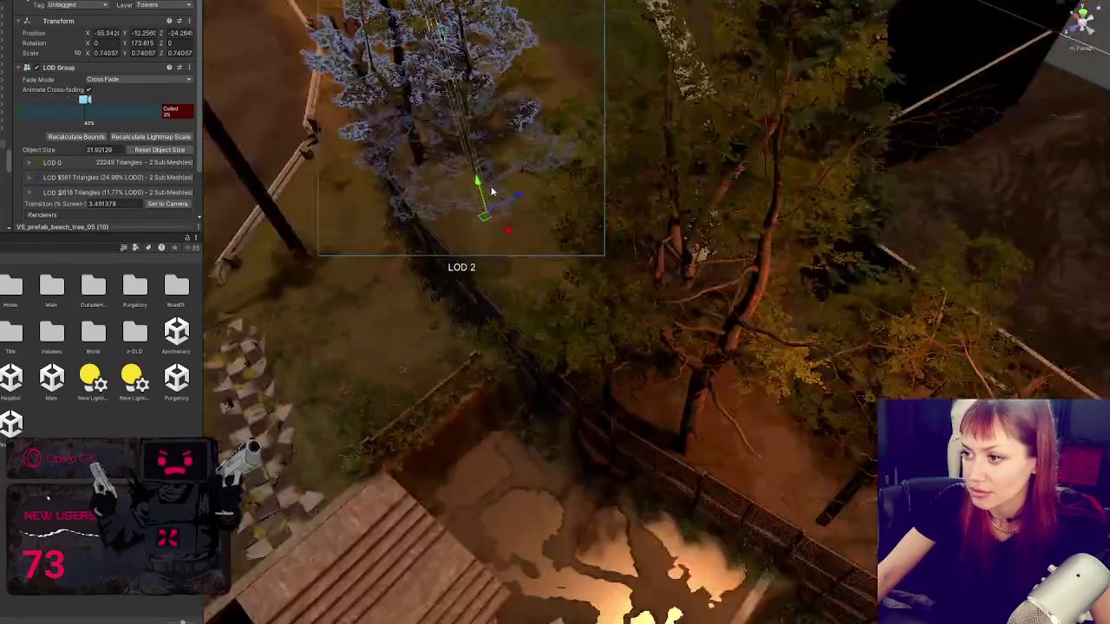
pyautogui.moveTo(512, 232)
pyautogui.mouseDown()
pyautogui.moveTo(556, 260)
pyautogui.moveTo(533, 176)
pyautogui.moveTo(598, 221)
pyautogui.moveTo(642, 199)
pyautogui.moveTo(657, 176)
pyautogui.mouseUp()
pyautogui.moveTo(548, 243)
pyautogui.mouseDown()
pyautogui.moveTo(528, 248)
pyautogui.moveTo(528, 235)
pyautogui.moveTo(555, 252)
pyautogui.moveTo(617, 244)
pyautogui.moveTo(602, 238)
pyautogui.moveTo(604, 269)
pyautogui.moveTo(615, 260)
pyautogui.moveTo(575, 248)
pyautogui.moveTo(582, 268)
pyautogui.moveTo(572, 151)
pyautogui.moveTo(572, 239)
pyautogui.mouseUp()
pyautogui.press('f')
pyautogui.moveTo(503, 219)
pyautogui.mouseDown()
pyautogui.moveTo(286, 256)
pyautogui.moveTo(408, 279)
pyautogui.mouseUp()
pyautogui.moveTo(529, 303)
pyautogui.mouseDown()
pyautogui.moveTo(634, 312)
pyautogui.moveTo(663, 373)
pyautogui.moveTo(660, 347)
pyautogui.moveTo(660, 359)
pyautogui.moveTo(752, 386)
pyautogui.moveTo(555, 321)
pyautogui.moveTo(665, 338)
pyautogui.moveTo(596, 308)
pyautogui.mouseUp()
pyautogui.scroll(2, 660, 360)
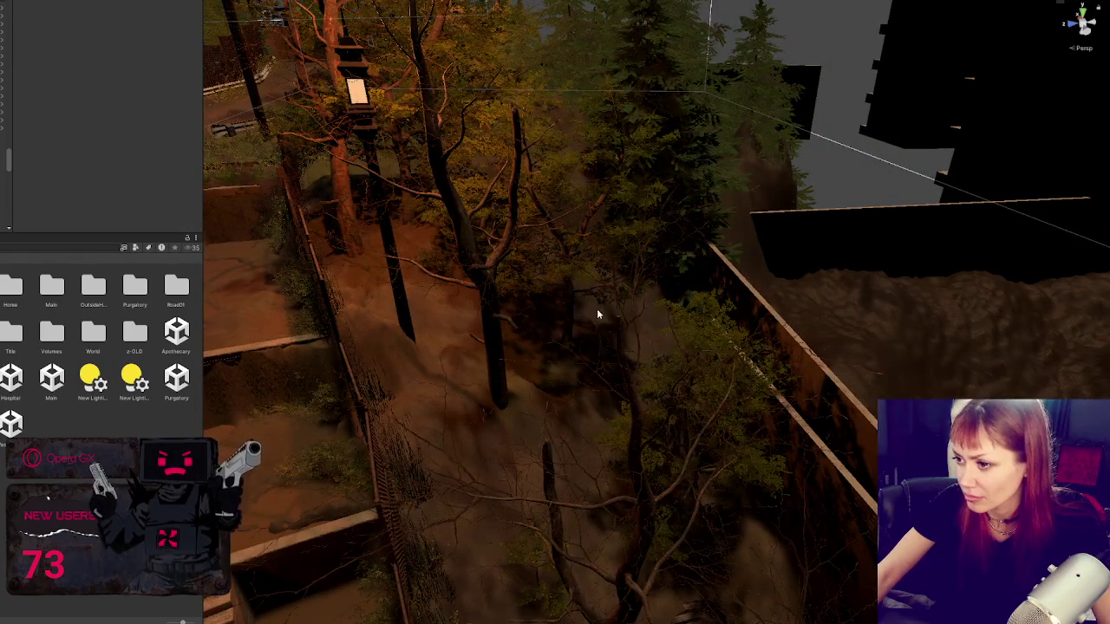
# Step: Move another beech tree right and down, then inspect the neighbouring fir trees
pyautogui.click(503, 260)
pyautogui.moveTo(490, 268)
pyautogui.mouseDown()
pyautogui.moveTo(620, 321)
pyautogui.moveTo(621, 356)
pyautogui.moveTo(559, 407)
pyautogui.mouseUp()
pyautogui.press('e')
pyautogui.click(654, 174)
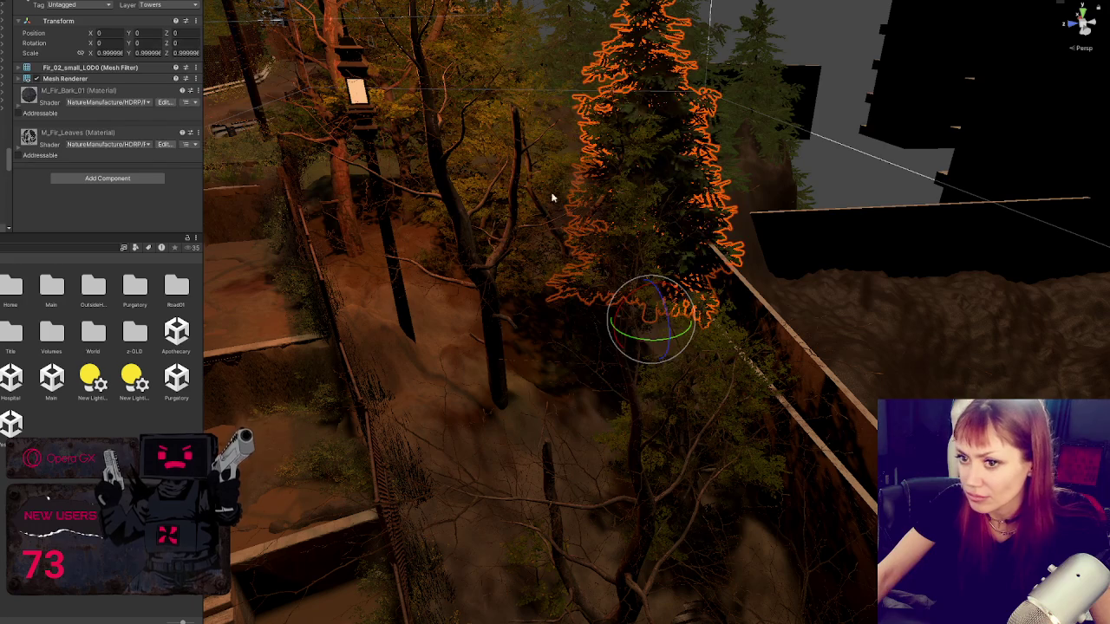
pyautogui.click(654, 174)
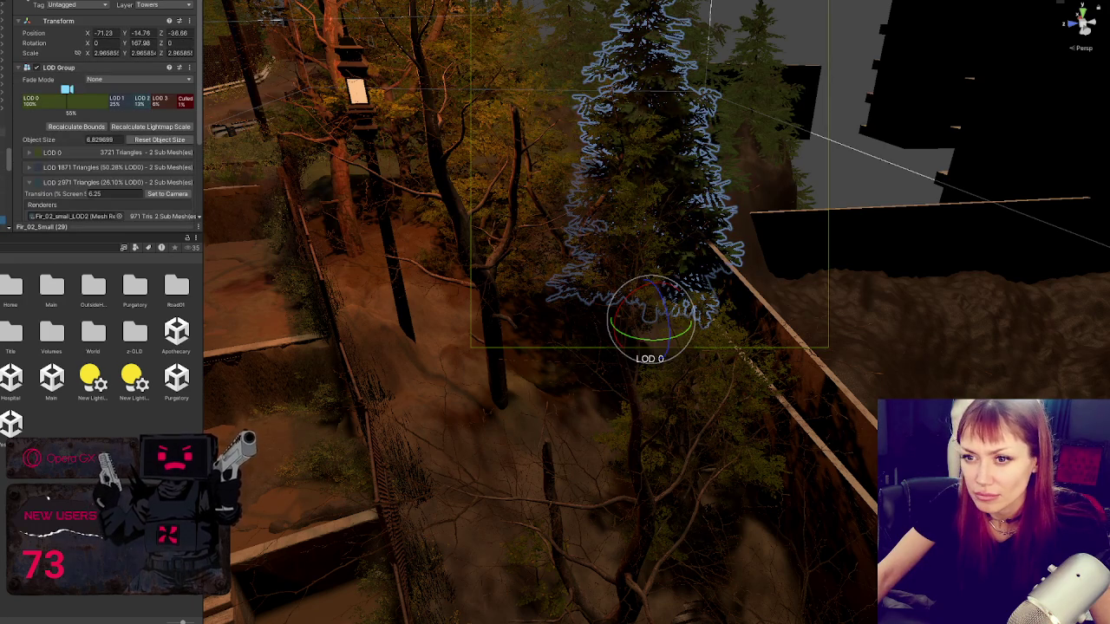
pyautogui.click(766, 105)
pyautogui.click(650, 173)
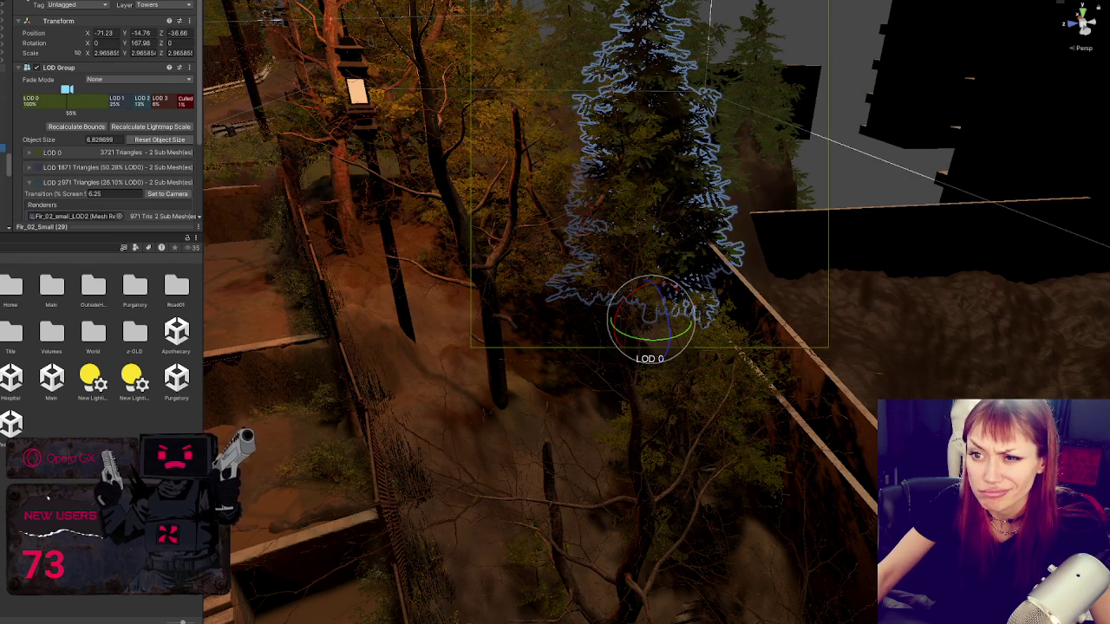
pyautogui.moveTo(581, 201); pyautogui.dragTo(738, 246)
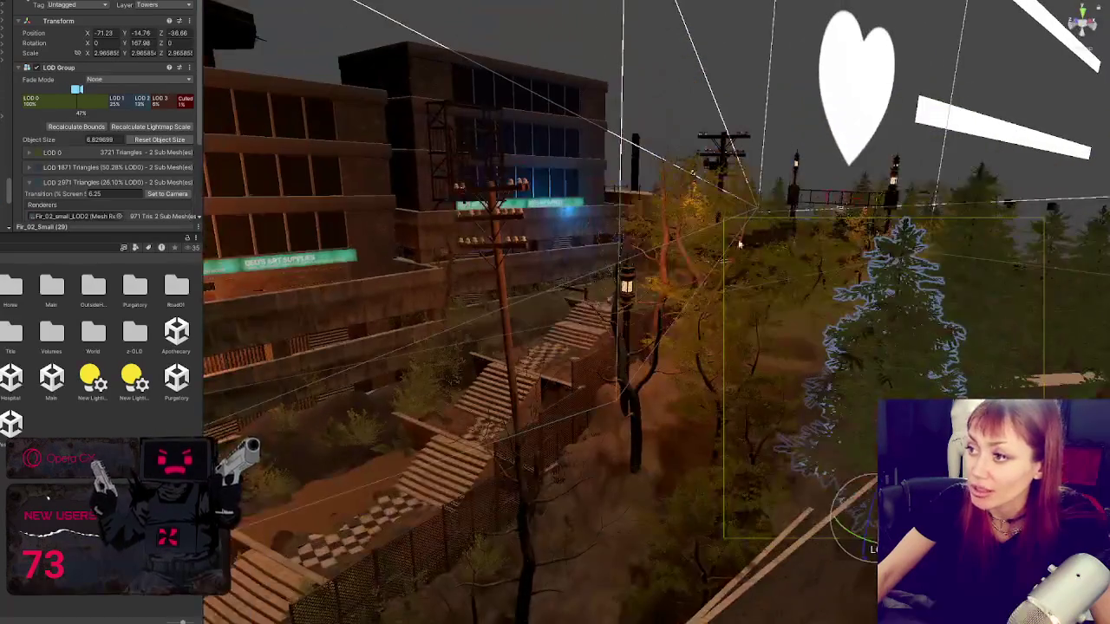
# Step: Slide the small fir tree left and down and enlarge it slightly
pyautogui.click(986, 202)
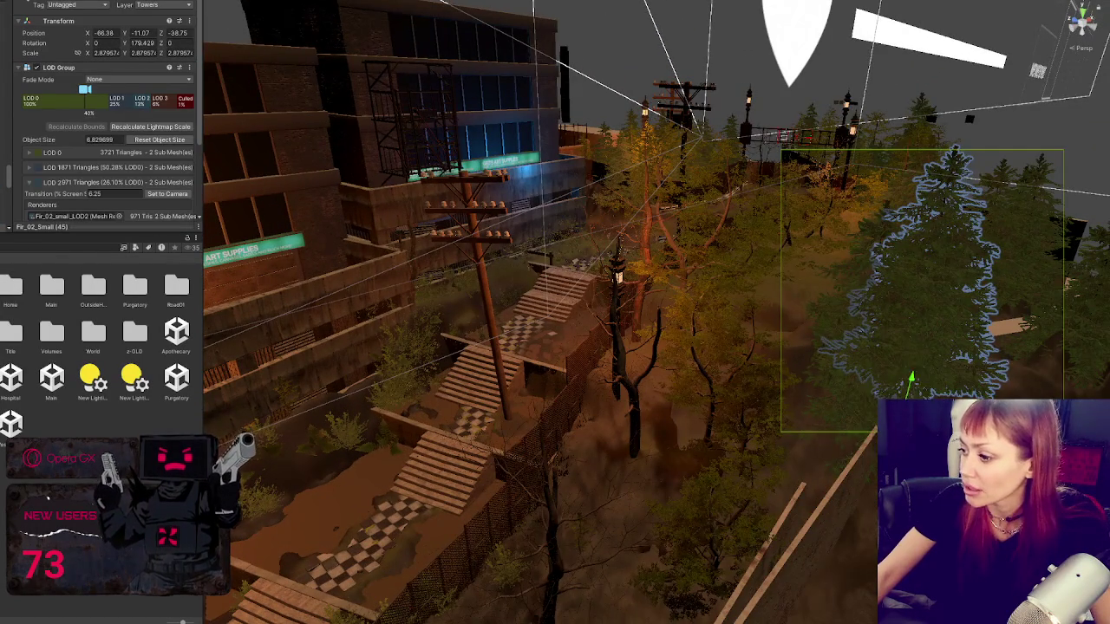
pyautogui.moveTo(906, 382)
pyautogui.mouseDown()
pyautogui.moveTo(819, 377)
pyautogui.moveTo(848, 373)
pyautogui.mouseUp()
pyautogui.press('w')
pyautogui.moveTo(781, 386)
pyautogui.mouseDown()
pyautogui.moveTo(650, 434)
pyautogui.moveTo(706, 479)
pyautogui.moveTo(681, 507)
pyautogui.moveTo(679, 408)
pyautogui.moveTo(683, 428)
pyautogui.mouseUp()
pyautogui.press('r')
pyautogui.moveTo(699, 375); pyautogui.dragTo(784, 393)
pyautogui.press('w')
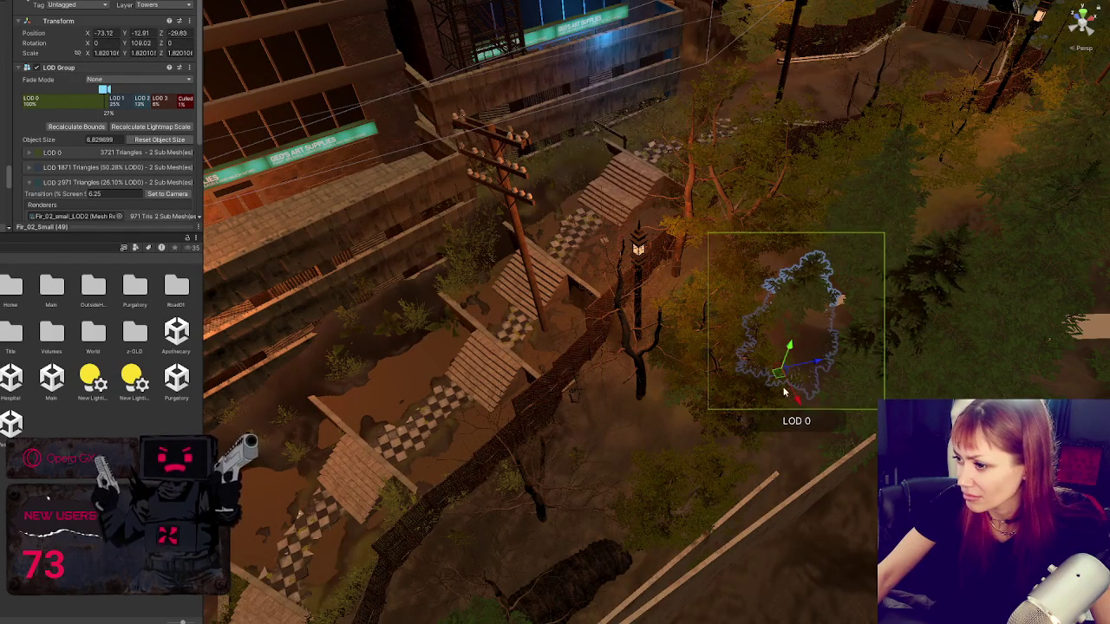
# Step: Place the small fir up the slope by the stairs fence and duplicate it
pyautogui.click(789, 345)
pyautogui.moveTo(795, 354)
pyautogui.mouseDown()
pyautogui.moveTo(792, 330)
pyautogui.moveTo(812, 353)
pyautogui.moveTo(649, 390)
pyautogui.moveTo(624, 421)
pyautogui.moveTo(624, 447)
pyautogui.moveTo(528, 486)
pyautogui.moveTo(524, 503)
pyautogui.moveTo(532, 559)
pyautogui.moveTo(659, 503)
pyautogui.moveTo(686, 524)
pyautogui.moveTo(759, 545)
pyautogui.moveTo(526, 436)
pyautogui.mouseUp()
pyautogui.click(662, 384)
pyautogui.click(780, 338)
pyautogui.hotkey('ctrl', 'd')
pyautogui.hotkey('ctrl', 'd')
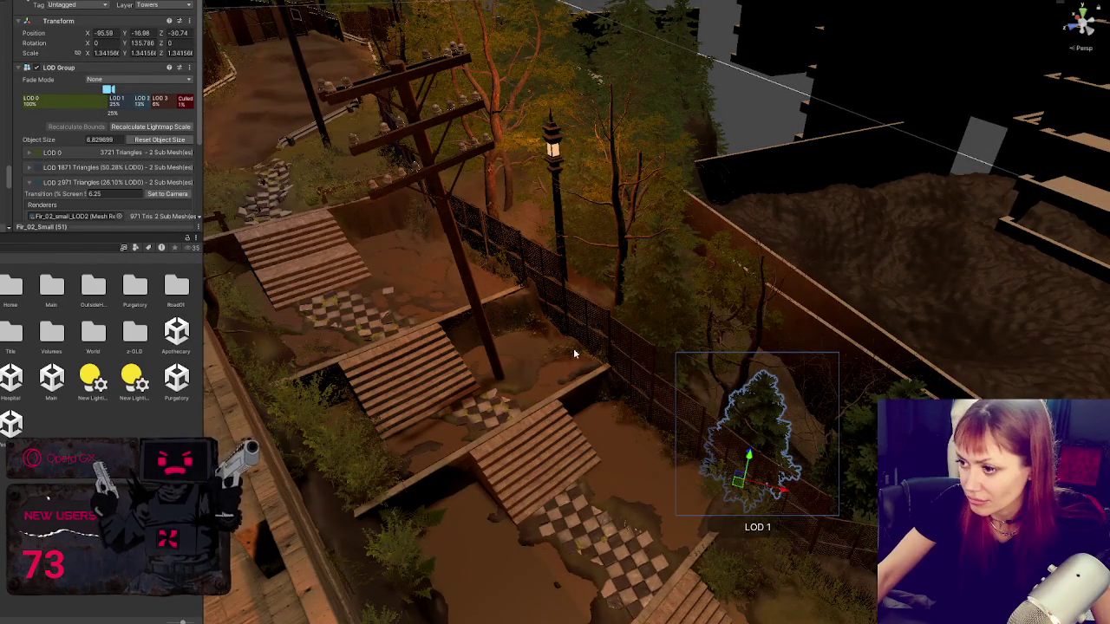
# Step: Select a bush in the yard and frame it in the Scene view
pyautogui.click(573, 348)
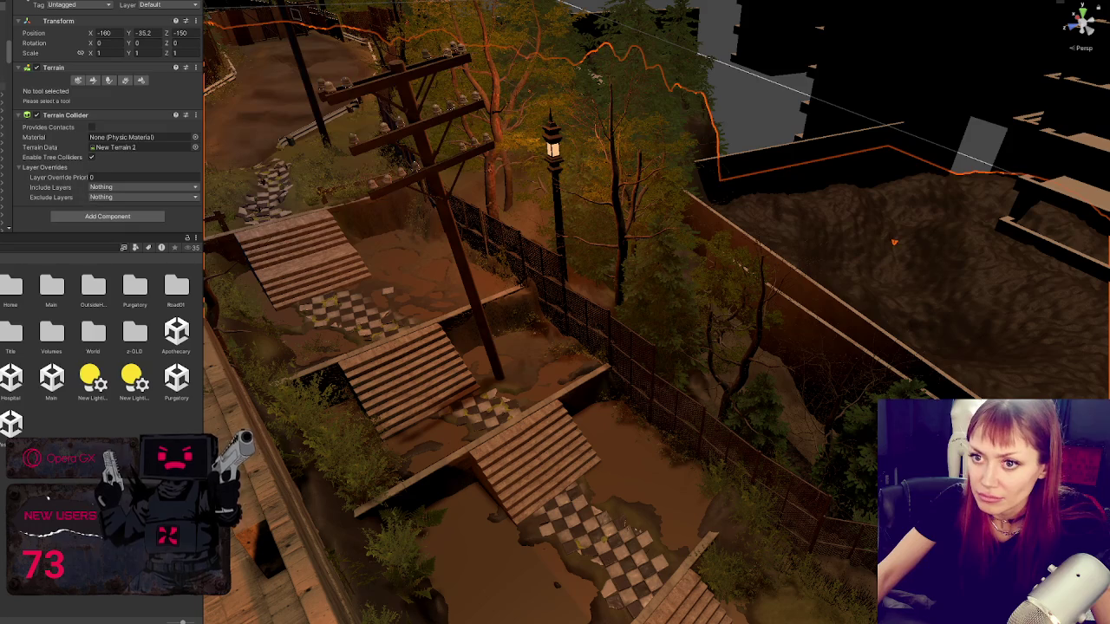
pyautogui.click(573, 348)
pyautogui.press('f')
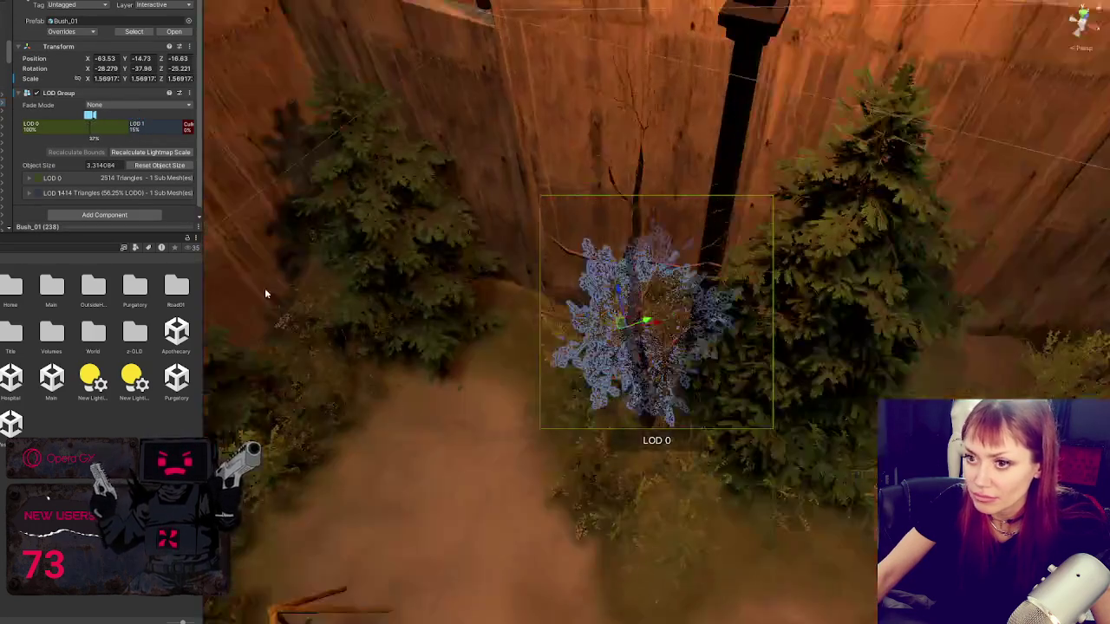
pyautogui.moveTo(264, 294); pyautogui.dragTo(275, 296)
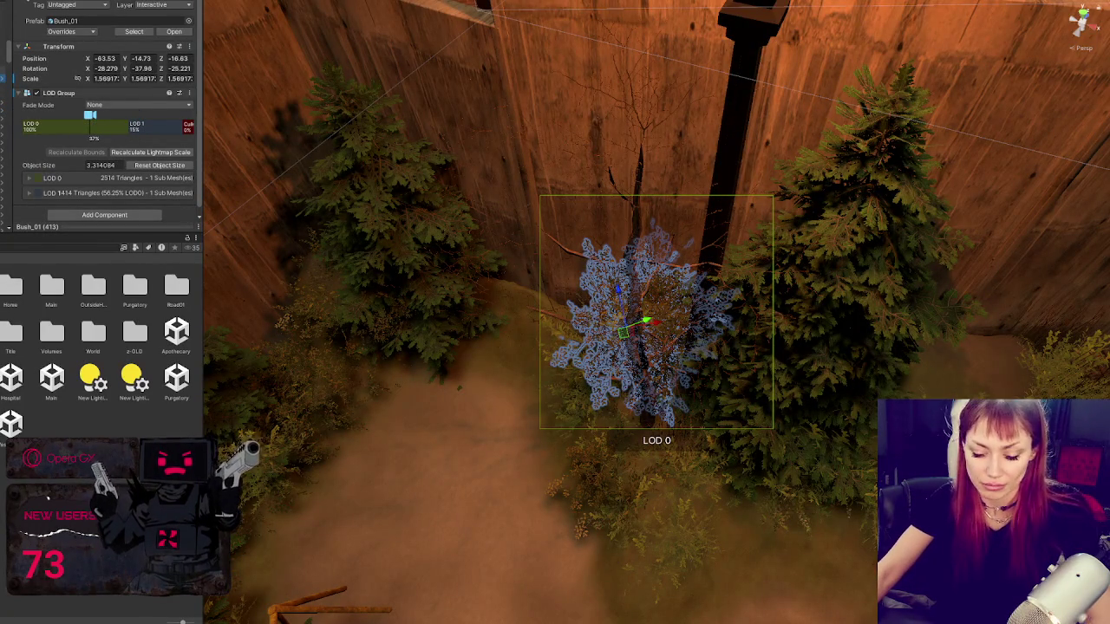
pyautogui.click(3, 229)
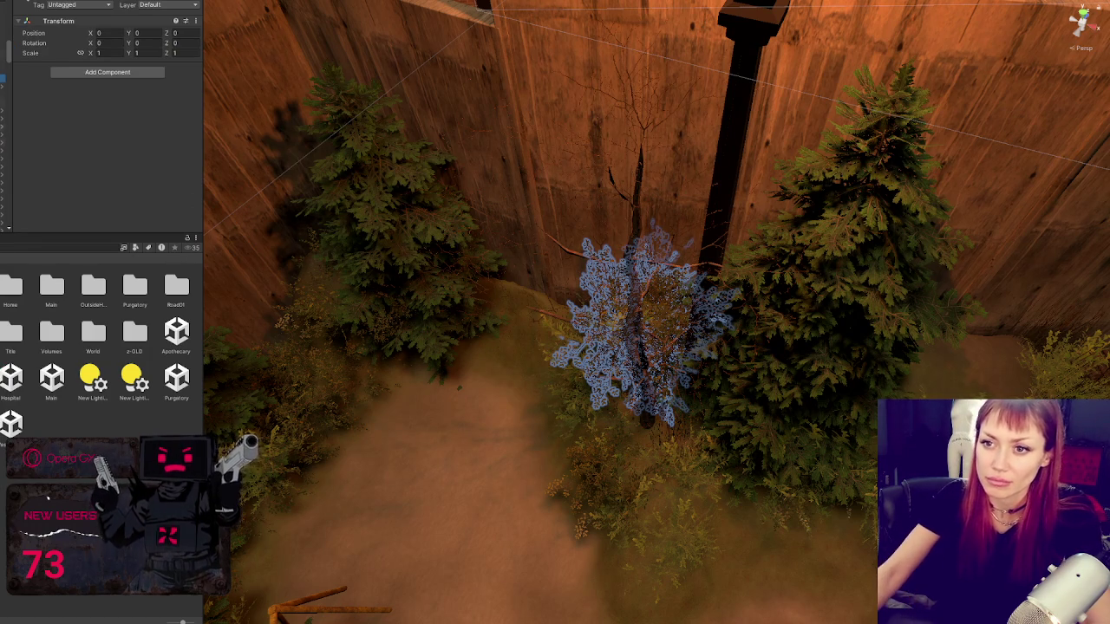
pyautogui.click(642, 326)
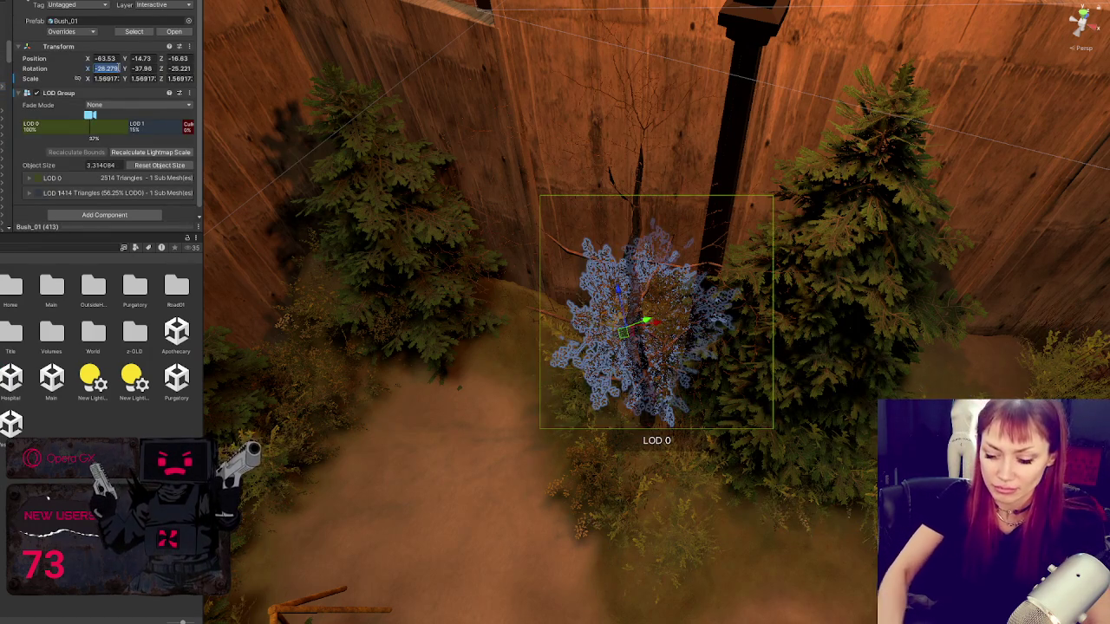
# Step: Reset the bush's rotation to 0 and its scale to 1 in the Inspector
pyautogui.write('0')
pyautogui.press('Tab')
pyautogui.write('0')
pyautogui.press('Tab')
pyautogui.write('0')
pyautogui.press('Tab')
pyautogui.write('1')
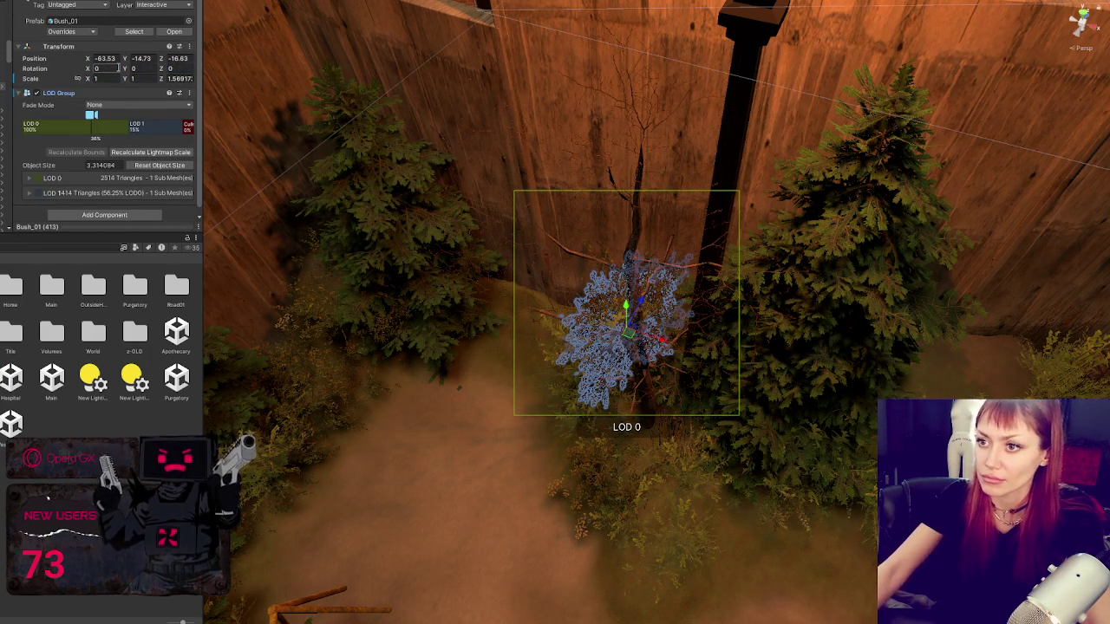
pyautogui.write('11')
pyautogui.press('Return')
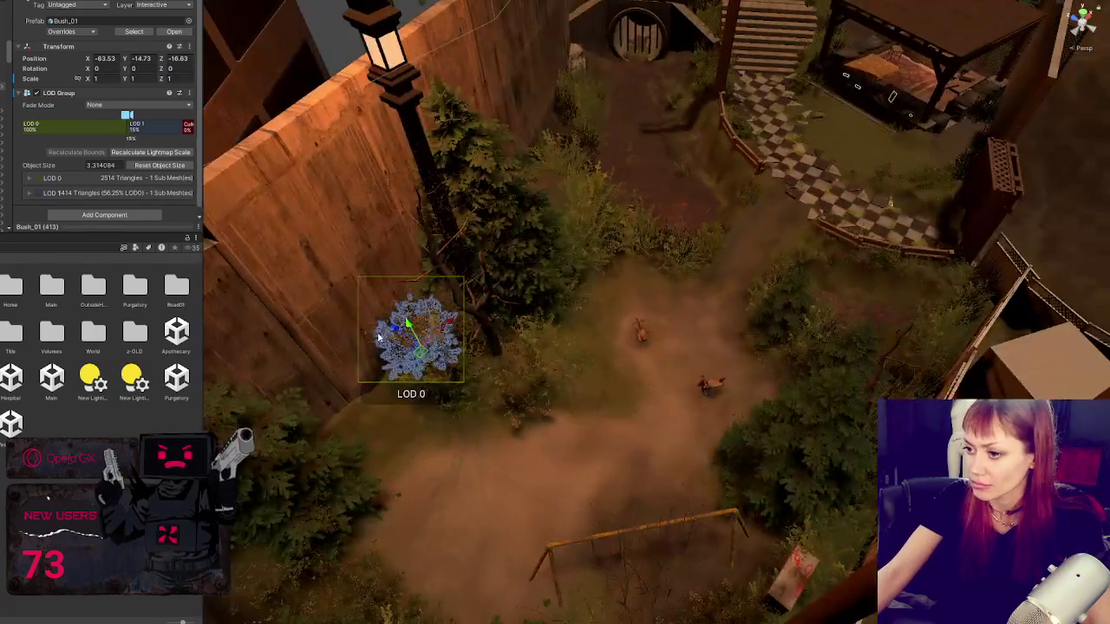
# Step: Move the bush to the back chain-link fence, lower it and enlarge it
pyautogui.moveTo(403, 325)
pyautogui.mouseDown()
pyautogui.moveTo(508, 392)
pyautogui.moveTo(921, 159)
pyautogui.mouseUp()
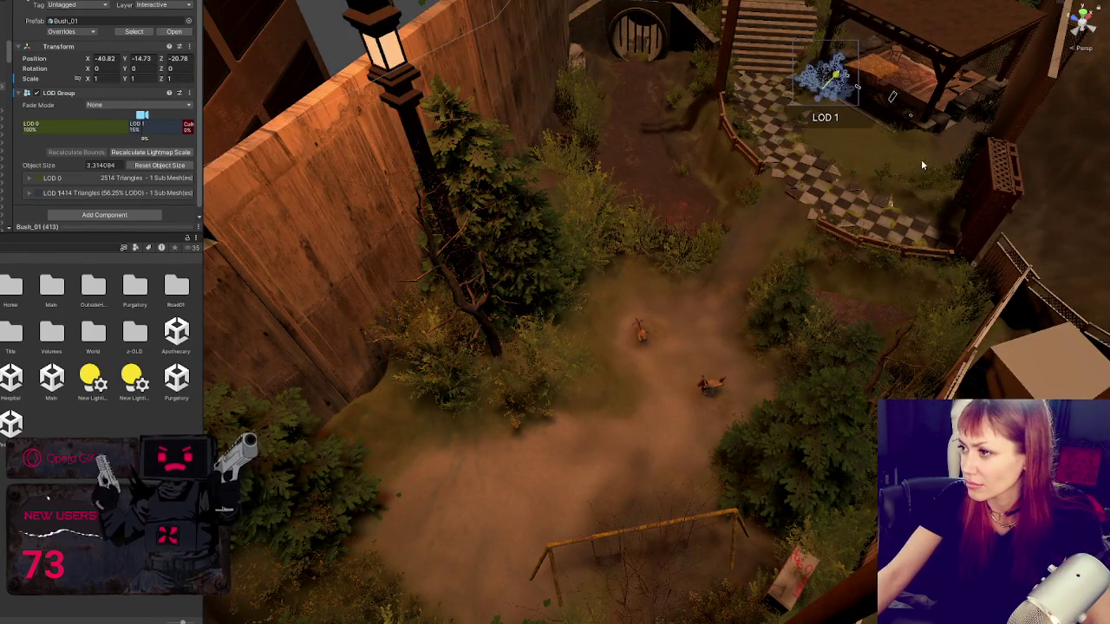
pyautogui.press('f')
pyautogui.moveTo(641, 269)
pyautogui.mouseDown()
pyautogui.moveTo(807, 155)
pyautogui.moveTo(780, 165)
pyautogui.mouseUp()
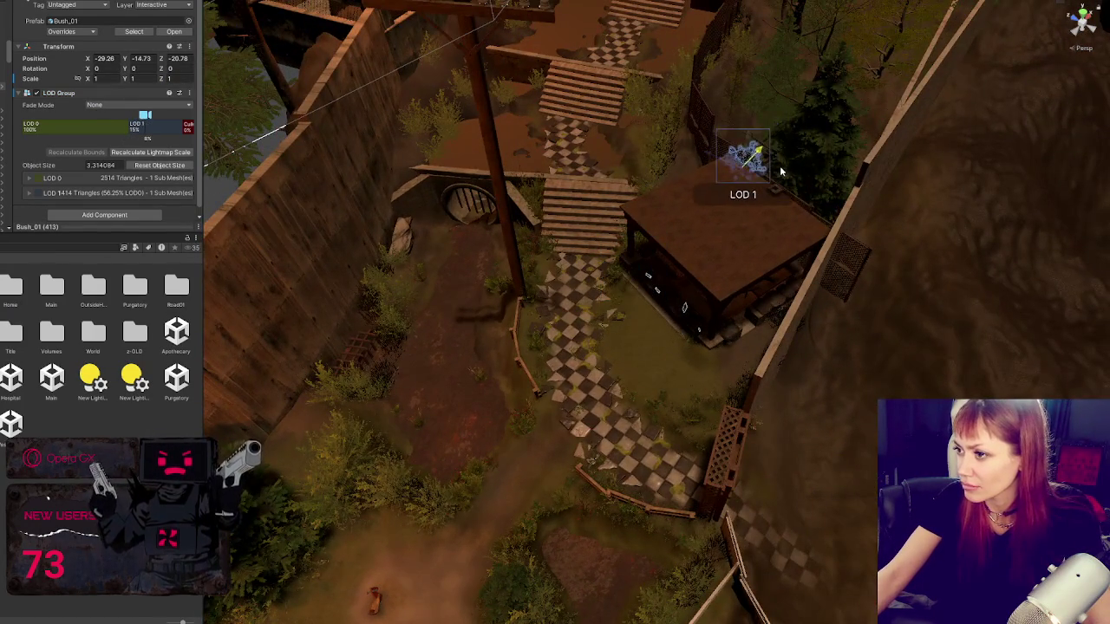
pyautogui.press('f')
pyautogui.scroll(-5, 694, 208)
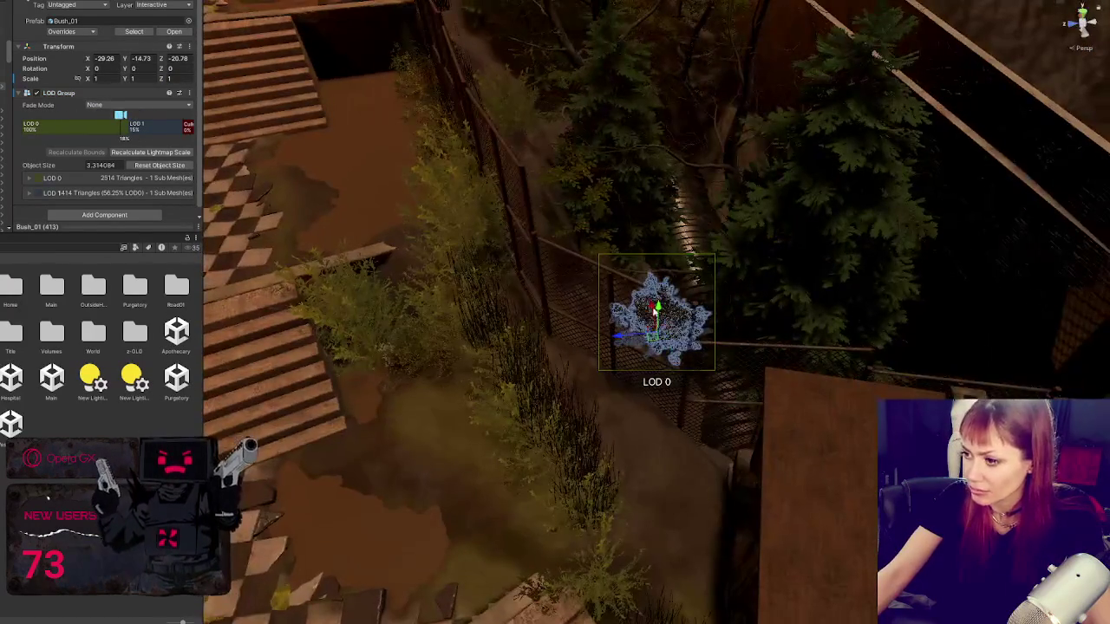
pyautogui.moveTo(642, 312)
pyautogui.mouseDown()
pyautogui.moveTo(661, 436)
pyautogui.moveTo(709, 423)
pyautogui.moveTo(691, 441)
pyautogui.moveTo(728, 442)
pyautogui.mouseUp()
pyautogui.press('r')
pyautogui.moveTo(669, 408)
pyautogui.mouseDown()
pyautogui.moveTo(649, 347)
pyautogui.moveTo(650, 364)
pyautogui.moveTo(663, 340)
pyautogui.moveTo(624, 299)
pyautogui.moveTo(621, 276)
pyautogui.moveTo(595, 286)
pyautogui.mouseUp()
pyautogui.press('w')
pyautogui.press('r')
# Step: Make three duplicates of the bush, turning each copy to a new angle
pyautogui.hotkey('ctrl', 'd')
pyautogui.press('e')
pyautogui.moveTo(568, 320)
pyautogui.mouseDown()
pyautogui.moveTo(559, 326)
pyautogui.moveTo(763, 313)
pyautogui.moveTo(693, 347)
pyautogui.moveTo(709, 360)
pyautogui.moveTo(693, 366)
pyautogui.moveTo(710, 392)
pyautogui.moveTo(360, 279)
pyautogui.moveTo(355, 345)
pyautogui.moveTo(286, 299)
pyautogui.moveTo(535, 341)
pyautogui.moveTo(555, 322)
pyautogui.moveTo(520, 417)
pyautogui.moveTo(532, 438)
pyautogui.moveTo(438, 452)
pyautogui.moveTo(471, 453)
pyautogui.moveTo(447, 371)
pyautogui.moveTo(385, 384)
pyautogui.moveTo(382, 395)
pyautogui.moveTo(376, 344)
pyautogui.mouseUp()
pyautogui.hotkey('ctrl', 'd')
pyautogui.press('e')
pyautogui.press('w')
pyautogui.hotkey('ctrl', 'd')
pyautogui.press('e')
# Step: Move a bush copy right along the fence, push it back and turn it
pyautogui.scroll(-2, 457, 377)
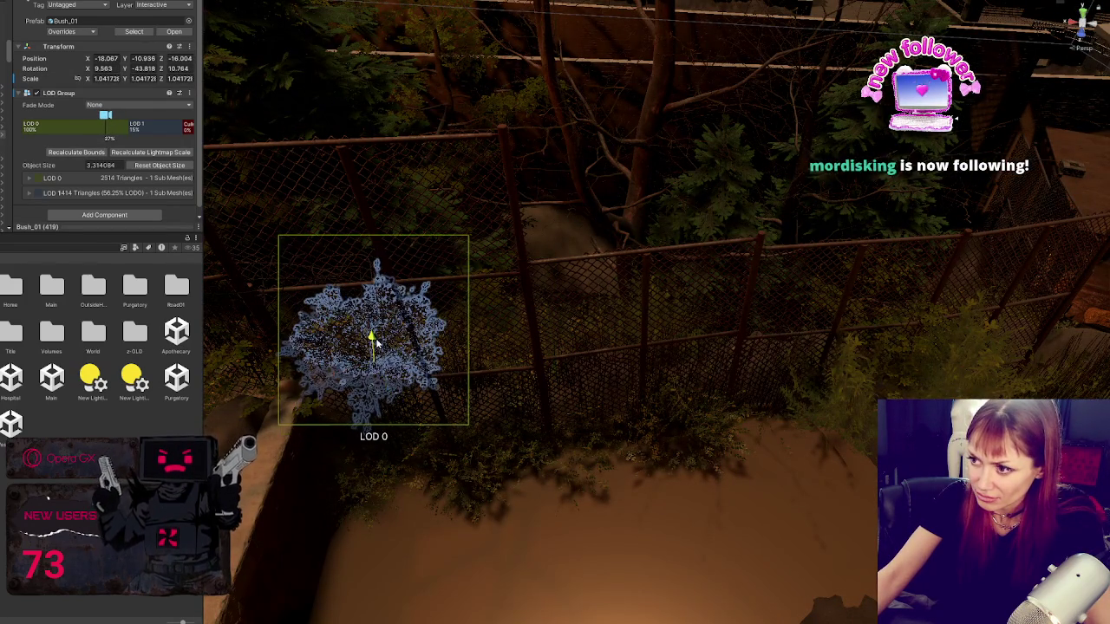
pyautogui.scroll(-3, 376, 344)
pyautogui.moveTo(299, 456); pyautogui.dragTo(567, 396)
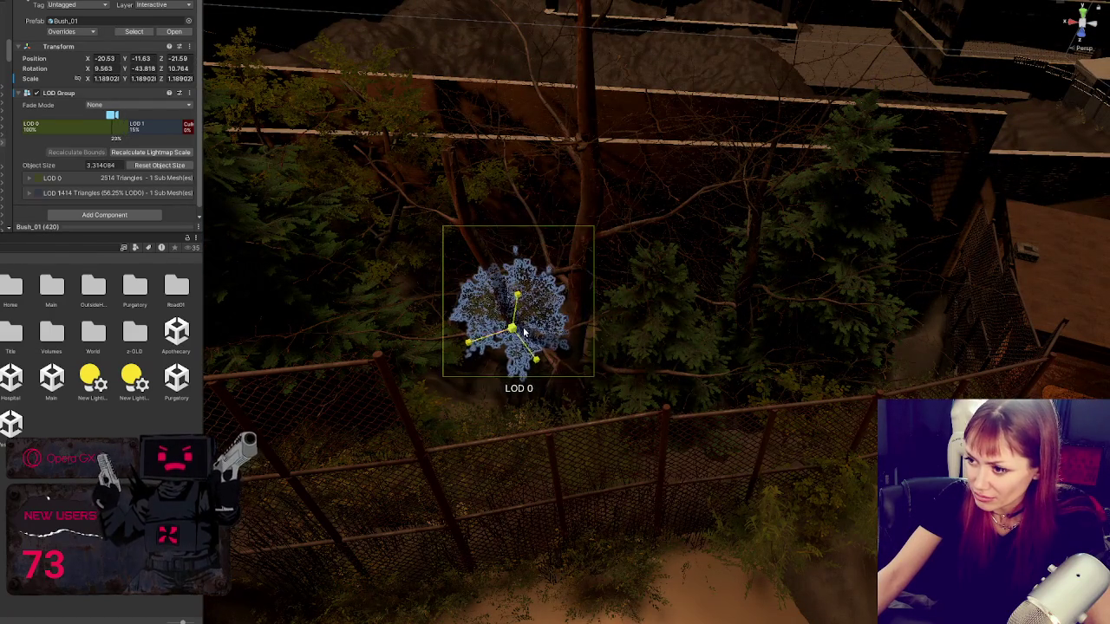
pyautogui.moveTo(517, 342); pyautogui.dragTo(520, 341)
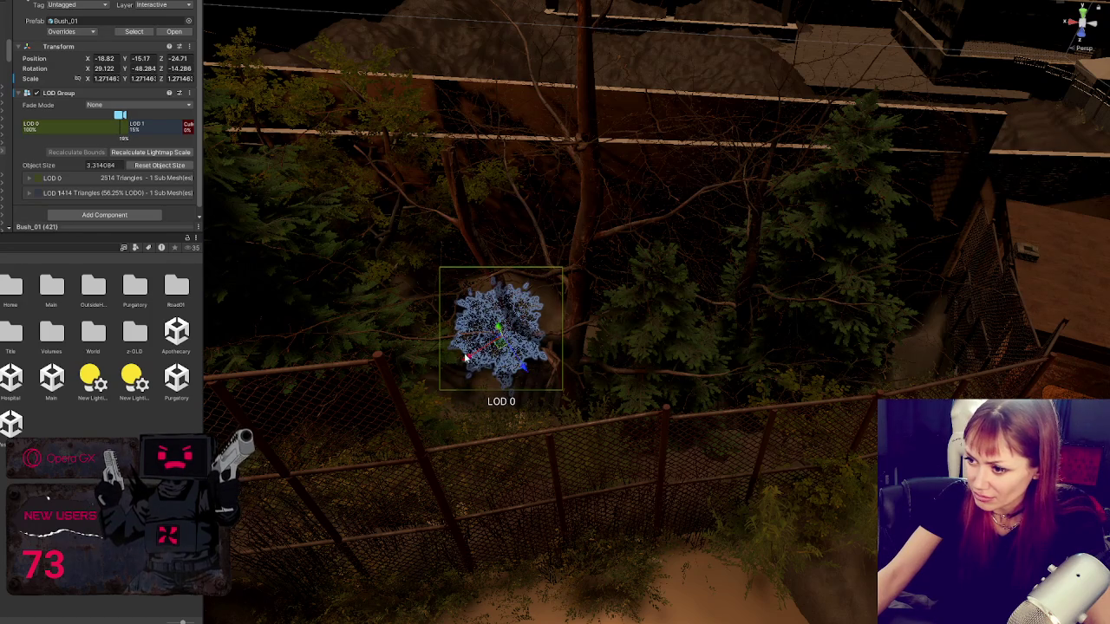
pyautogui.moveTo(541, 351)
pyautogui.mouseDown()
pyautogui.moveTo(539, 317)
pyautogui.moveTo(548, 321)
pyautogui.moveTo(518, 308)
pyautogui.moveTo(408, 414)
pyautogui.moveTo(501, 405)
pyautogui.moveTo(419, 430)
pyautogui.moveTo(526, 368)
pyautogui.moveTo(376, 525)
pyautogui.moveTo(277, 513)
pyautogui.moveTo(268, 496)
pyautogui.moveTo(495, 440)
pyautogui.mouseUp()
pyautogui.press('r')
pyautogui.press('e')
# Step: Shift the bush copy down-left and shrink it
pyautogui.press('e')
pyautogui.click(574, 382)
pyautogui.moveTo(575, 382)
pyautogui.mouseDown()
pyautogui.moveTo(525, 487)
pyautogui.moveTo(528, 510)
pyautogui.moveTo(455, 493)
pyautogui.mouseUp()
pyautogui.press('w')
pyautogui.press('e')
pyautogui.press('w')
pyautogui.moveTo(508, 462); pyautogui.dragTo(489, 533)
pyautogui.press('e')
pyautogui.press('r')
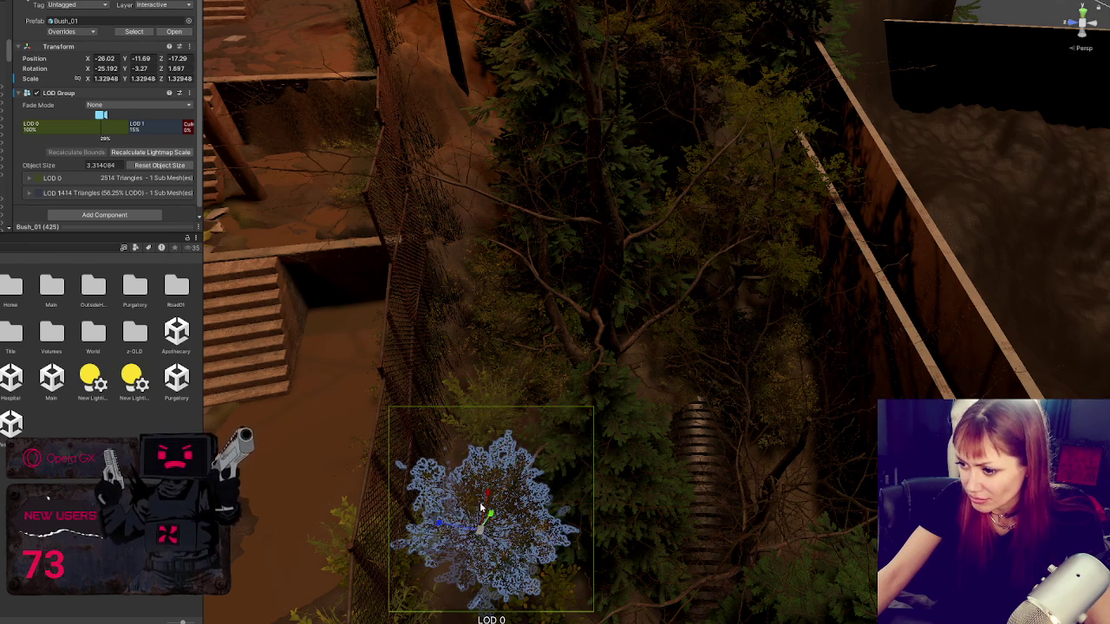
pyautogui.moveTo(488, 491)
pyautogui.mouseDown()
pyautogui.moveTo(484, 482)
pyautogui.moveTo(486, 516)
pyautogui.moveTo(496, 486)
pyautogui.mouseUp()
pyautogui.press('e')
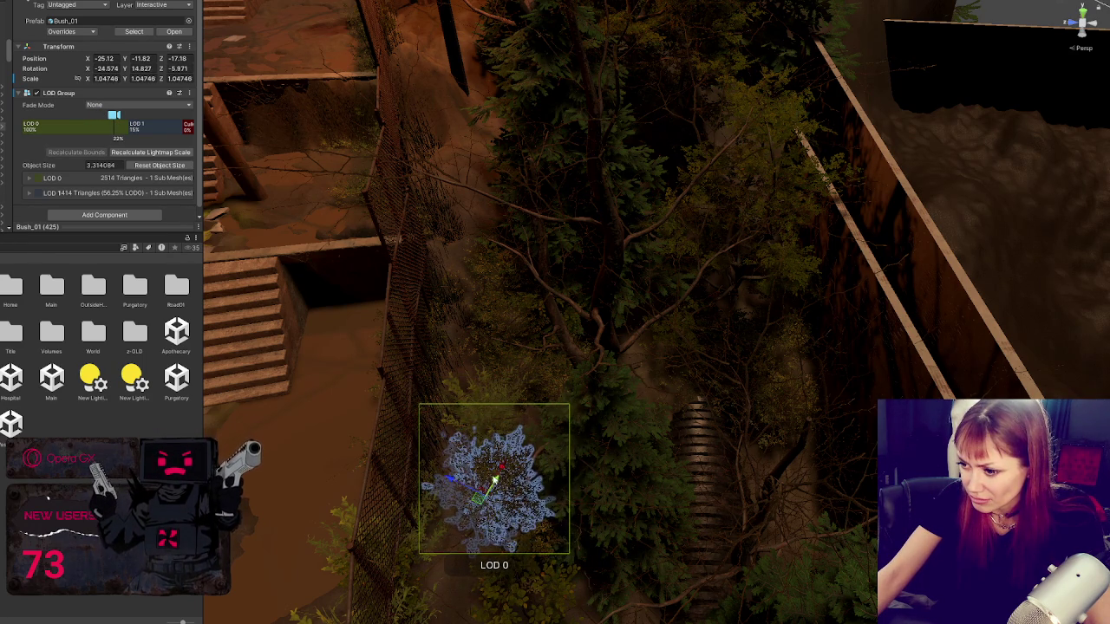
# Step: Nudge the bush into place against the fence at about 1.02 scale
pyautogui.press('f')
pyautogui.moveTo(362, 404); pyautogui.dragTo(422, 367)
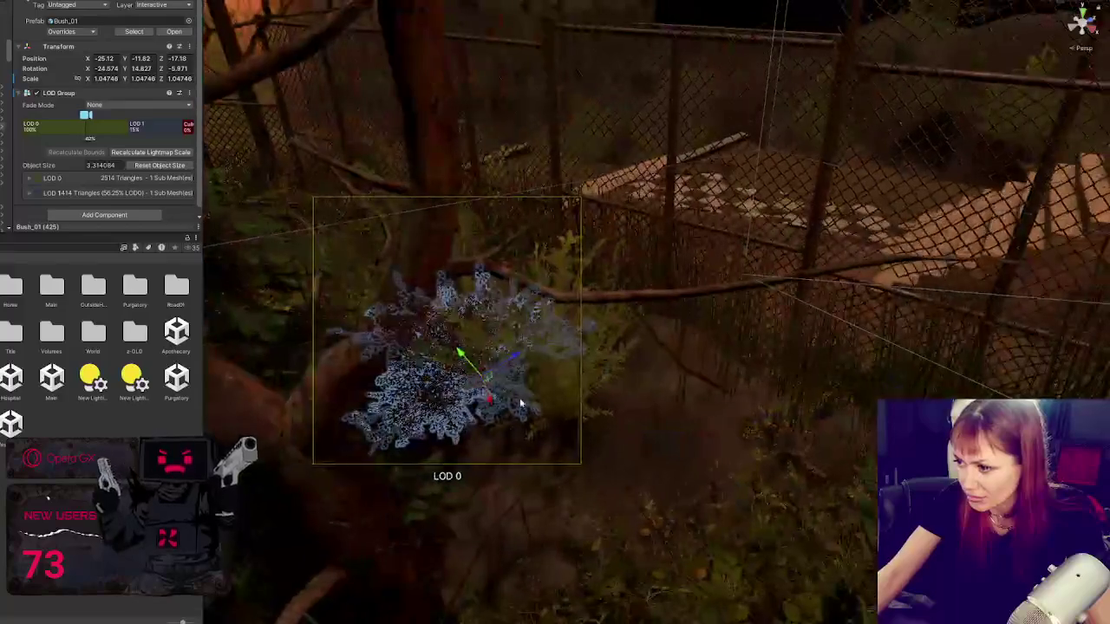
pyautogui.moveTo(490, 342)
pyautogui.mouseDown()
pyautogui.moveTo(537, 332)
pyautogui.moveTo(512, 367)
pyautogui.moveTo(678, 500)
pyautogui.moveTo(702, 434)
pyautogui.moveTo(758, 441)
pyautogui.moveTo(744, 417)
pyautogui.moveTo(727, 424)
pyautogui.moveTo(726, 414)
pyautogui.moveTo(502, 413)
pyautogui.mouseUp()
pyautogui.click(612, 497)
pyautogui.click(621, 485)
# Step: Tilt a bush upright and move it to the concrete wall corner along the fence
pyautogui.press('e')
pyautogui.press('r')
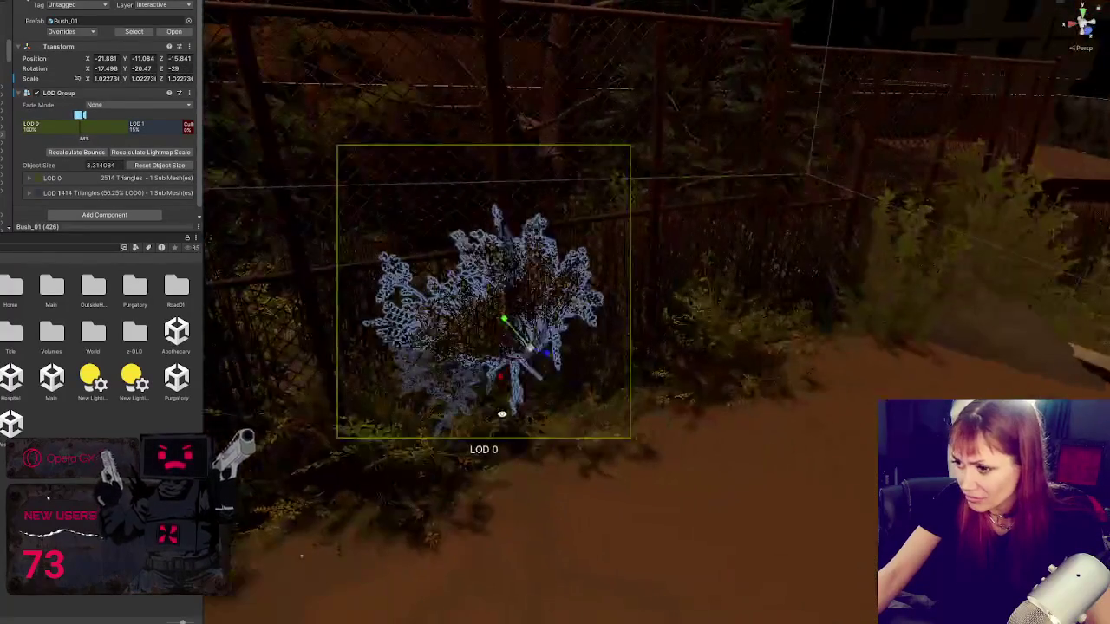
pyautogui.moveTo(536, 318)
pyautogui.mouseDown()
pyautogui.moveTo(555, 313)
pyautogui.moveTo(530, 322)
pyautogui.moveTo(544, 357)
pyautogui.mouseUp()
pyautogui.press('w')
pyautogui.moveTo(526, 317)
pyautogui.mouseDown()
pyautogui.moveTo(552, 384)
pyautogui.moveTo(395, 415)
pyautogui.moveTo(408, 405)
pyautogui.moveTo(399, 409)
pyautogui.moveTo(414, 422)
pyautogui.mouseUp()
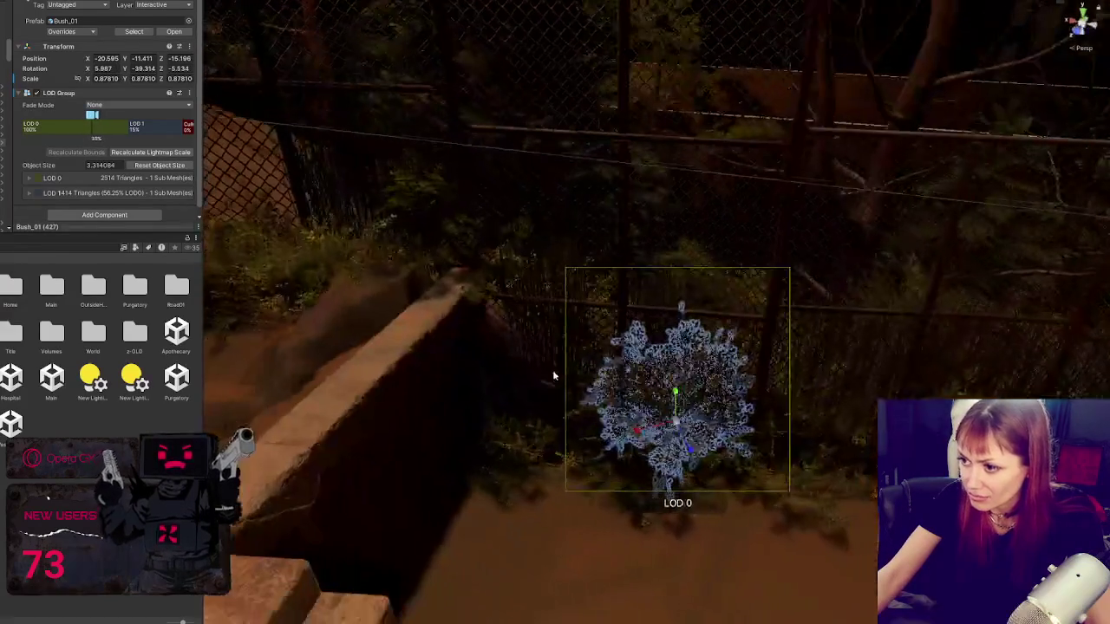
pyautogui.moveTo(676, 427); pyautogui.dragTo(457, 494)
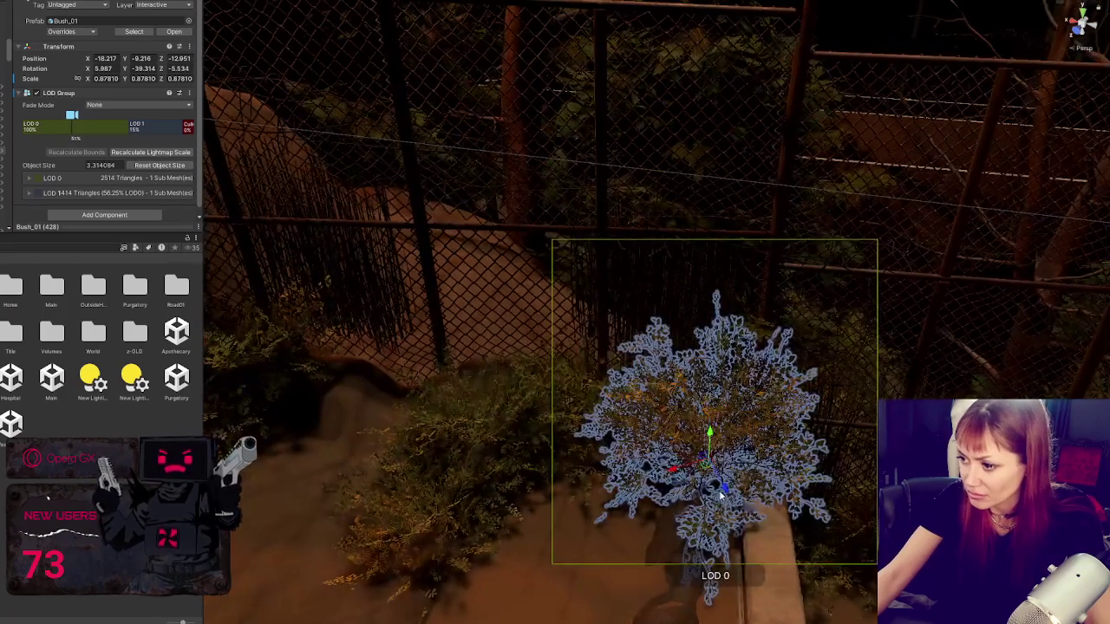
pyautogui.moveTo(720, 495)
pyautogui.mouseDown()
pyautogui.moveTo(646, 347)
pyautogui.moveTo(611, 364)
pyautogui.moveTo(496, 370)
pyautogui.moveTo(530, 362)
pyautogui.moveTo(659, 434)
pyautogui.moveTo(696, 426)
pyautogui.moveTo(597, 379)
pyautogui.mouseUp()
# Step: Enlarge the newest bush to about 1.36, spin it, and move it near the lamp post
pyautogui.scroll(3, 598, 379)
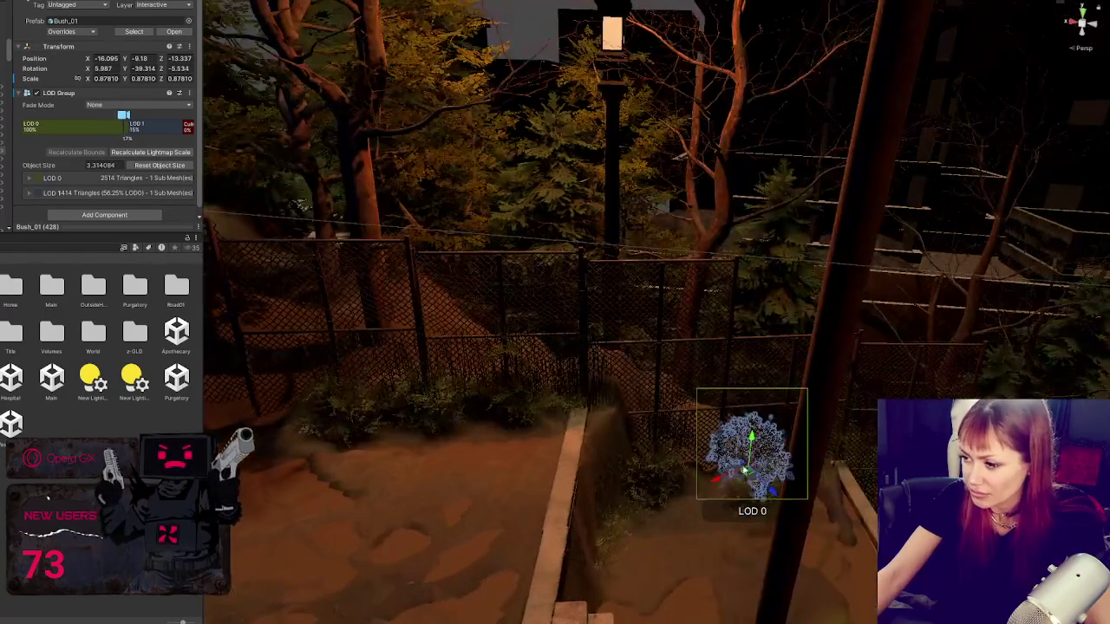
pyautogui.moveTo(753, 470)
pyautogui.mouseDown()
pyautogui.moveTo(763, 468)
pyautogui.moveTo(753, 482)
pyautogui.moveTo(635, 486)
pyautogui.moveTo(608, 442)
pyautogui.mouseUp()
pyautogui.press('e')
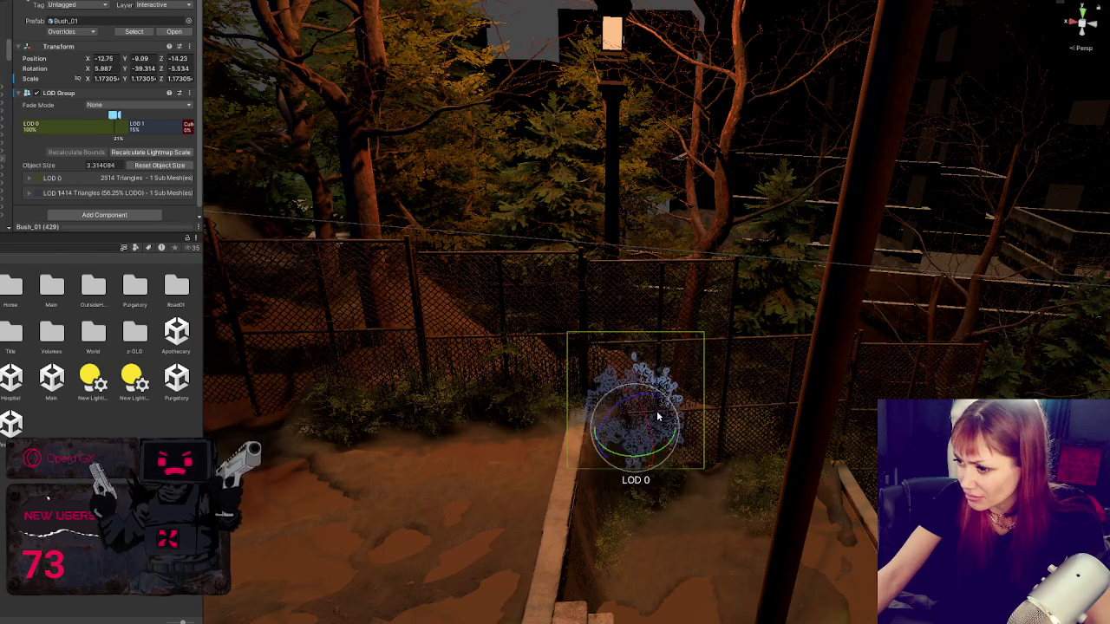
pyautogui.moveTo(657, 410)
pyautogui.mouseDown()
pyautogui.moveTo(679, 418)
pyautogui.moveTo(641, 430)
pyautogui.moveTo(685, 396)
pyautogui.moveTo(691, 447)
pyautogui.moveTo(625, 390)
pyautogui.moveTo(611, 358)
pyautogui.mouseUp()
pyautogui.press('w')
pyautogui.press('w')
pyautogui.moveTo(655, 390)
pyautogui.mouseDown()
pyautogui.moveTo(590, 325)
pyautogui.moveTo(576, 368)
pyautogui.moveTo(564, 355)
pyautogui.moveTo(516, 373)
pyautogui.moveTo(696, 358)
pyautogui.moveTo(586, 348)
pyautogui.moveTo(631, 345)
pyautogui.moveTo(622, 329)
pyautogui.moveTo(618, 347)
pyautogui.moveTo(624, 329)
pyautogui.moveTo(642, 370)
pyautogui.moveTo(635, 317)
pyautogui.mouseUp()
pyautogui.press('e')
pyautogui.press('w')
pyautogui.scroll(2, 527, 367)
pyautogui.press('e')
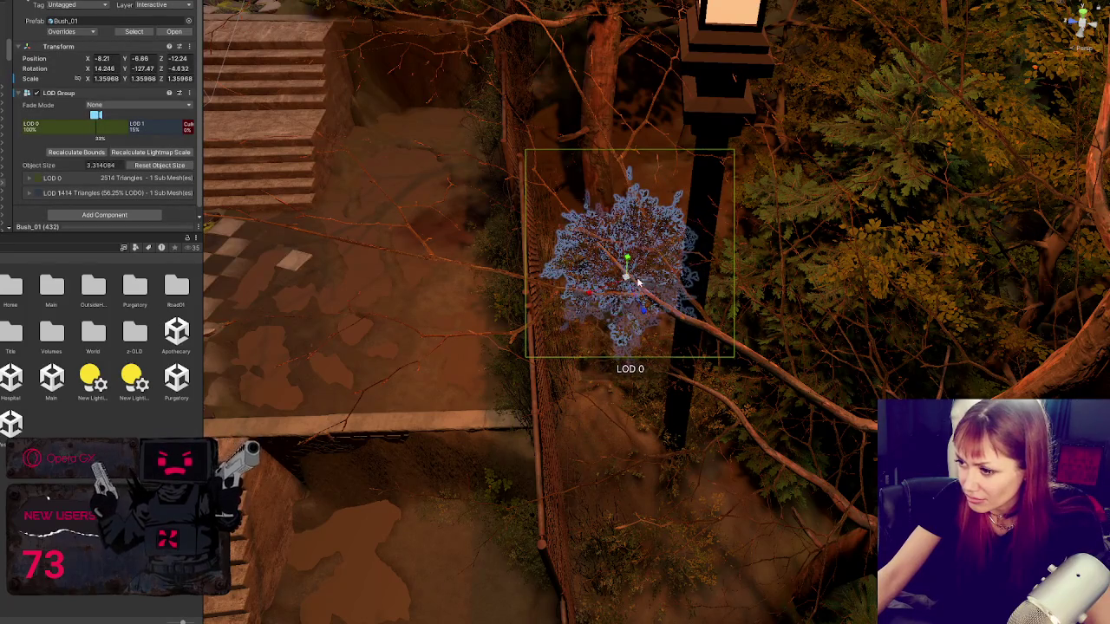
# Step: Raise a bush slightly and place a new bush copy down-left by the fence
pyautogui.moveTo(626, 279); pyautogui.dragTo(636, 255)
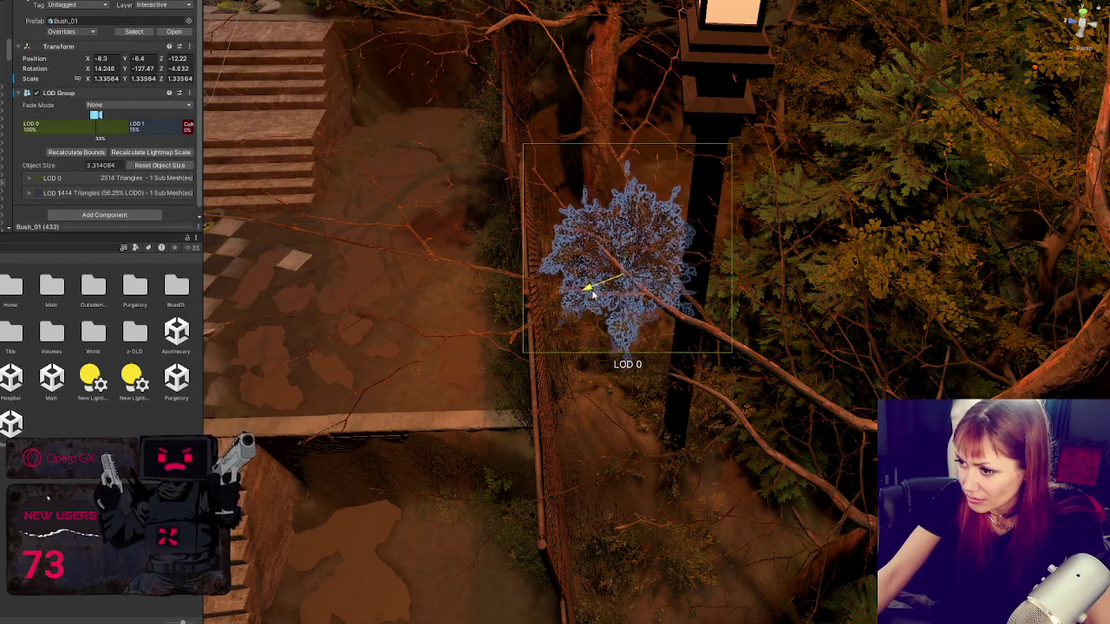
pyautogui.moveTo(593, 295)
pyautogui.mouseDown()
pyautogui.moveTo(595, 268)
pyautogui.moveTo(615, 335)
pyautogui.moveTo(692, 373)
pyautogui.mouseUp()
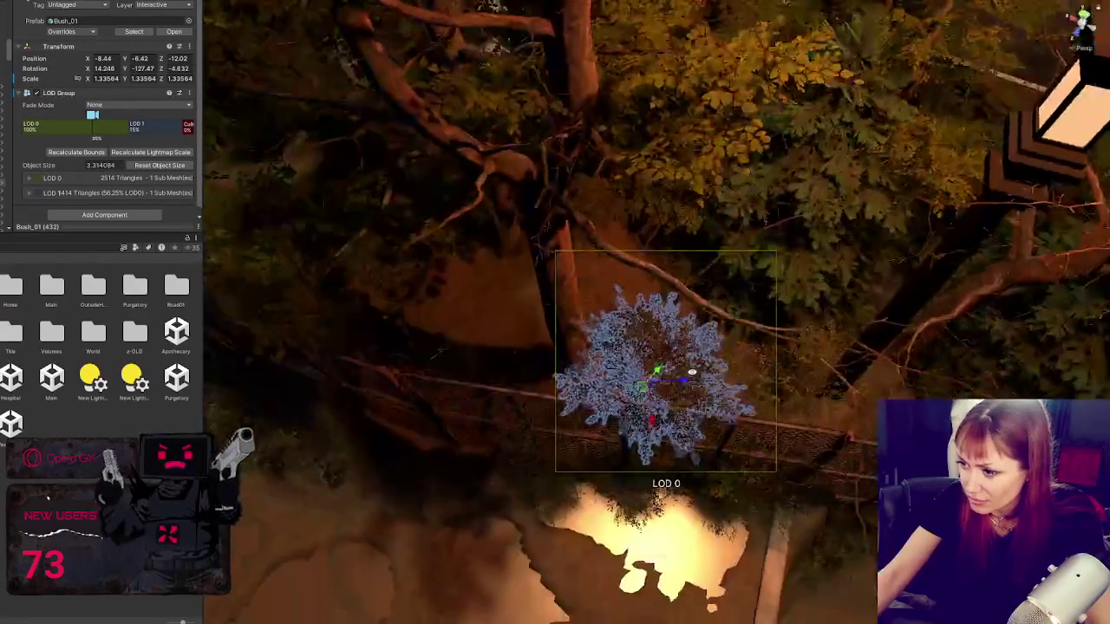
pyautogui.click(692, 373)
pyautogui.press('f')
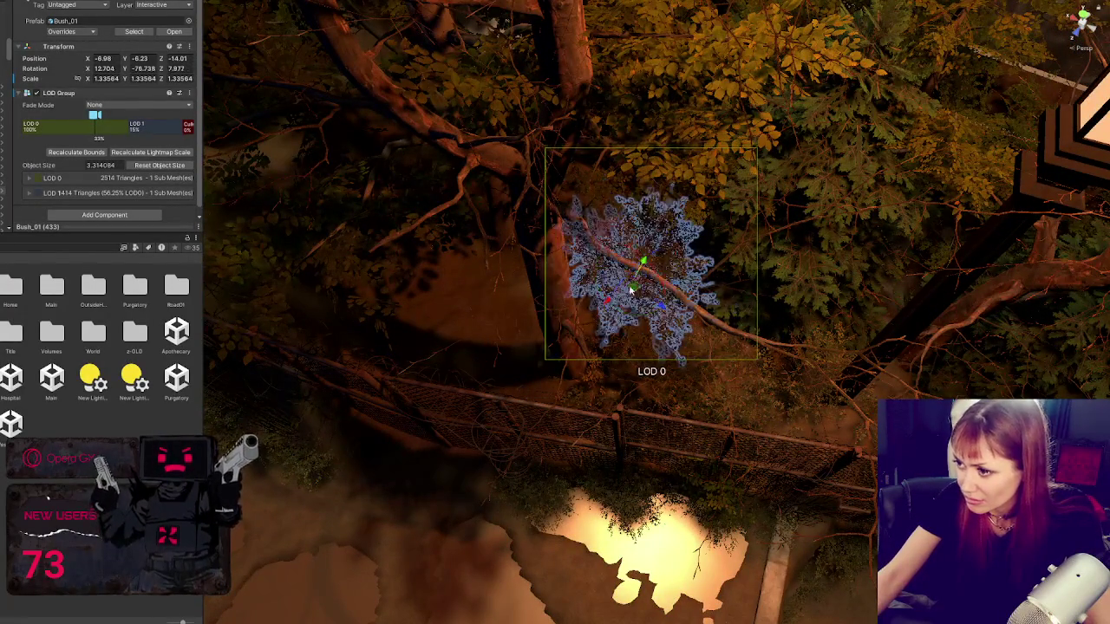
pyautogui.moveTo(615, 300)
pyautogui.mouseDown()
pyautogui.moveTo(631, 248)
pyautogui.moveTo(622, 287)
pyautogui.moveTo(696, 367)
pyautogui.moveTo(716, 344)
pyautogui.moveTo(684, 377)
pyautogui.moveTo(719, 387)
pyautogui.moveTo(719, 372)
pyautogui.moveTo(523, 364)
pyautogui.moveTo(541, 461)
pyautogui.moveTo(592, 433)
pyautogui.moveTo(577, 418)
pyautogui.moveTo(663, 404)
pyautogui.moveTo(676, 477)
pyautogui.moveTo(677, 424)
pyautogui.mouseUp()
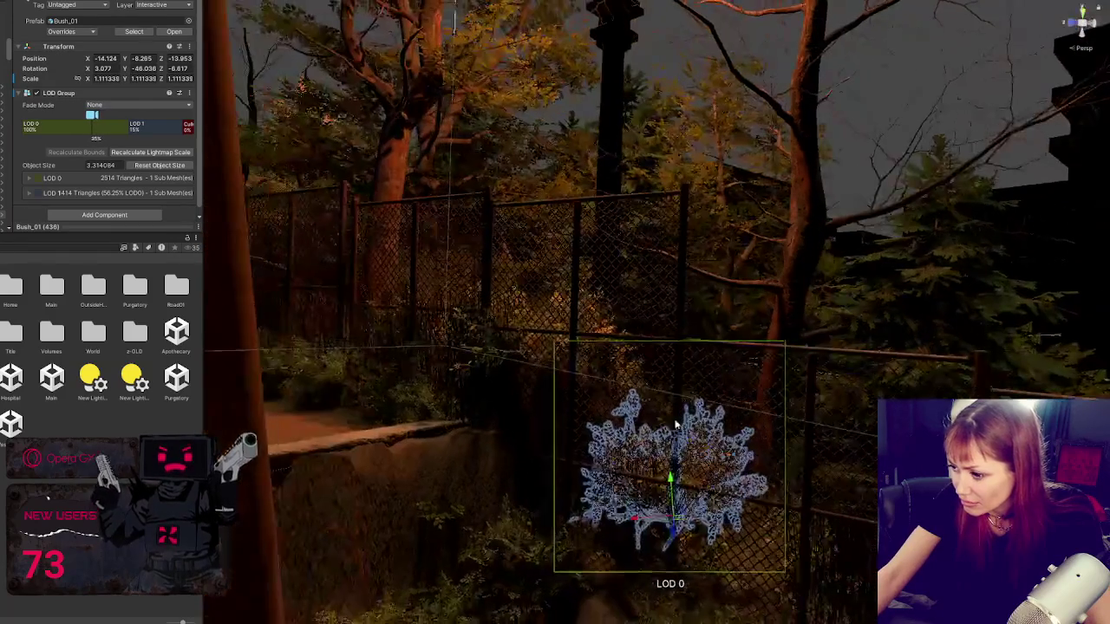
# Step: Tilt one fence bush and move another up-right, lowering it onto the ground
pyautogui.click(555, 349)
pyautogui.press('e')
pyautogui.moveTo(548, 356)
pyautogui.mouseDown()
pyautogui.moveTo(562, 388)
pyautogui.moveTo(553, 365)
pyautogui.moveTo(548, 400)
pyautogui.moveTo(555, 347)
pyautogui.moveTo(595, 274)
pyautogui.moveTo(402, 454)
pyautogui.moveTo(345, 485)
pyautogui.moveTo(706, 461)
pyautogui.moveTo(502, 428)
pyautogui.moveTo(632, 411)
pyautogui.moveTo(535, 436)
pyautogui.mouseUp()
pyautogui.click(418, 420)
pyautogui.moveTo(437, 443)
pyautogui.mouseDown()
pyautogui.moveTo(578, 376)
pyautogui.moveTo(510, 361)
pyautogui.moveTo(543, 377)
pyautogui.moveTo(564, 340)
pyautogui.moveTo(434, 346)
pyautogui.moveTo(104, 319)
pyautogui.mouseUp()
pyautogui.press('e')
pyautogui.moveTo(589, 346)
pyautogui.mouseDown()
pyautogui.moveTo(583, 384)
pyautogui.moveTo(551, 414)
pyautogui.moveTo(668, 414)
pyautogui.mouseUp()
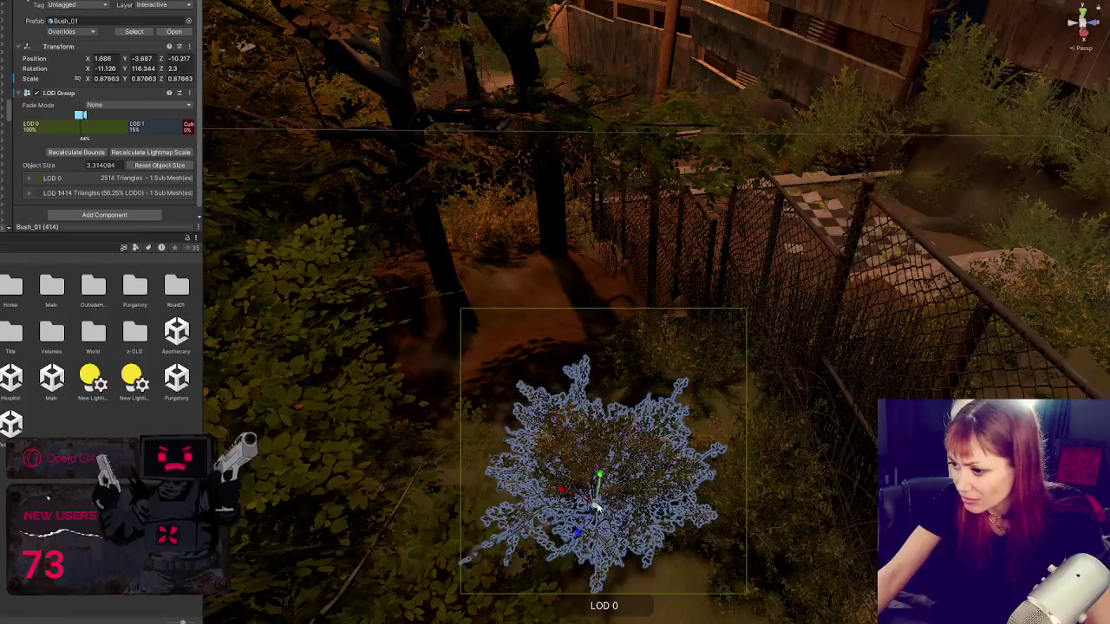
# Step: Paint several Bush_01 instances along the foot of the chain-link fence
pyautogui.click(603, 505)
pyautogui.click(605, 512)
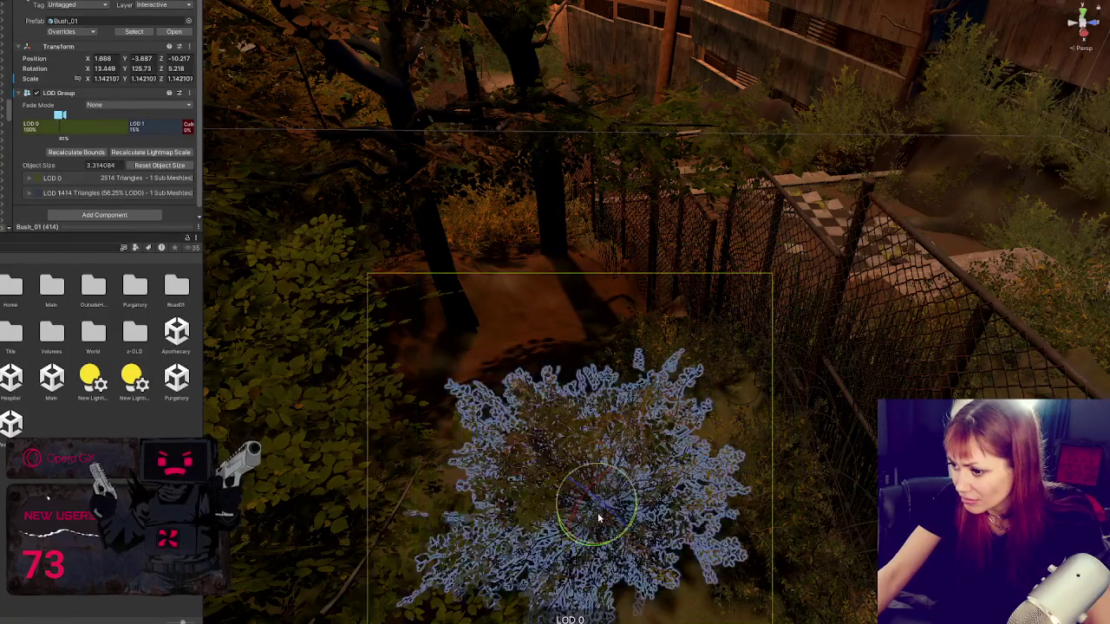
pyautogui.click(606, 512)
pyautogui.click(607, 511)
pyautogui.click(609, 512)
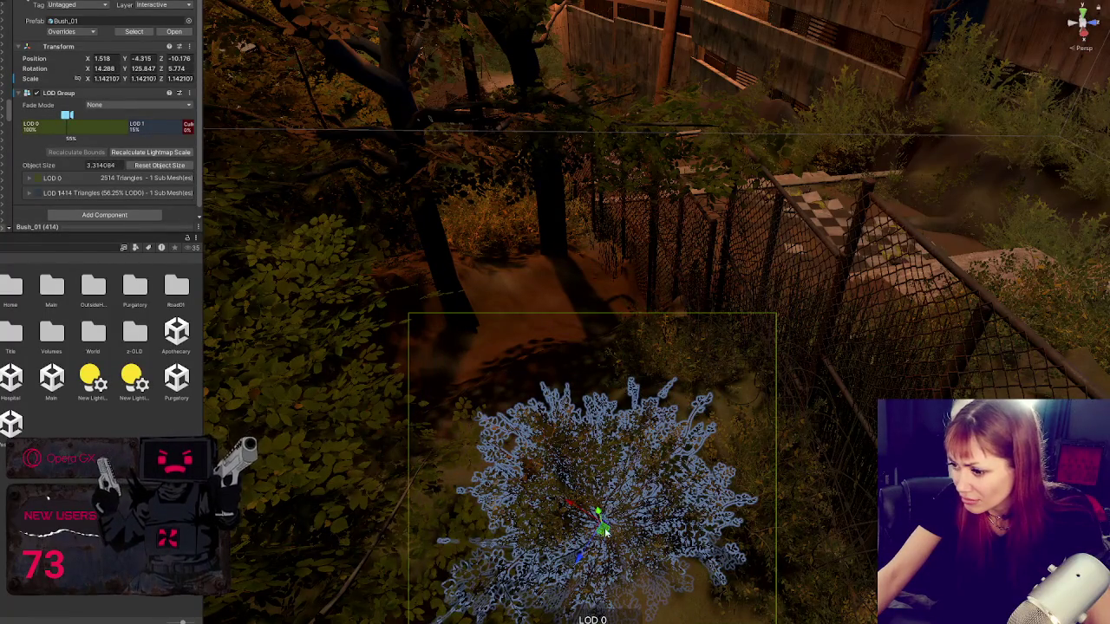
pyautogui.scroll(-5, 604, 530)
pyautogui.click(570, 420)
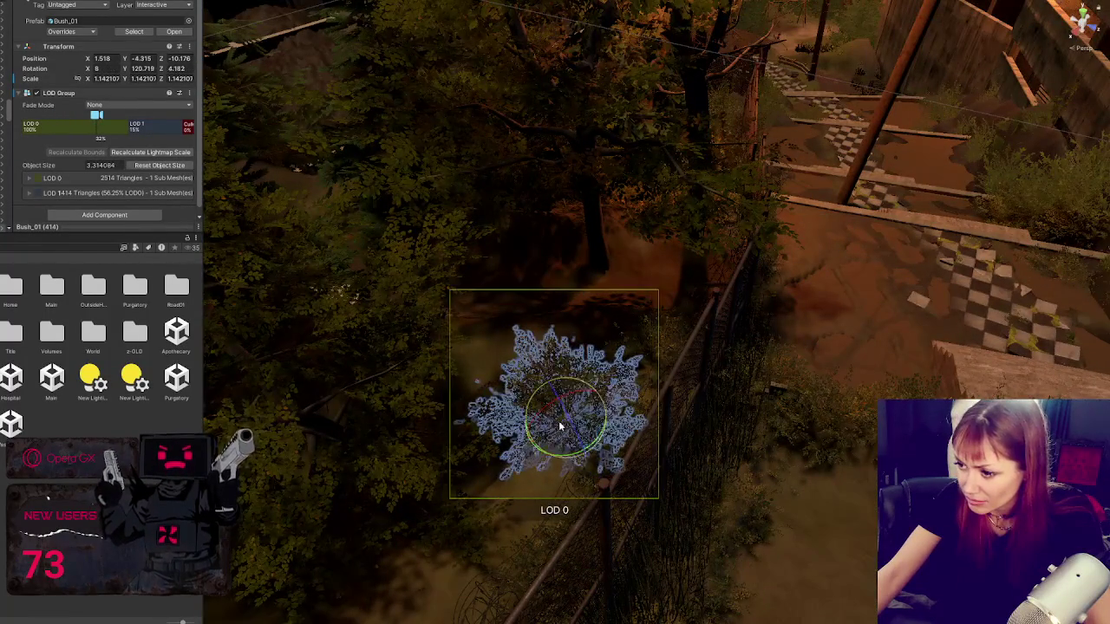
pyautogui.scroll(-3, 590, 390)
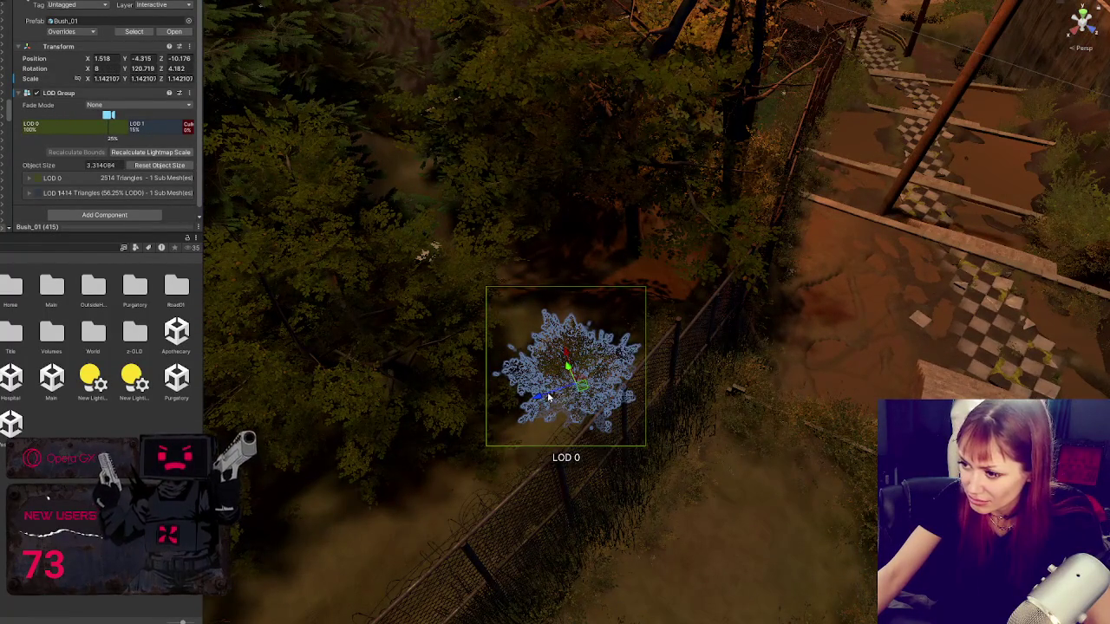
# Step: Shift the new bushes beside the fence, turn each to a different heading, and raise one slightly
pyautogui.moveTo(548, 396)
pyautogui.mouseDown()
pyautogui.moveTo(461, 402)
pyautogui.moveTo(473, 481)
pyautogui.mouseUp()
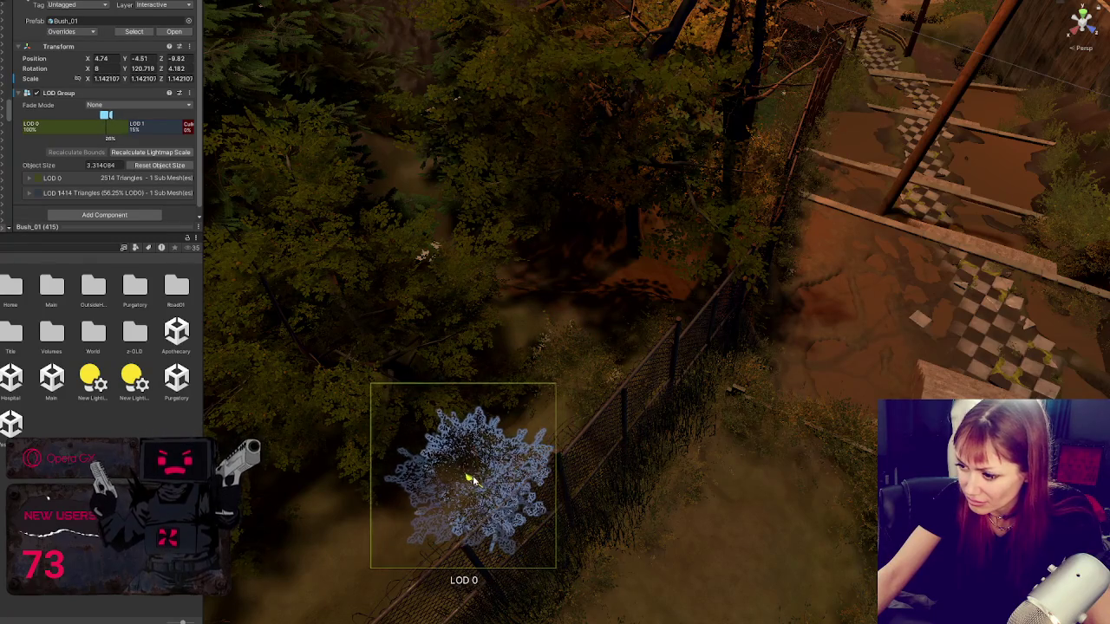
pyautogui.click(479, 482)
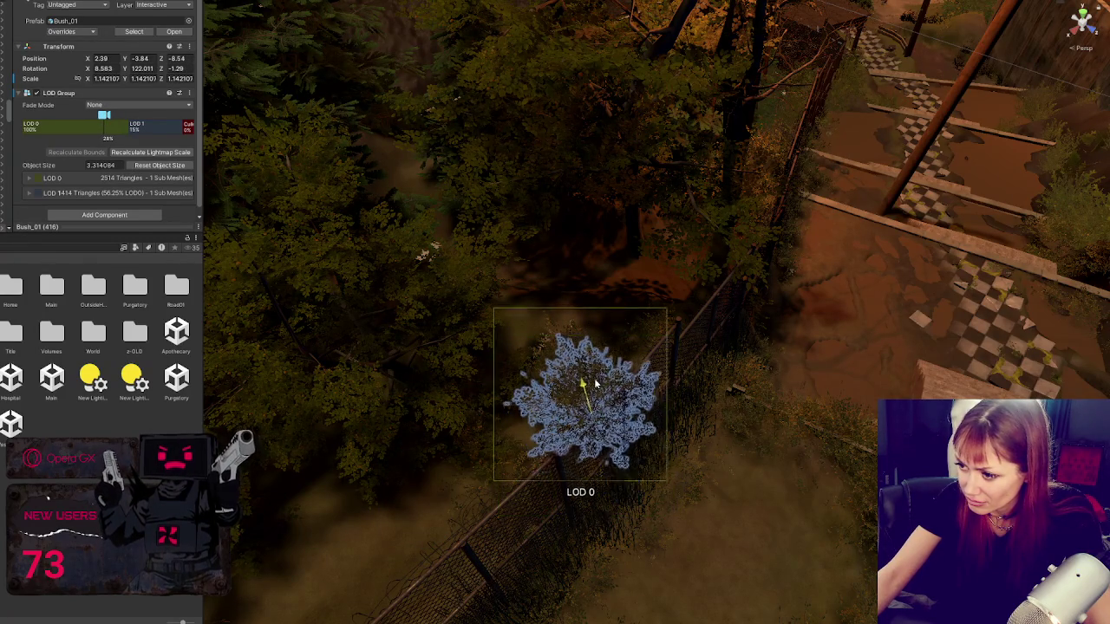
pyautogui.moveTo(540, 415); pyautogui.dragTo(525, 476)
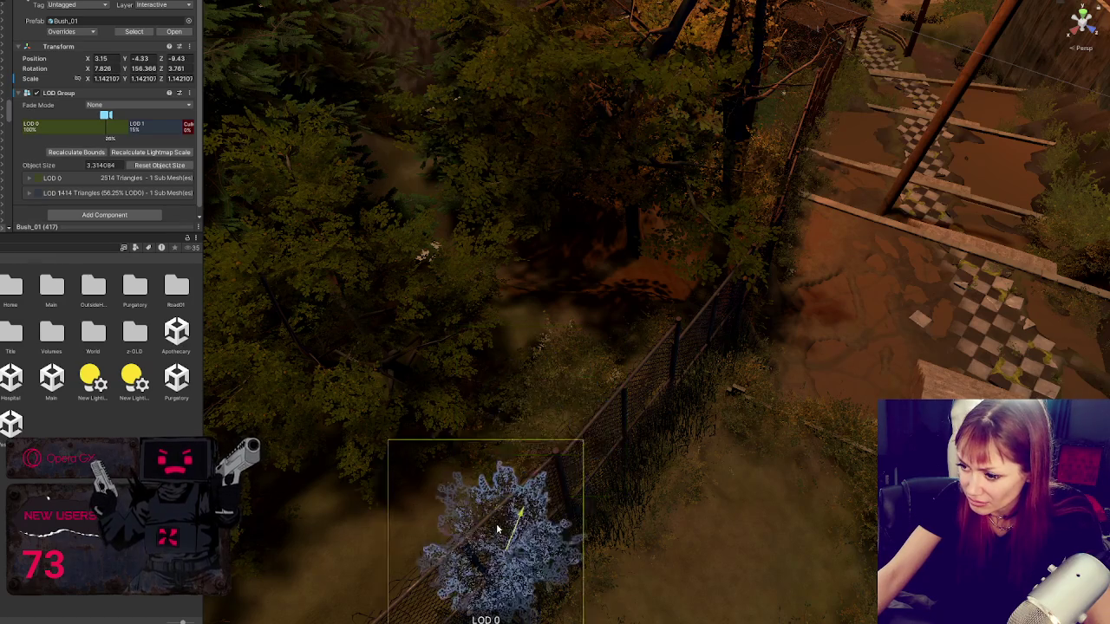
pyautogui.scroll(2, 512, 469)
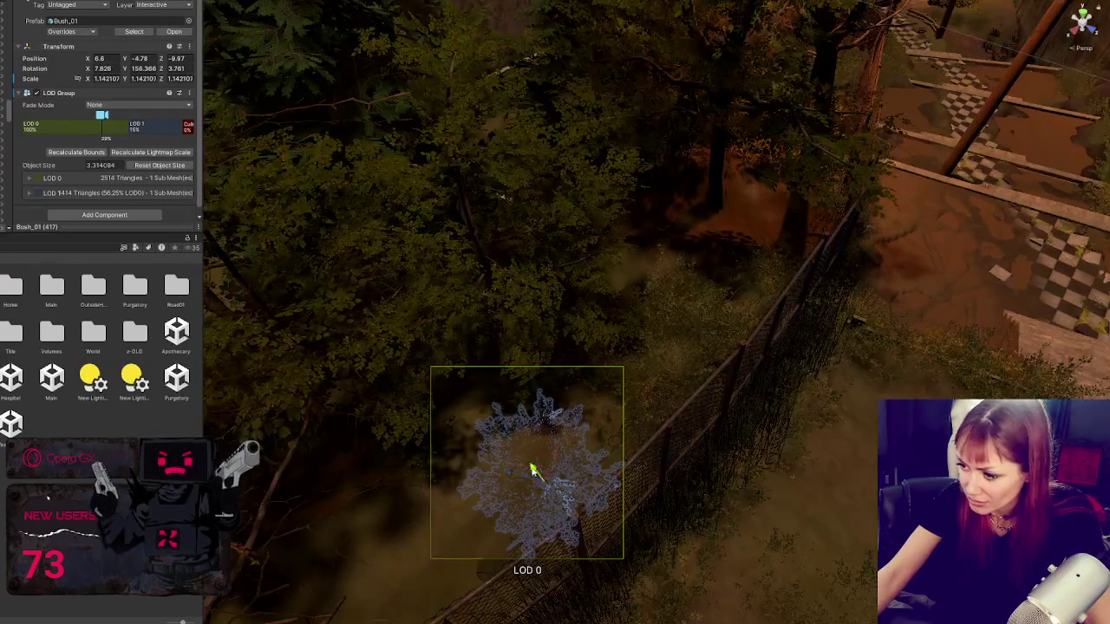
pyautogui.moveTo(533, 469)
pyautogui.mouseDown()
pyautogui.moveTo(520, 458)
pyautogui.moveTo(550, 423)
pyautogui.moveTo(533, 503)
pyautogui.moveTo(451, 501)
pyautogui.moveTo(576, 474)
pyautogui.mouseUp()
pyautogui.scroll(-1, 543, 438)
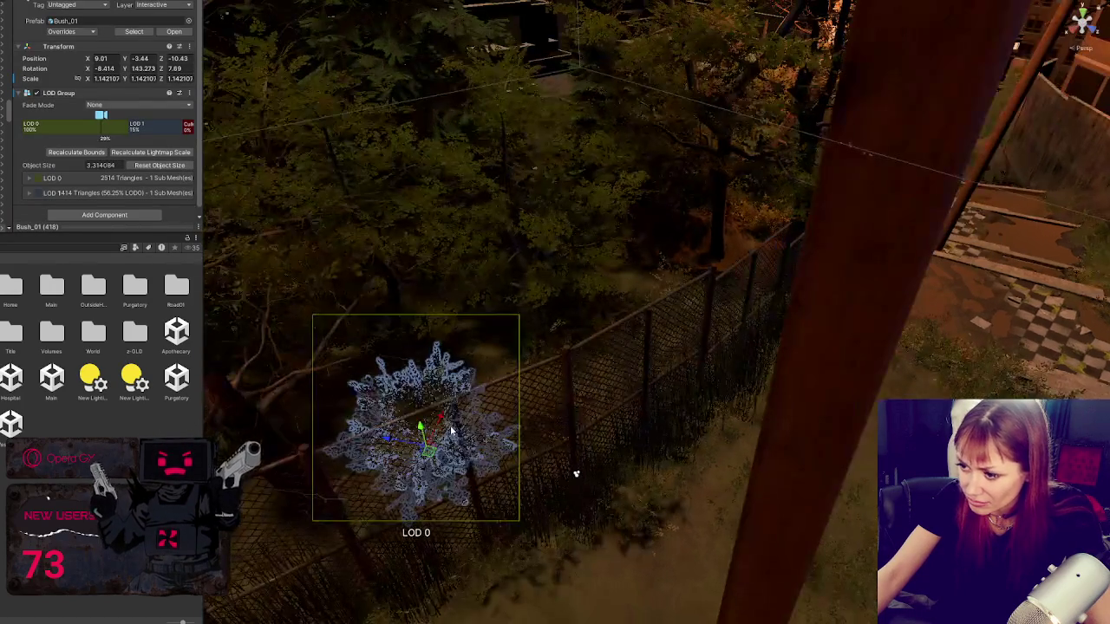
pyautogui.moveTo(423, 426); pyautogui.dragTo(435, 442)
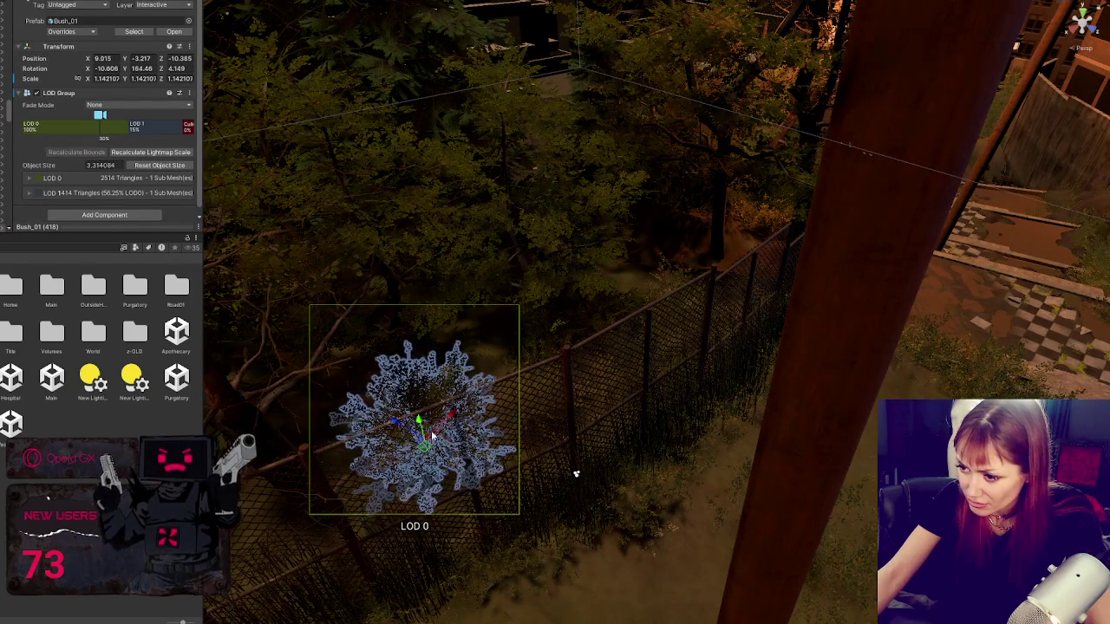
pyautogui.click(422, 429)
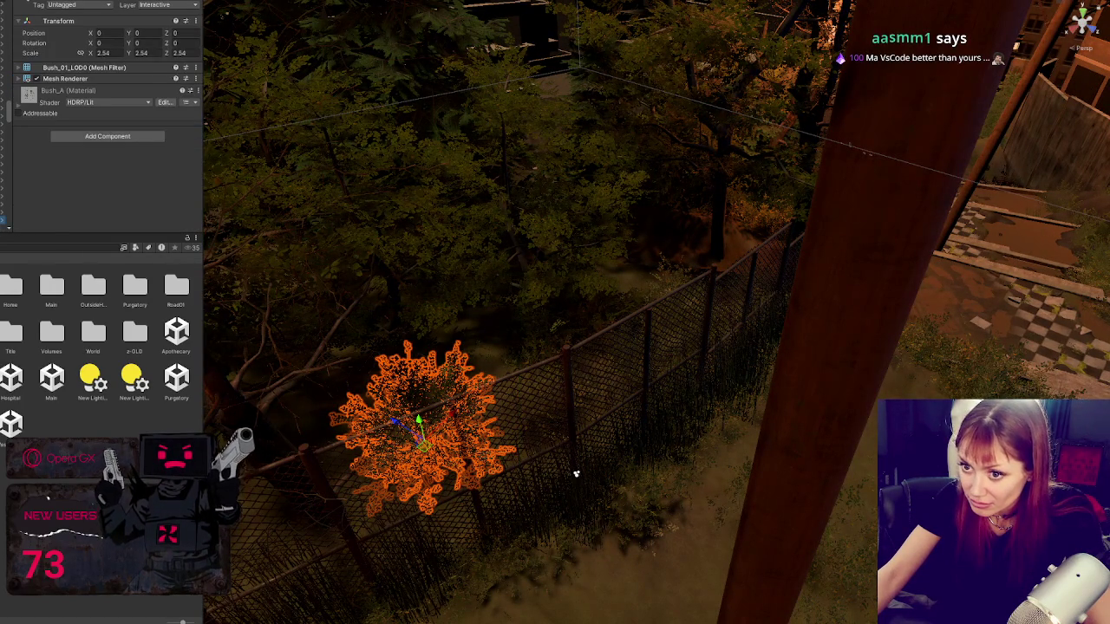
# Step: Frame the Bush_01 copy, shrink it slightly, and move it to the fence base beside the tree trunk
pyautogui.click(422, 429)
pyautogui.moveTo(422, 429); pyautogui.dragTo(510, 489)
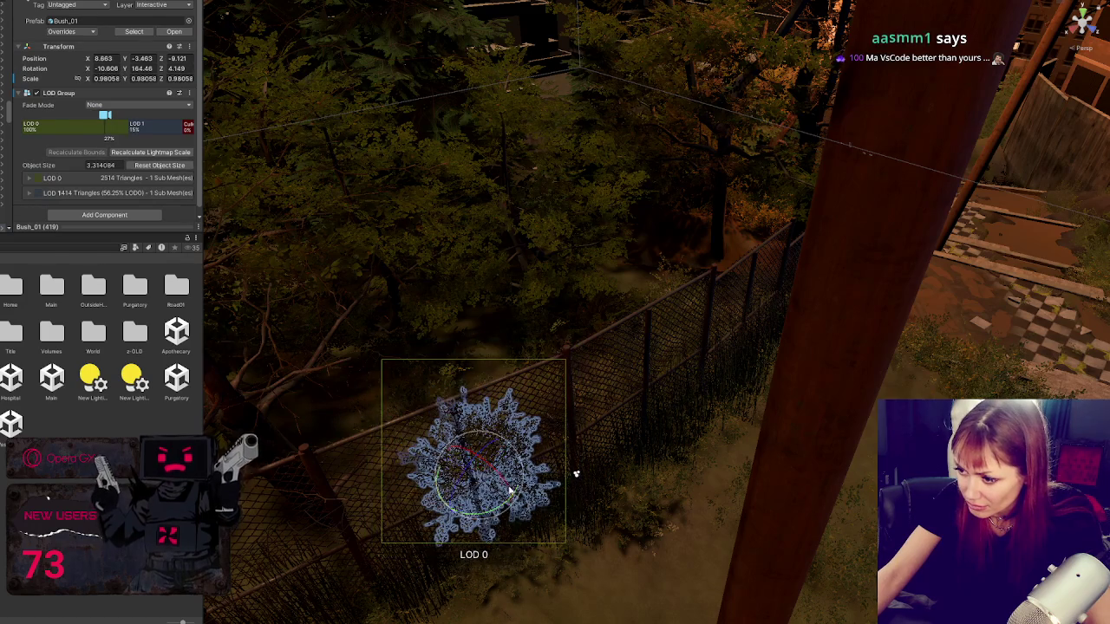
pyautogui.press('f')
pyautogui.moveTo(731, 453)
pyautogui.mouseDown()
pyautogui.moveTo(645, 466)
pyautogui.moveTo(721, 559)
pyautogui.moveTo(807, 389)
pyautogui.moveTo(681, 420)
pyautogui.moveTo(684, 433)
pyautogui.moveTo(691, 330)
pyautogui.moveTo(686, 364)
pyautogui.moveTo(646, 334)
pyautogui.moveTo(653, 362)
pyautogui.moveTo(663, 356)
pyautogui.moveTo(641, 347)
pyautogui.moveTo(607, 451)
pyautogui.moveTo(634, 492)
pyautogui.moveTo(626, 474)
pyautogui.moveTo(598, 521)
pyautogui.moveTo(589, 575)
pyautogui.moveTo(607, 555)
pyautogui.moveTo(636, 552)
pyautogui.mouseUp()
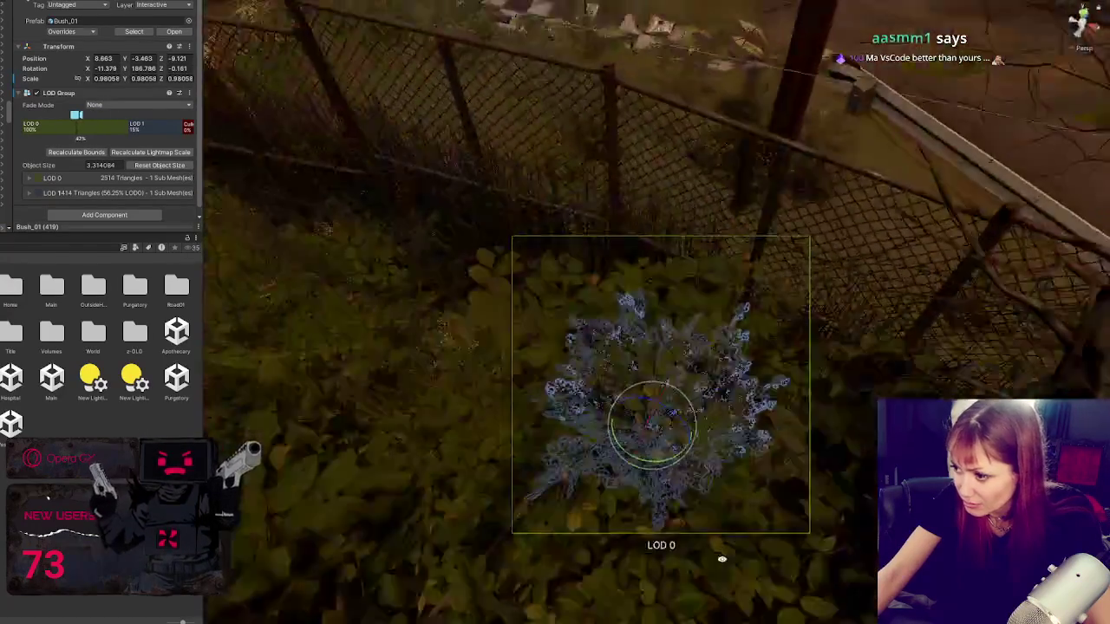
pyautogui.press('f')
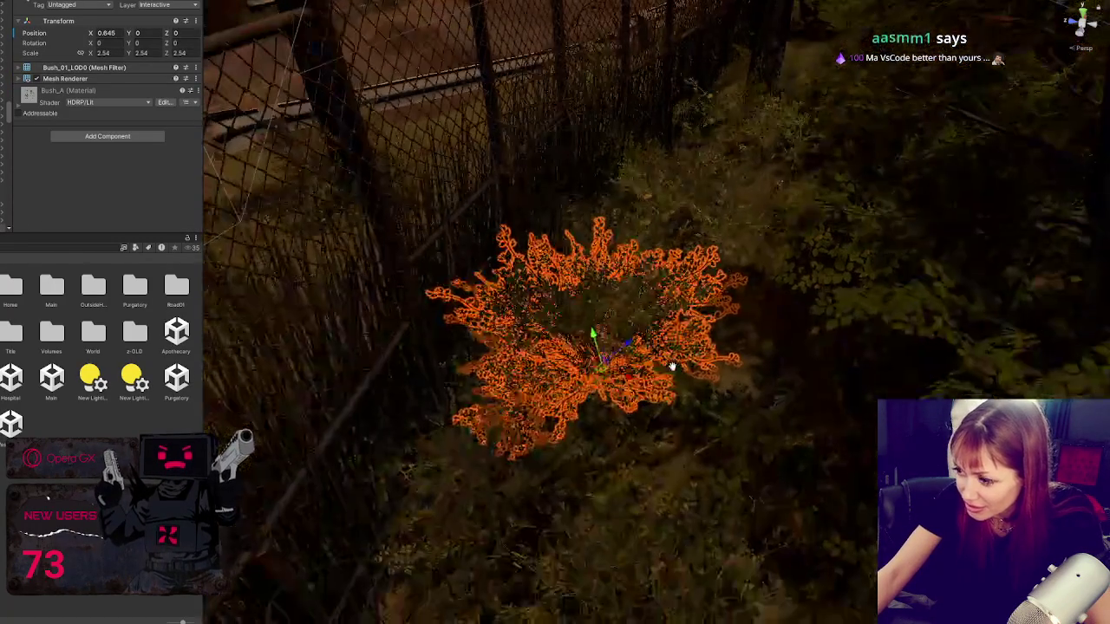
pyautogui.moveTo(594, 352); pyautogui.dragTo(555, 381)
pyautogui.moveTo(435, 518); pyautogui.dragTo(587, 464)
pyautogui.moveTo(767, 461); pyautogui.dragTo(435, 385)
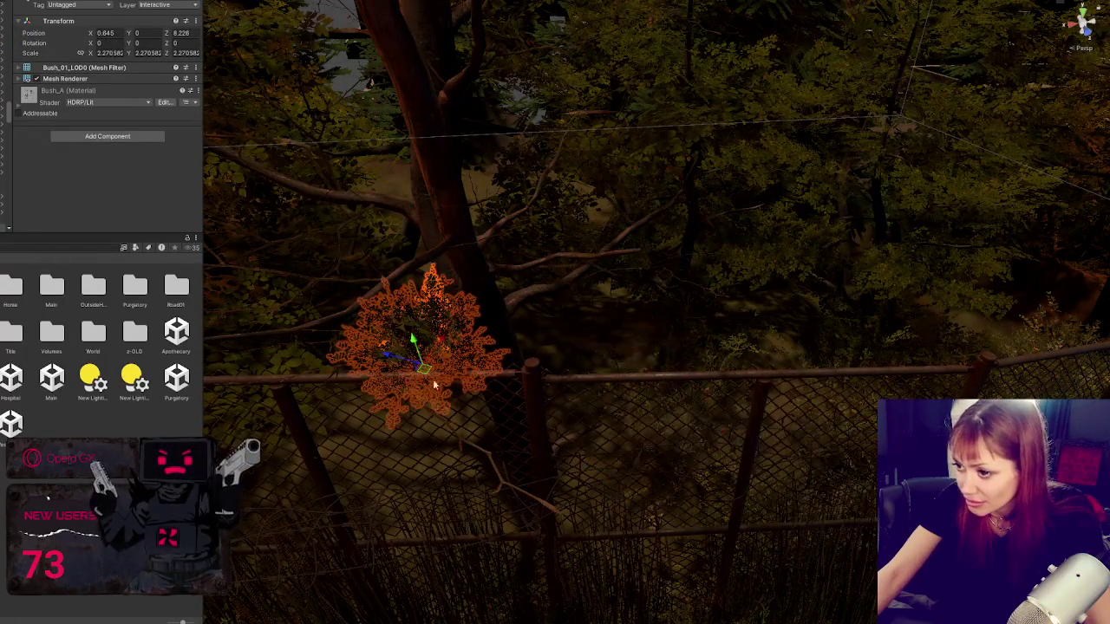
pyautogui.moveTo(446, 338)
pyautogui.mouseDown()
pyautogui.moveTo(396, 459)
pyautogui.moveTo(309, 483)
pyautogui.moveTo(327, 512)
pyautogui.moveTo(399, 411)
pyautogui.moveTo(408, 422)
pyautogui.moveTo(386, 430)
pyautogui.moveTo(388, 456)
pyautogui.moveTo(463, 466)
pyautogui.moveTo(448, 476)
pyautogui.moveTo(517, 506)
pyautogui.moveTo(533, 494)
pyautogui.moveTo(431, 317)
pyautogui.moveTo(634, 350)
pyautogui.moveTo(657, 319)
pyautogui.moveTo(626, 375)
pyautogui.moveTo(687, 392)
pyautogui.moveTo(594, 455)
pyautogui.moveTo(609, 460)
pyautogui.moveTo(613, 449)
pyautogui.moveTo(837, 399)
pyautogui.moveTo(832, 386)
pyautogui.moveTo(667, 409)
pyautogui.moveTo(701, 389)
pyautogui.moveTo(714, 446)
pyautogui.mouseUp()
# Step: Rotate the bush to about 38.8° and slide it down-left along the fence
pyautogui.press('e')
pyautogui.press('f')
pyautogui.press('w')
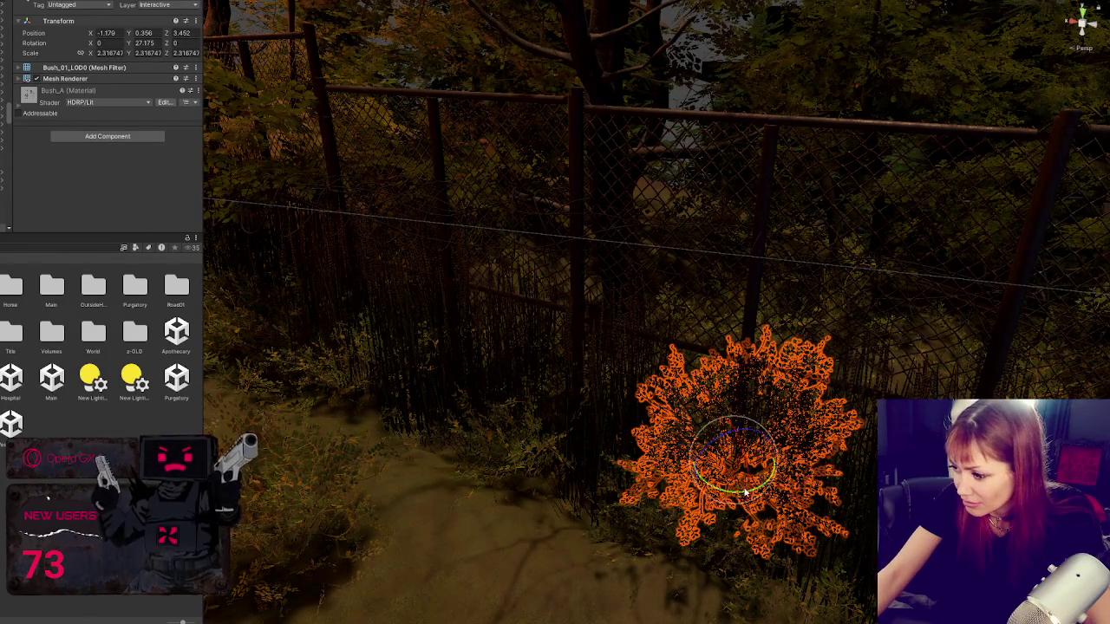
pyautogui.moveTo(744, 491)
pyautogui.mouseDown()
pyautogui.moveTo(737, 399)
pyautogui.moveTo(733, 446)
pyautogui.moveTo(291, 377)
pyautogui.moveTo(592, 434)
pyautogui.moveTo(477, 330)
pyautogui.moveTo(543, 401)
pyautogui.mouseUp()
pyautogui.press('w')
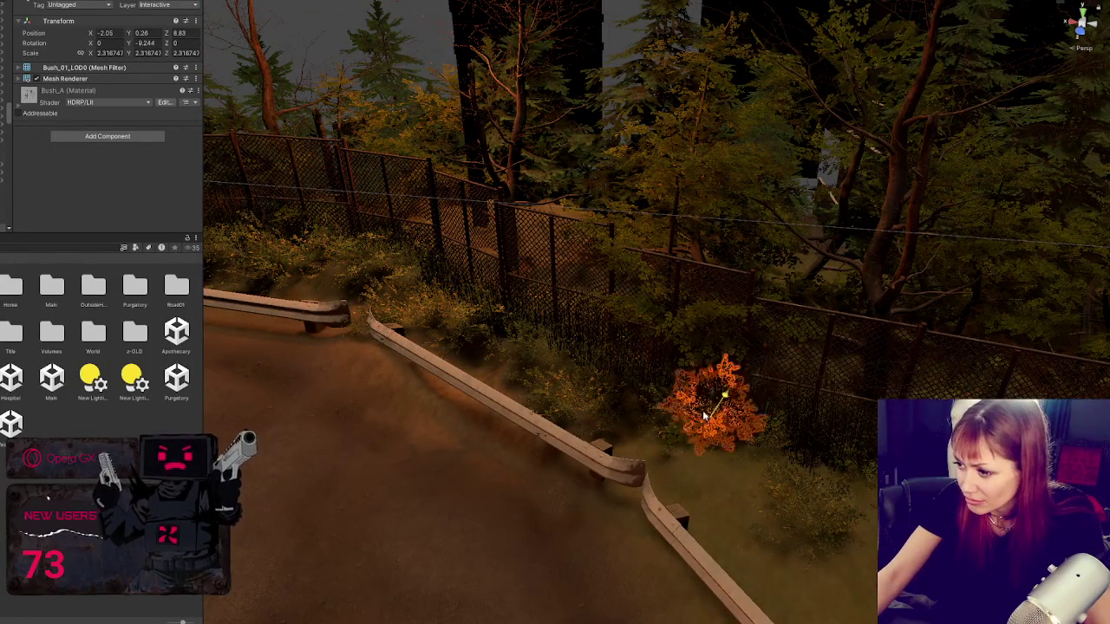
pyautogui.moveTo(704, 416)
pyautogui.mouseDown()
pyautogui.moveTo(674, 441)
pyautogui.moveTo(678, 429)
pyautogui.moveTo(585, 426)
pyautogui.moveTo(750, 444)
pyautogui.moveTo(785, 503)
pyautogui.moveTo(583, 449)
pyautogui.mouseUp()
pyautogui.moveTo(644, 413)
pyautogui.mouseDown()
pyautogui.moveTo(711, 332)
pyautogui.moveTo(737, 355)
pyautogui.moveTo(753, 402)
pyautogui.moveTo(743, 347)
pyautogui.moveTo(583, 384)
pyautogui.moveTo(490, 368)
pyautogui.moveTo(498, 323)
pyautogui.moveTo(525, 382)
pyautogui.moveTo(511, 381)
pyautogui.moveTo(566, 408)
pyautogui.moveTo(559, 423)
pyautogui.mouseUp()
# Step: Push the bush snugly up against the fence line
pyautogui.moveTo(627, 457); pyautogui.dragTo(624, 462)
pyautogui.scroll(-1, 631, 434)
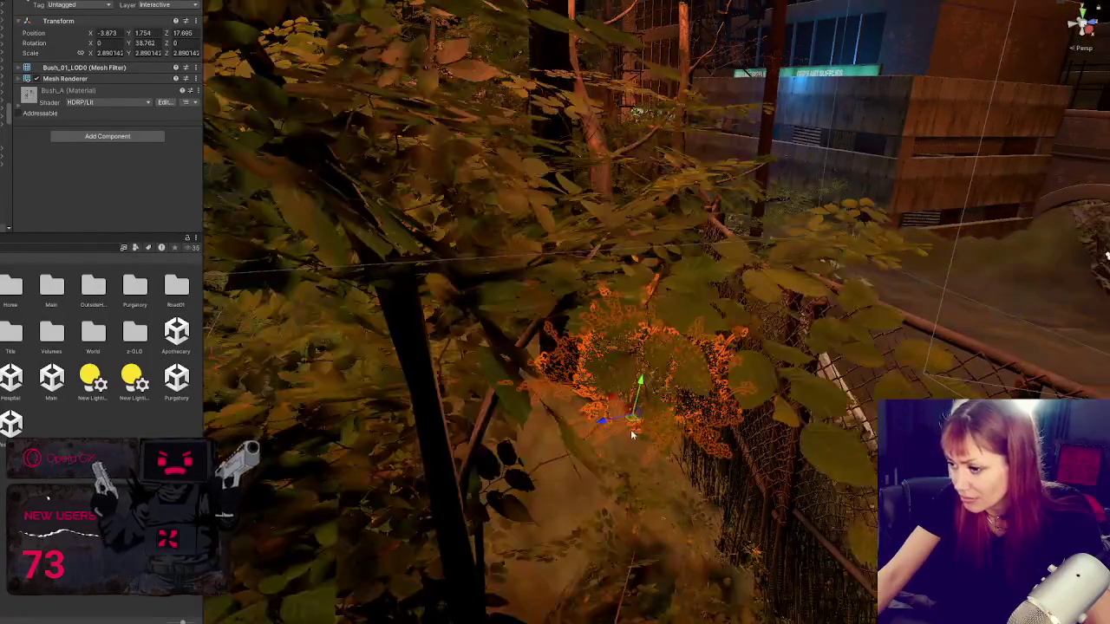
pyautogui.moveTo(626, 418)
pyautogui.mouseDown()
pyautogui.moveTo(557, 411)
pyautogui.moveTo(635, 527)
pyautogui.moveTo(625, 537)
pyautogui.moveTo(636, 532)
pyautogui.mouseUp()
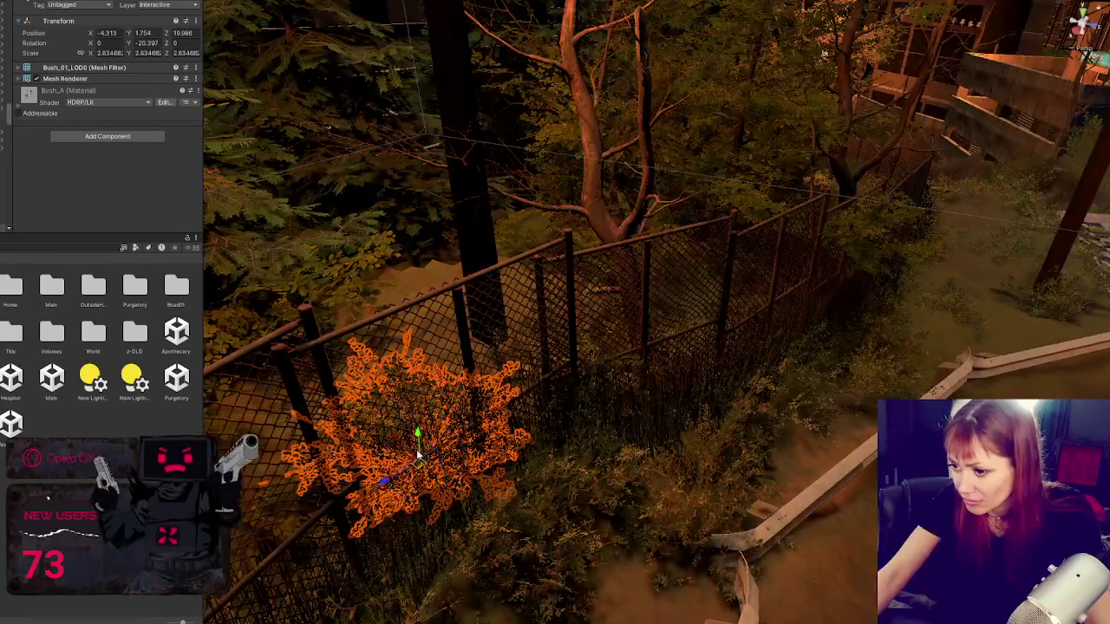
pyautogui.moveTo(392, 439)
pyautogui.mouseDown()
pyautogui.moveTo(372, 396)
pyautogui.moveTo(501, 580)
pyautogui.moveTo(515, 471)
pyautogui.moveTo(495, 478)
pyautogui.moveTo(521, 472)
pyautogui.moveTo(546, 437)
pyautogui.moveTo(571, 326)
pyautogui.mouseUp()
pyautogui.scroll(3, 512, 469)
# Step: Tilt and rotate the bush to a new angle, shifting it up along the fence
pyautogui.moveTo(576, 371); pyautogui.dragTo(549, 274)
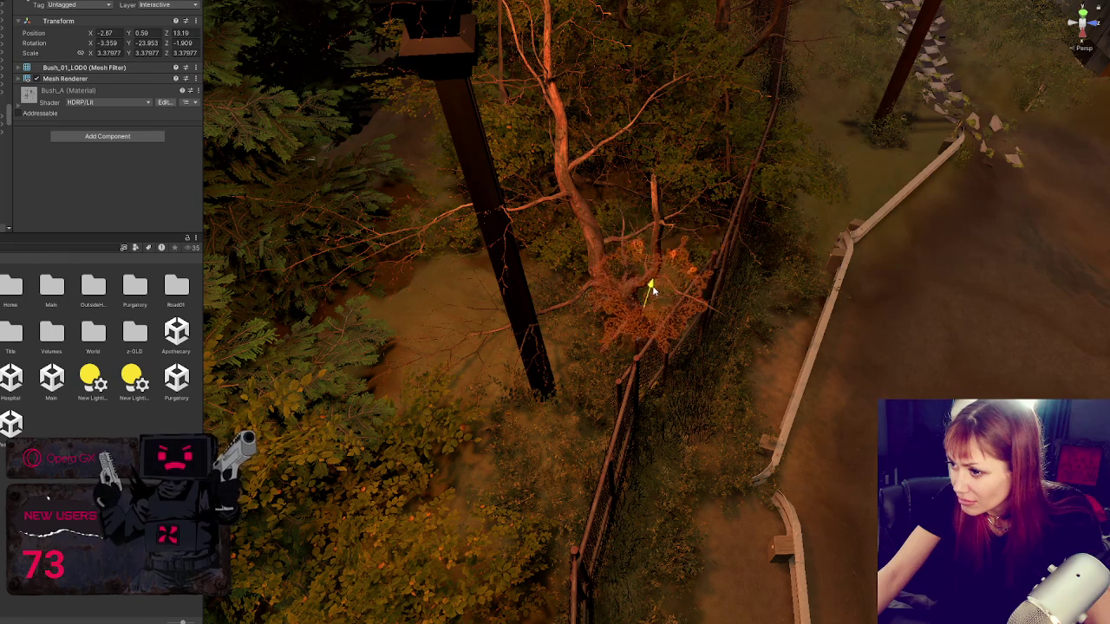
pyautogui.moveTo(711, 276)
pyautogui.mouseDown()
pyautogui.moveTo(558, 302)
pyautogui.moveTo(682, 324)
pyautogui.mouseUp()
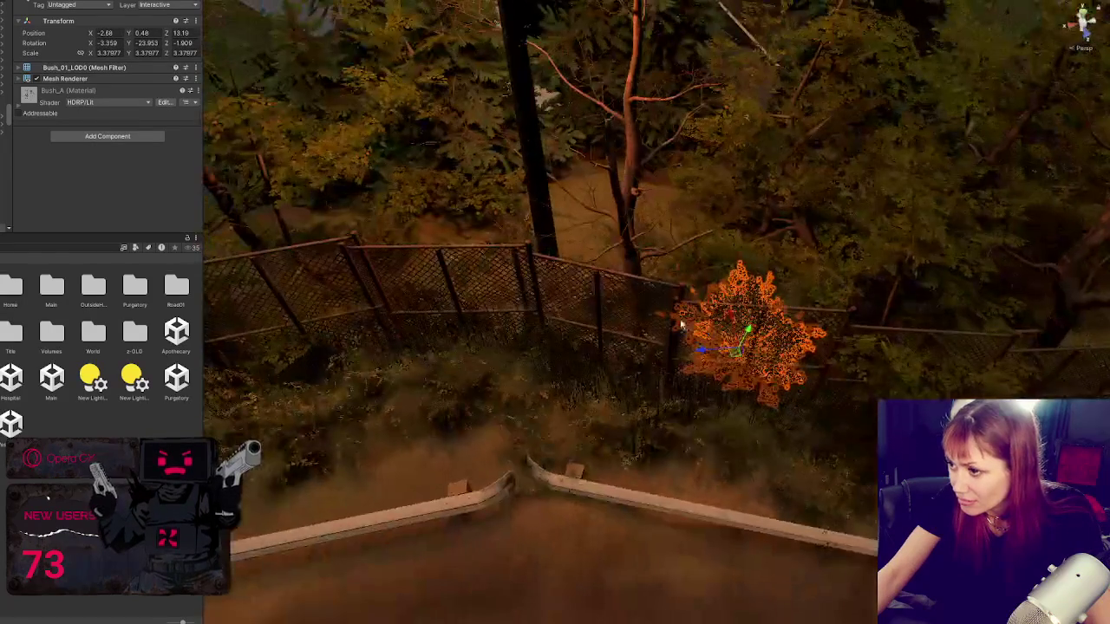
pyautogui.moveTo(751, 347); pyautogui.dragTo(682, 353)
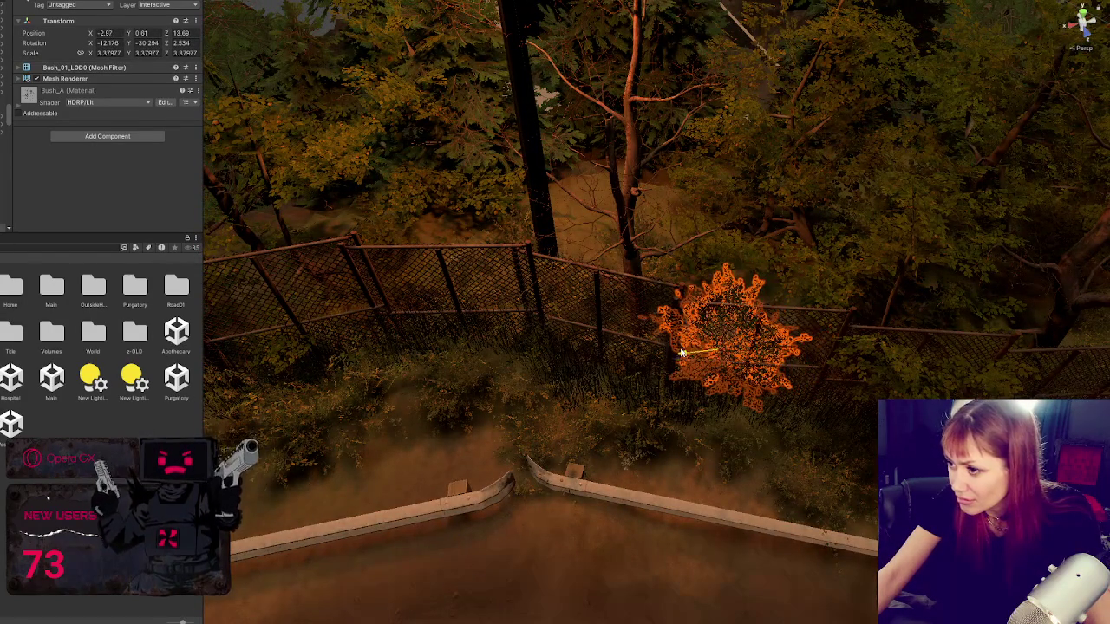
pyautogui.moveTo(705, 317)
pyautogui.mouseDown()
pyautogui.moveTo(668, 221)
pyautogui.moveTo(507, 227)
pyautogui.mouseUp()
pyautogui.press('f')
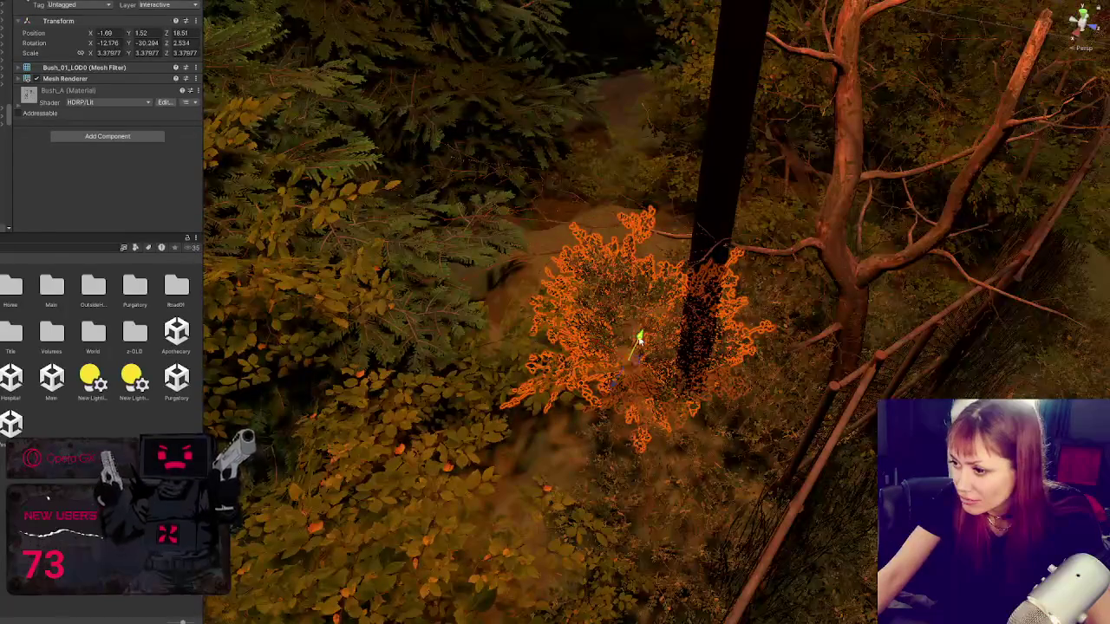
pyautogui.press('e')
pyautogui.moveTo(649, 322)
pyautogui.mouseDown()
pyautogui.moveTo(643, 347)
pyautogui.moveTo(486, 259)
pyautogui.moveTo(532, 298)
pyautogui.moveTo(498, 322)
pyautogui.moveTo(595, 442)
pyautogui.moveTo(652, 464)
pyautogui.mouseUp()
pyautogui.press('w')
# Step: Reposition another bush up under the trees beside the trunk, settling it down toward the fence
pyautogui.click(535, 244)
pyautogui.click(530, 254)
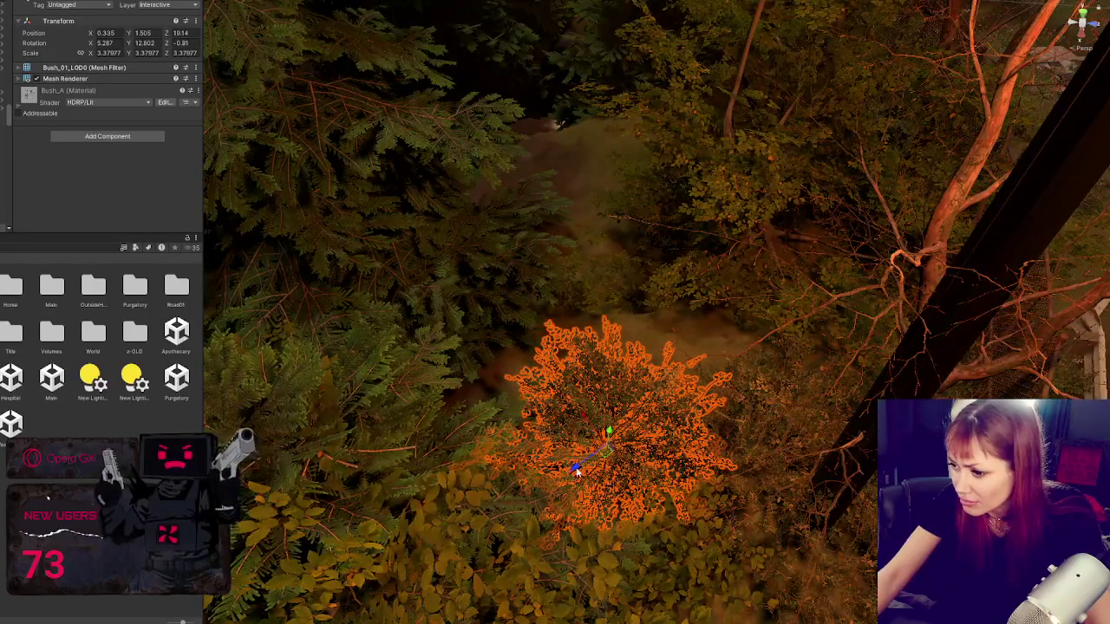
pyautogui.moveTo(577, 470)
pyautogui.mouseDown()
pyautogui.moveTo(691, 345)
pyautogui.moveTo(686, 322)
pyautogui.mouseUp()
pyautogui.click(685, 349)
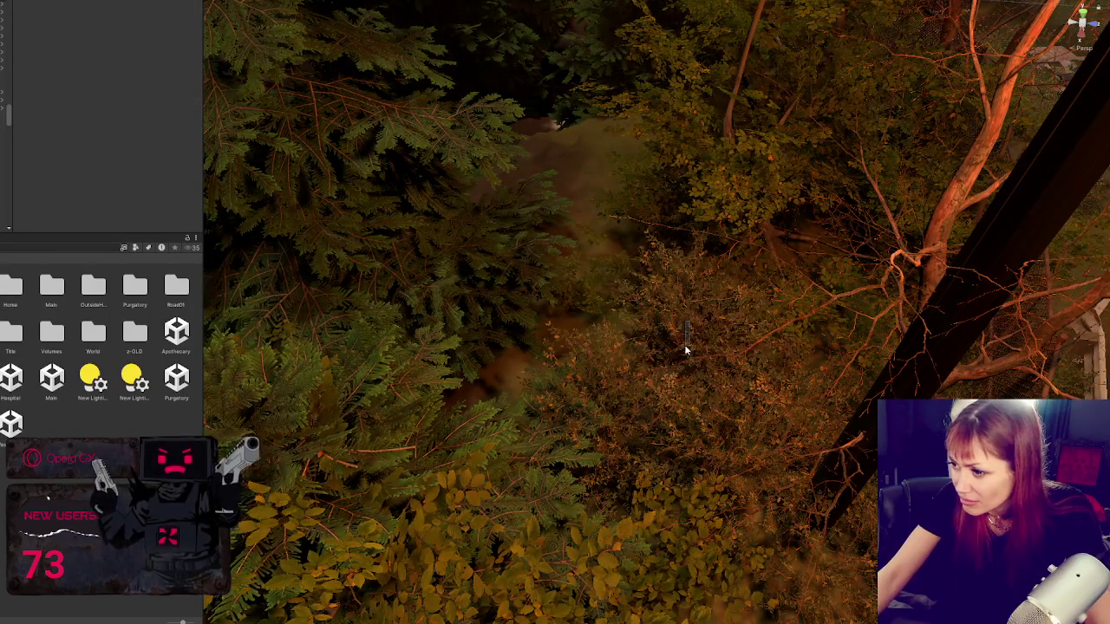
pyautogui.click(685, 349)
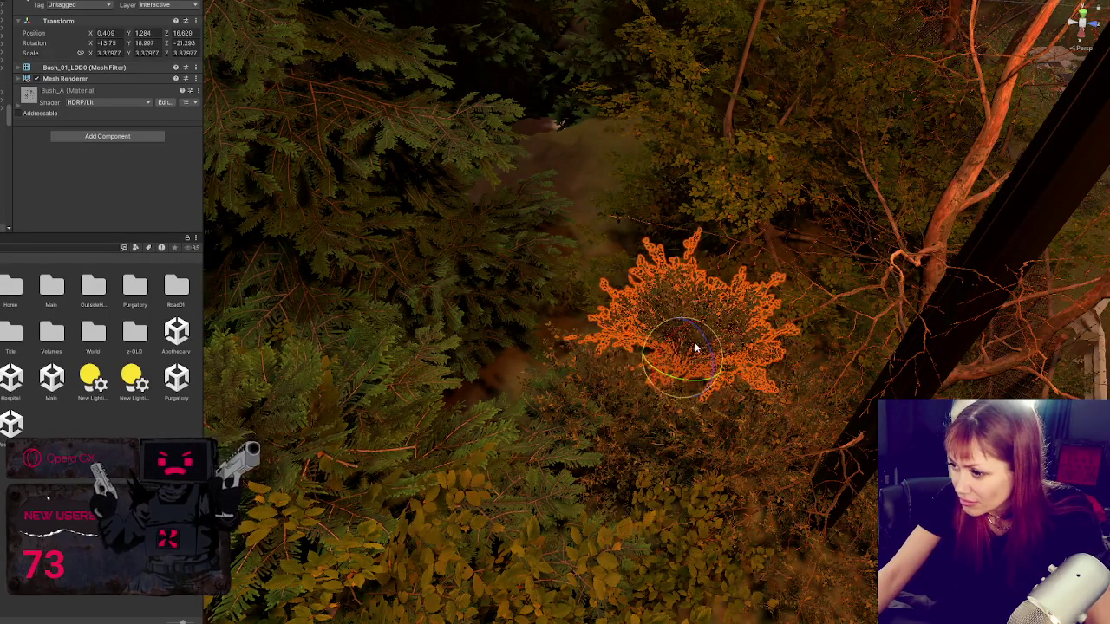
pyautogui.moveTo(695, 347)
pyautogui.mouseDown()
pyautogui.moveTo(664, 366)
pyautogui.moveTo(570, 327)
pyautogui.moveTo(508, 401)
pyautogui.moveTo(575, 466)
pyautogui.moveTo(597, 438)
pyautogui.moveTo(689, 412)
pyautogui.moveTo(388, 385)
pyautogui.mouseUp()
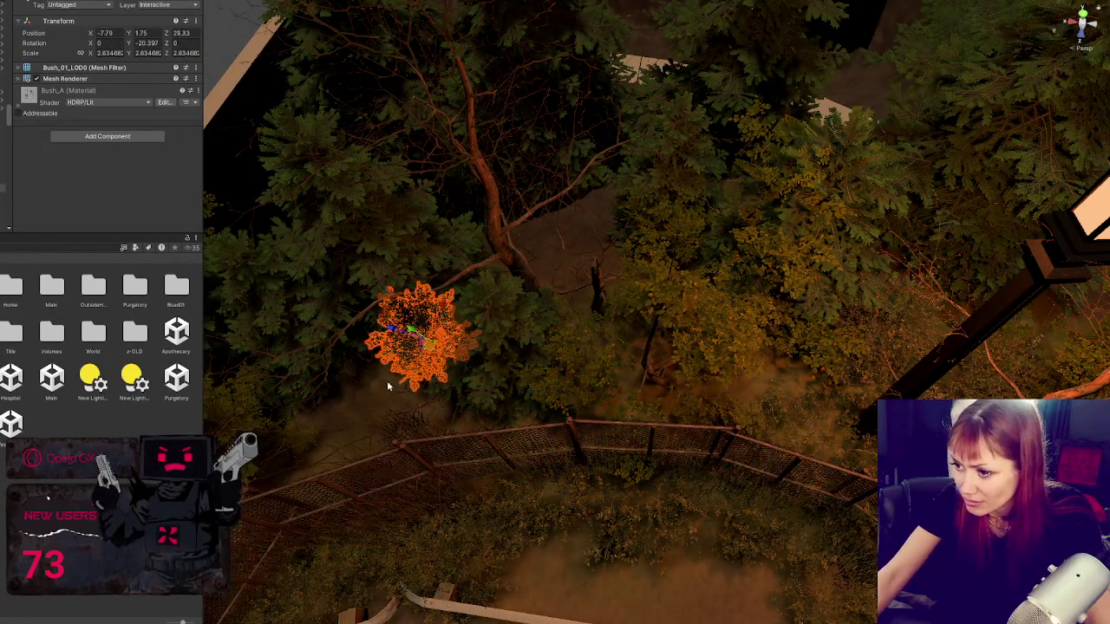
pyautogui.moveTo(448, 308)
pyautogui.mouseDown()
pyautogui.moveTo(401, 386)
pyautogui.moveTo(407, 406)
pyautogui.moveTo(357, 479)
pyautogui.moveTo(408, 403)
pyautogui.moveTo(394, 395)
pyautogui.moveTo(447, 426)
pyautogui.moveTo(575, 405)
pyautogui.moveTo(633, 303)
pyautogui.moveTo(597, 290)
pyautogui.moveTo(570, 251)
pyautogui.moveTo(579, 252)
pyautogui.moveTo(572, 277)
pyautogui.moveTo(589, 286)
pyautogui.mouseUp()
pyautogui.press('e')
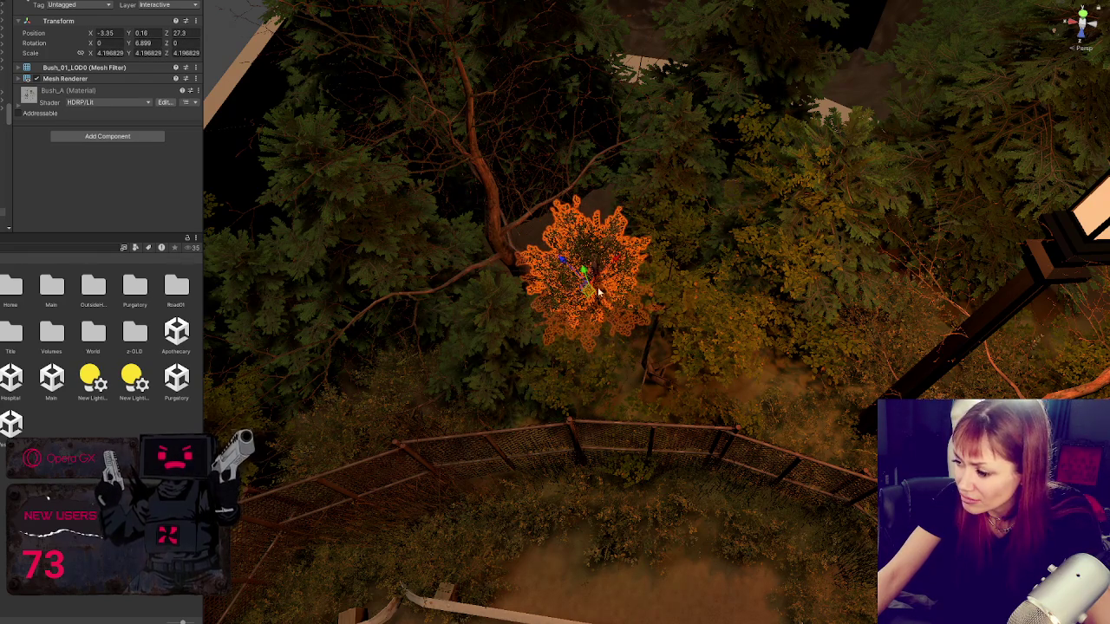
pyautogui.scroll(2, 653, 360)
pyautogui.moveTo(653, 360)
pyautogui.mouseDown()
pyautogui.moveTo(591, 320)
pyautogui.moveTo(650, 422)
pyautogui.mouseUp()
# Step: Move Fir_02_small beside the fence near the path, scale it to 0.876, and slide it along
pyautogui.click(651, 220)
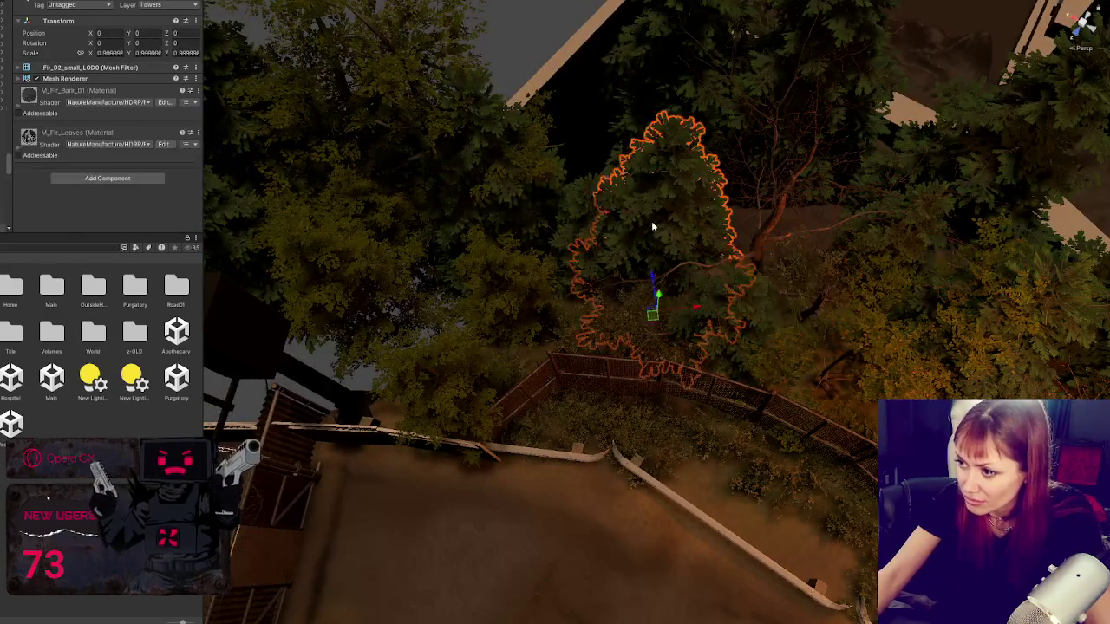
pyautogui.moveTo(692, 314)
pyautogui.mouseDown()
pyautogui.moveTo(379, 348)
pyautogui.moveTo(364, 360)
pyautogui.moveTo(368, 377)
pyautogui.moveTo(425, 392)
pyautogui.mouseUp()
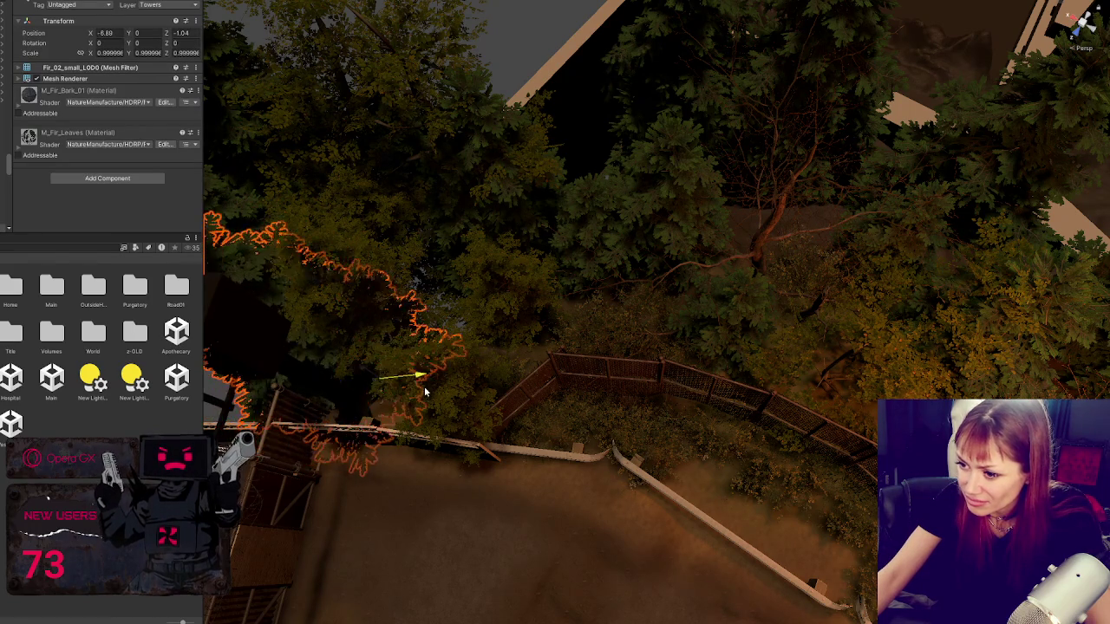
pyautogui.moveTo(384, 345)
pyautogui.mouseDown()
pyautogui.moveTo(373, 415)
pyautogui.moveTo(375, 346)
pyautogui.moveTo(433, 364)
pyautogui.moveTo(497, 336)
pyautogui.mouseUp()
pyautogui.press('r')
pyautogui.press('w')
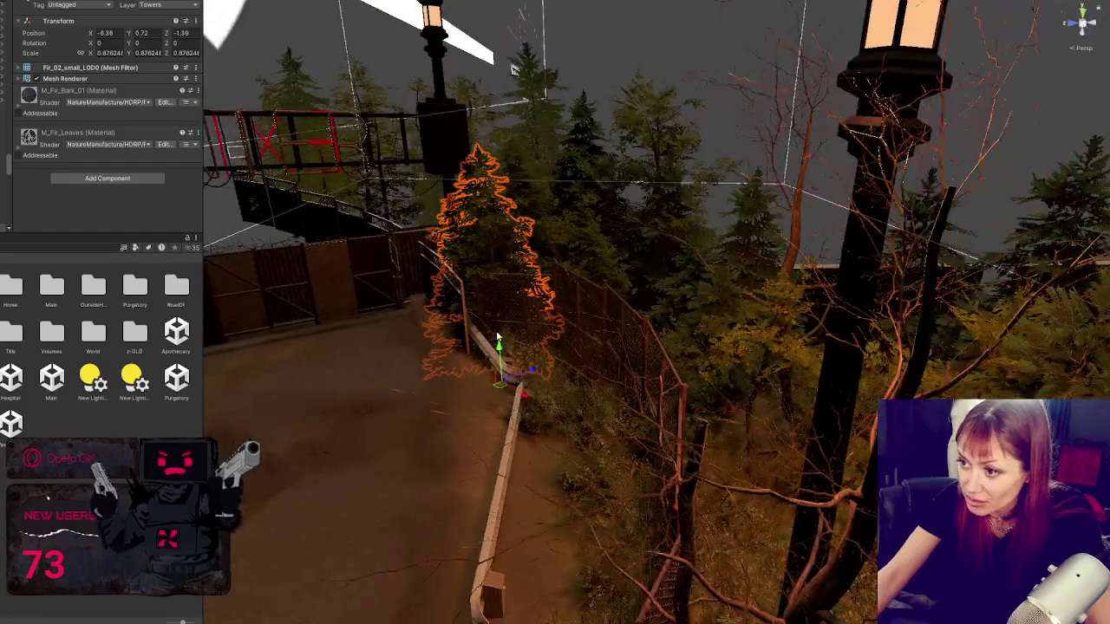
pyautogui.moveTo(531, 371)
pyautogui.mouseDown()
pyautogui.moveTo(508, 368)
pyautogui.moveTo(495, 317)
pyautogui.moveTo(564, 383)
pyautogui.moveTo(619, 375)
pyautogui.mouseUp()
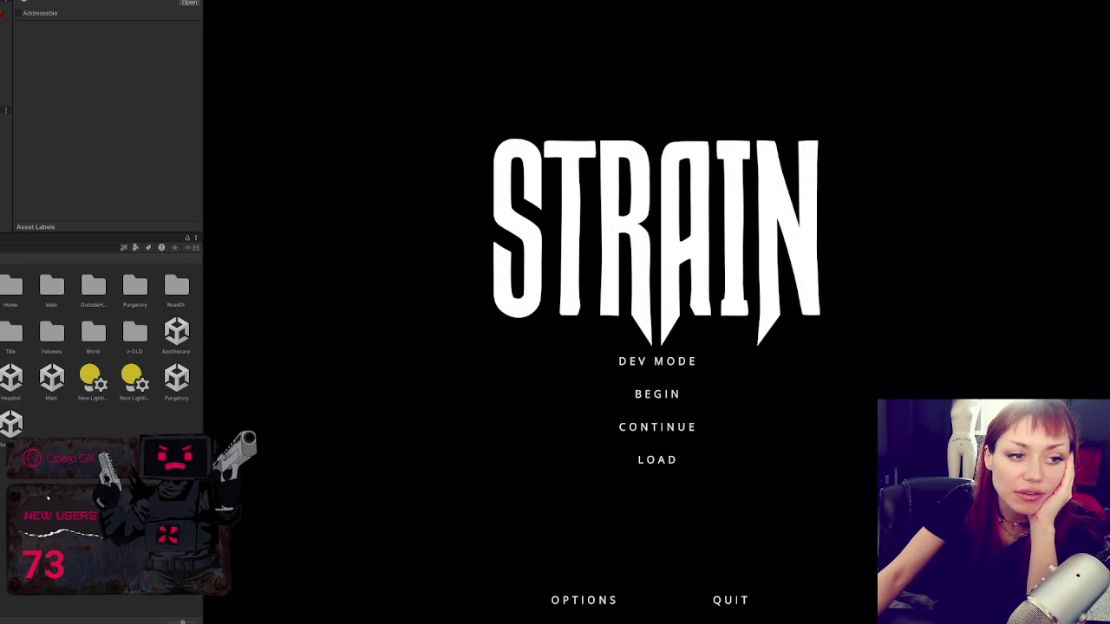
# Step: Start the game in DEV MODE, walk out through the red EXIT gate along the fences, then pause
pyautogui.click(651, 364)
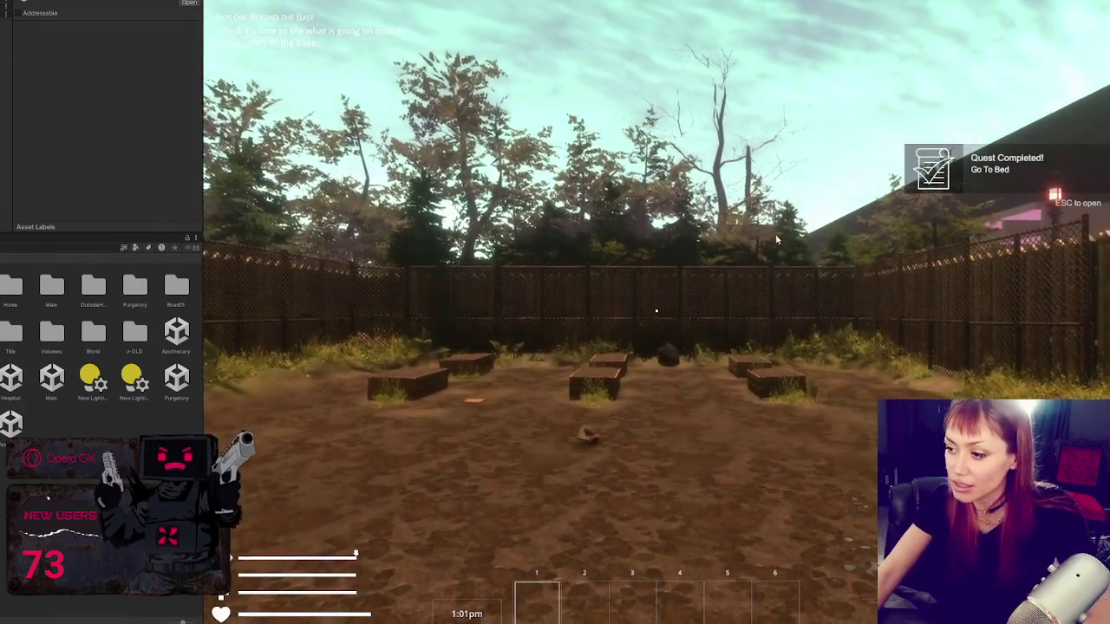
pyautogui.press('w')
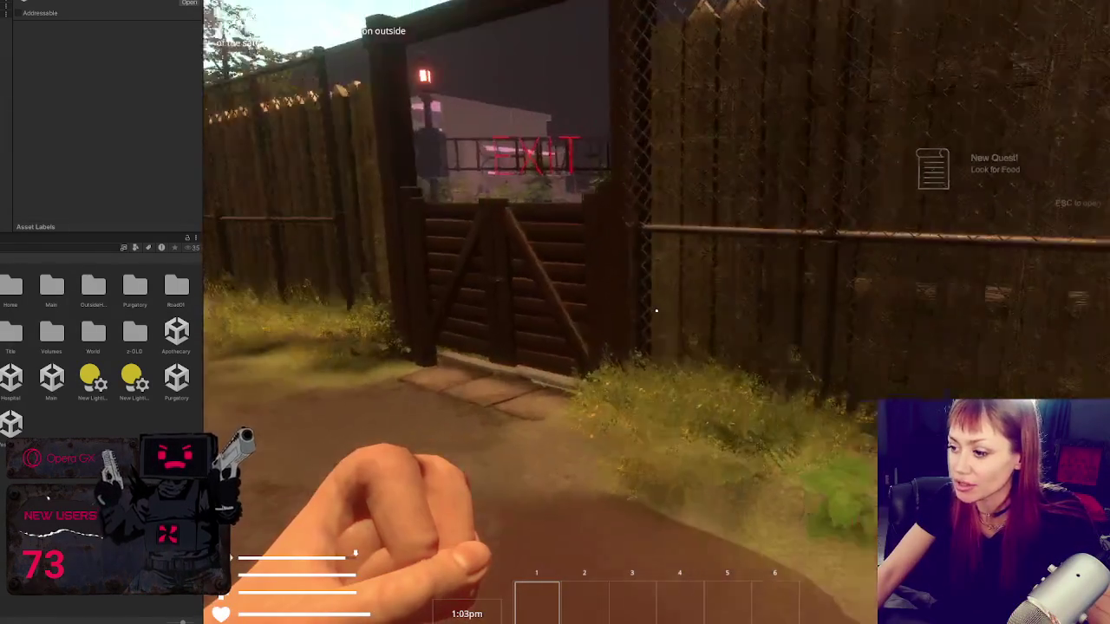
pyautogui.press('w')
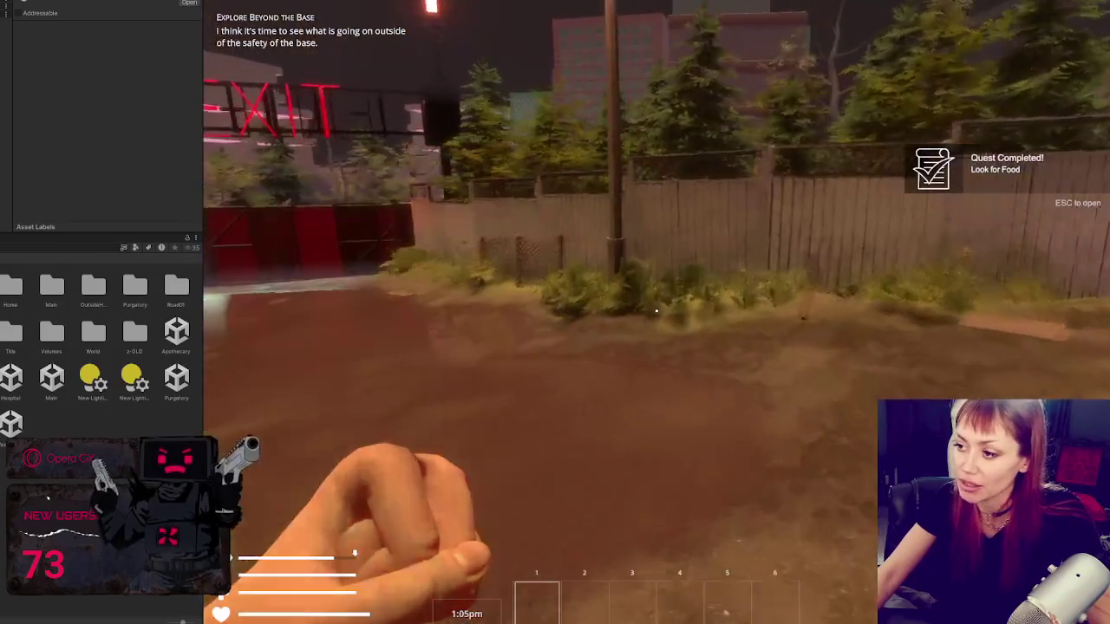
pyautogui.press('w')
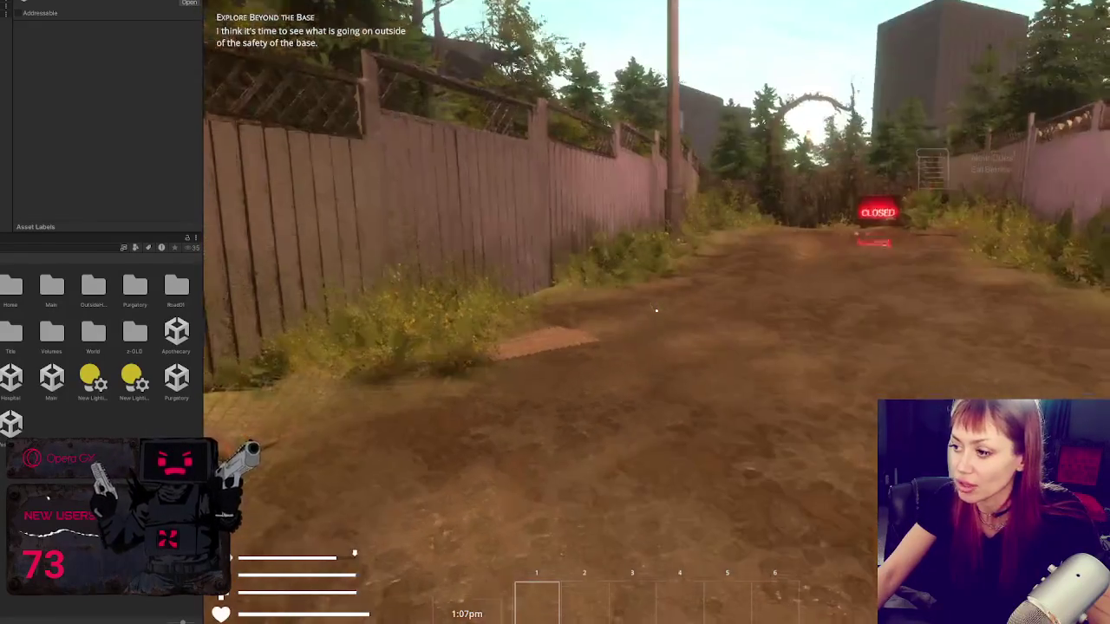
pyautogui.press('w')
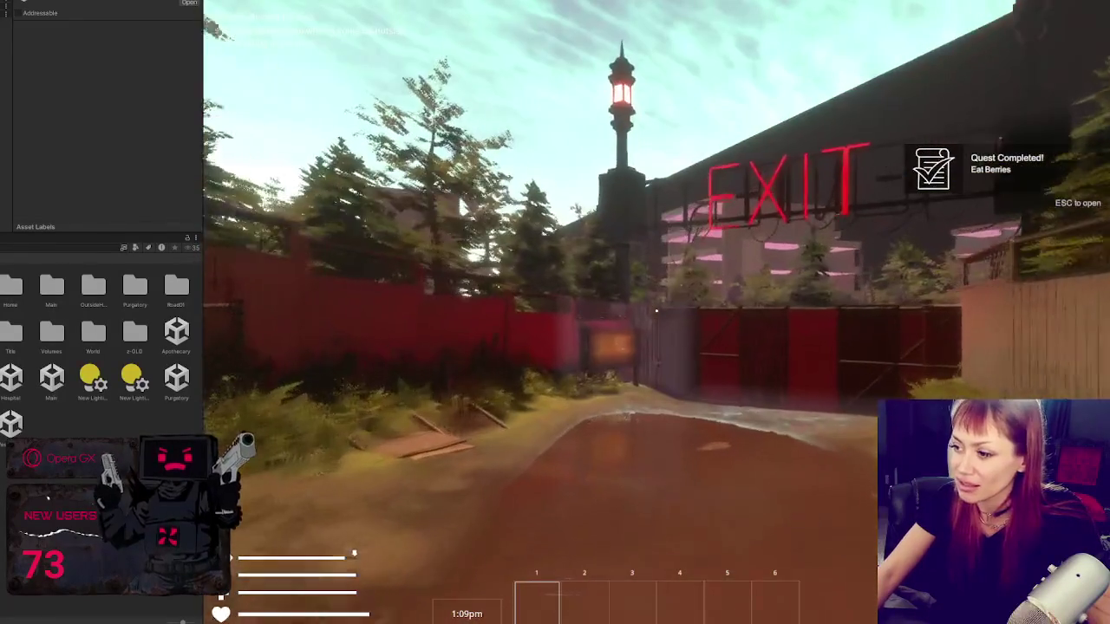
pyautogui.press('w')
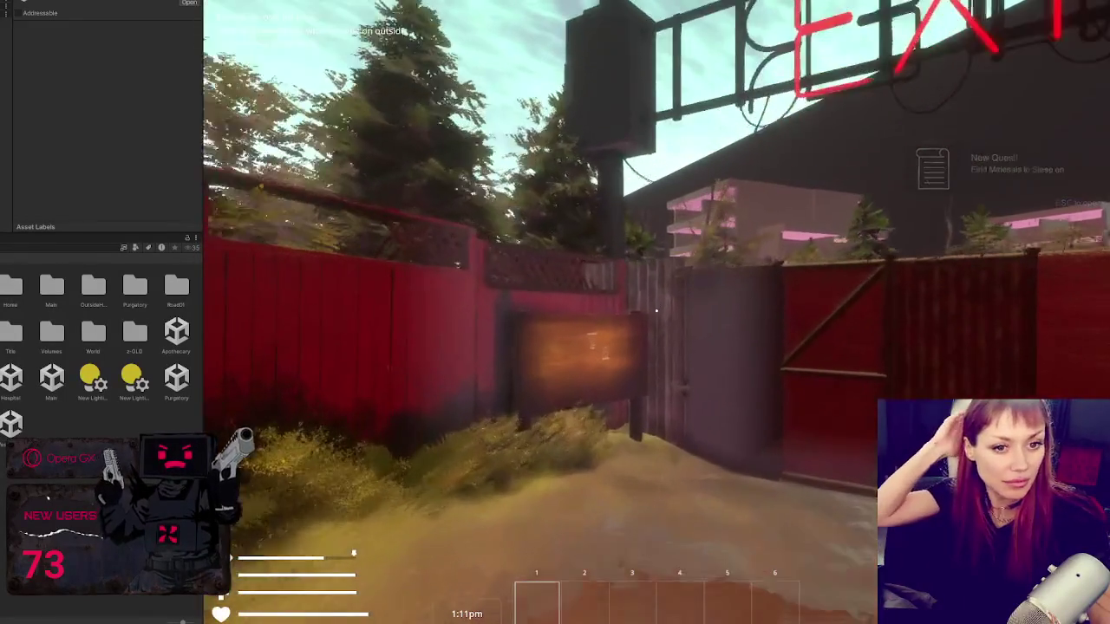
pyautogui.press('w')
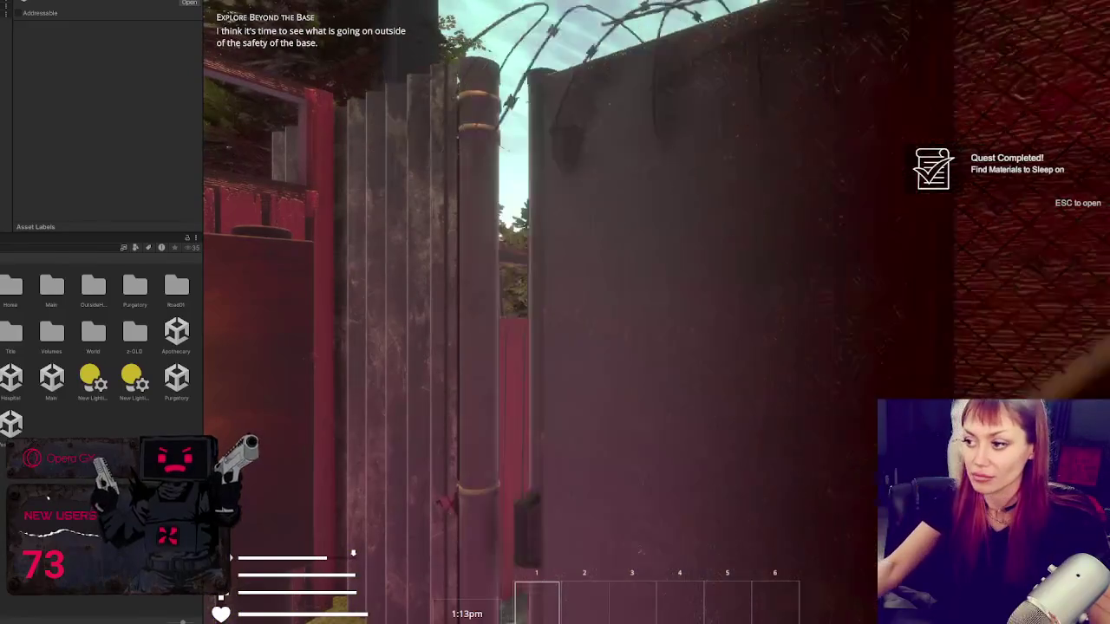
pyautogui.press('w')
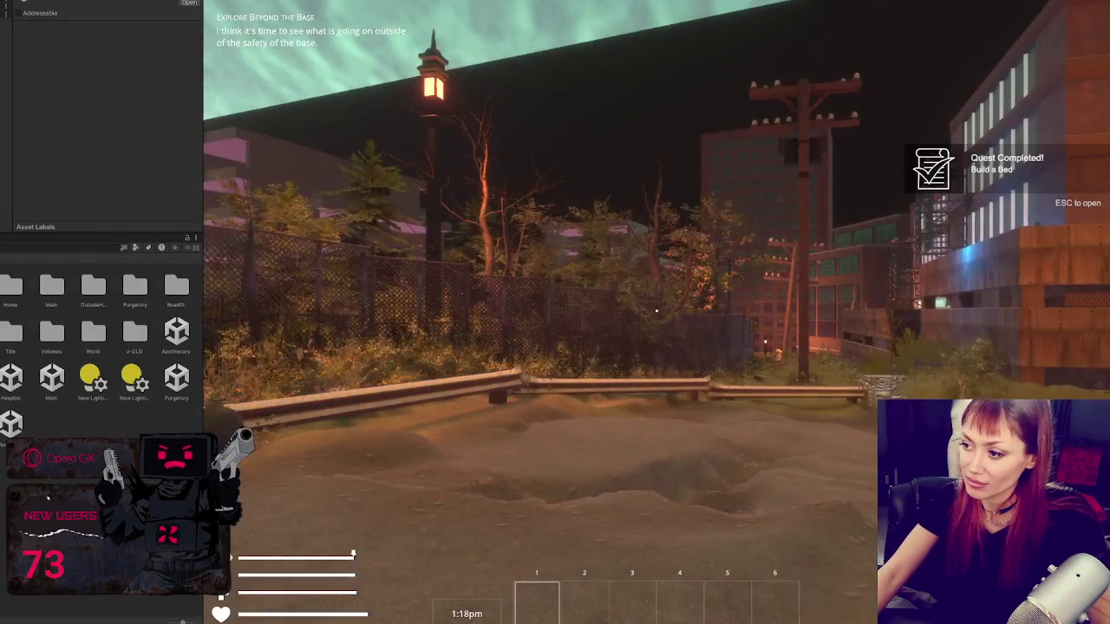
pyautogui.press('Escape')
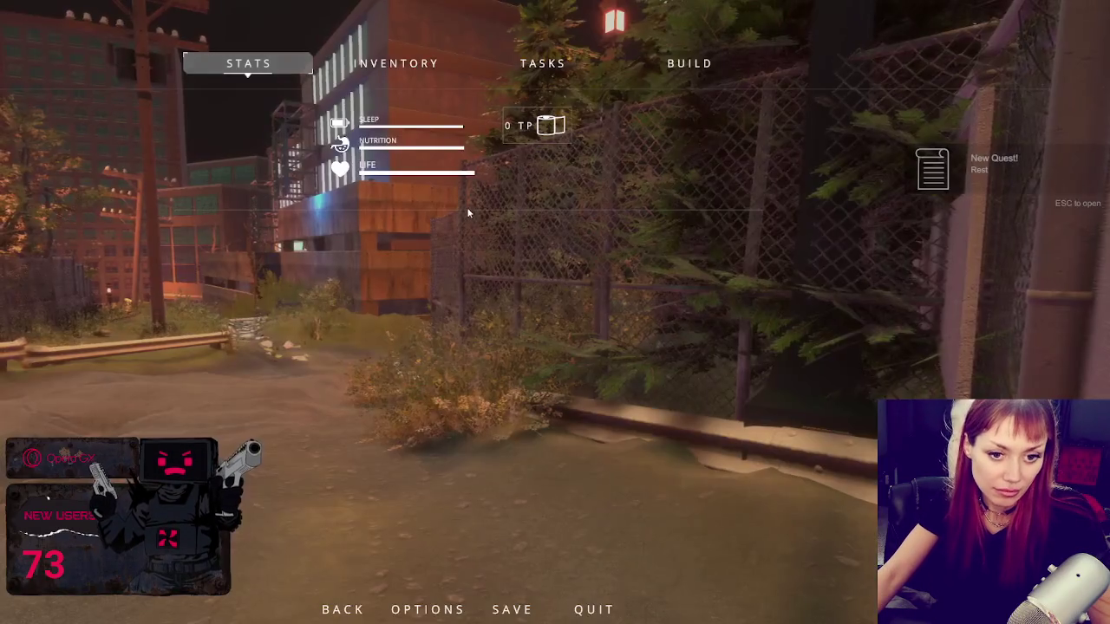
# Step: Resume play and walk along the chain-link fence through the tall reeds and bushes
pyautogui.press('Escape')
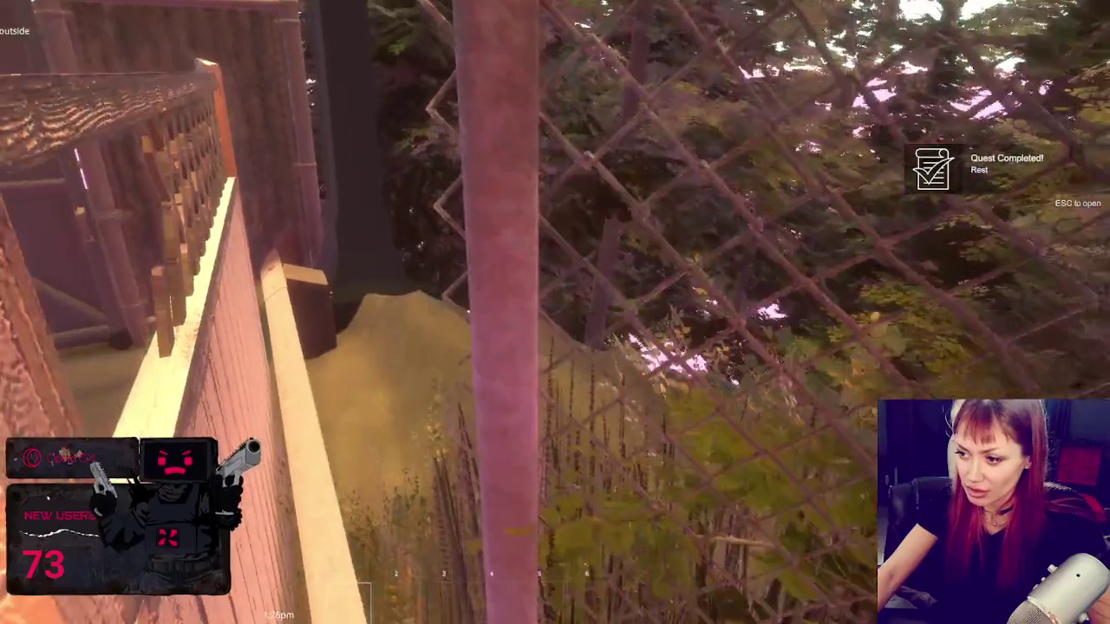
pyautogui.press('w')
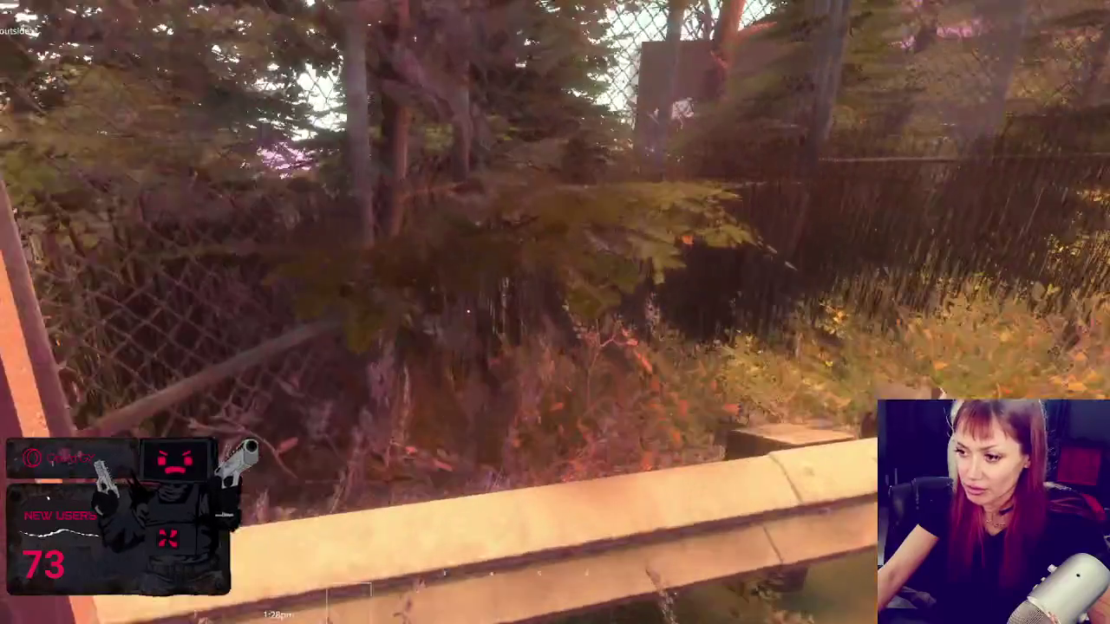
pyautogui.press('s')
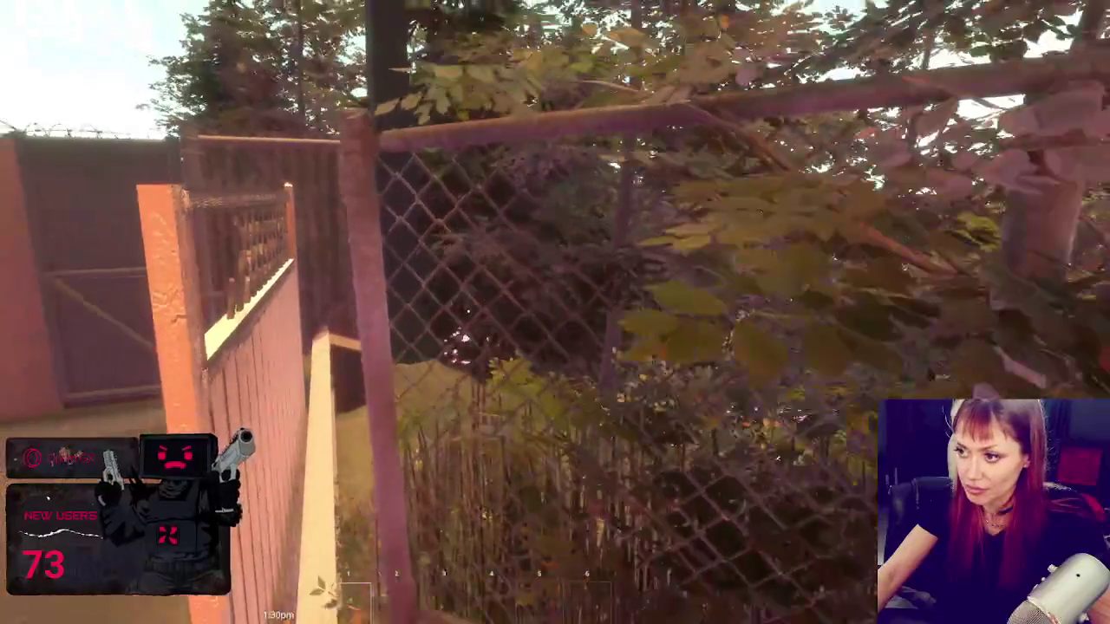
pyautogui.press('w')
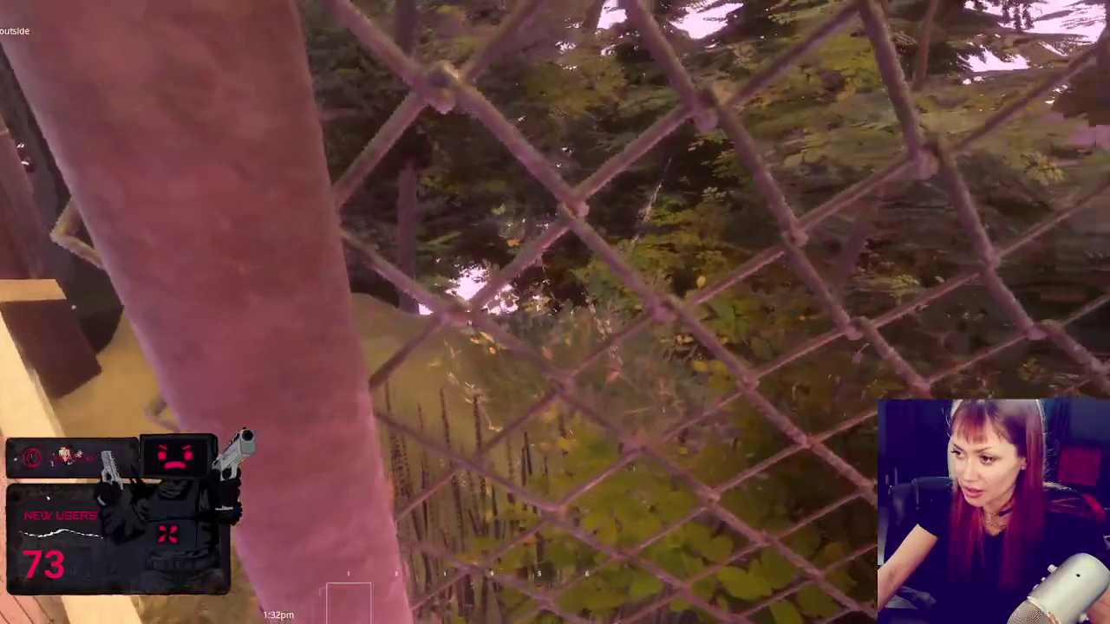
pyautogui.press('w')
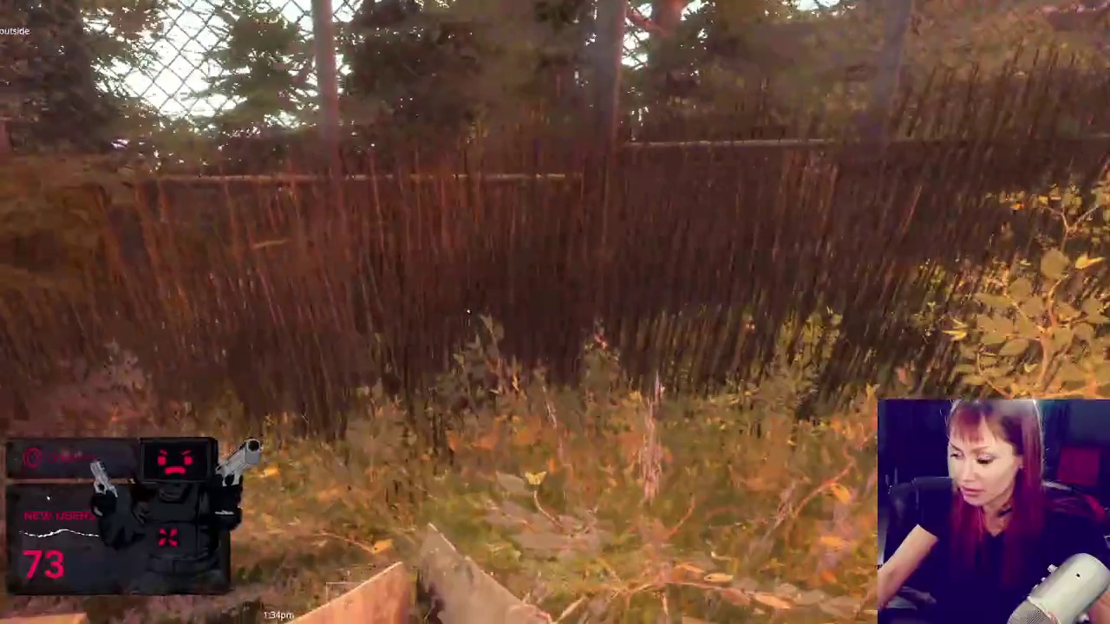
pyautogui.press('w')
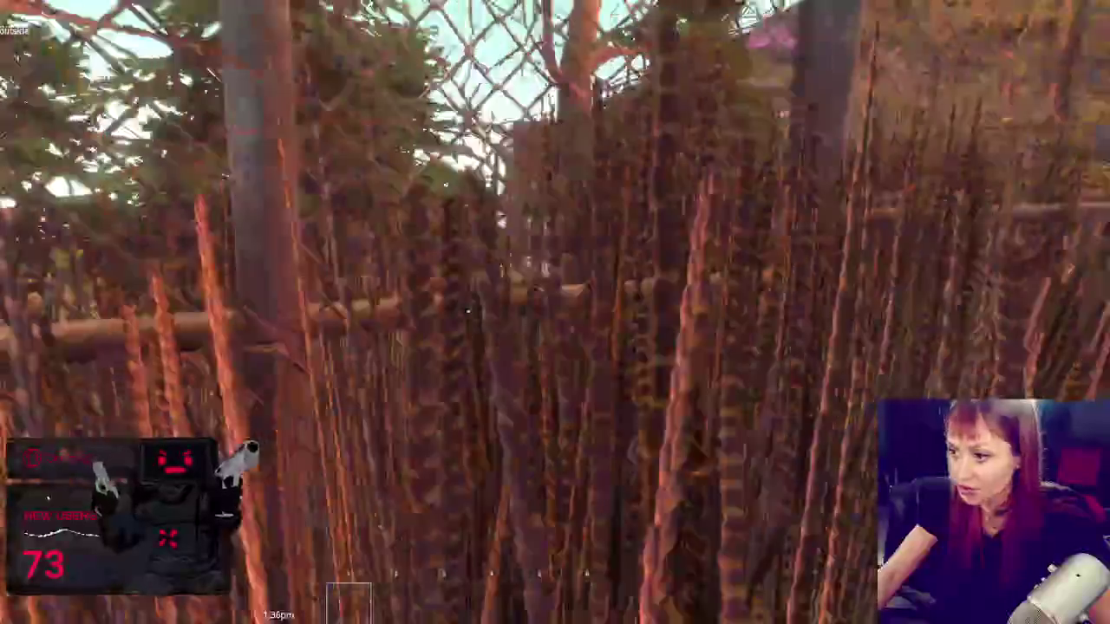
pyautogui.press('w')
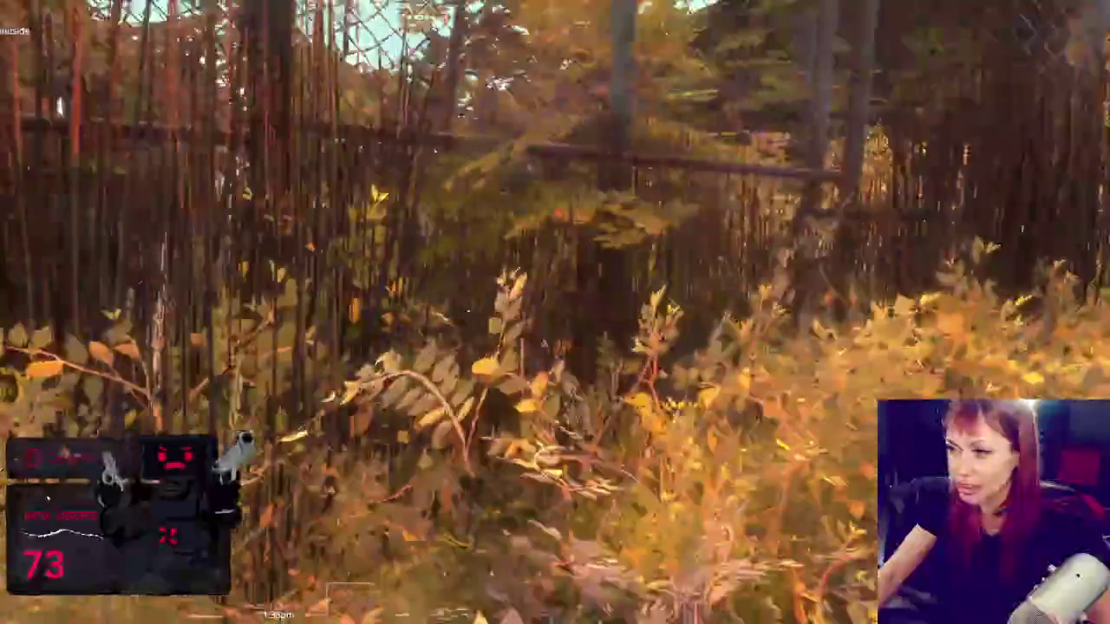
pyautogui.press('w')
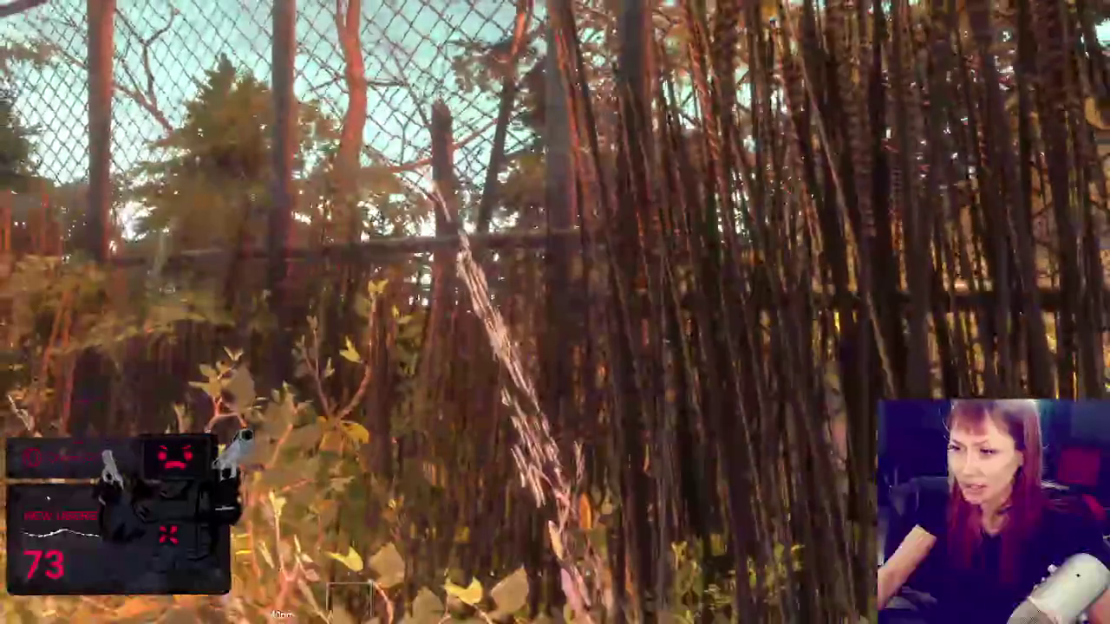
pyautogui.press('w')
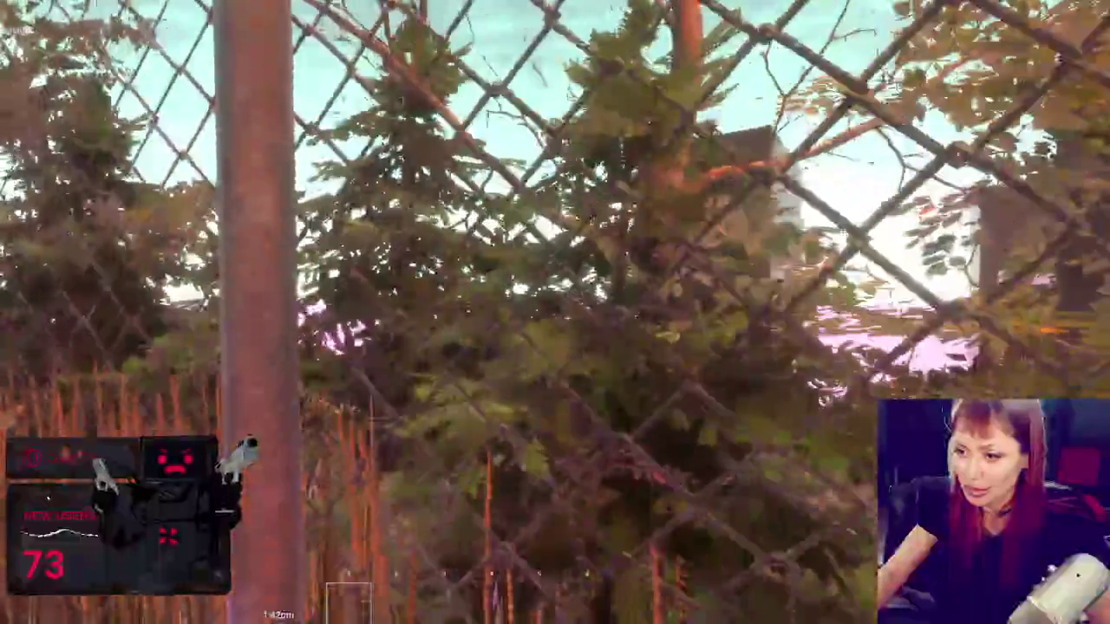
pyautogui.press('w')
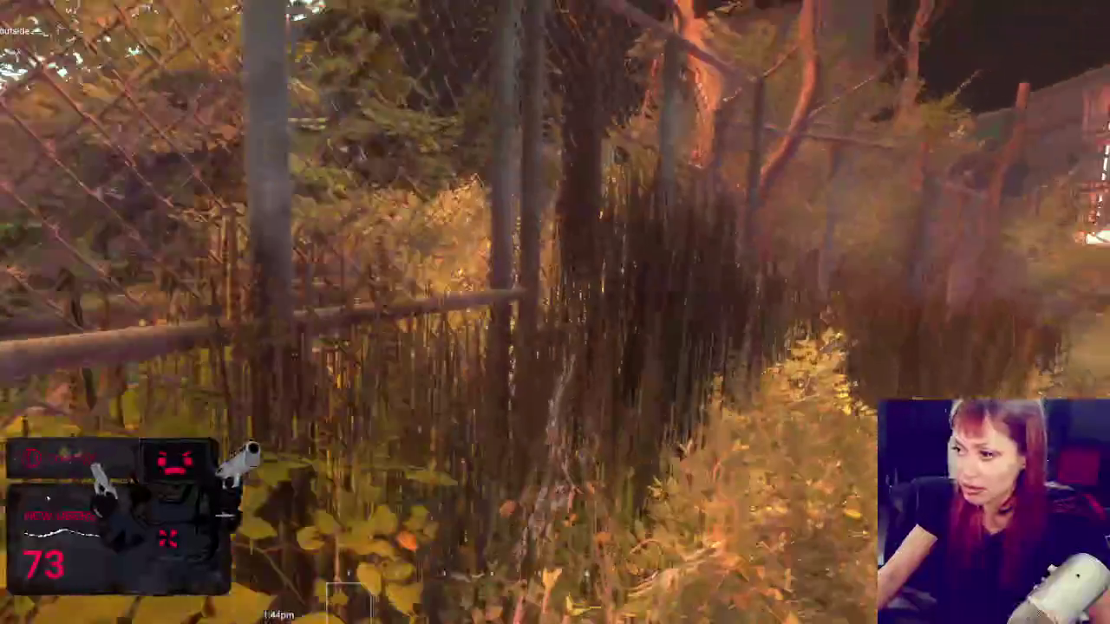
# Step: Continue past the metal gates and along the fence through the fir tree to the brick wall
pyautogui.hotkey('shift', 'w')
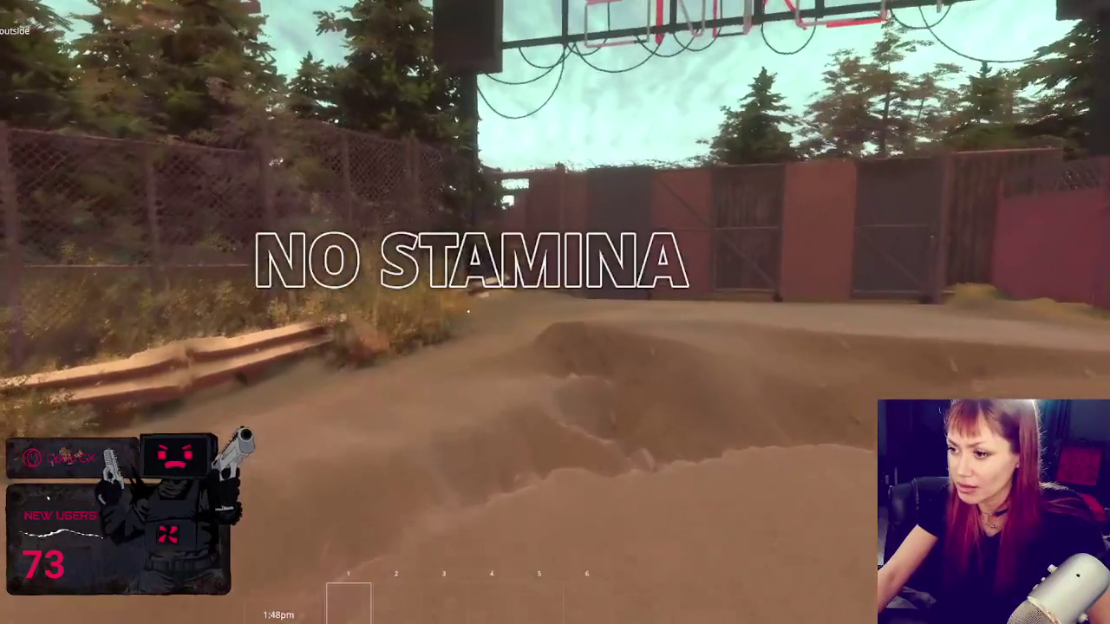
pyautogui.press('w')
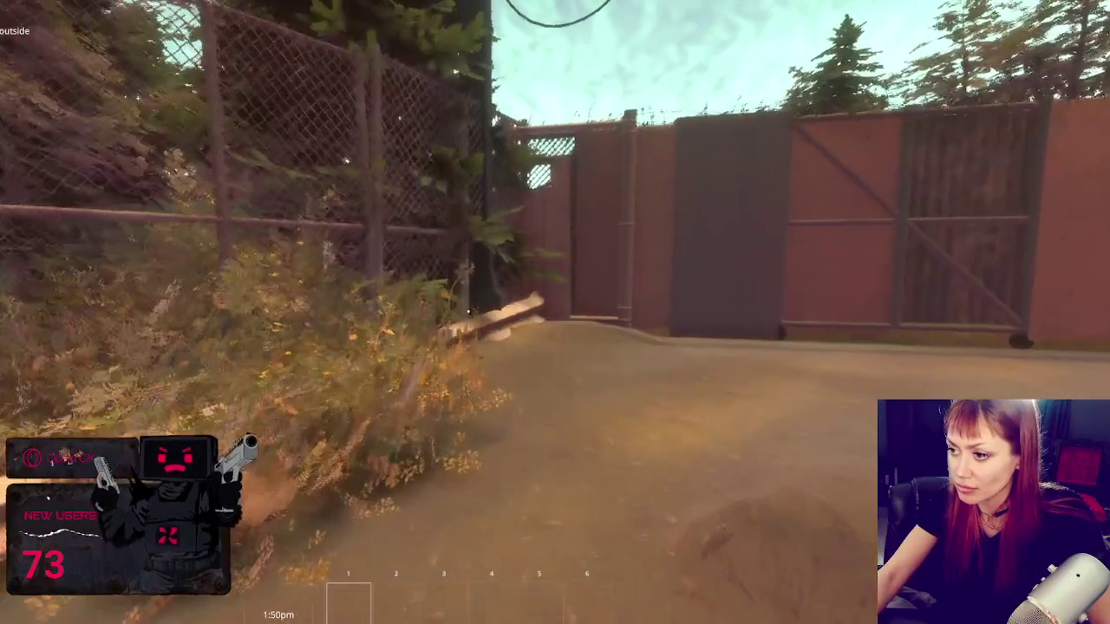
pyautogui.press('a')
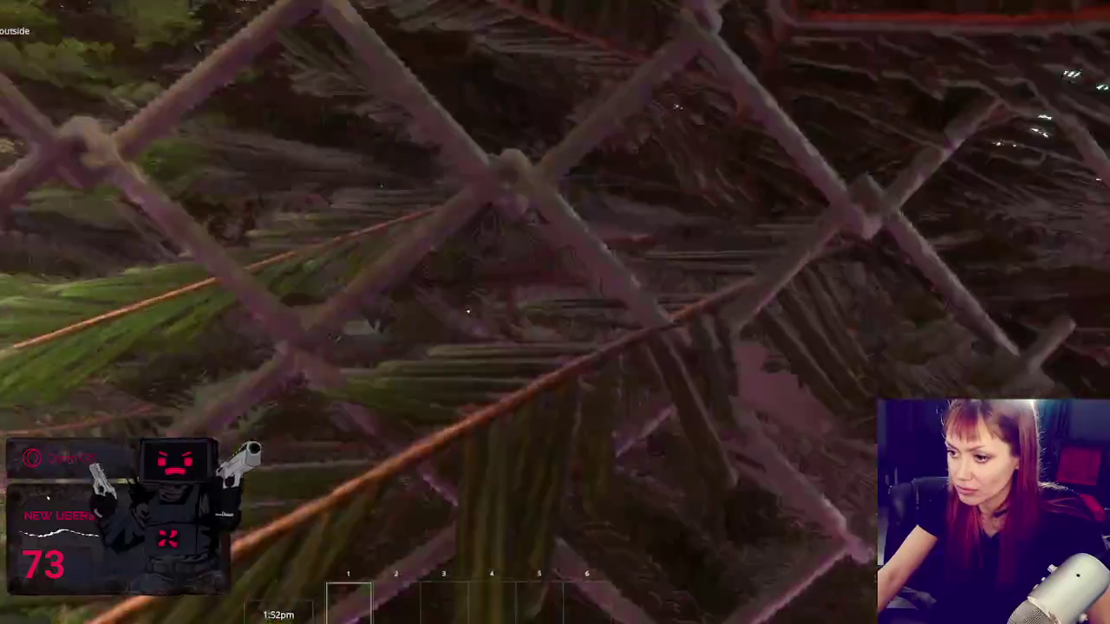
pyautogui.press('w')
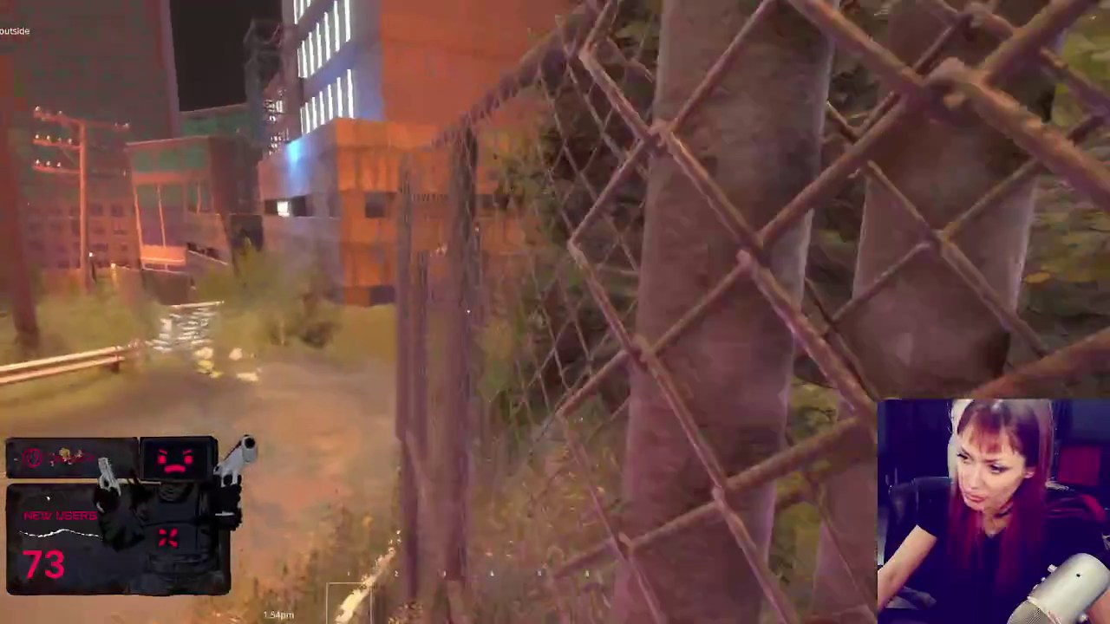
pyautogui.press('w')
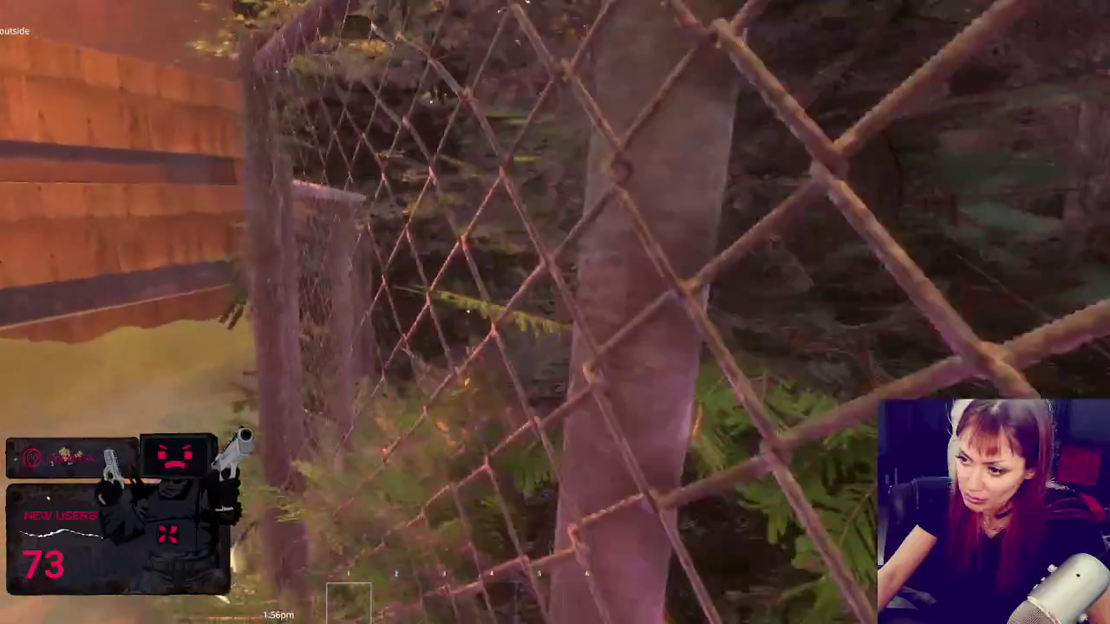
pyautogui.press('w')
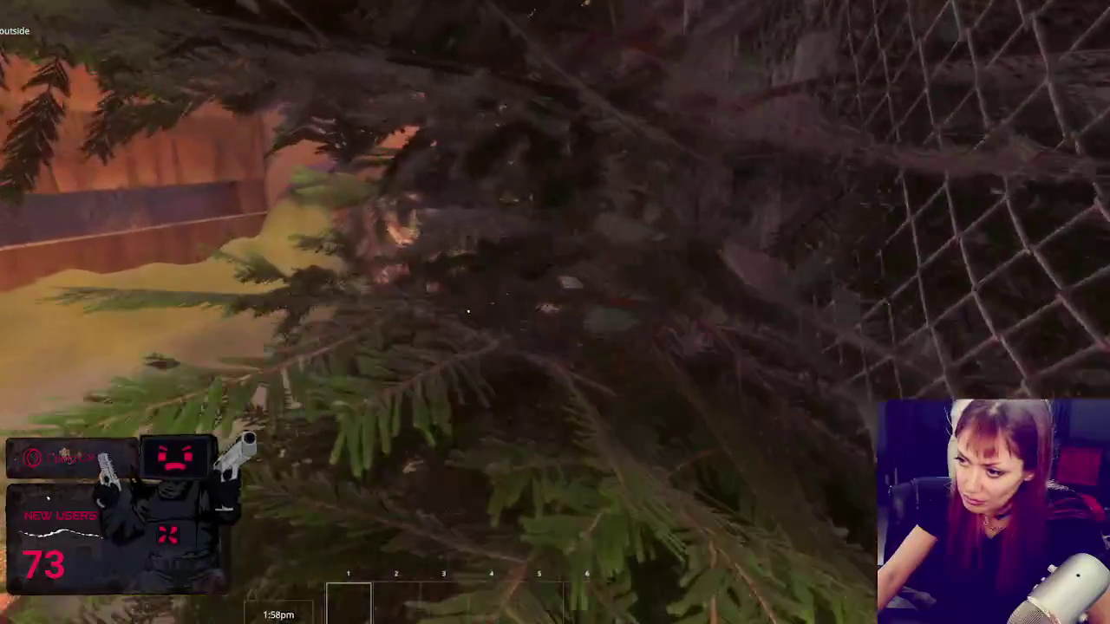
pyautogui.press('w')
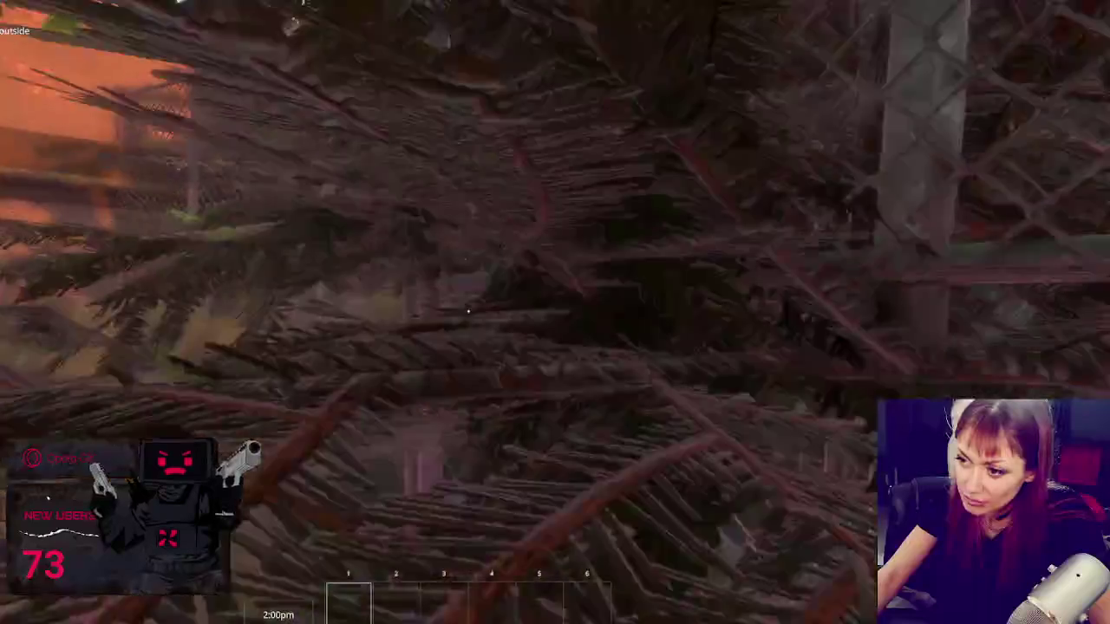
pyautogui.press('w')
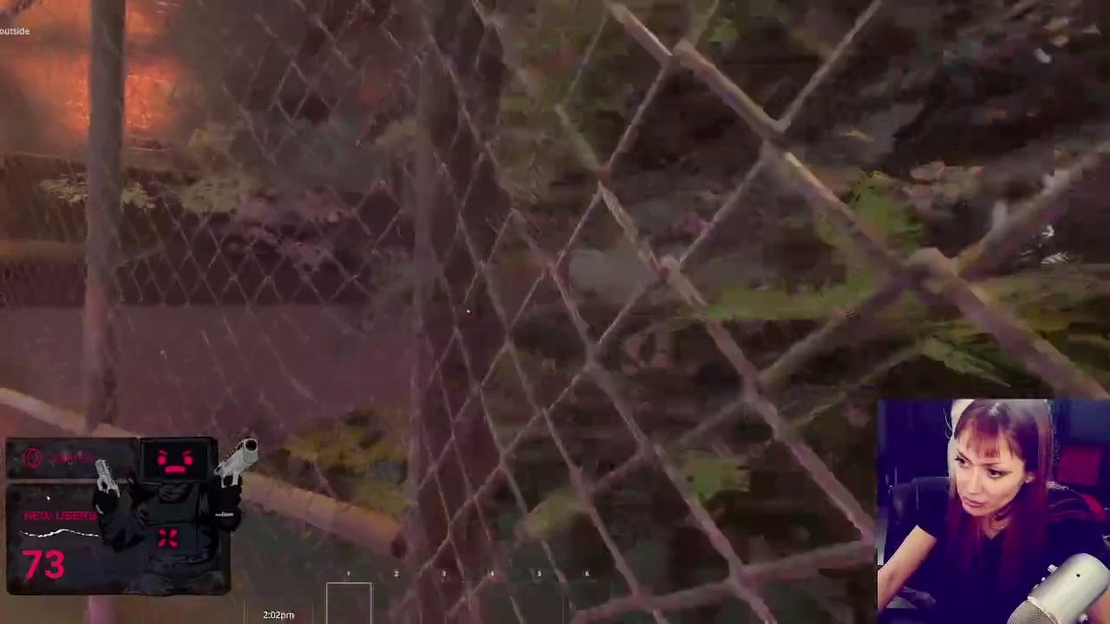
pyautogui.press('w')
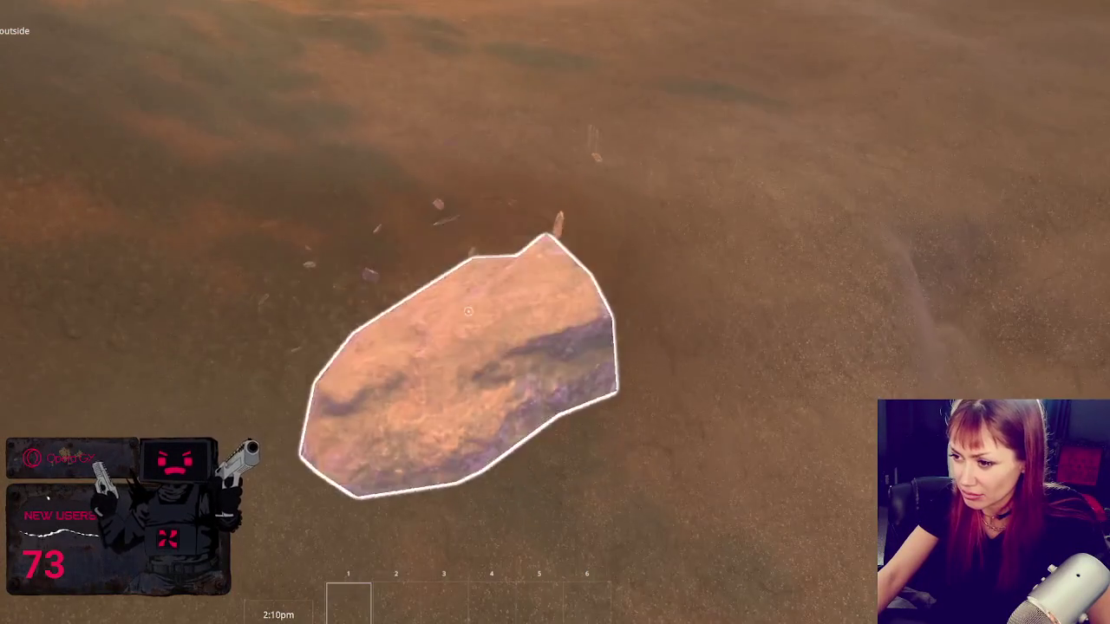
# Step: Walk the stone path and up the stairs, then pause and exit Play mode with Ctrl+P
pyautogui.press('w')
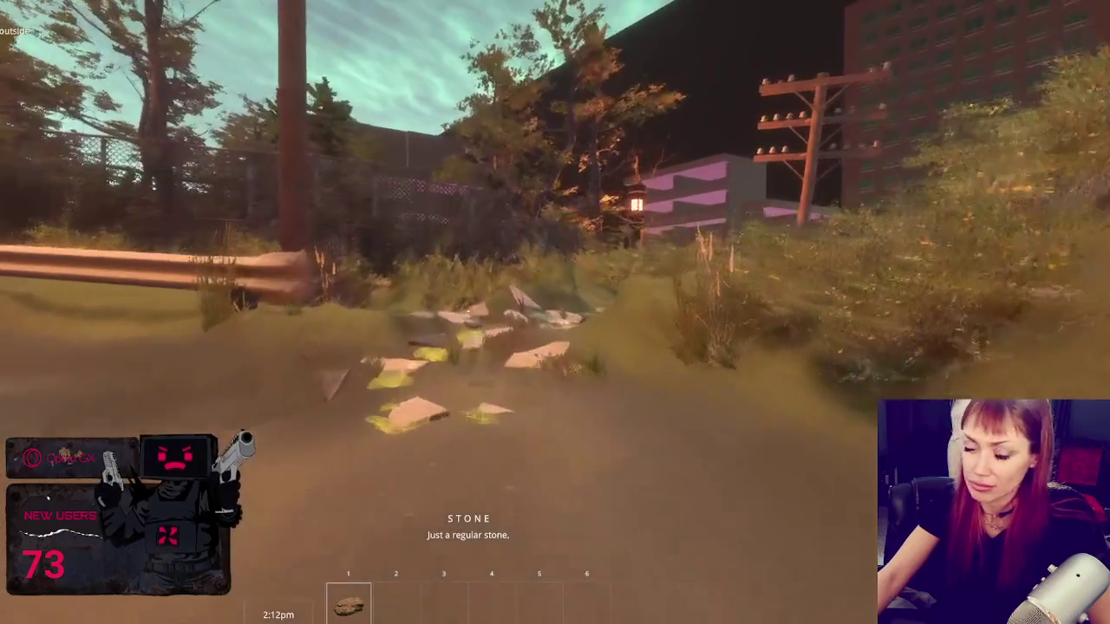
pyautogui.press('w')
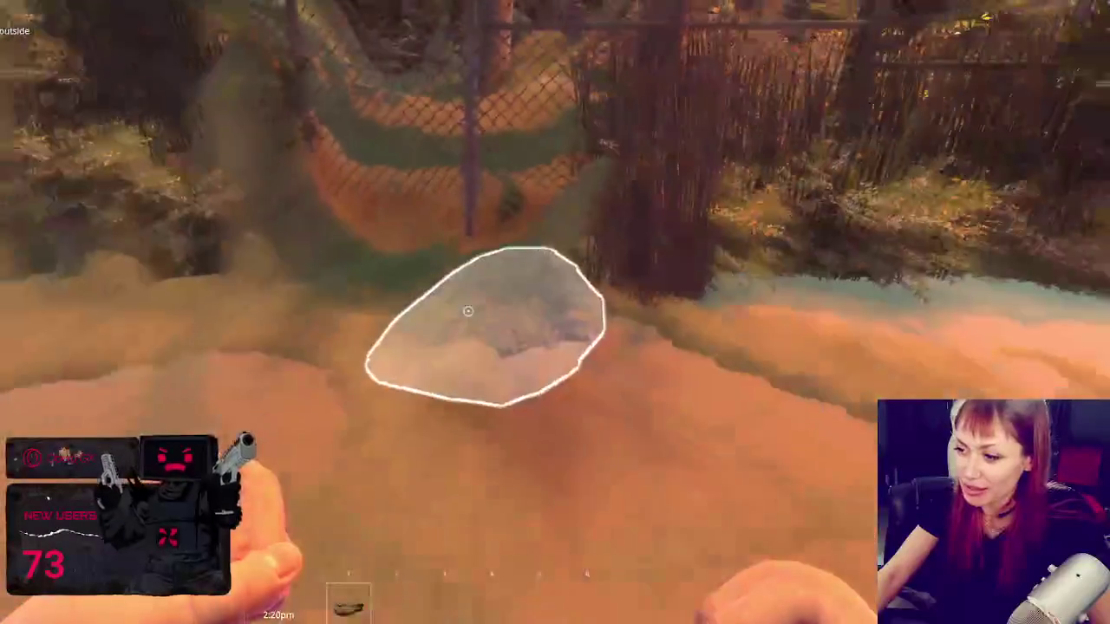
pyautogui.press('w')
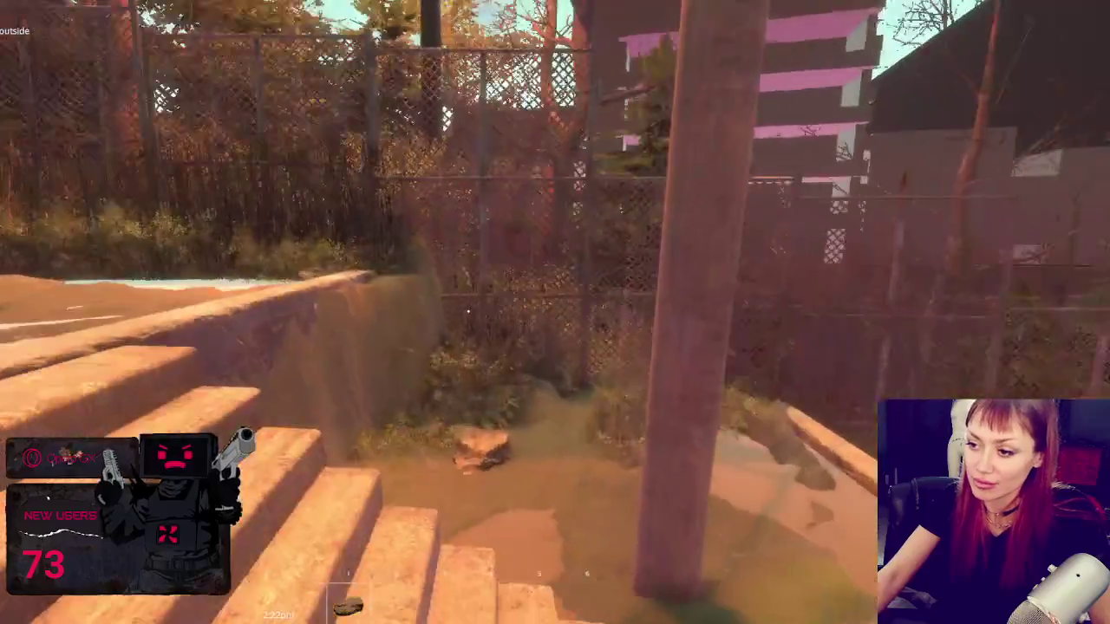
pyautogui.press('w')
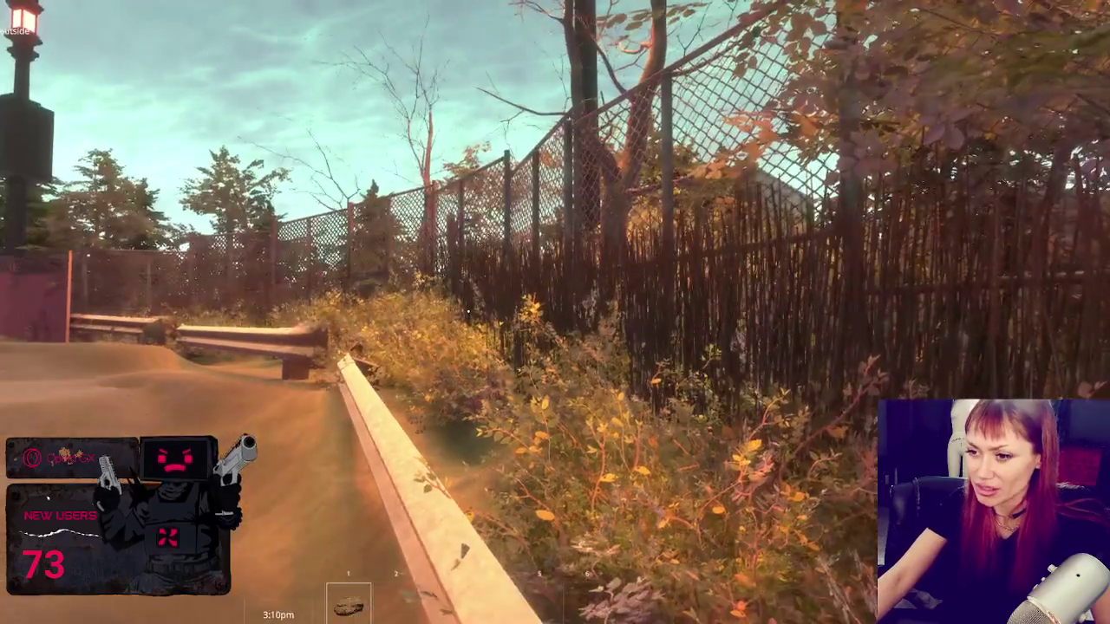
pyautogui.press('Escape')
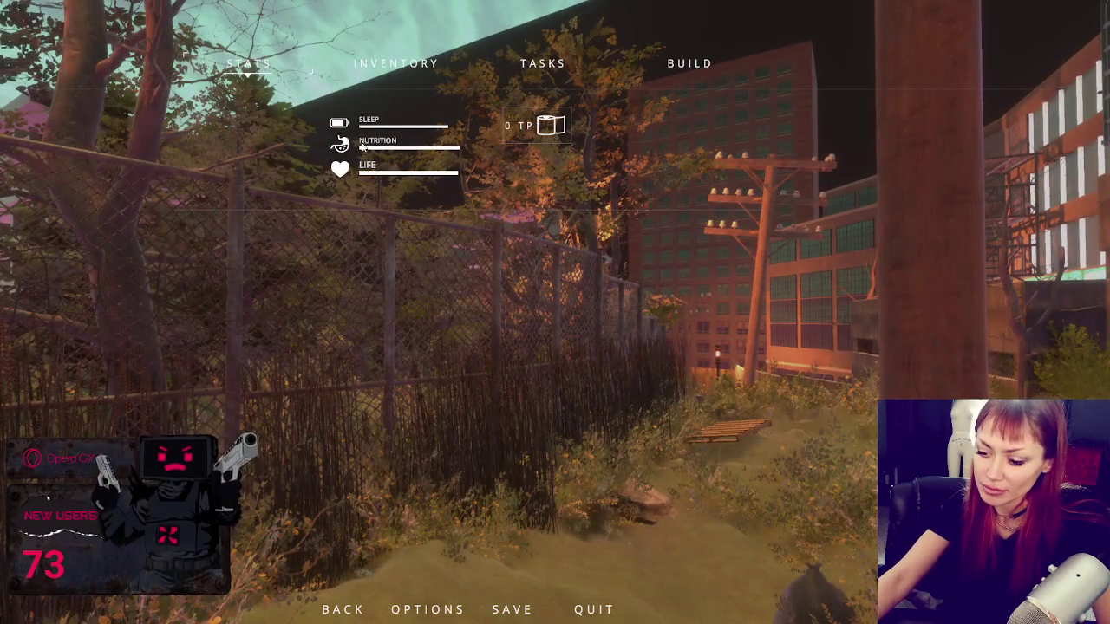
pyautogui.hotkey('ctrl', 'p')
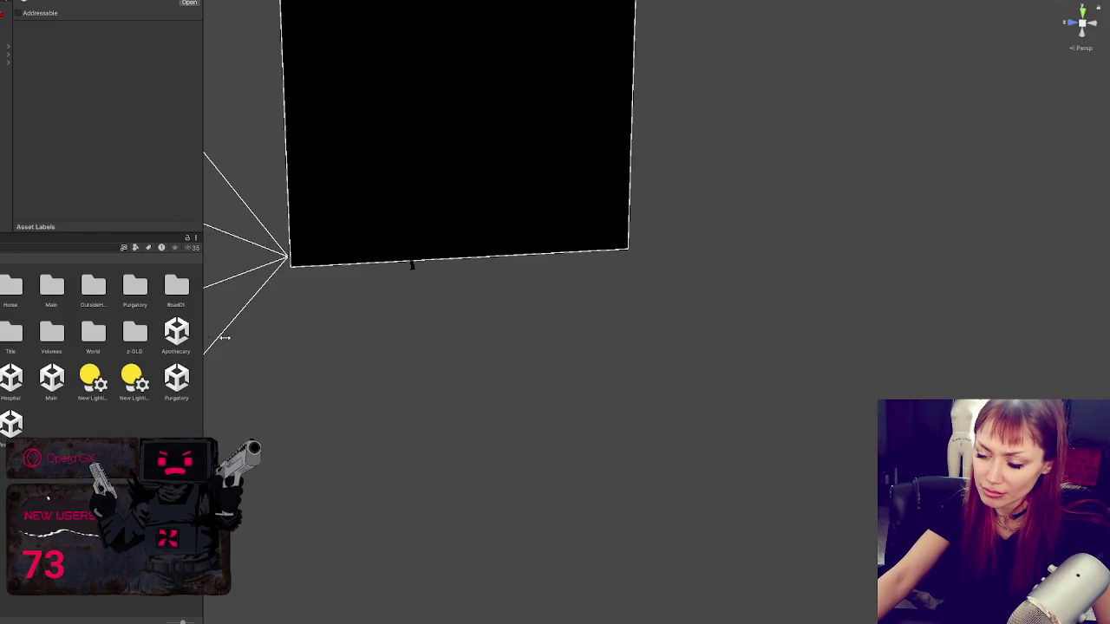
# Step: Widen the Project panel and open the Home scene from its context menu
pyautogui.moveTo(203, 342); pyautogui.dragTo(326, 341)
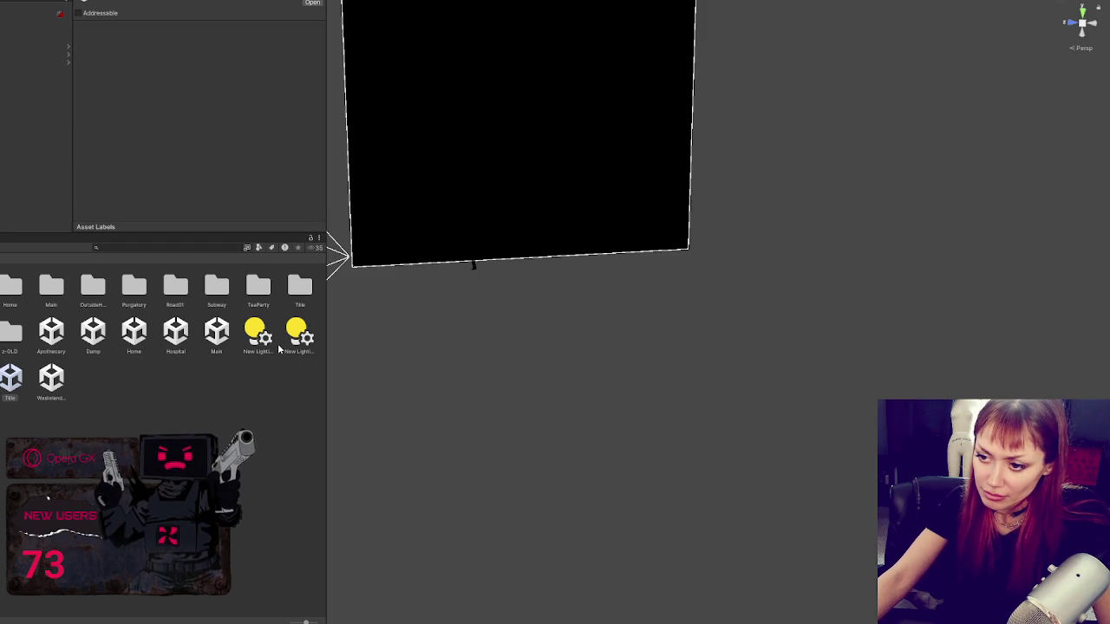
pyautogui.click(217, 333)
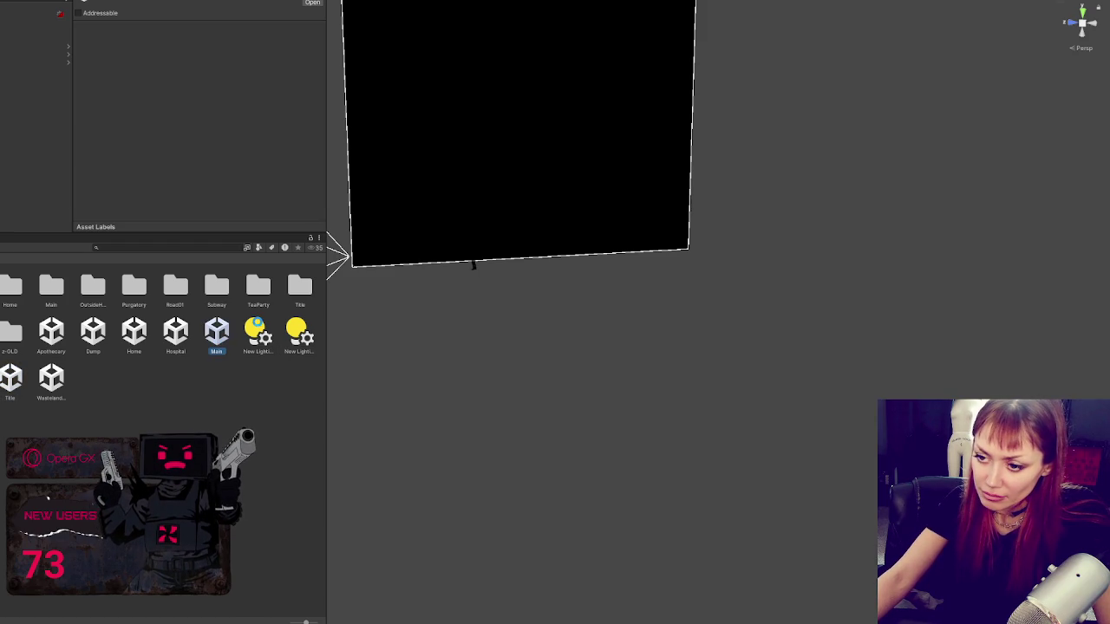
pyautogui.rightClick(145, 334)
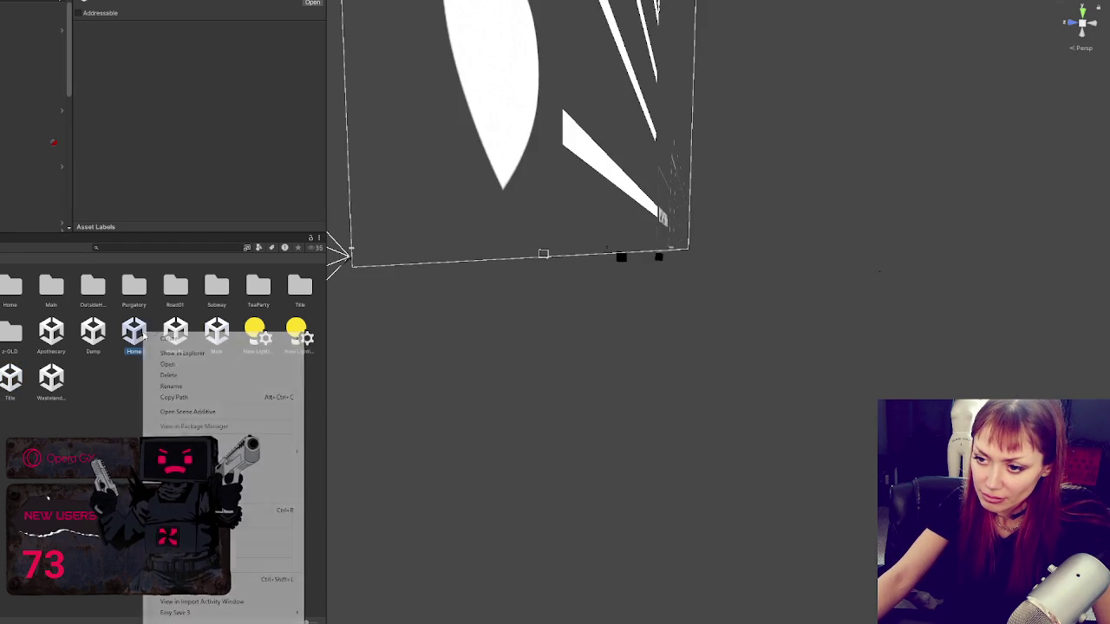
pyautogui.click(215, 353)
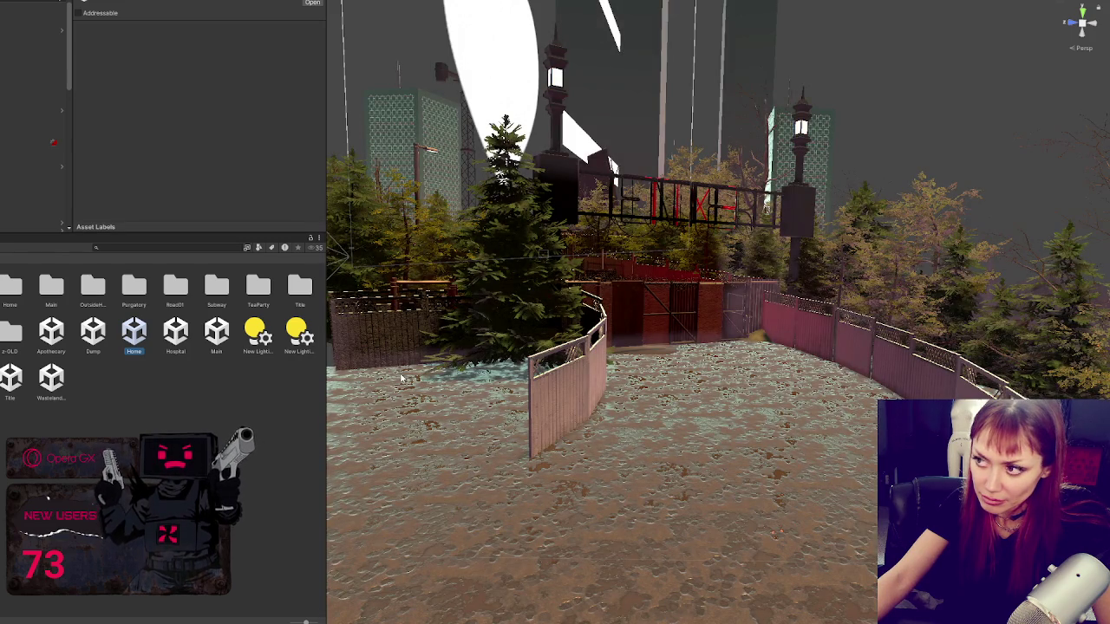
# Step: Shrink the Project panel and open the city-buildings scene
pyautogui.moveTo(326, 360)
pyautogui.mouseDown()
pyautogui.moveTo(87, 363)
pyautogui.moveTo(617, 277)
pyautogui.moveTo(693, 295)
pyautogui.moveTo(624, 290)
pyautogui.moveTo(675, 287)
pyautogui.moveTo(115, 392)
pyautogui.mouseUp()
pyautogui.click(693, 295)
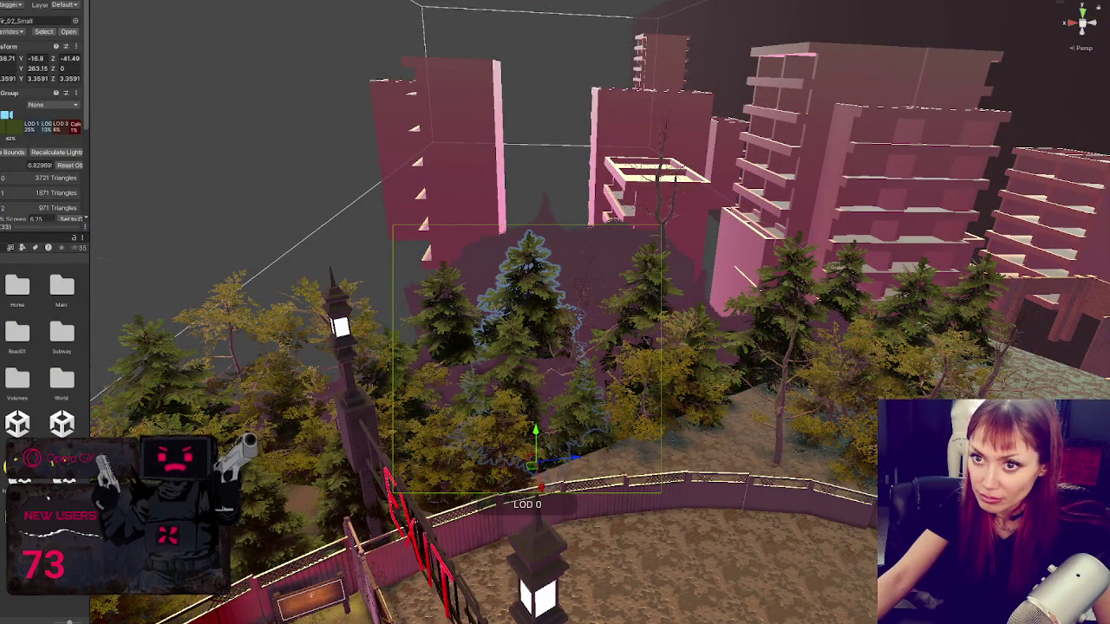
pyautogui.press('Escape')
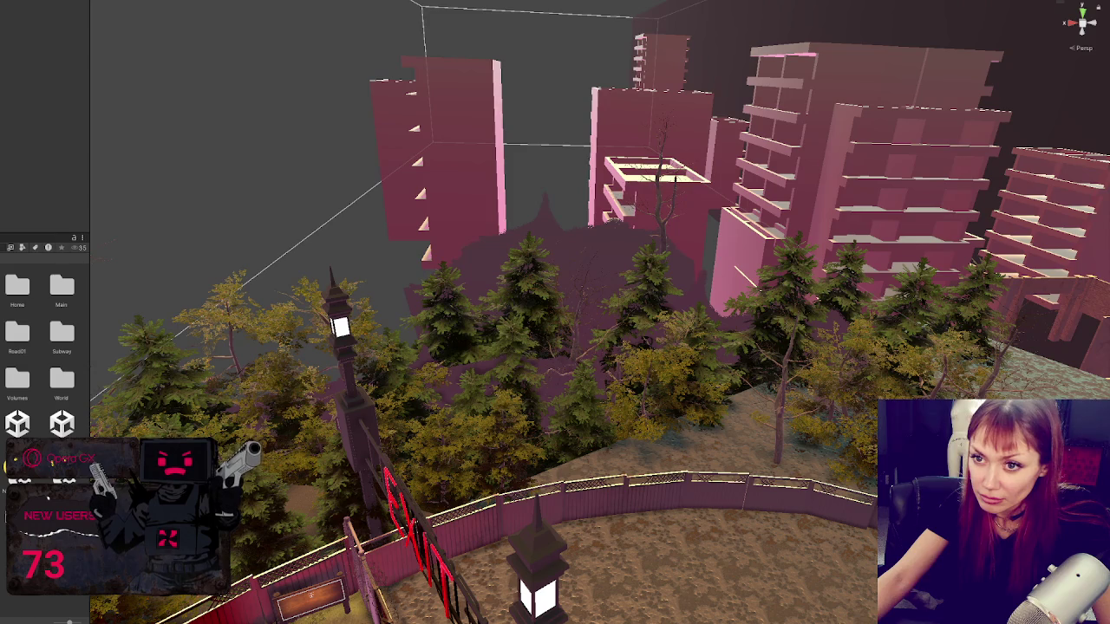
pyautogui.doubleClick(61, 423)
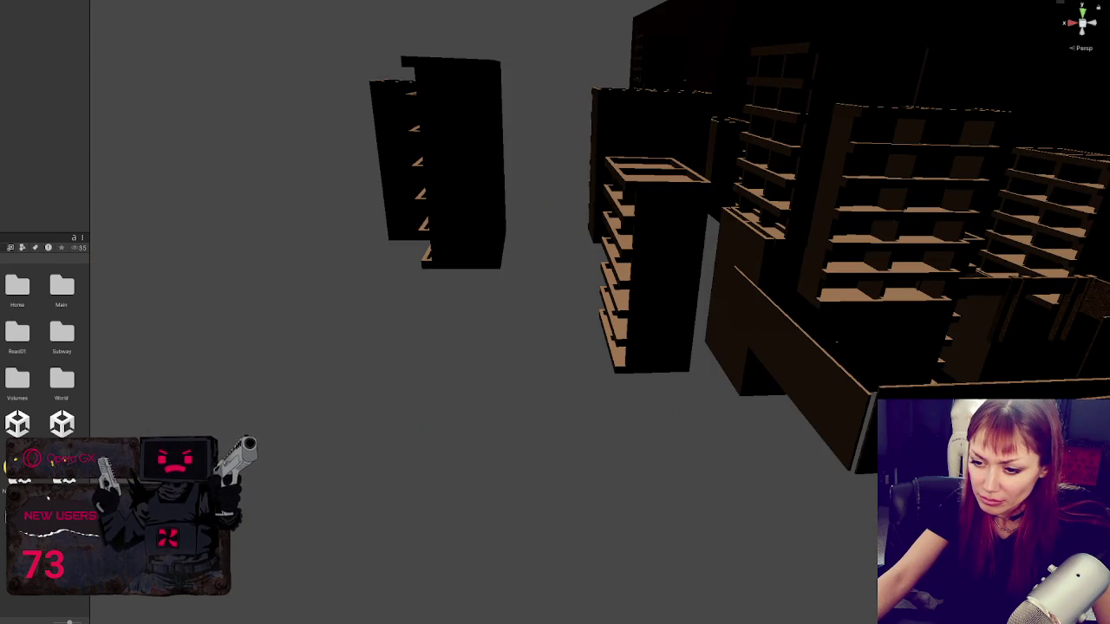
# Step: Add the backyard scene with Open Scene Additive and frame a tree by the fence up close
pyautogui.rightClick(18, 425)
pyautogui.click(43, 297)
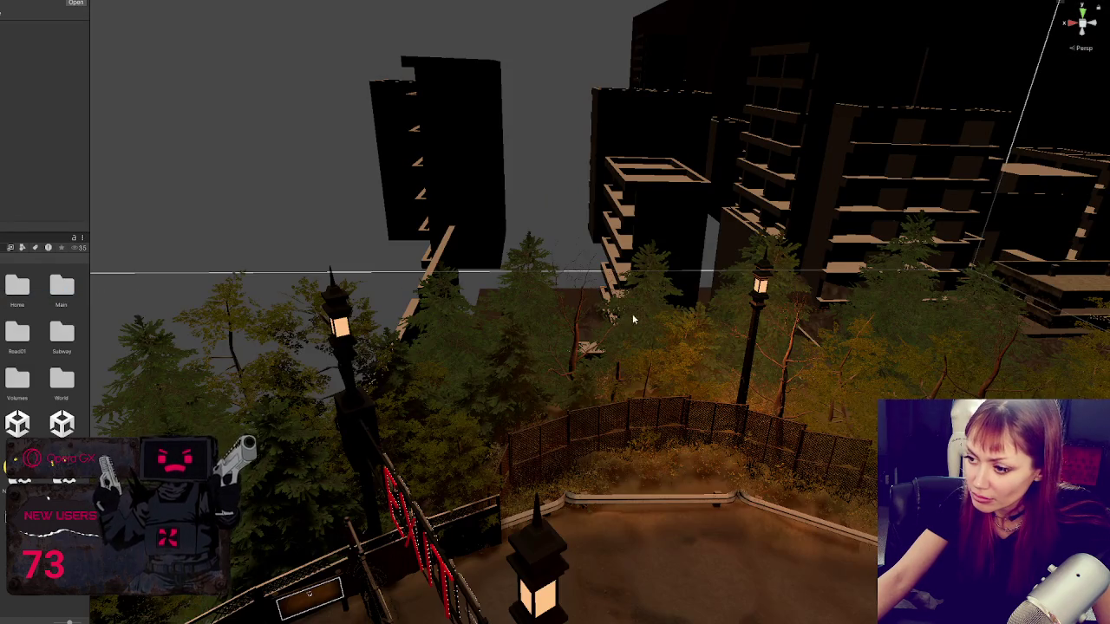
pyautogui.click(458, 462)
pyautogui.press('f')
pyautogui.moveTo(398, 535)
pyautogui.mouseDown()
pyautogui.moveTo(495, 422)
pyautogui.moveTo(396, 376)
pyautogui.moveTo(300, 404)
pyautogui.moveTo(347, 499)
pyautogui.moveTo(503, 391)
pyautogui.moveTo(555, 317)
pyautogui.mouseUp()
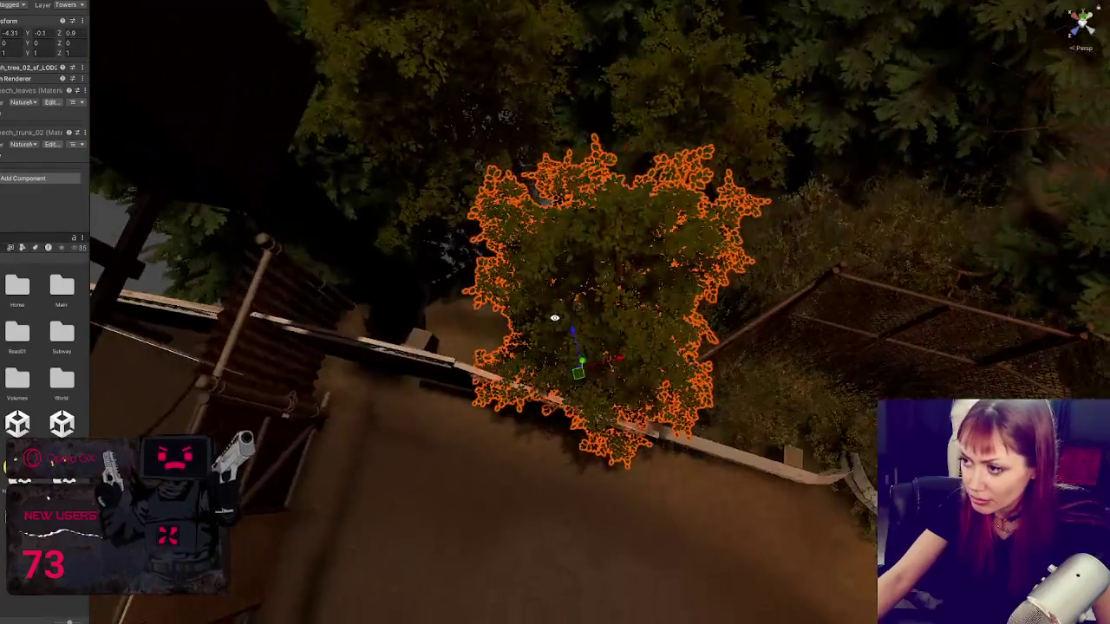
# Step: Select the whole group of a fir tree next to the fence and move it behind the fence
pyautogui.click(842, 109)
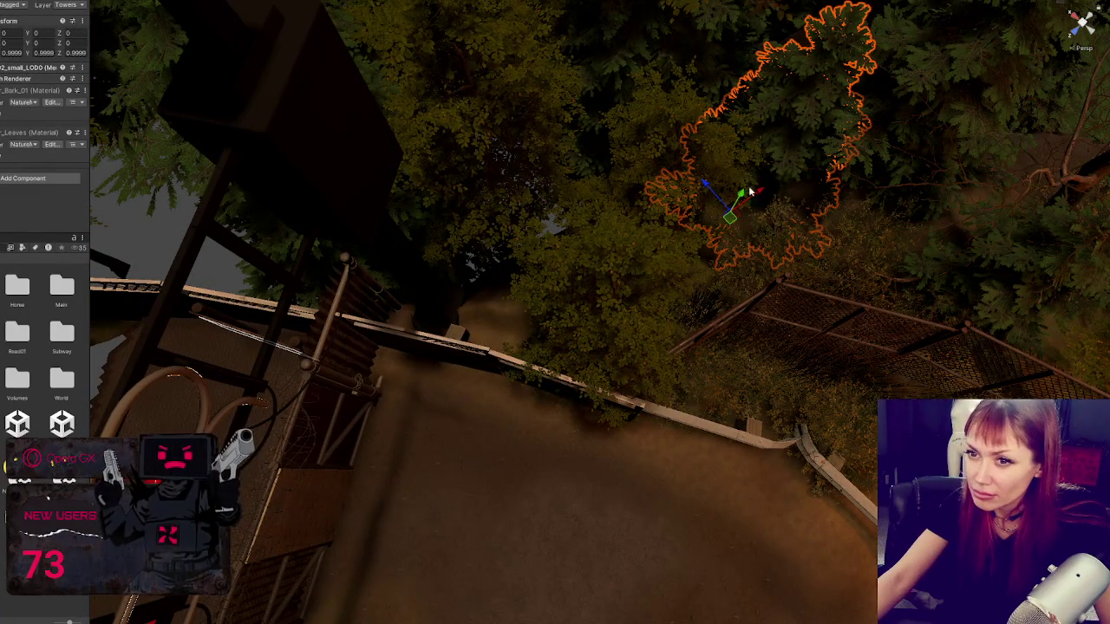
pyautogui.click(752, 193)
pyautogui.click(752, 192)
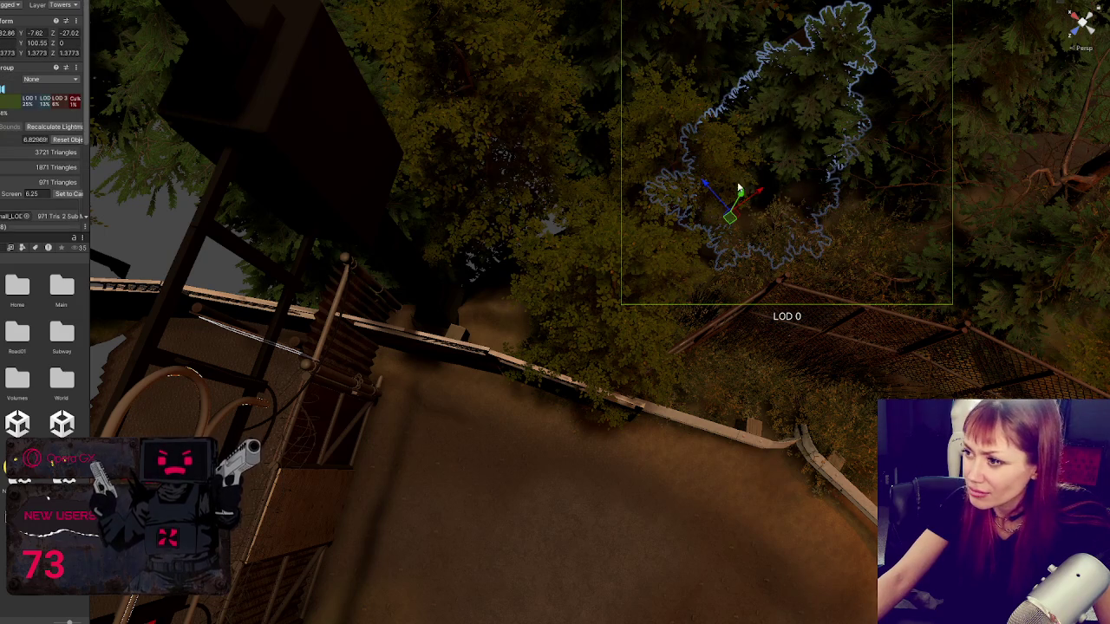
pyautogui.moveTo(759, 197)
pyautogui.mouseDown()
pyautogui.moveTo(523, 342)
pyautogui.moveTo(511, 367)
pyautogui.moveTo(559, 321)
pyautogui.moveTo(515, 330)
pyautogui.moveTo(489, 296)
pyautogui.moveTo(541, 295)
pyautogui.moveTo(594, 272)
pyautogui.moveTo(545, 255)
pyautogui.moveTo(566, 288)
pyautogui.moveTo(575, 252)
pyautogui.moveTo(714, 228)
pyautogui.moveTo(532, 216)
pyautogui.moveTo(622, 215)
pyautogui.moveTo(662, 193)
pyautogui.moveTo(483, 379)
pyautogui.mouseUp()
pyautogui.press('r')
pyautogui.press('r')
pyautogui.press('e')
pyautogui.press('w')
pyautogui.moveTo(462, 454)
pyautogui.mouseDown()
pyautogui.moveTo(744, 371)
pyautogui.moveTo(743, 381)
pyautogui.moveTo(618, 421)
pyautogui.moveTo(494, 371)
pyautogui.mouseUp()
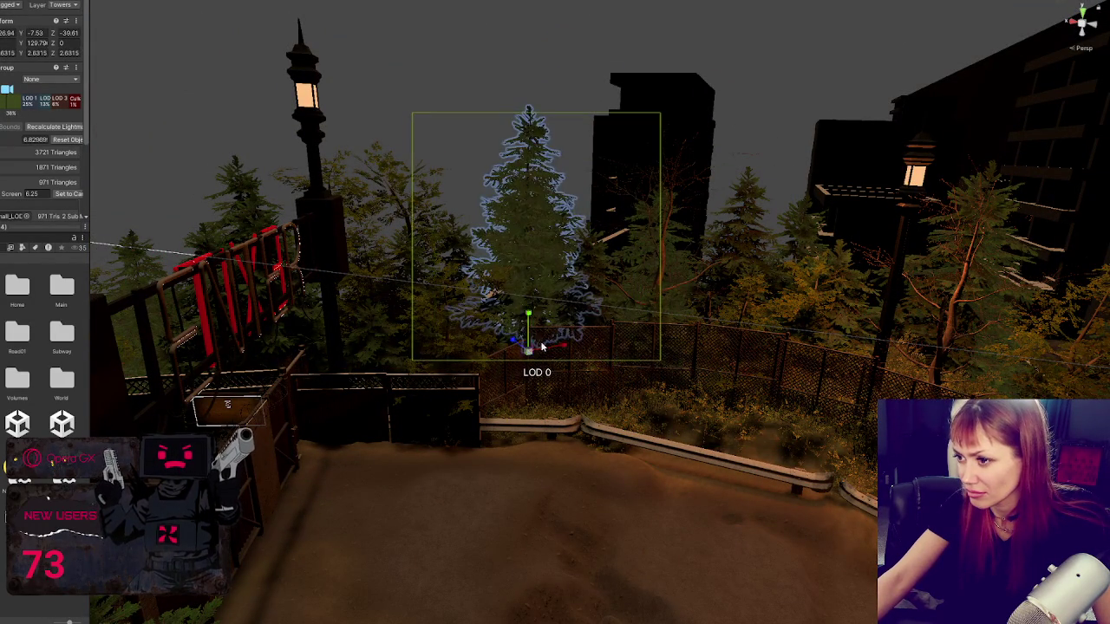
# Step: Reselect the tall fir tree group and shift it slightly along the fence
pyautogui.click(558, 417)
pyautogui.press('e')
pyautogui.hotkey('ctrl', 'z')
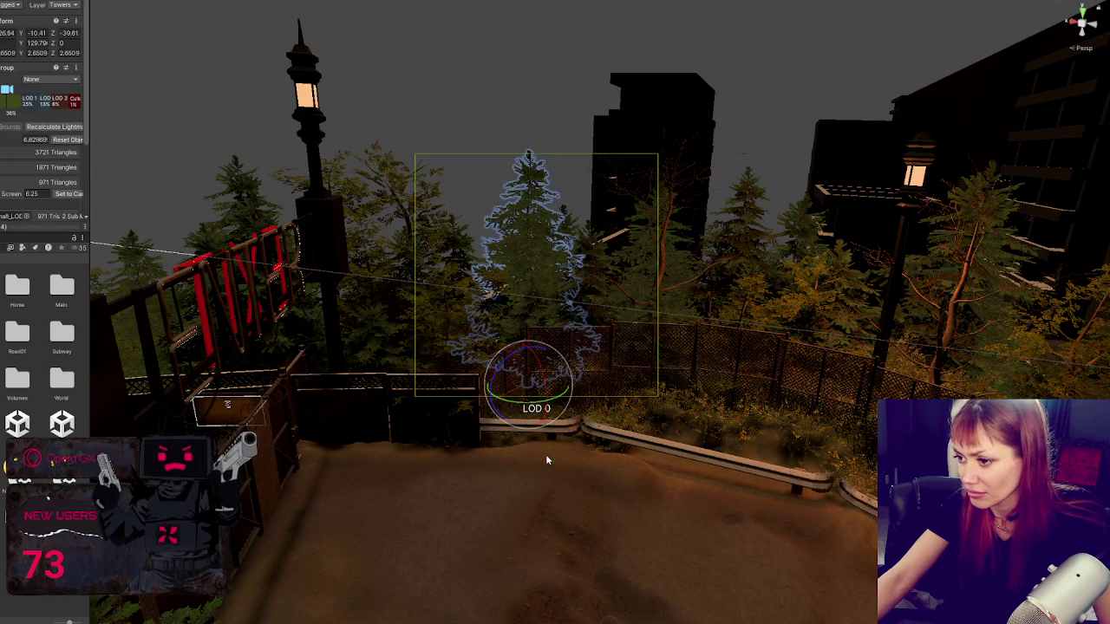
pyautogui.press('w')
pyautogui.moveTo(563, 385)
pyautogui.mouseDown()
pyautogui.moveTo(548, 385)
pyautogui.moveTo(668, 377)
pyautogui.moveTo(587, 347)
pyautogui.mouseUp()
pyautogui.click(585, 347)
pyautogui.click(588, 352)
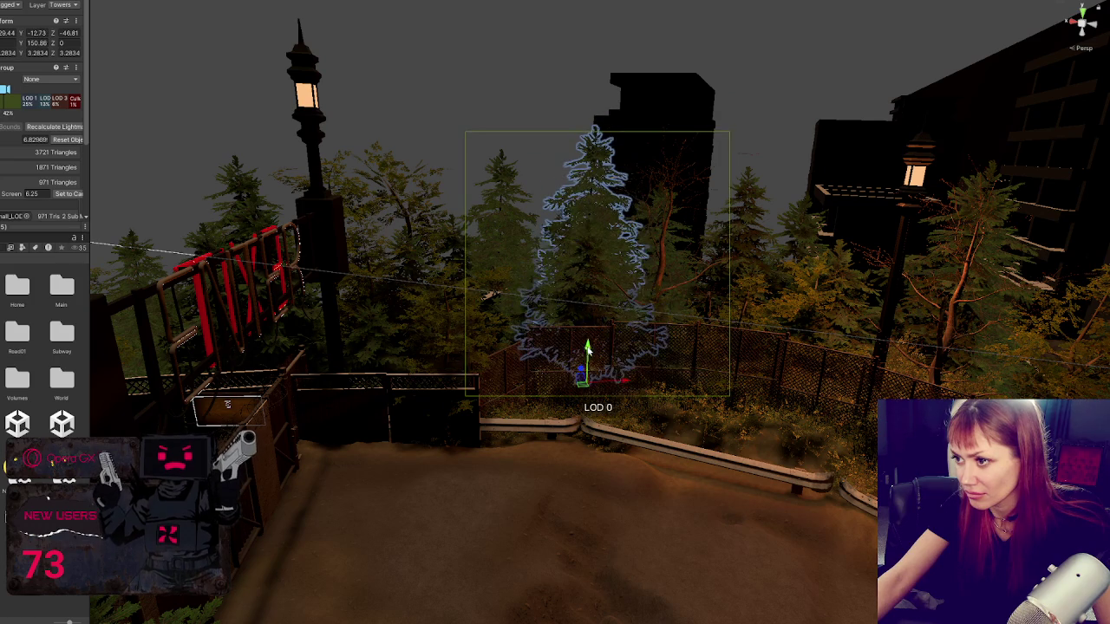
# Step: Slide the tall fir sideways, turn it around its trunk, and set it behind the lamp post
pyautogui.moveTo(623, 383)
pyautogui.mouseDown()
pyautogui.moveTo(845, 337)
pyautogui.moveTo(697, 319)
pyautogui.moveTo(672, 331)
pyautogui.moveTo(711, 417)
pyautogui.moveTo(728, 425)
pyautogui.moveTo(713, 444)
pyautogui.moveTo(652, 365)
pyautogui.mouseUp()
pyautogui.moveTo(694, 396); pyautogui.dragTo(609, 403)
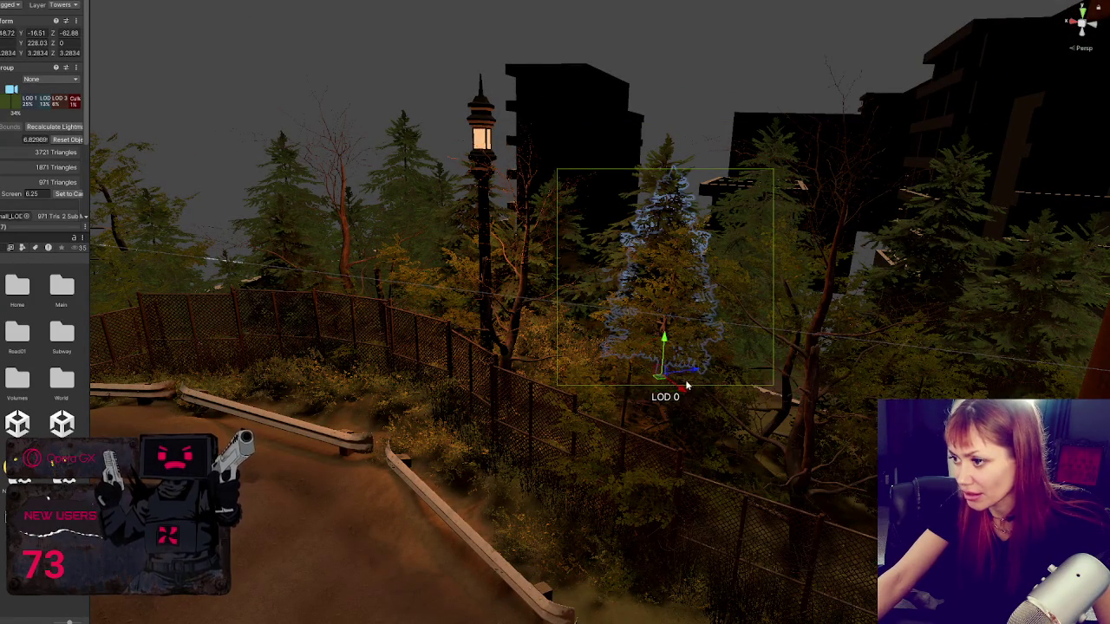
pyautogui.moveTo(687, 385)
pyautogui.mouseDown()
pyautogui.moveTo(701, 416)
pyautogui.moveTo(638, 342)
pyautogui.moveTo(581, 320)
pyautogui.moveTo(496, 369)
pyautogui.mouseUp()
pyautogui.moveTo(460, 417)
pyautogui.mouseDown()
pyautogui.moveTo(546, 417)
pyautogui.moveTo(533, 433)
pyautogui.moveTo(492, 443)
pyautogui.moveTo(446, 438)
pyautogui.moveTo(428, 392)
pyautogui.moveTo(434, 367)
pyautogui.moveTo(601, 354)
pyautogui.moveTo(587, 372)
pyautogui.moveTo(555, 353)
pyautogui.mouseUp()
pyautogui.moveTo(636, 378)
pyautogui.mouseDown()
pyautogui.moveTo(338, 471)
pyautogui.moveTo(332, 403)
pyautogui.moveTo(334, 451)
pyautogui.moveTo(408, 414)
pyautogui.moveTo(450, 417)
pyautogui.moveTo(402, 339)
pyautogui.moveTo(464, 444)
pyautogui.mouseUp()
pyautogui.press('e')
pyautogui.press('w')
# Step: Move the taller tree on the left further along the fence and make it slightly taller
pyautogui.click(386, 342)
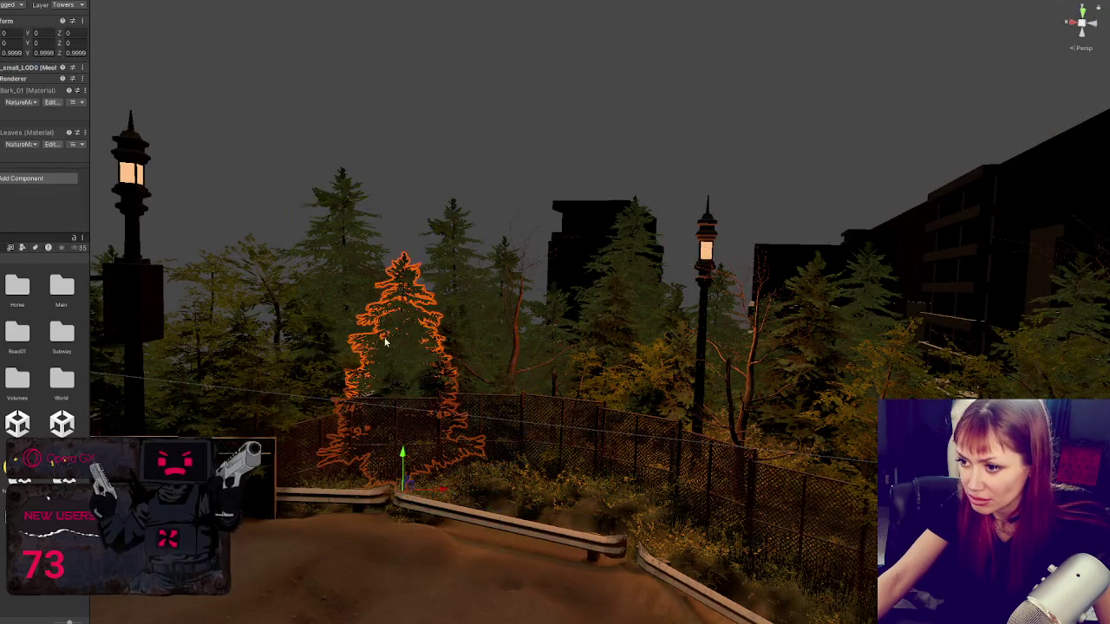
pyautogui.click(329, 274)
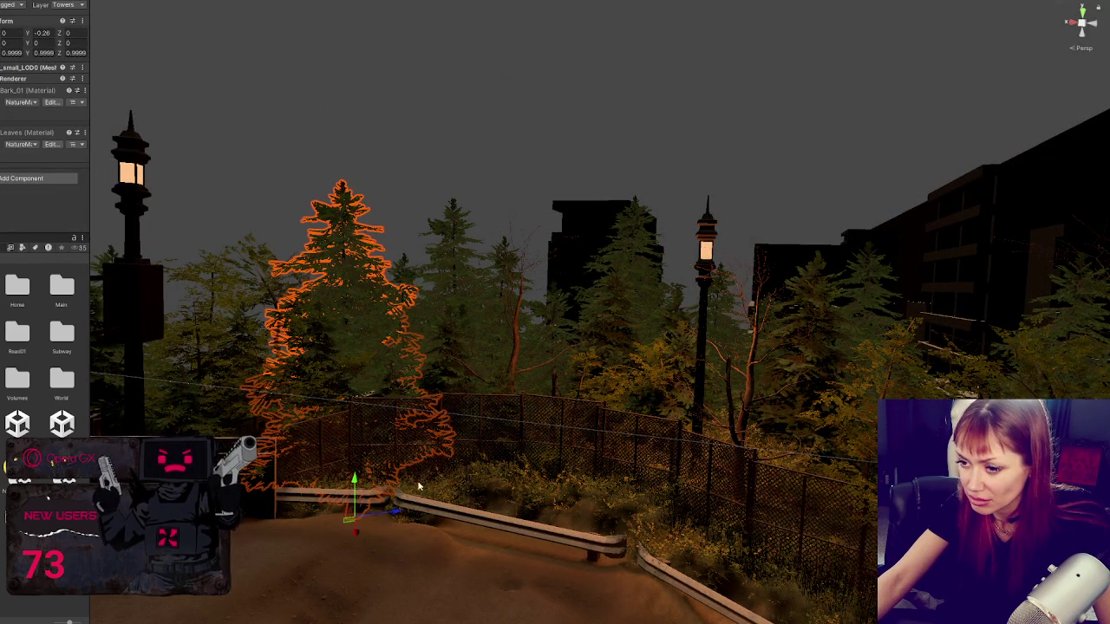
pyautogui.moveTo(397, 510)
pyautogui.mouseDown()
pyautogui.moveTo(257, 511)
pyautogui.moveTo(285, 533)
pyautogui.mouseUp()
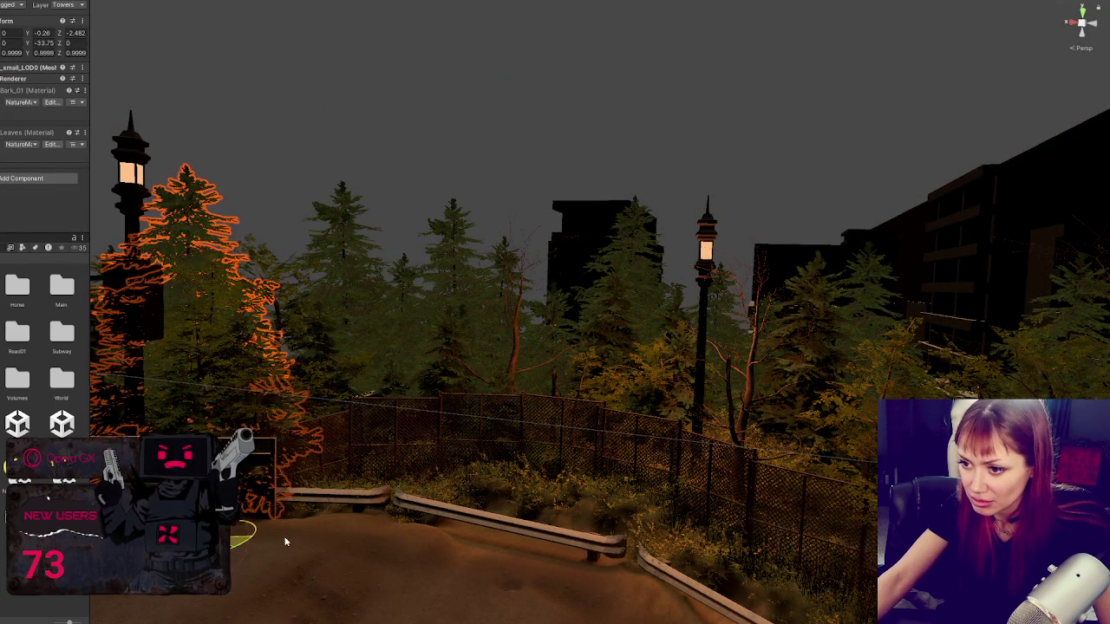
pyautogui.moveTo(429, 472)
pyautogui.mouseDown()
pyautogui.moveTo(335, 462)
pyautogui.moveTo(303, 506)
pyautogui.moveTo(274, 488)
pyautogui.moveTo(303, 407)
pyautogui.moveTo(322, 392)
pyautogui.moveTo(317, 408)
pyautogui.moveTo(309, 400)
pyautogui.moveTo(315, 441)
pyautogui.moveTo(334, 464)
pyautogui.moveTo(483, 481)
pyautogui.moveTo(586, 280)
pyautogui.mouseUp()
pyautogui.press('w')
pyautogui.press('r')
pyautogui.press('e')
pyautogui.click(334, 463)
# Step: Enlarge the tree near the power pole to about 1.40, turn it about 112°, and lower it
pyautogui.click(585, 280)
pyautogui.press('f')
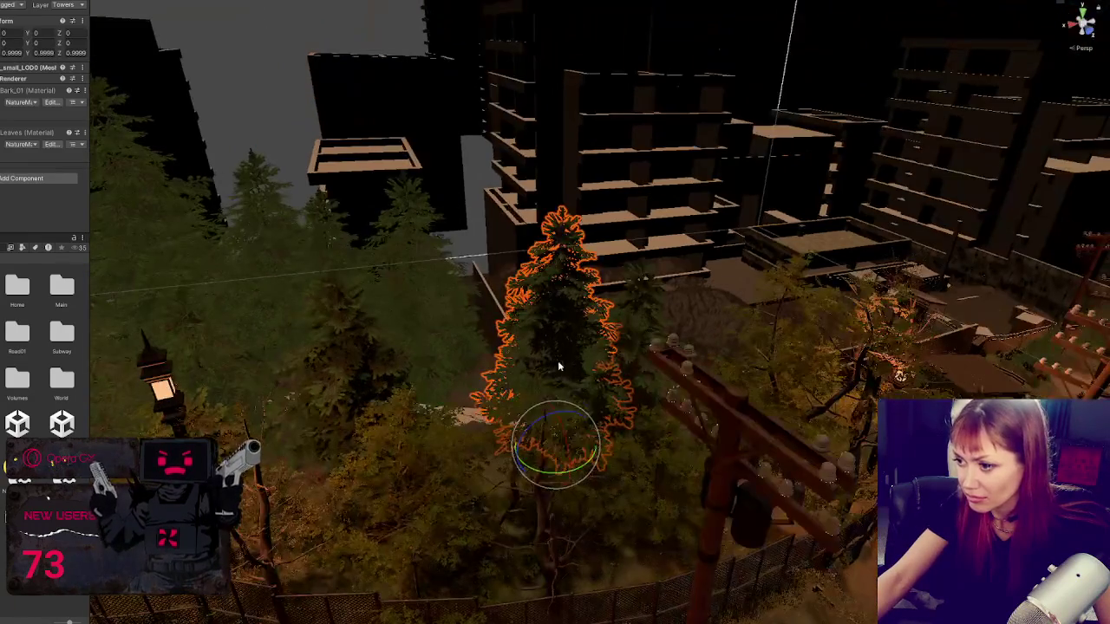
pyautogui.moveTo(558, 449)
pyautogui.mouseDown()
pyautogui.moveTo(597, 441)
pyautogui.moveTo(535, 448)
pyautogui.moveTo(460, 422)
pyautogui.moveTo(494, 445)
pyautogui.moveTo(450, 356)
pyautogui.moveTo(381, 387)
pyautogui.moveTo(355, 365)
pyautogui.moveTo(425, 437)
pyautogui.moveTo(364, 413)
pyautogui.moveTo(396, 345)
pyautogui.moveTo(391, 323)
pyautogui.mouseUp()
pyautogui.press('r')
pyautogui.press('e')
pyautogui.press('w')
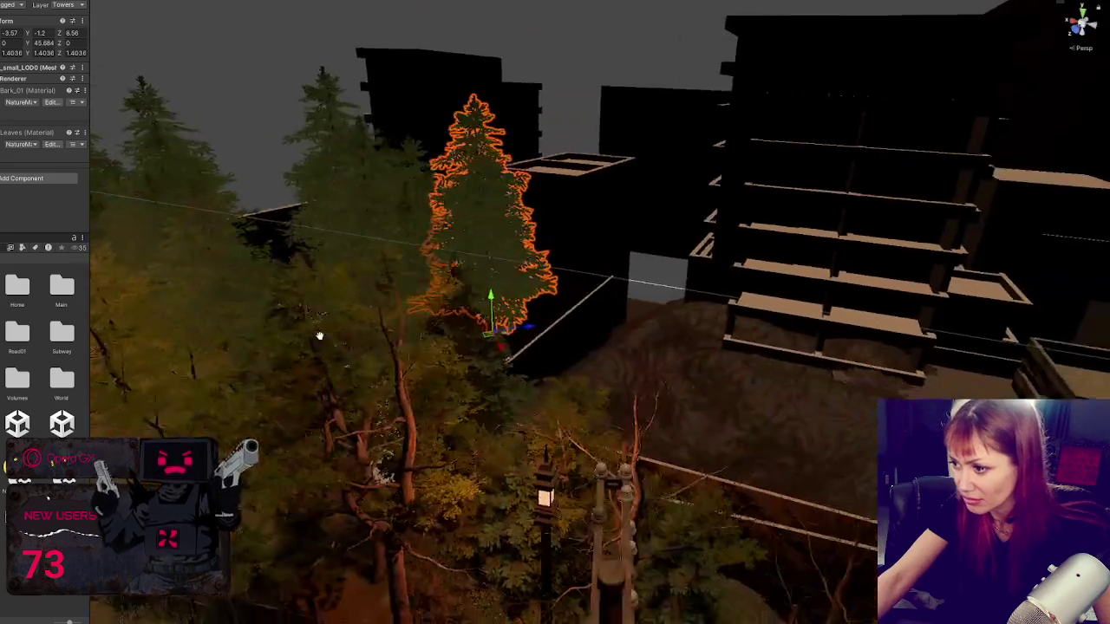
pyautogui.moveTo(319, 336)
pyautogui.mouseDown()
pyautogui.moveTo(346, 185)
pyautogui.moveTo(391, 260)
pyautogui.moveTo(443, 303)
pyautogui.moveTo(346, 287)
pyautogui.moveTo(292, 446)
pyautogui.moveTo(616, 305)
pyautogui.moveTo(563, 431)
pyautogui.moveTo(554, 412)
pyautogui.moveTo(578, 395)
pyautogui.moveTo(720, 380)
pyautogui.moveTo(668, 364)
pyautogui.moveTo(769, 353)
pyautogui.mouseUp()
pyautogui.press('f')
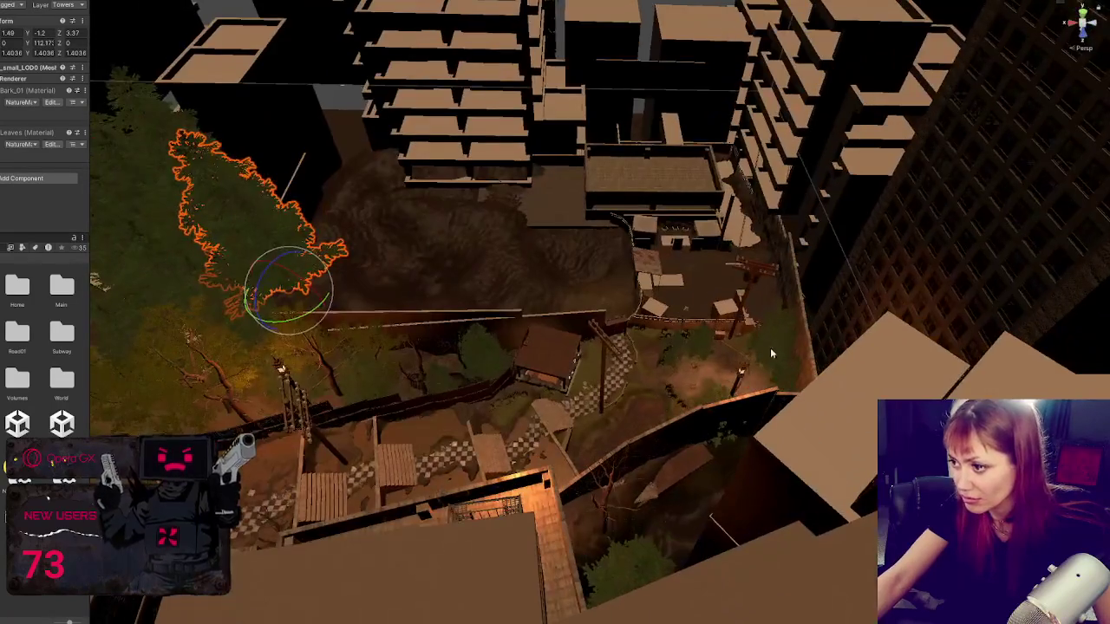
# Step: Move another tree near the yard up and left, behind the lamp post
pyautogui.click(770, 353)
pyautogui.press('f')
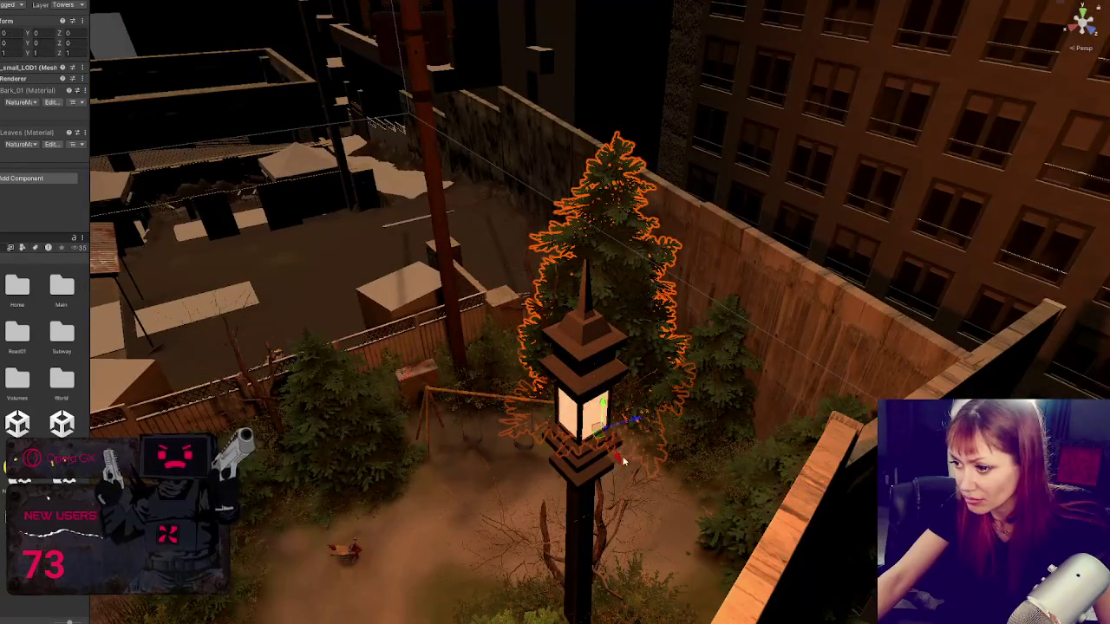
pyautogui.moveTo(623, 461)
pyautogui.mouseDown()
pyautogui.moveTo(555, 381)
pyautogui.moveTo(540, 455)
pyautogui.mouseUp()
pyautogui.click(540, 456)
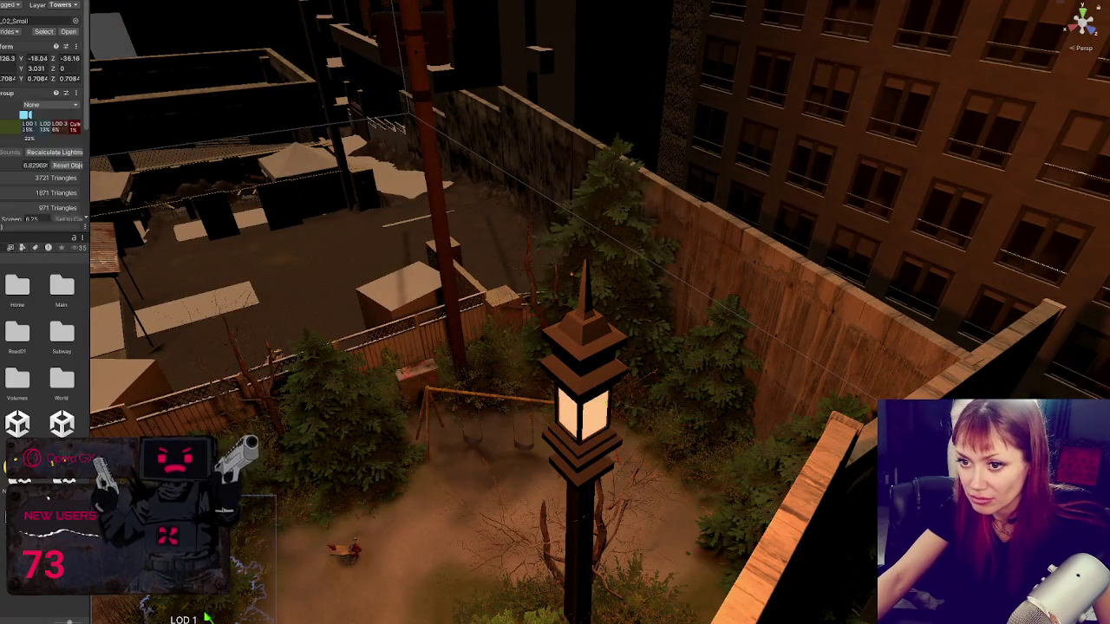
# Step: Bring the small fir at the yard edge up to the fence, rotate it and enlarge it slightly
pyautogui.click(206, 617)
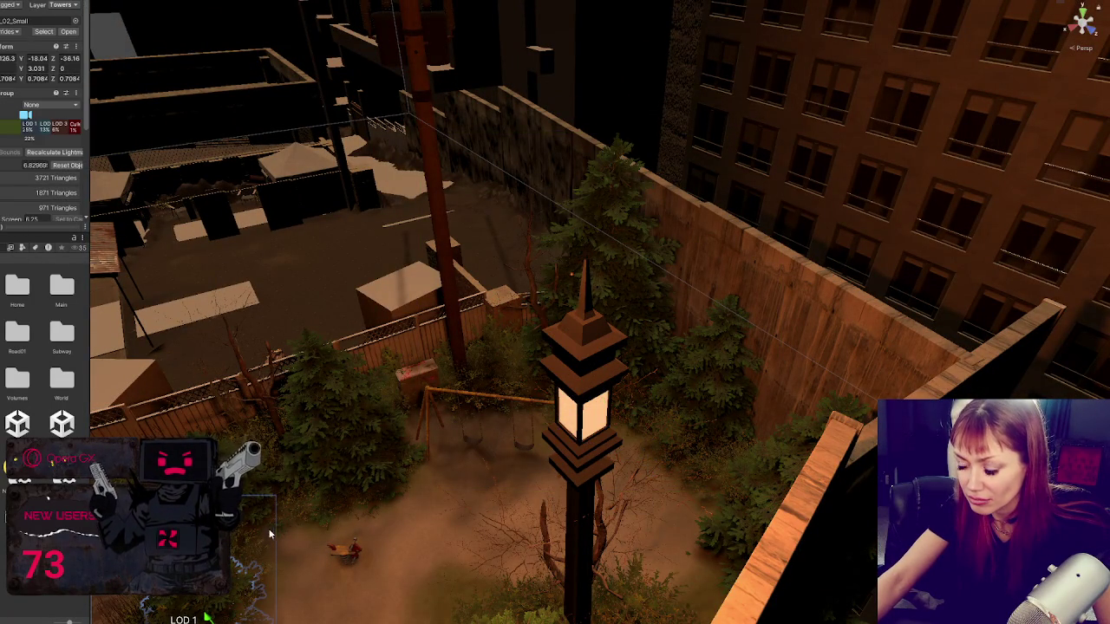
pyautogui.moveTo(269, 535); pyautogui.dragTo(331, 437)
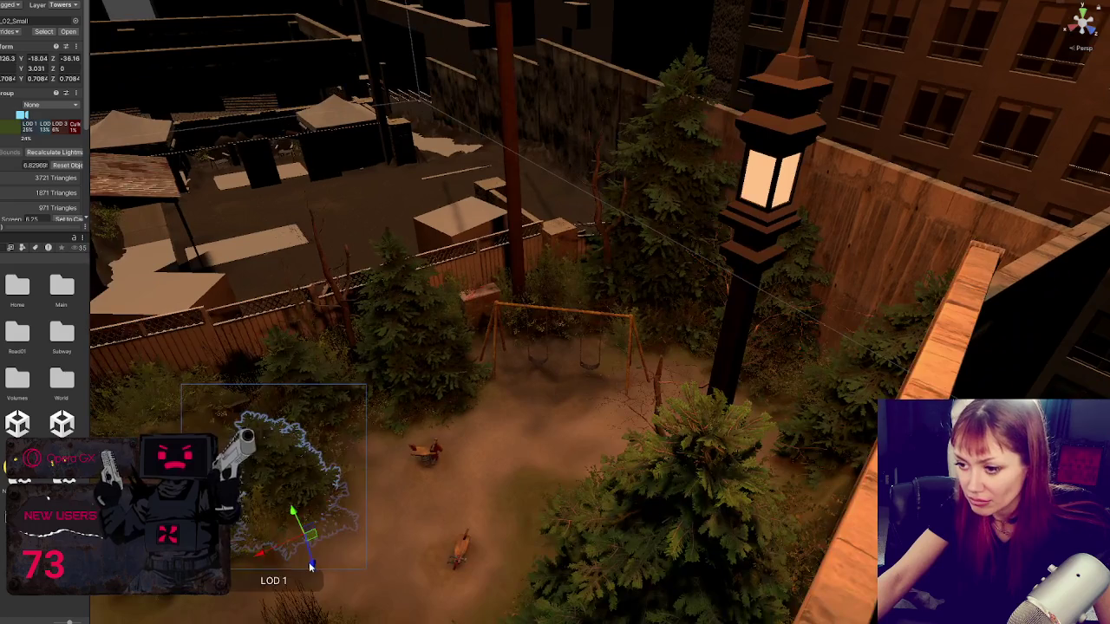
pyautogui.moveTo(311, 566)
pyautogui.mouseDown()
pyautogui.moveTo(260, 396)
pyautogui.moveTo(364, 378)
pyautogui.mouseUp()
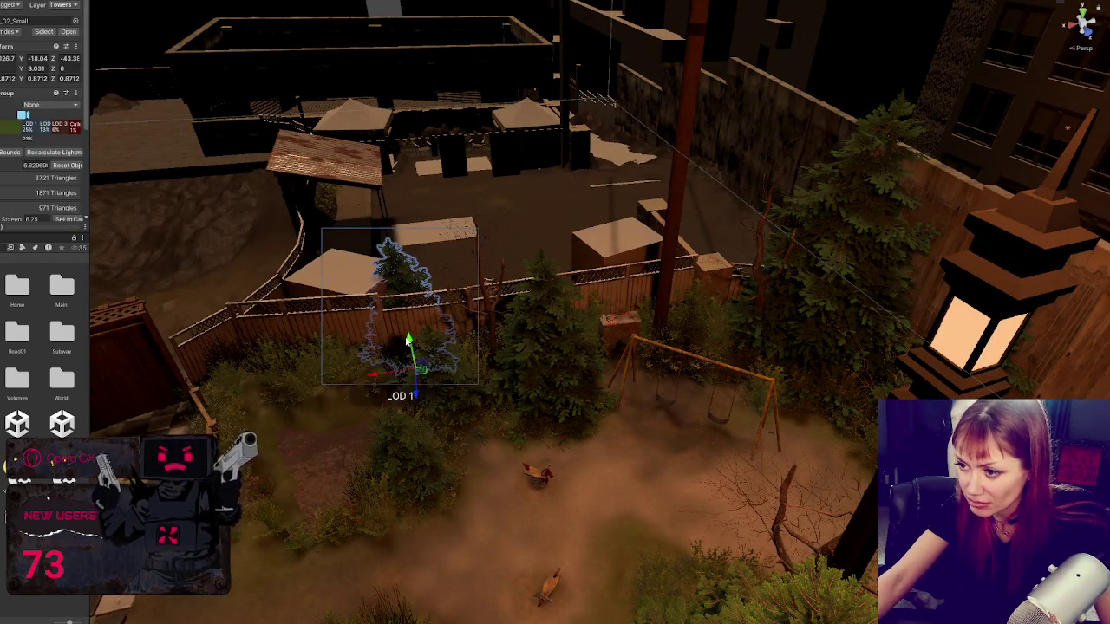
pyautogui.moveTo(410, 339); pyautogui.dragTo(410, 332)
pyautogui.moveTo(384, 368)
pyautogui.mouseDown()
pyautogui.moveTo(314, 372)
pyautogui.moveTo(396, 388)
pyautogui.mouseUp()
pyautogui.press('e')
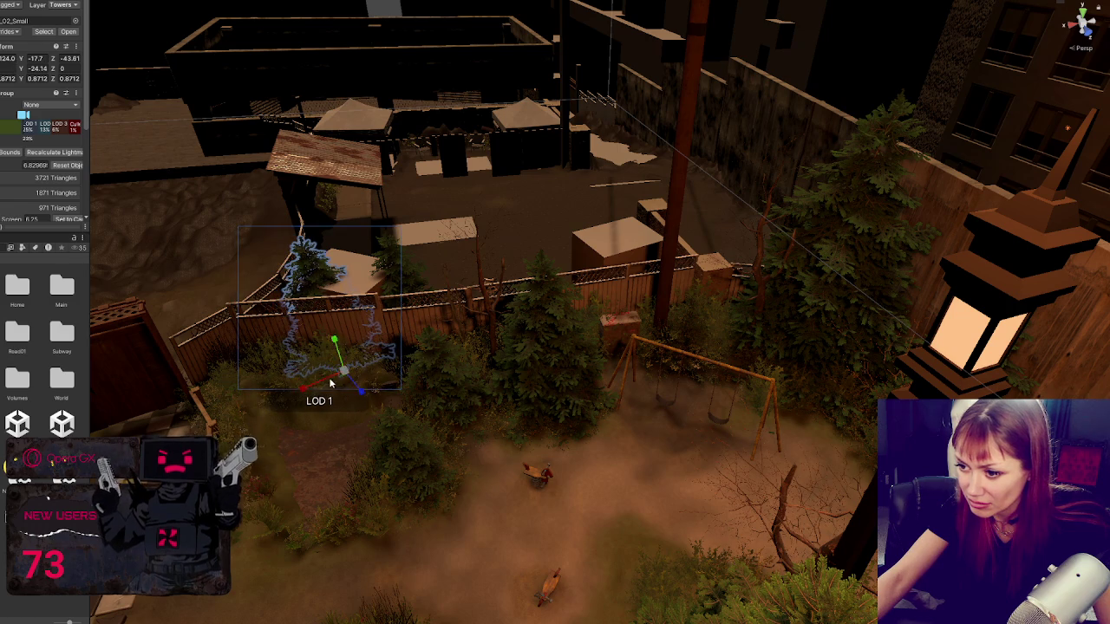
pyautogui.press('r')
pyautogui.moveTo(333, 375)
pyautogui.mouseDown()
pyautogui.moveTo(450, 368)
pyautogui.moveTo(542, 323)
pyautogui.moveTo(597, 343)
pyautogui.moveTo(543, 351)
pyautogui.moveTo(477, 316)
pyautogui.moveTo(475, 327)
pyautogui.moveTo(588, 327)
pyautogui.moveTo(629, 343)
pyautogui.moveTo(597, 324)
pyautogui.moveTo(657, 328)
pyautogui.mouseUp()
# Step: Shrink the fir to about 0.866 and settle it in the yard's far left corner against the fence
pyautogui.press('r')
pyautogui.press('r')
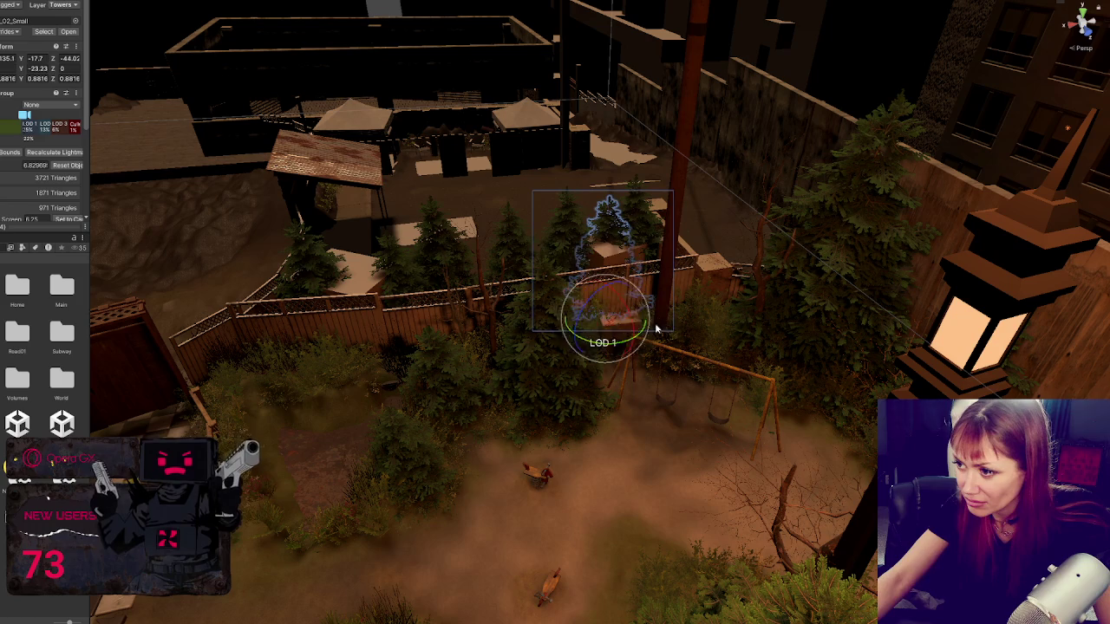
pyautogui.moveTo(586, 343)
pyautogui.mouseDown()
pyautogui.moveTo(568, 368)
pyautogui.moveTo(535, 345)
pyautogui.moveTo(467, 373)
pyautogui.moveTo(490, 371)
pyautogui.moveTo(486, 319)
pyautogui.moveTo(458, 358)
pyautogui.moveTo(386, 394)
pyautogui.moveTo(390, 364)
pyautogui.moveTo(402, 371)
pyautogui.mouseUp()
pyautogui.press('r')
pyautogui.moveTo(337, 386)
pyautogui.mouseDown()
pyautogui.moveTo(358, 378)
pyautogui.moveTo(355, 391)
pyautogui.moveTo(349, 319)
pyautogui.moveTo(365, 360)
pyautogui.mouseUp()
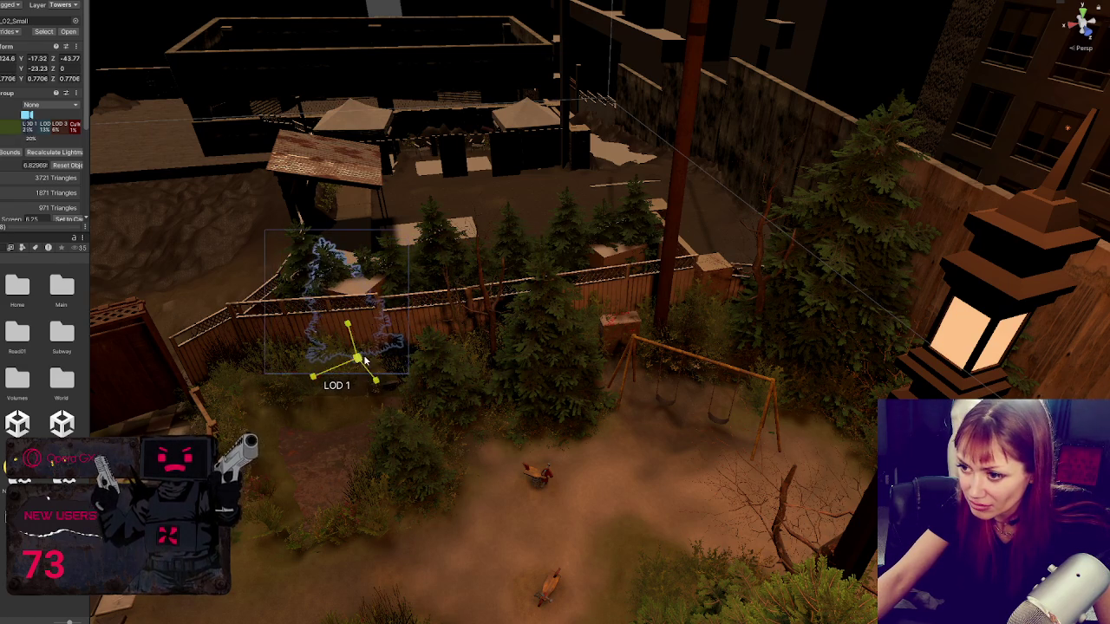
pyautogui.moveTo(307, 378)
pyautogui.mouseDown()
pyautogui.moveTo(221, 385)
pyautogui.moveTo(169, 410)
pyautogui.moveTo(282, 392)
pyautogui.mouseUp()
pyautogui.press('e')
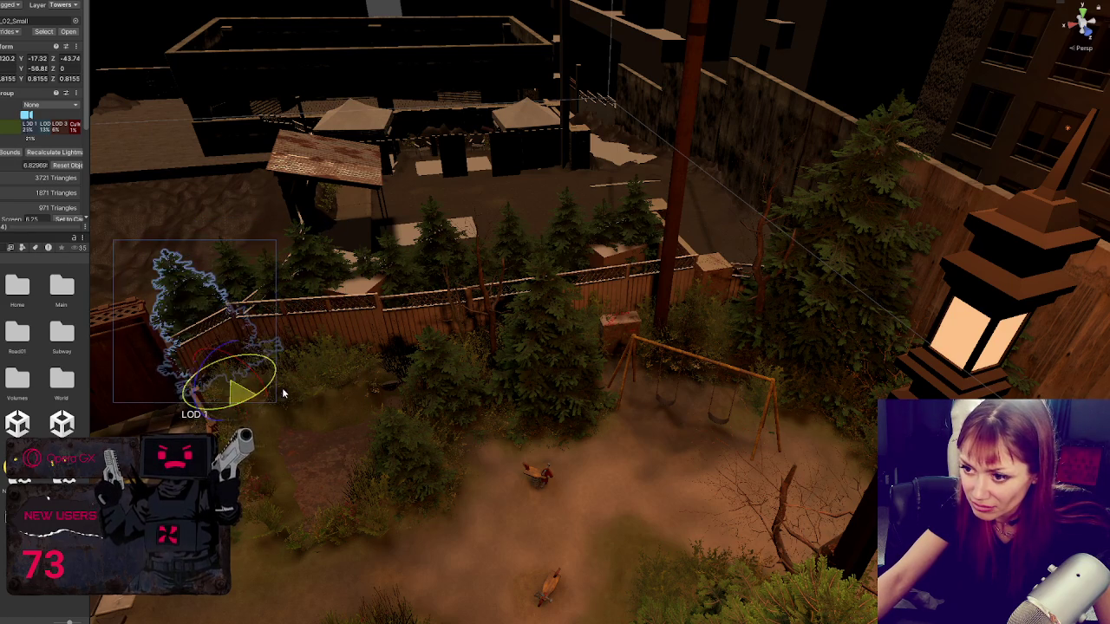
pyautogui.moveTo(213, 394)
pyautogui.mouseDown()
pyautogui.moveTo(222, 401)
pyautogui.moveTo(186, 423)
pyautogui.moveTo(227, 396)
pyautogui.moveTo(214, 416)
pyautogui.moveTo(245, 410)
pyautogui.mouseUp()
pyautogui.press('r')
pyautogui.moveTo(334, 376); pyautogui.dragTo(407, 307)
# Step: Select the fence lattice panels along the fence
pyautogui.click(407, 308)
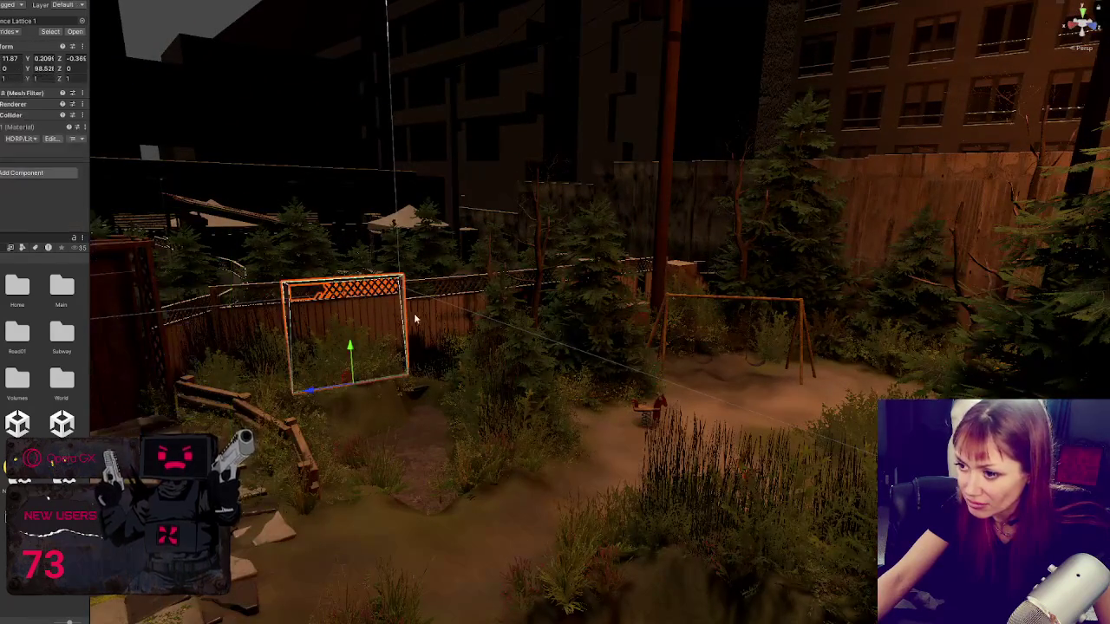
pyautogui.press('f')
pyautogui.moveTo(646, 273); pyautogui.dragTo(357, 283)
pyautogui.keyDown('shift'); pyautogui.click(356, 284); pyautogui.keyUp('shift')
pyautogui.keyDown('shift'); pyautogui.click(767, 334); pyautogui.keyUp('shift')
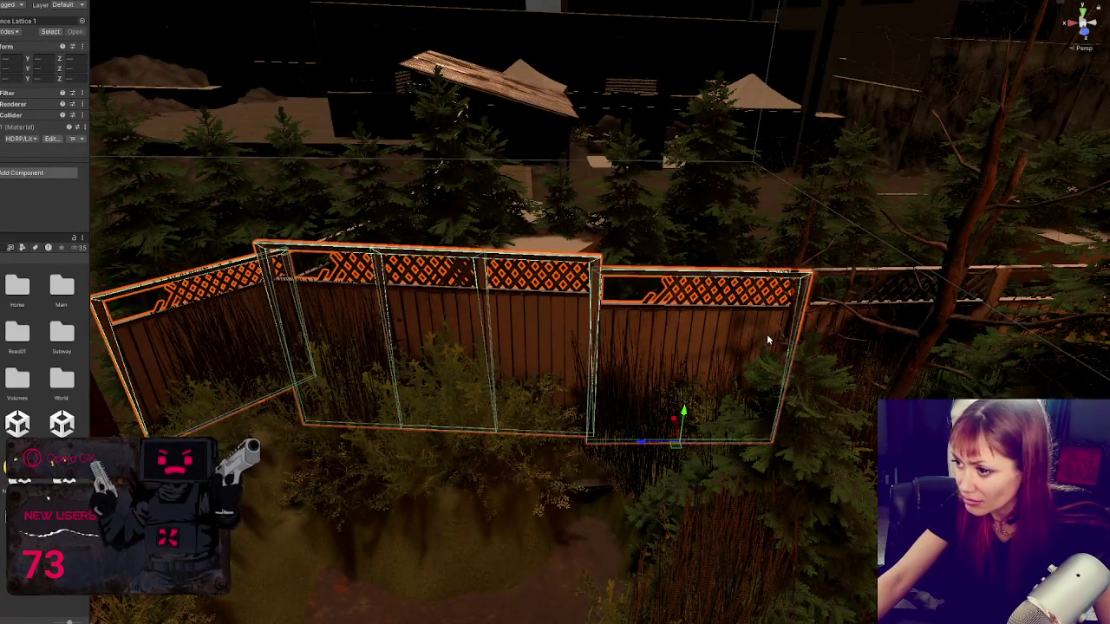
pyautogui.moveTo(766, 334); pyautogui.dragTo(546, 342)
pyautogui.keyDown('shift'); pyautogui.click(638, 321); pyautogui.keyUp('shift')
pyautogui.moveTo(637, 321)
pyautogui.mouseDown()
pyautogui.moveTo(458, 314)
pyautogui.moveTo(699, 324)
pyautogui.moveTo(735, 302)
pyautogui.moveTo(673, 309)
pyautogui.moveTo(707, 317)
pyautogui.mouseUp()
pyautogui.keyDown('shift'); pyautogui.click(699, 324); pyautogui.keyUp('shift')
pyautogui.moveTo(800, 453); pyautogui.dragTo(475, 265)
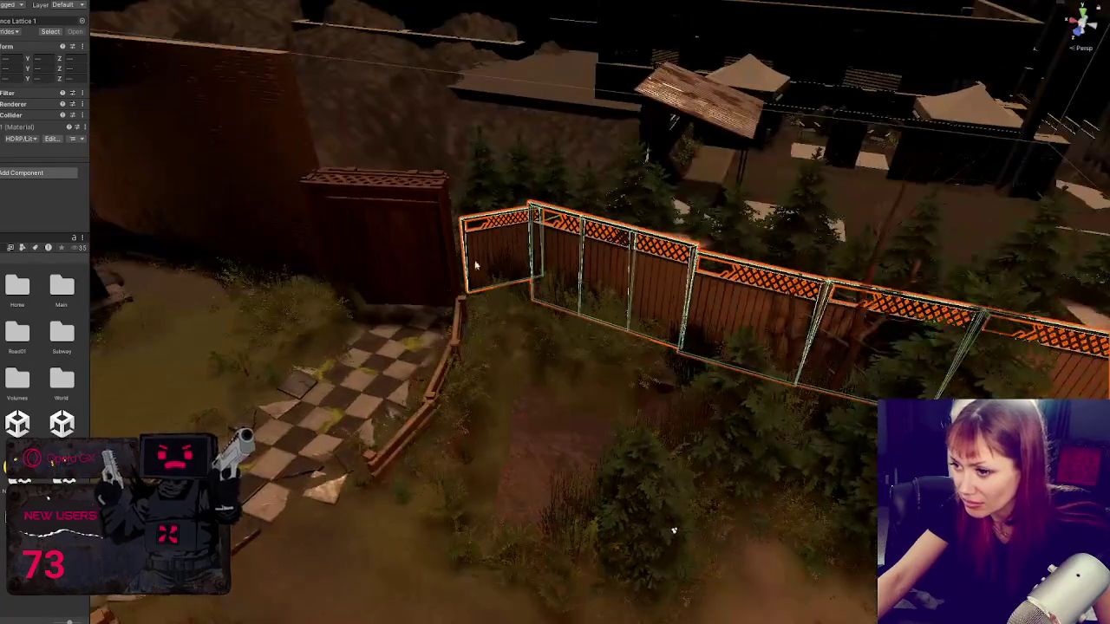
# Step: Slide the small lattice panel into the corner gap, line it up, and raise it slightly
pyautogui.click(475, 265)
pyautogui.press('f')
pyautogui.moveTo(579, 381); pyautogui.dragTo(597, 415)
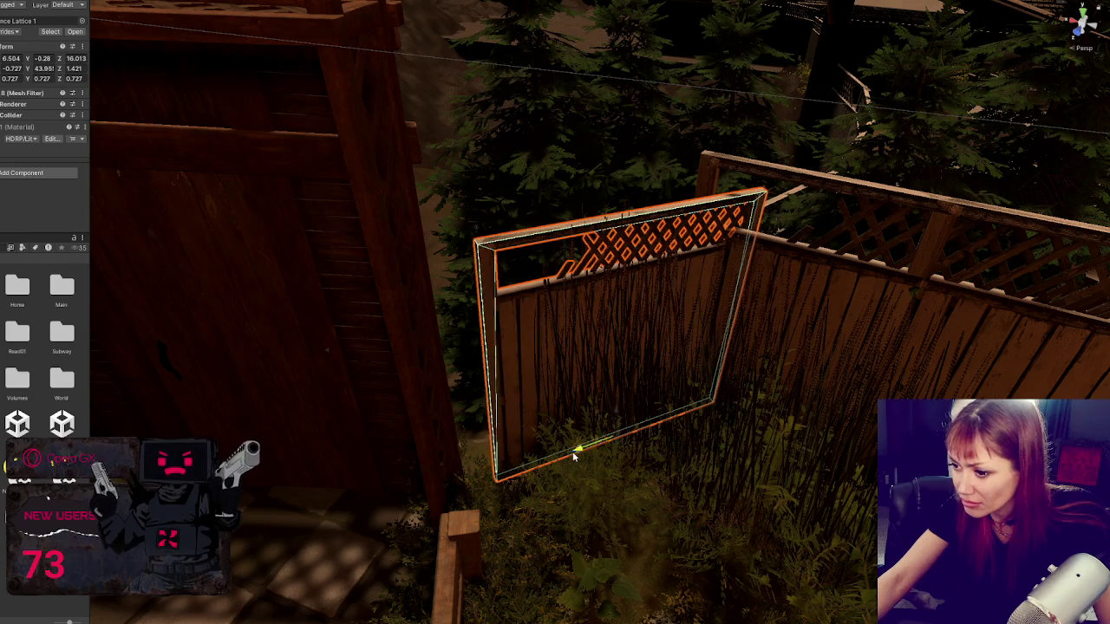
pyautogui.moveTo(575, 451)
pyautogui.mouseDown()
pyautogui.moveTo(535, 465)
pyautogui.moveTo(552, 422)
pyautogui.moveTo(569, 433)
pyautogui.moveTo(569, 424)
pyautogui.mouseUp()
pyautogui.moveTo(692, 445); pyautogui.dragTo(613, 402)
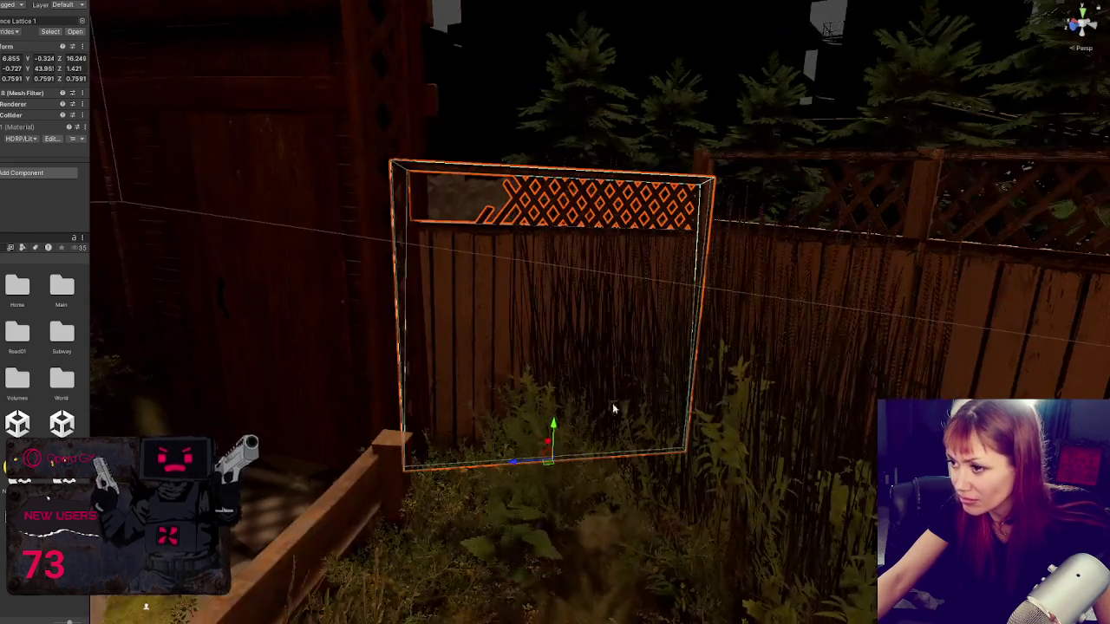
pyautogui.moveTo(555, 426)
pyautogui.mouseDown()
pyautogui.moveTo(573, 413)
pyautogui.moveTo(493, 441)
pyautogui.mouseUp()
pyautogui.moveTo(674, 494); pyautogui.dragTo(486, 451)
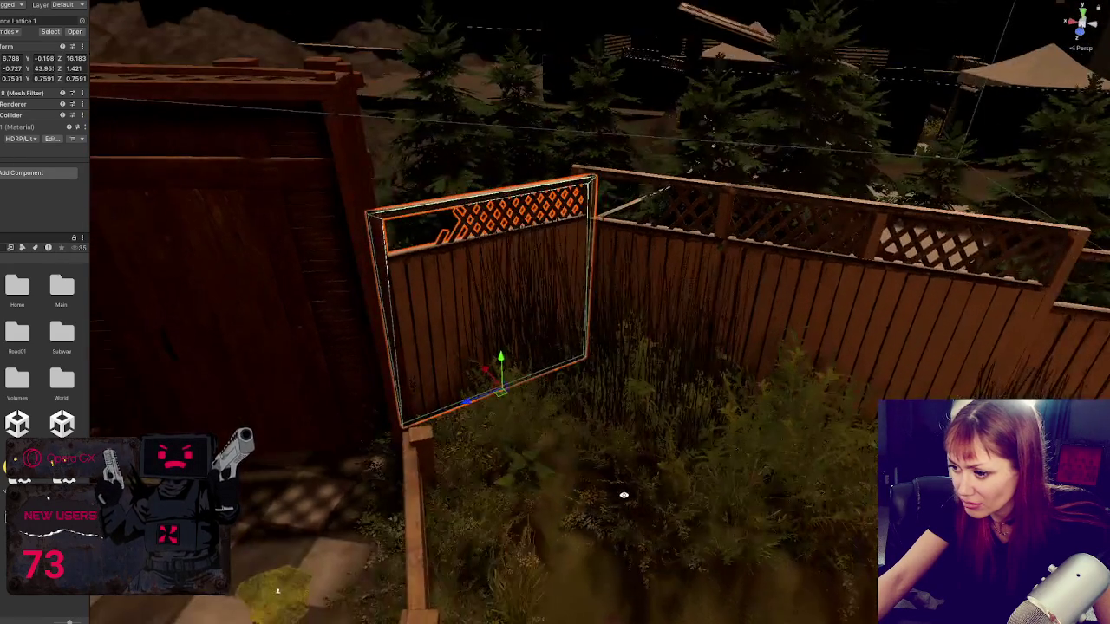
# Step: Enlarge the bush in front of the panel to about 1.867, then lift the lattice panel
pyautogui.click(469, 444)
pyautogui.click(515, 429)
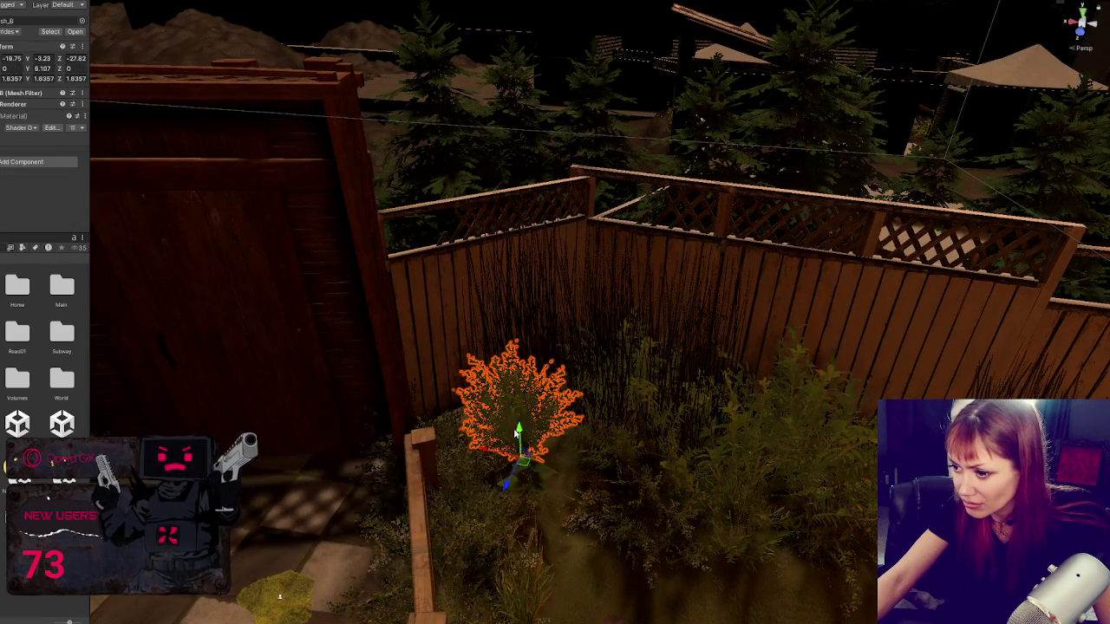
pyautogui.moveTo(507, 460)
pyautogui.mouseDown()
pyautogui.moveTo(473, 451)
pyautogui.moveTo(526, 474)
pyautogui.moveTo(465, 422)
pyautogui.moveTo(421, 433)
pyautogui.moveTo(449, 444)
pyautogui.mouseUp()
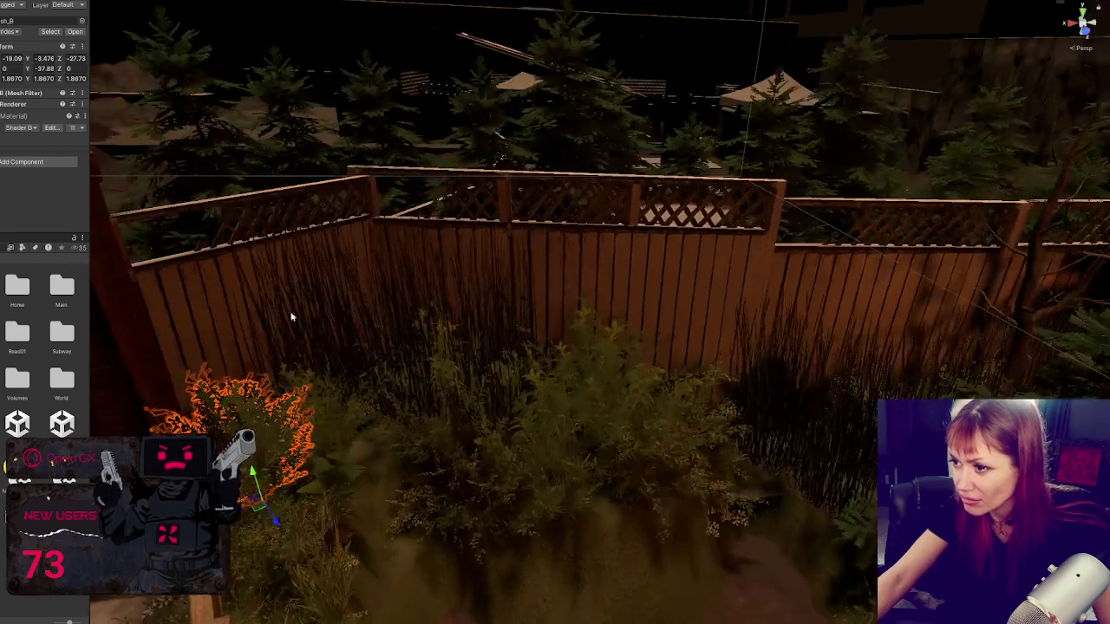
pyautogui.click(235, 363)
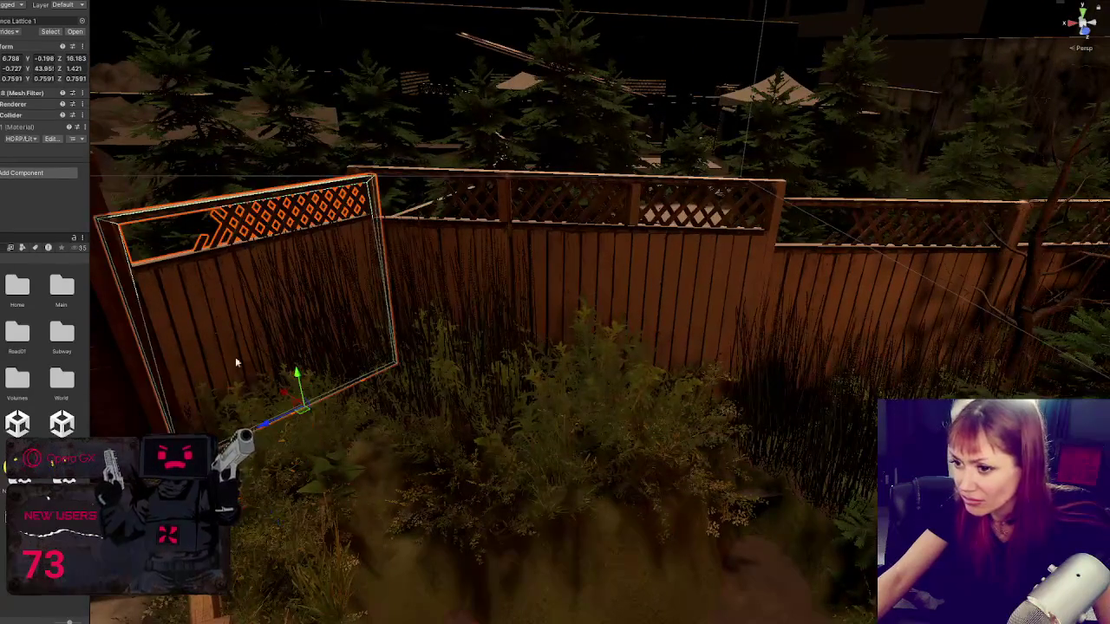
pyautogui.moveTo(298, 363)
pyautogui.mouseDown()
pyautogui.moveTo(578, 421)
pyautogui.moveTo(310, 436)
pyautogui.moveTo(602, 285)
pyautogui.moveTo(670, 302)
pyautogui.moveTo(570, 325)
pyautogui.moveTo(653, 335)
pyautogui.moveTo(618, 374)
pyautogui.moveTo(375, 358)
pyautogui.moveTo(687, 323)
pyautogui.mouseUp()
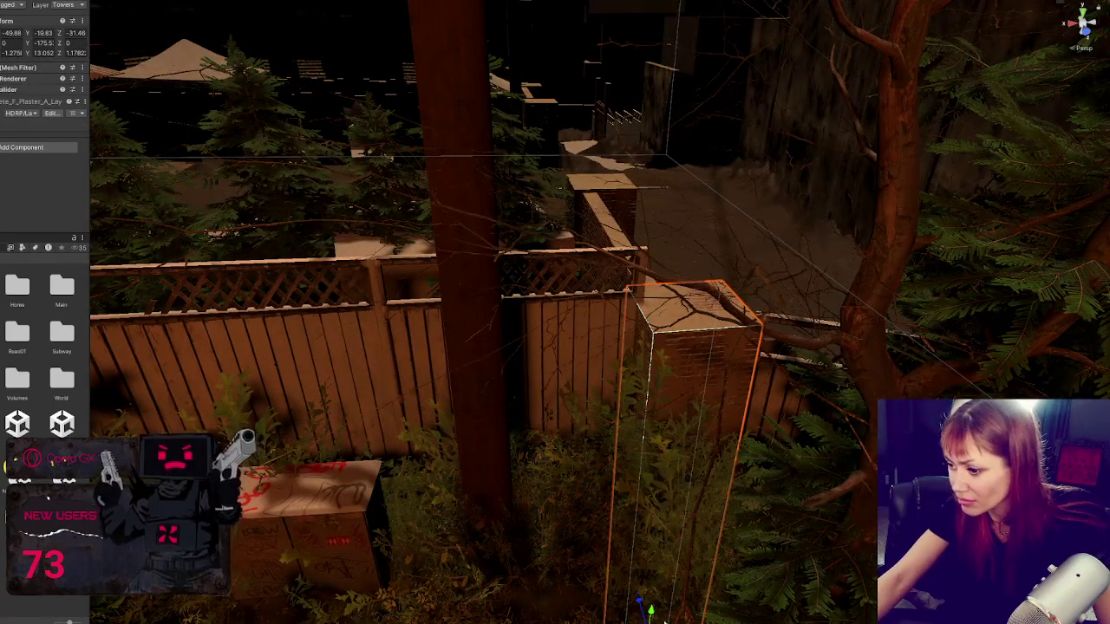
# Step: Raise Fence Lattice 1 by the pillar to match the fence height
pyautogui.click(756, 403)
pyautogui.press('f')
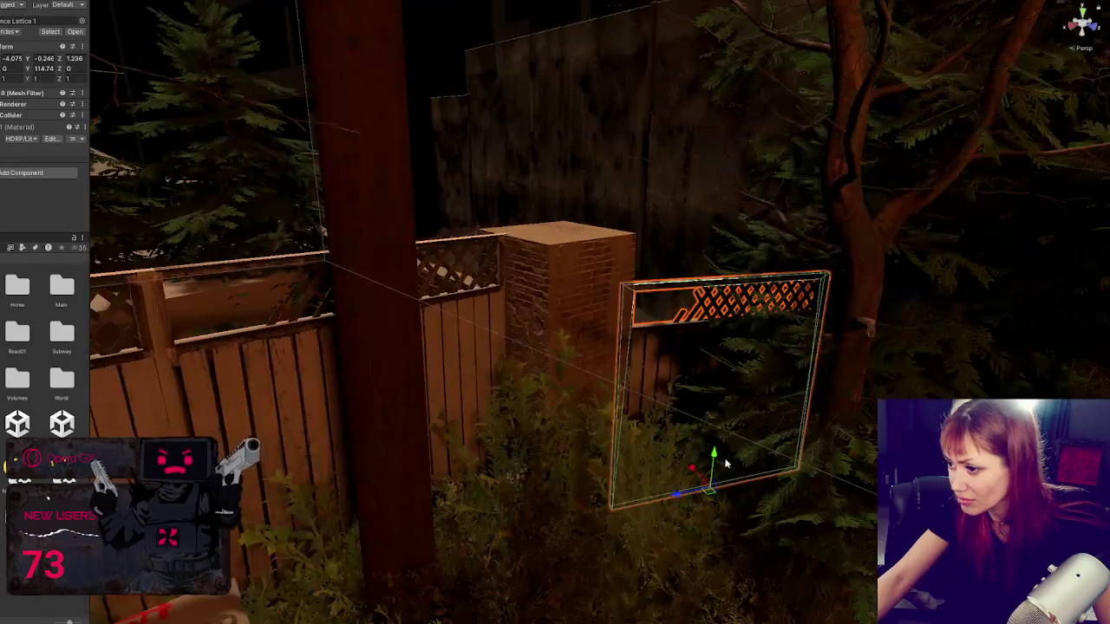
pyautogui.moveTo(711, 457); pyautogui.dragTo(716, 426)
# Step: Enlarge the fir behind the pillar and move it right; push the smaller fir back behind the fence
pyautogui.moveTo(520, 364)
pyautogui.mouseDown()
pyautogui.moveTo(305, 319)
pyautogui.moveTo(376, 351)
pyautogui.mouseUp()
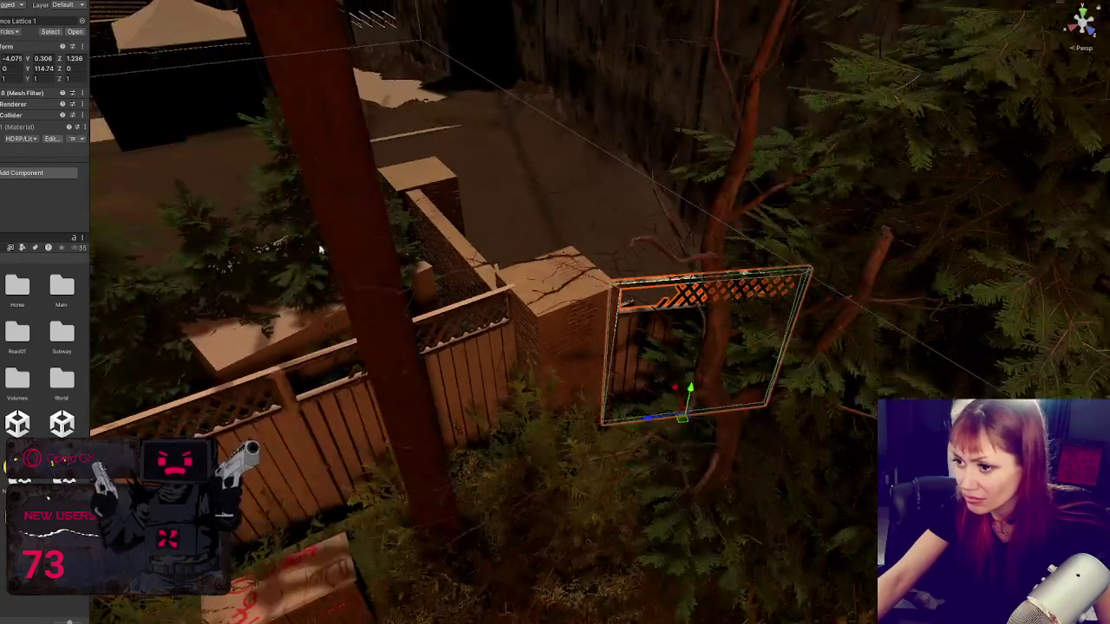
pyautogui.click(377, 351)
pyautogui.press('f')
pyautogui.press('r')
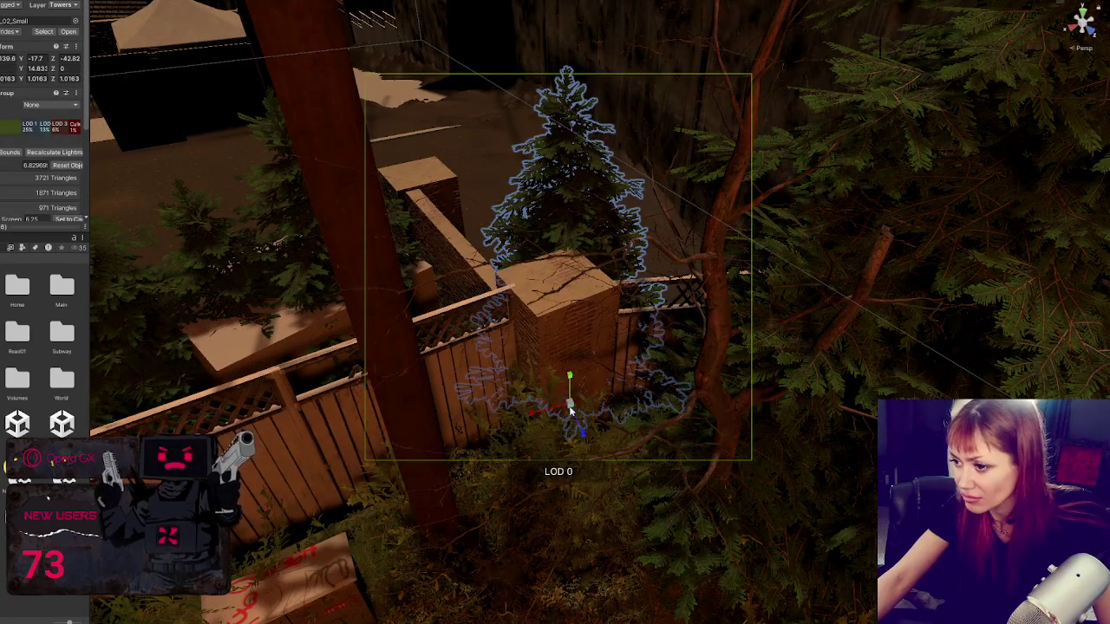
pyautogui.moveTo(542, 437)
pyautogui.mouseDown()
pyautogui.moveTo(583, 429)
pyautogui.moveTo(562, 439)
pyautogui.mouseUp()
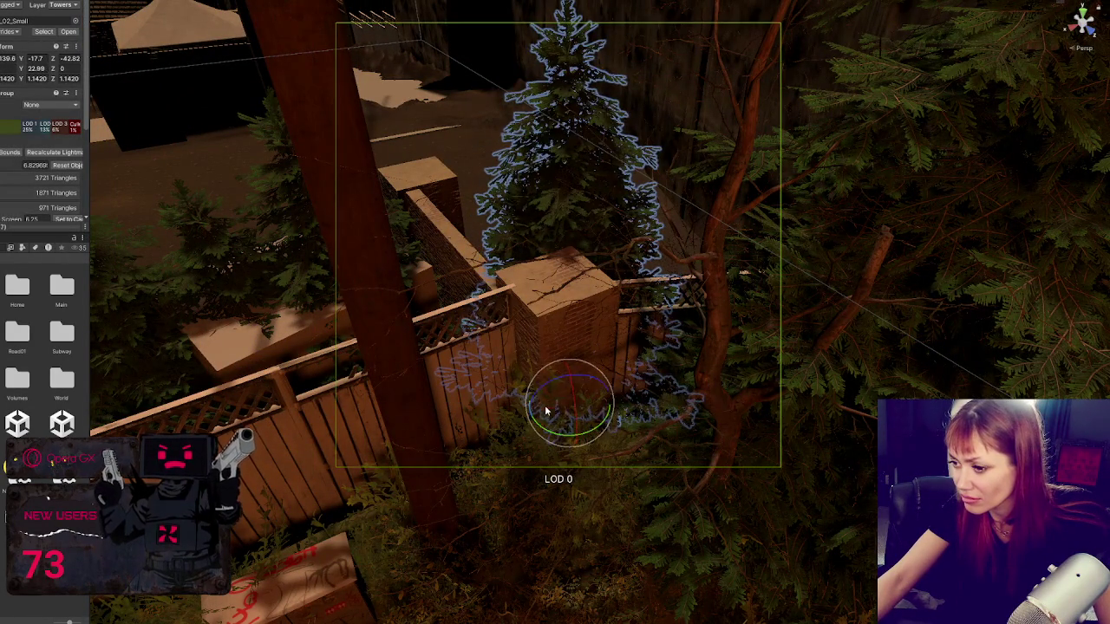
pyautogui.press('w')
pyautogui.moveTo(566, 399)
pyautogui.mouseDown()
pyautogui.moveTo(676, 374)
pyautogui.moveTo(681, 392)
pyautogui.mouseUp()
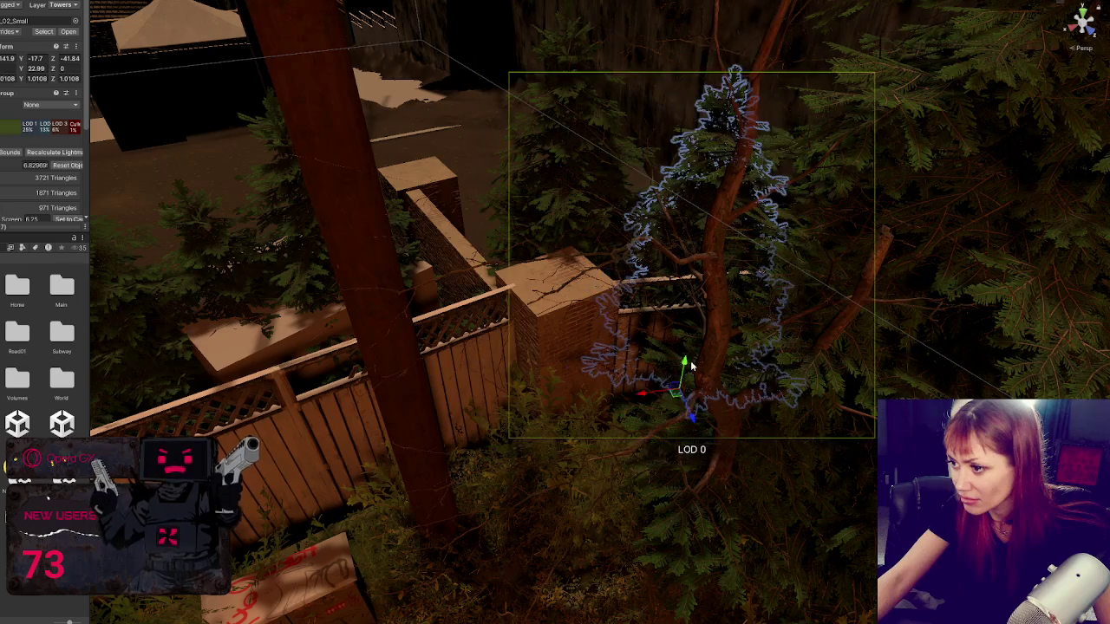
pyautogui.click(502, 423)
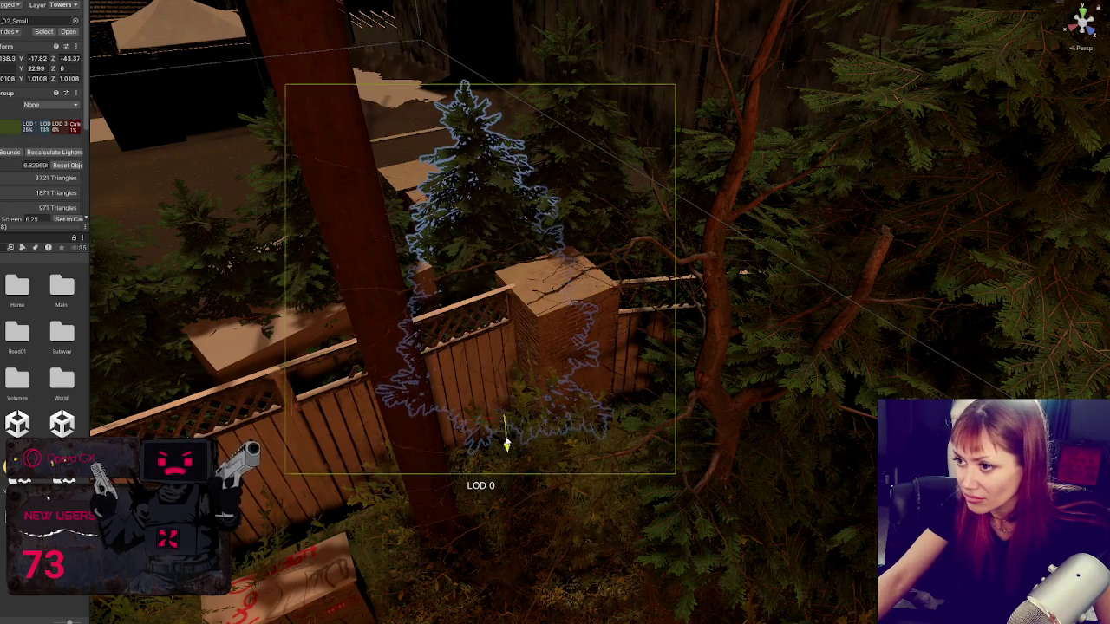
pyautogui.moveTo(503, 427); pyautogui.dragTo(500, 376)
pyautogui.scroll(-5, 355, 321)
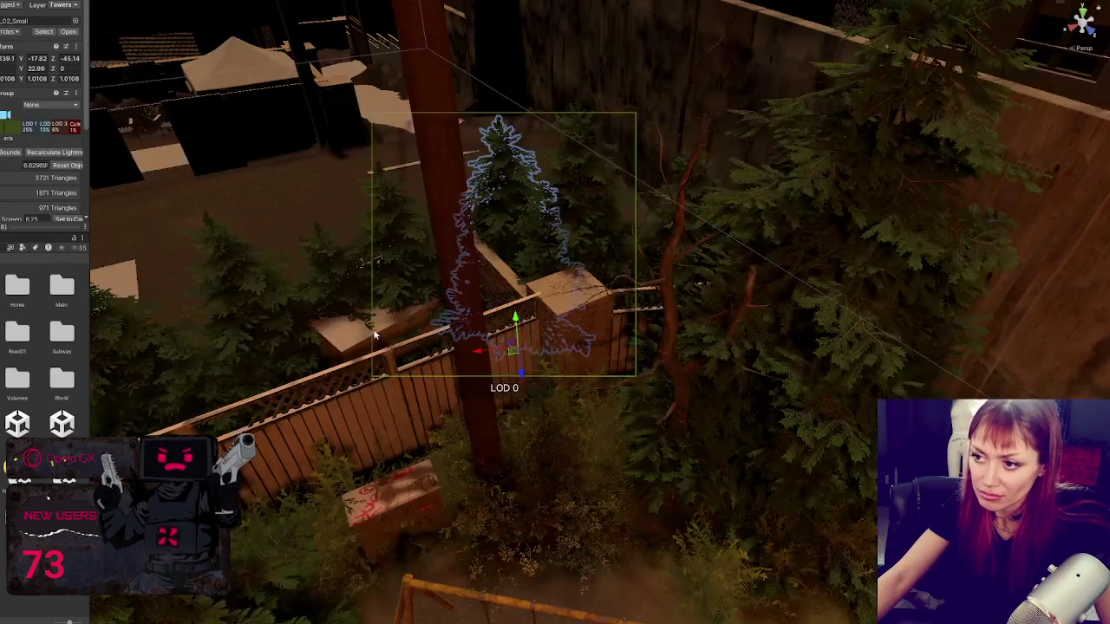
pyautogui.click(355, 321)
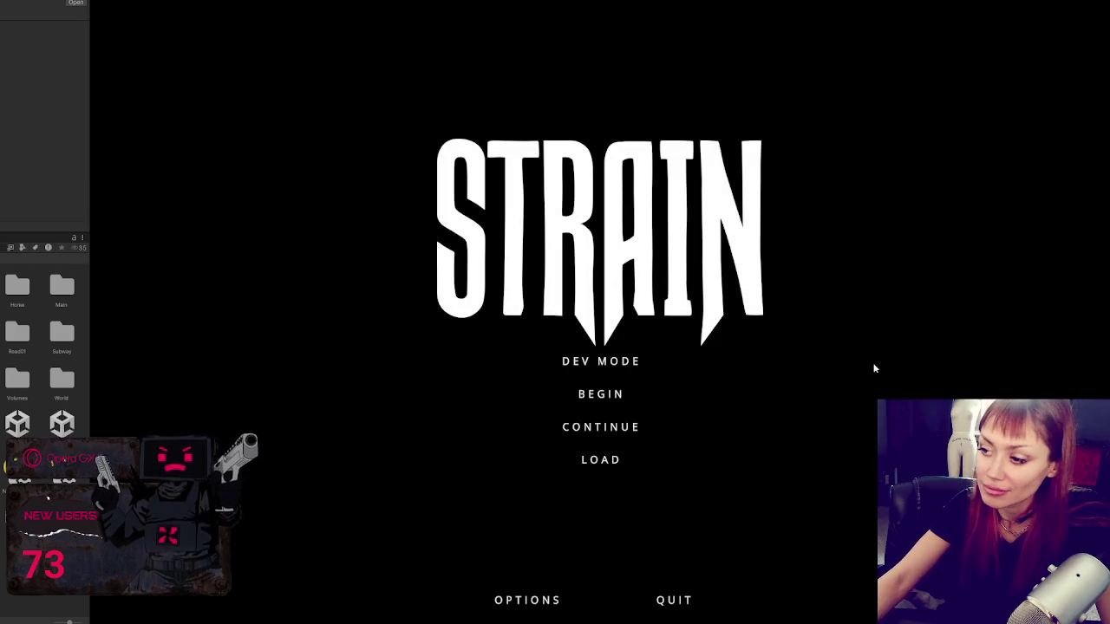
# Step: Start the STRAIN game in DEV MODE and let it load into the backyard
pyautogui.click(628, 359)
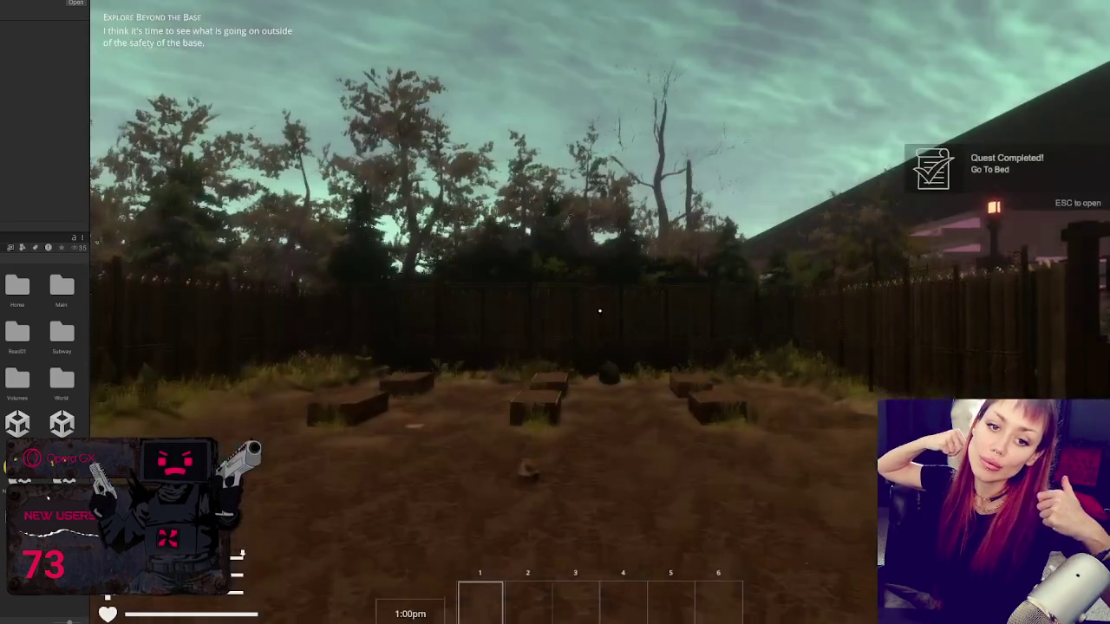
# Step: Walk through the wooden gate and down the road to the trash bag by the guardrail
pyautogui.press('w')
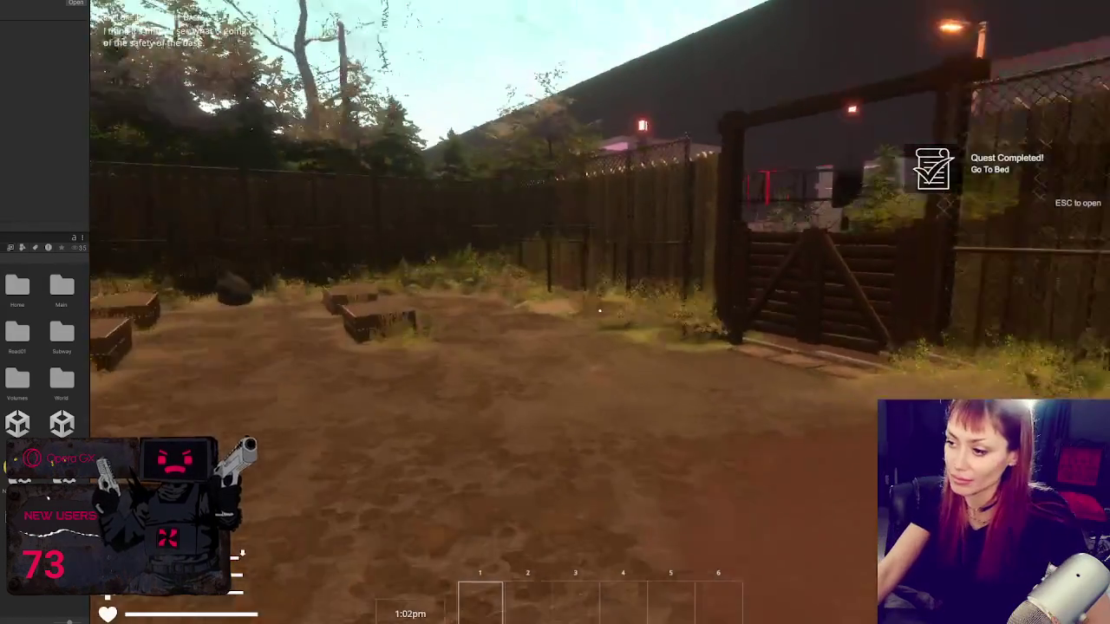
pyautogui.press('w')
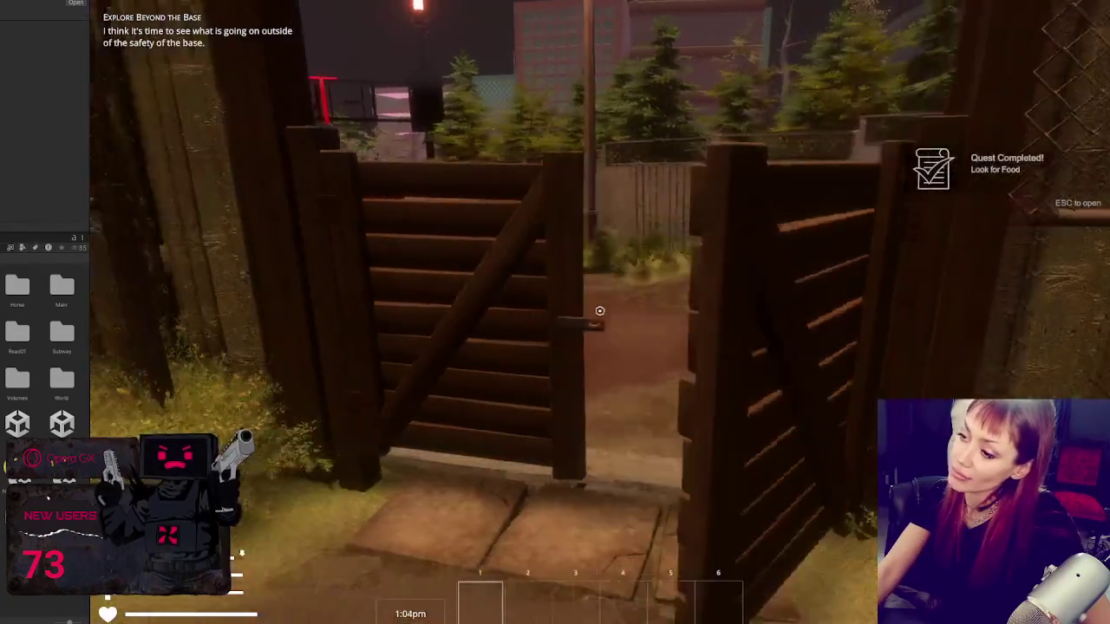
pyautogui.press('w')
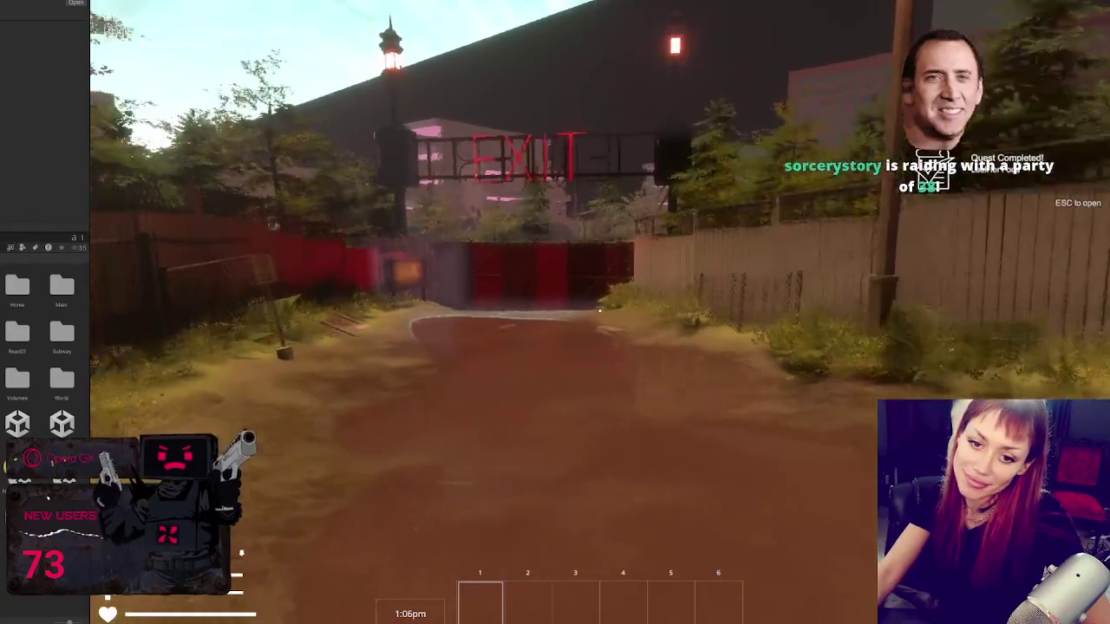
pyautogui.press('w')
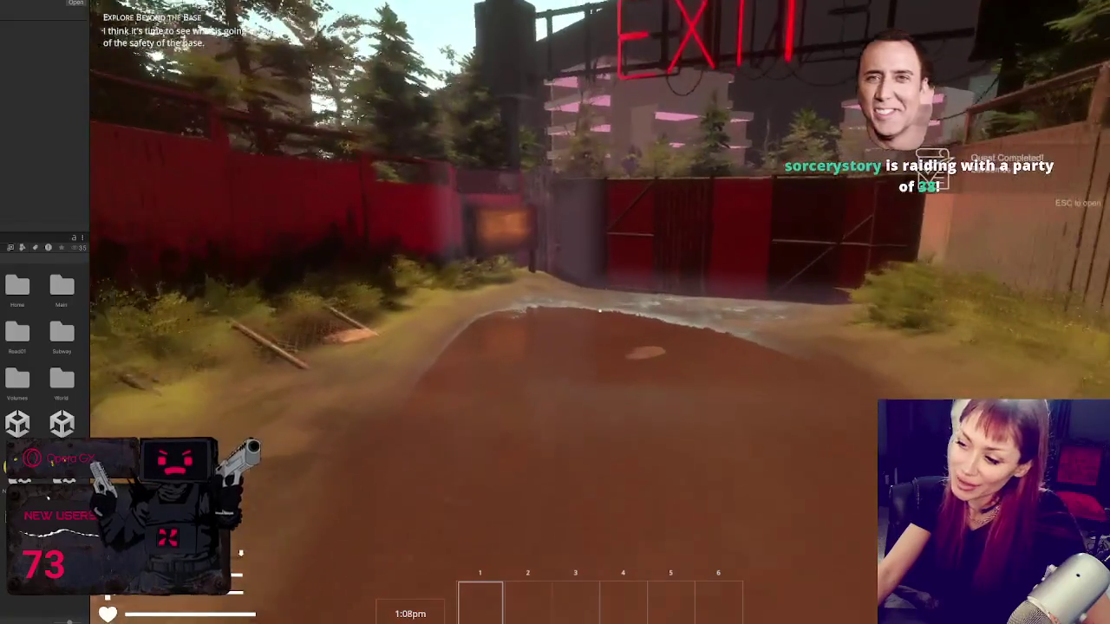
pyautogui.press('w')
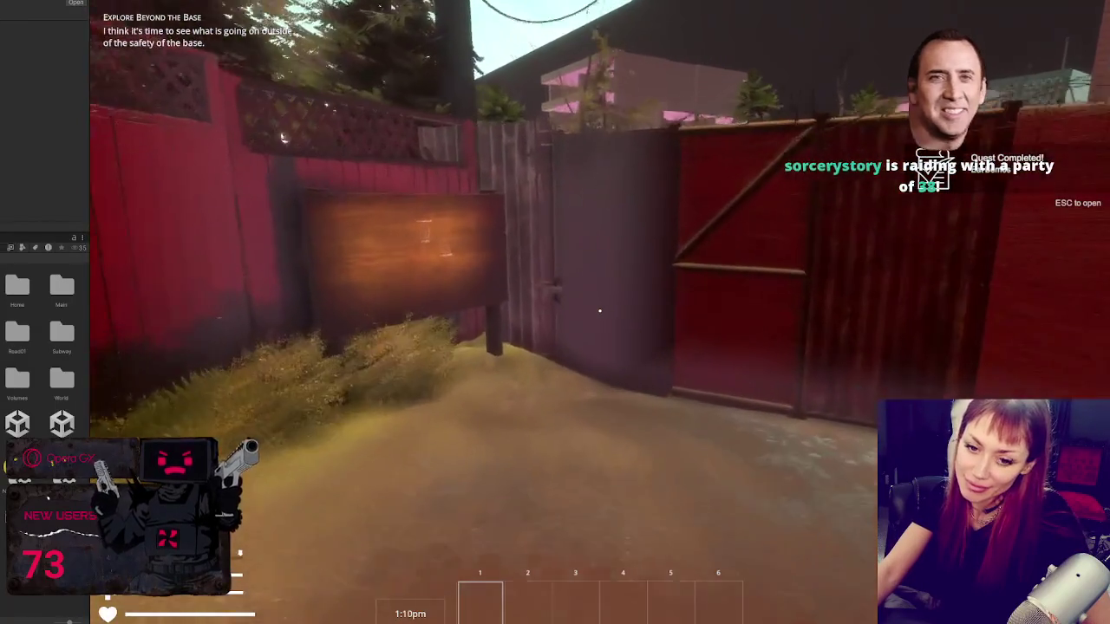
pyautogui.press('w')
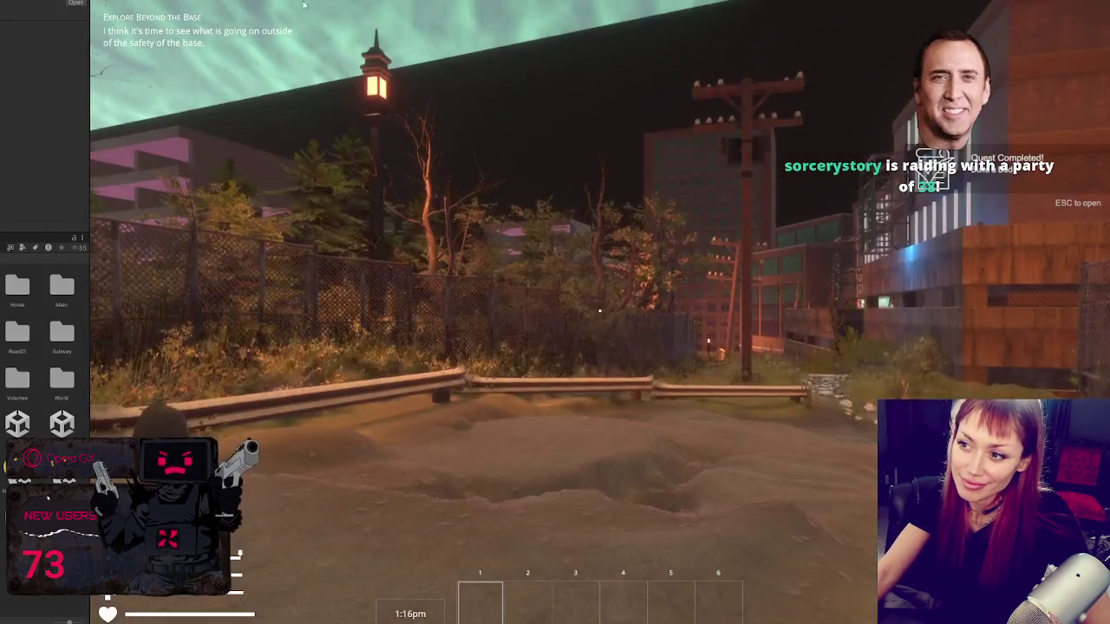
pyautogui.press('w')
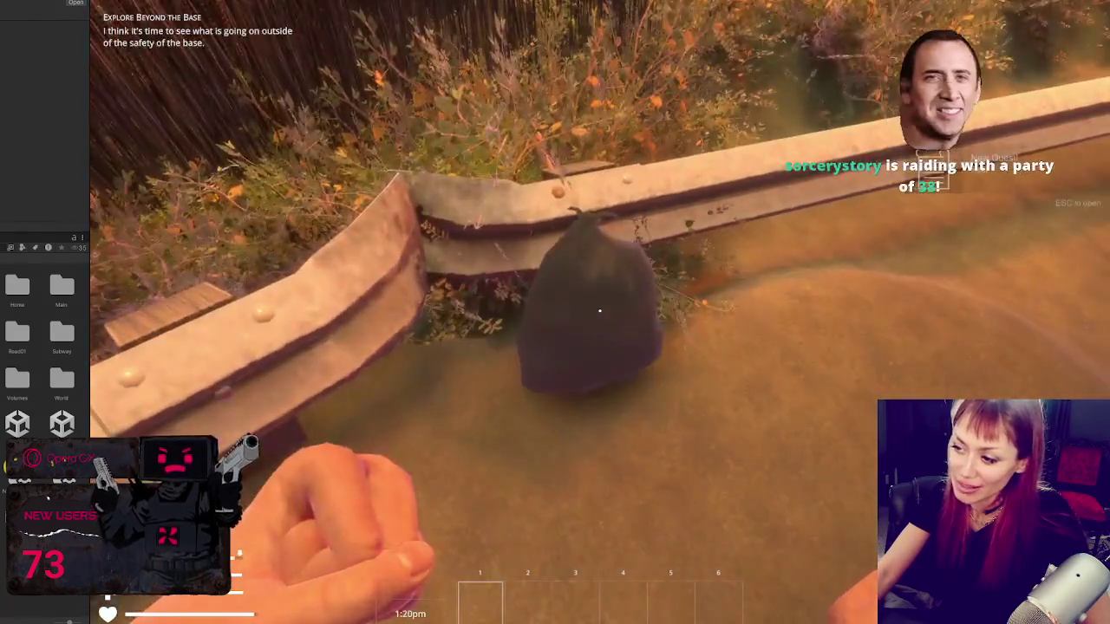
# Step: Smash the trash bag with three punches and pick up the scrap wood plank
pyautogui.click(599, 310)
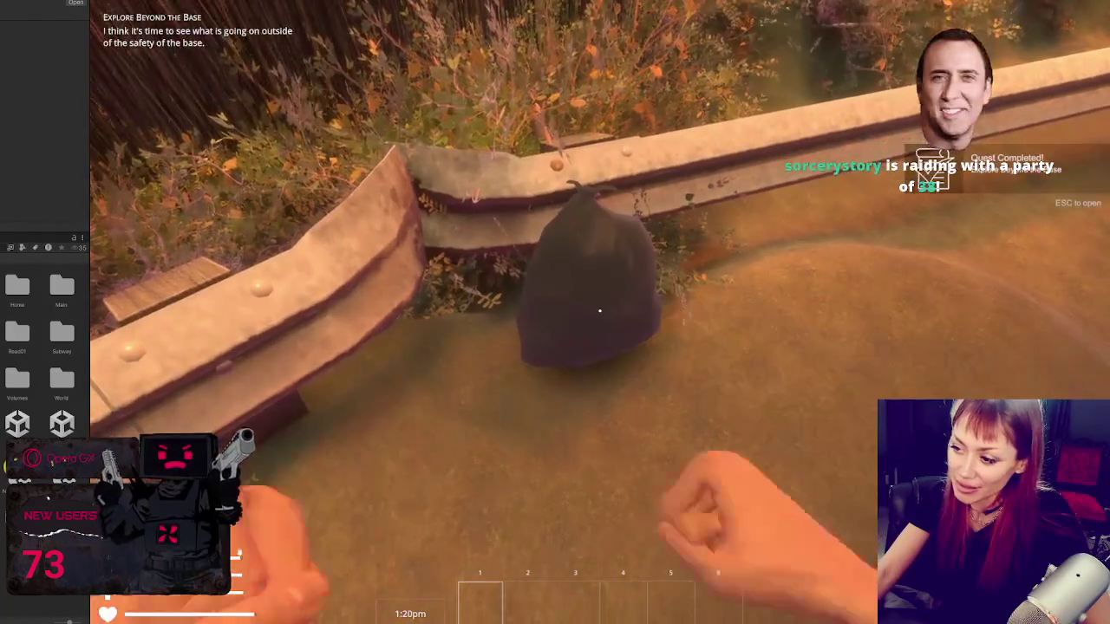
pyautogui.click(599, 310)
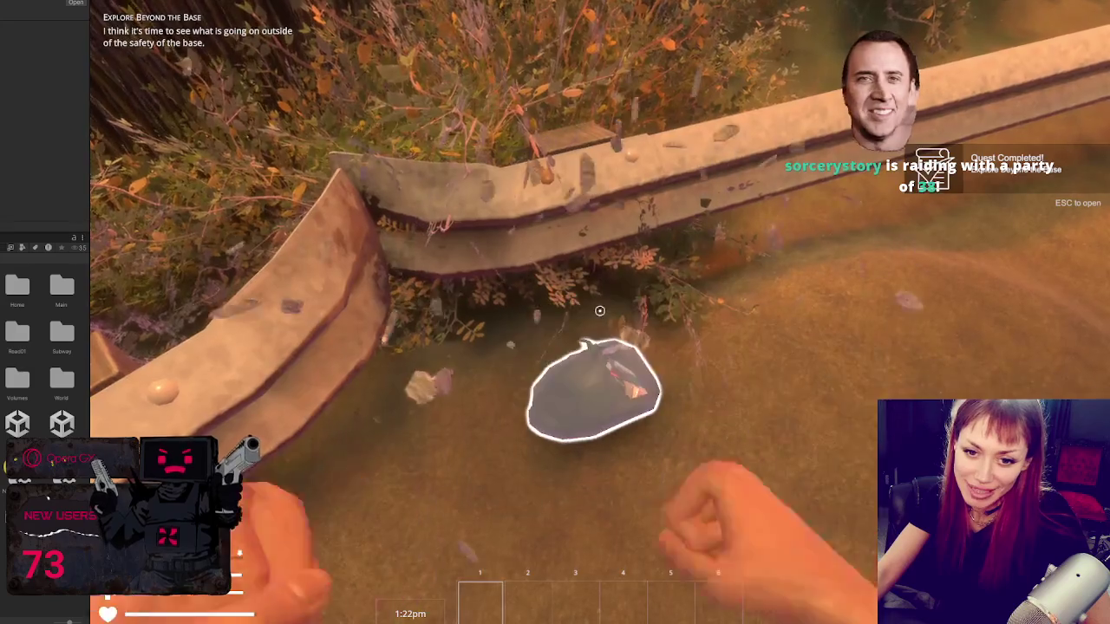
pyautogui.click(600, 310)
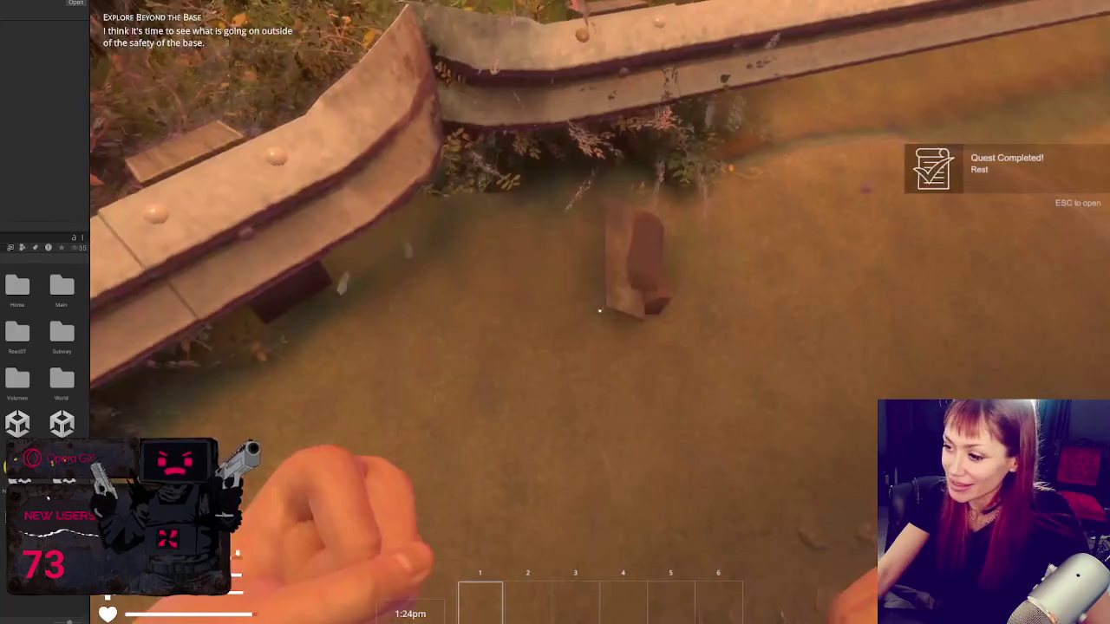
pyautogui.press('e')
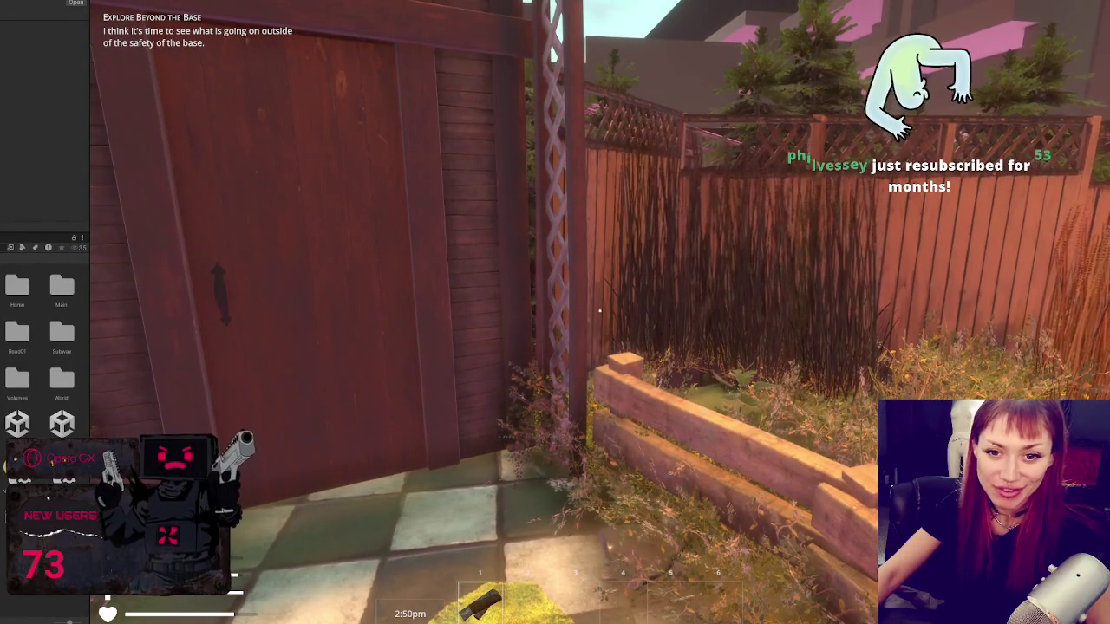
# Step: Check the in-game status menu, then walk from the fence corner across the porch
pyautogui.press('Escape')
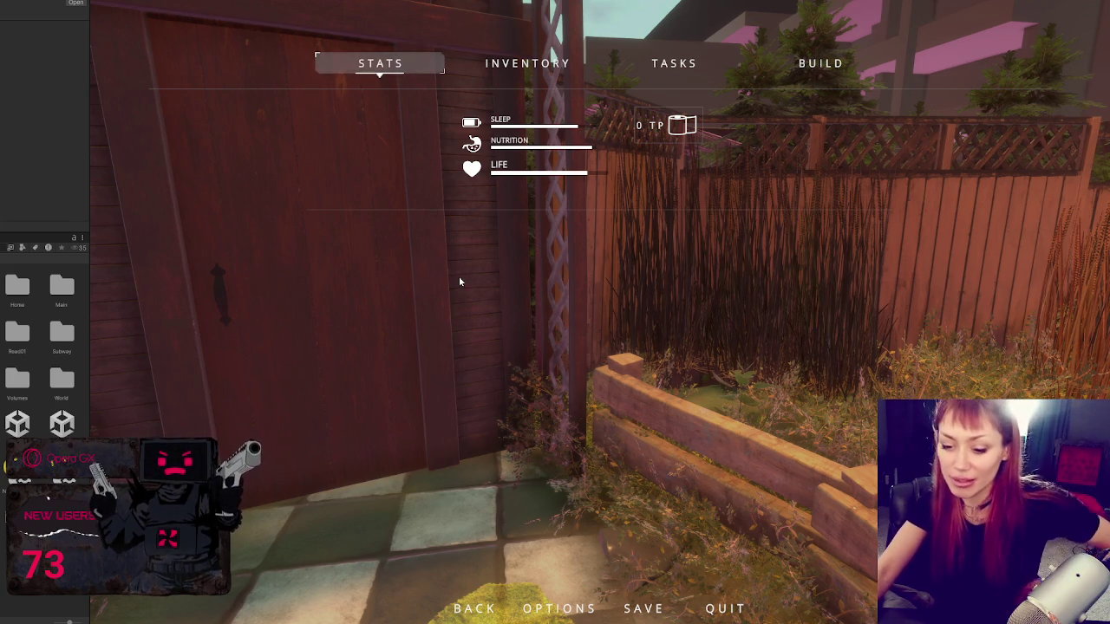
pyautogui.press('Escape')
pyautogui.press('w')
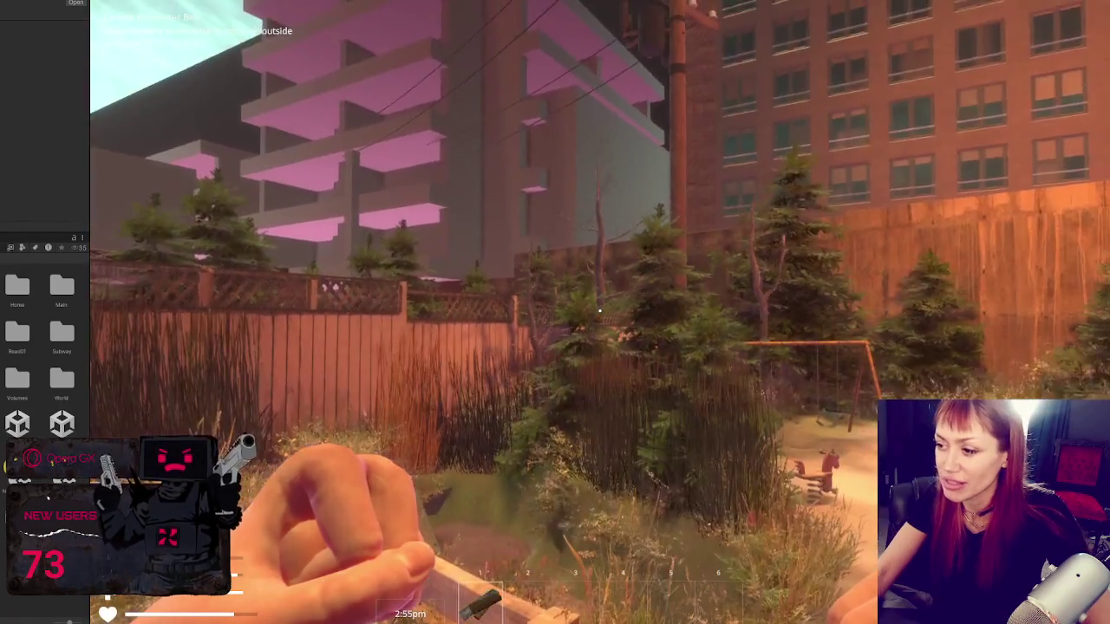
pyautogui.click(599, 311)
pyautogui.press('w')
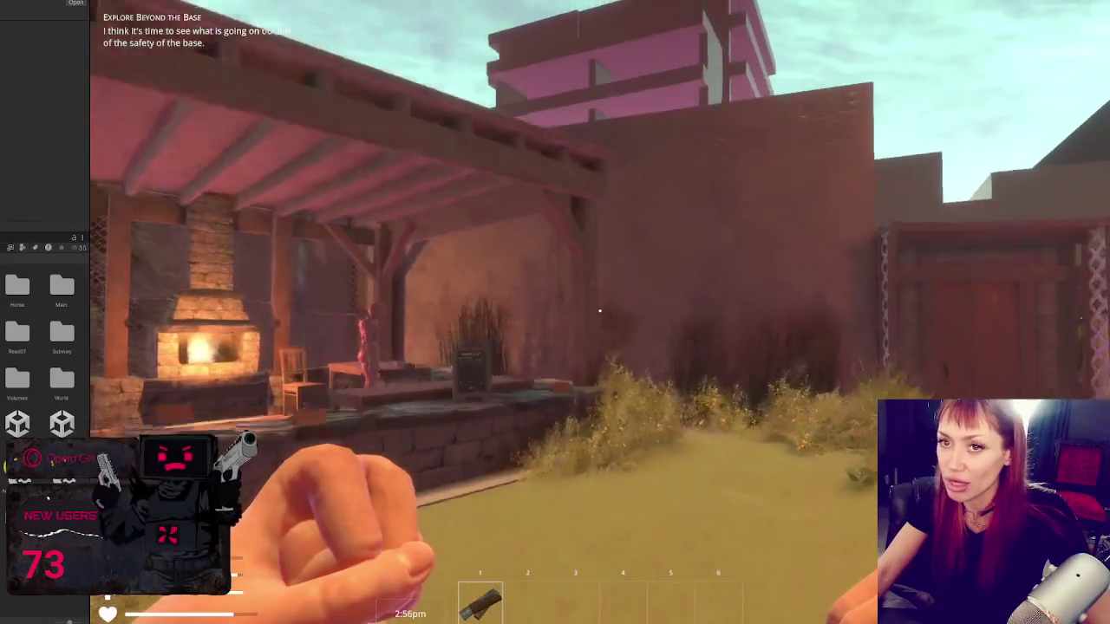
# Step: Walk past the reeds and swing set, through the wooden gate along the brick wall, then stop play mode
pyautogui.press('d')
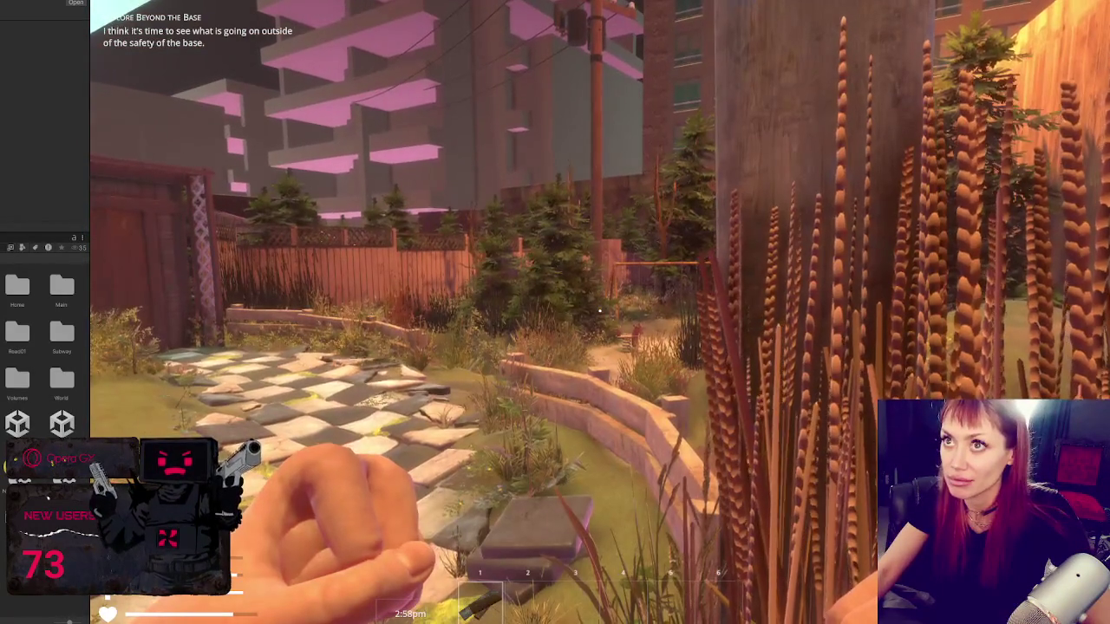
pyautogui.press('w')
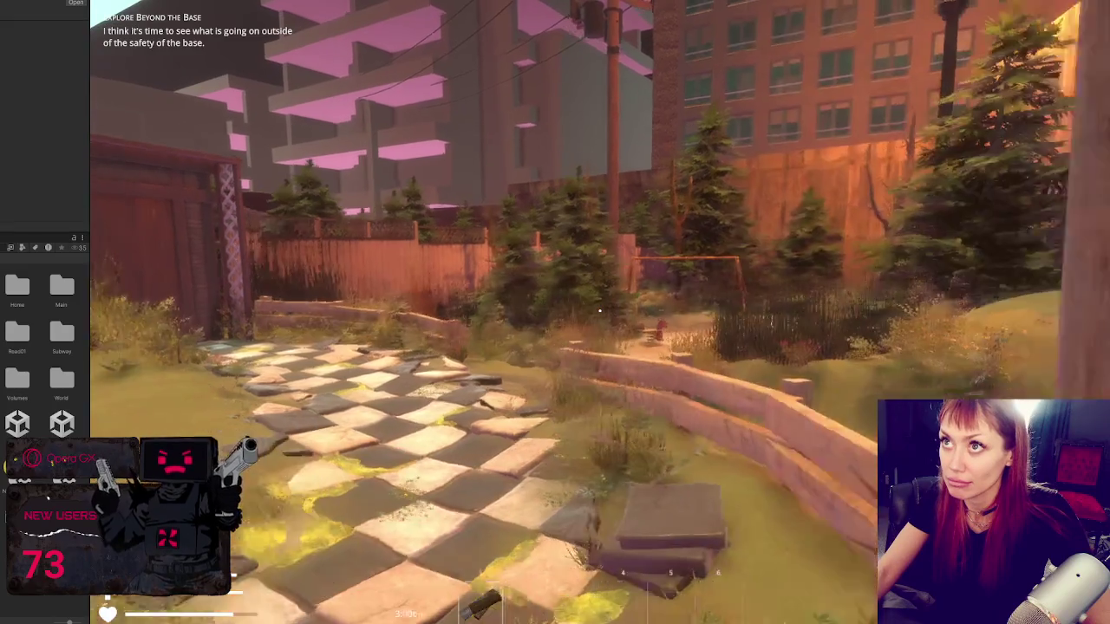
pyautogui.press('a')
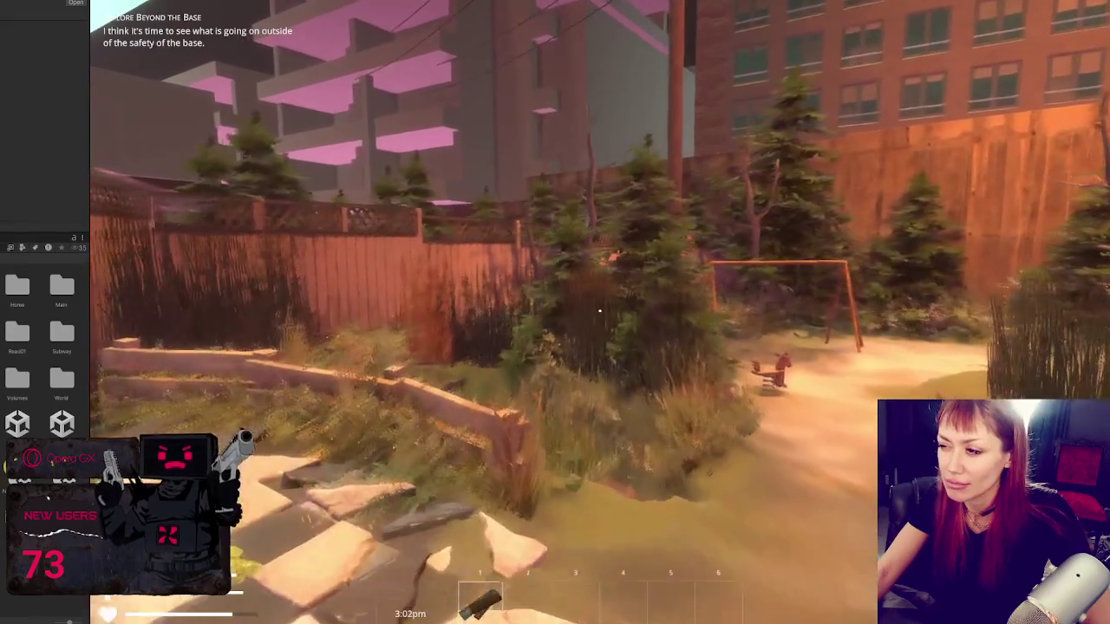
pyautogui.press('w')
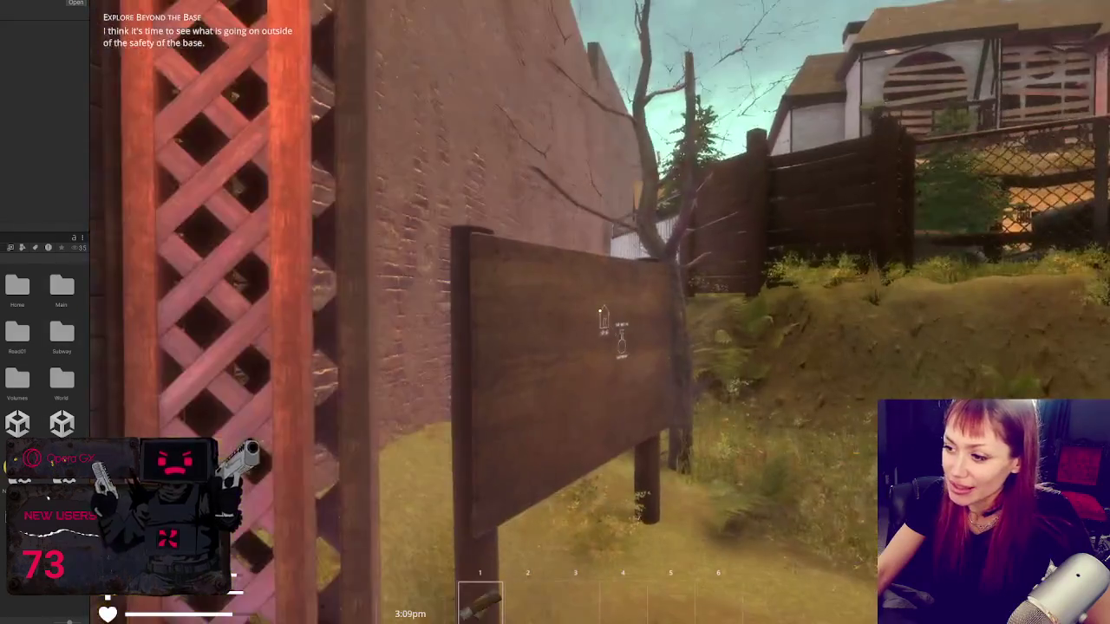
pyautogui.press('w')
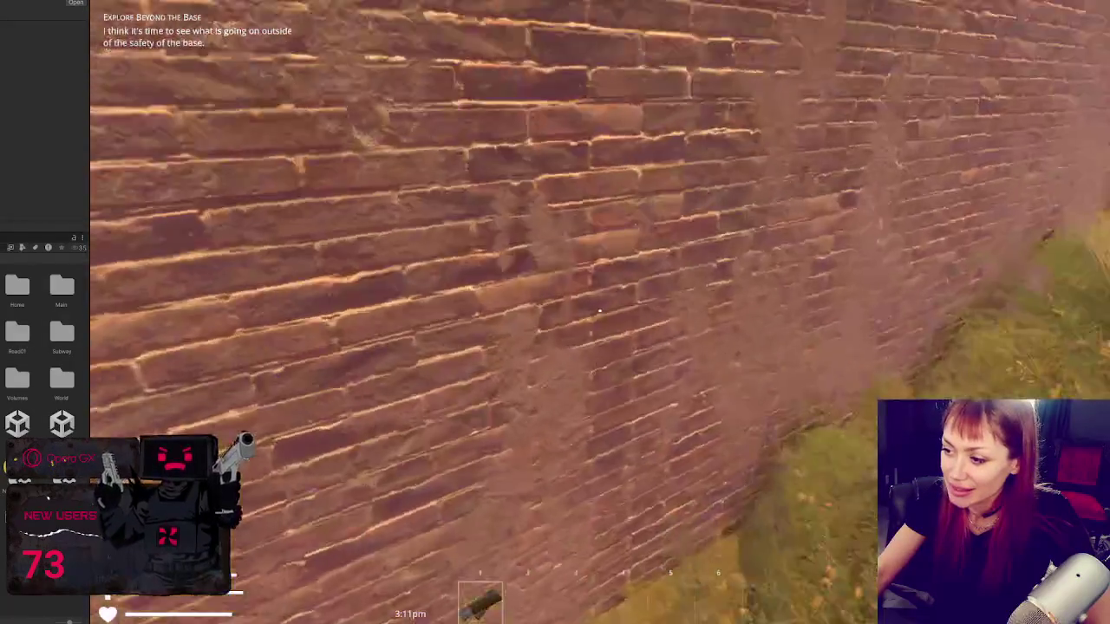
pyautogui.press('w')
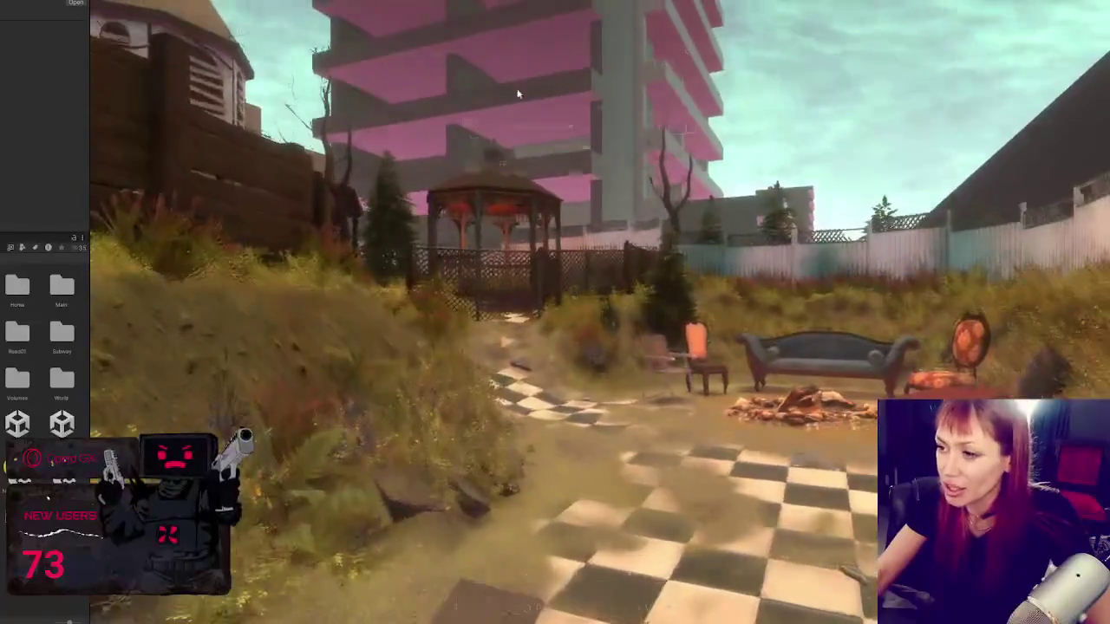
pyautogui.press('Escape')
pyautogui.hotkey('ctrl', 'p')
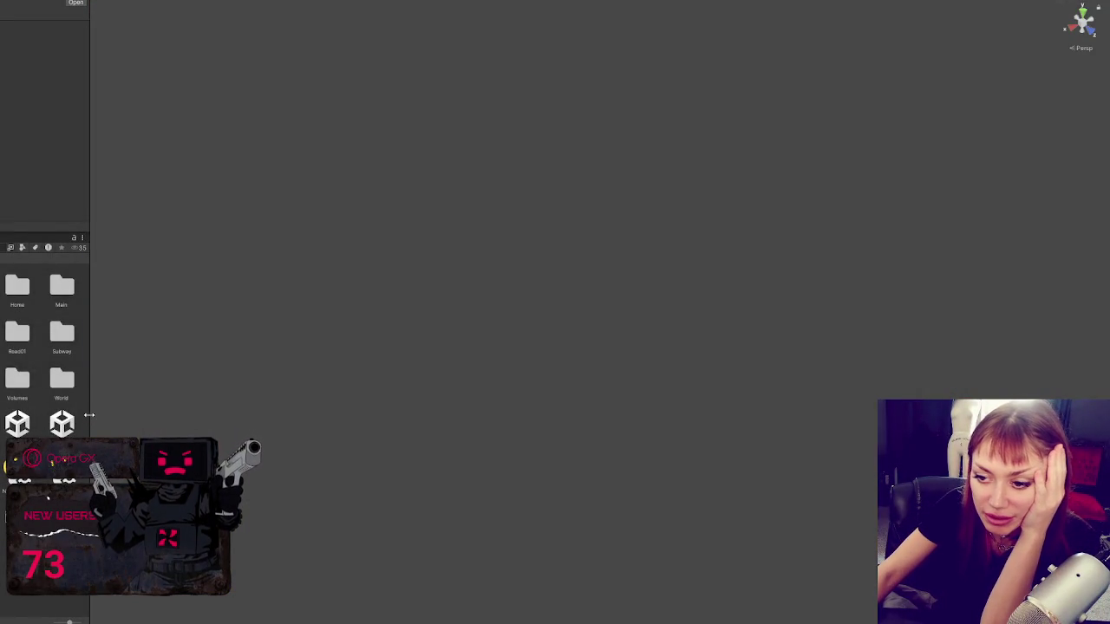
# Step: Open the scene asset additively alongside the Main scene
pyautogui.moveTo(89, 415); pyautogui.dragTo(167, 408)
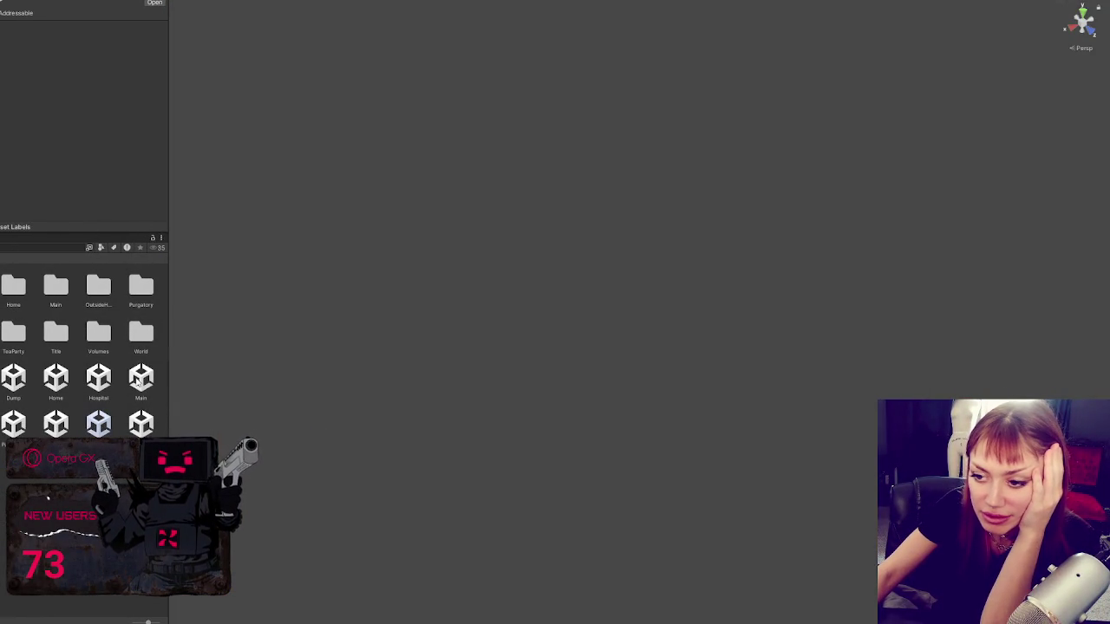
pyautogui.click(139, 381)
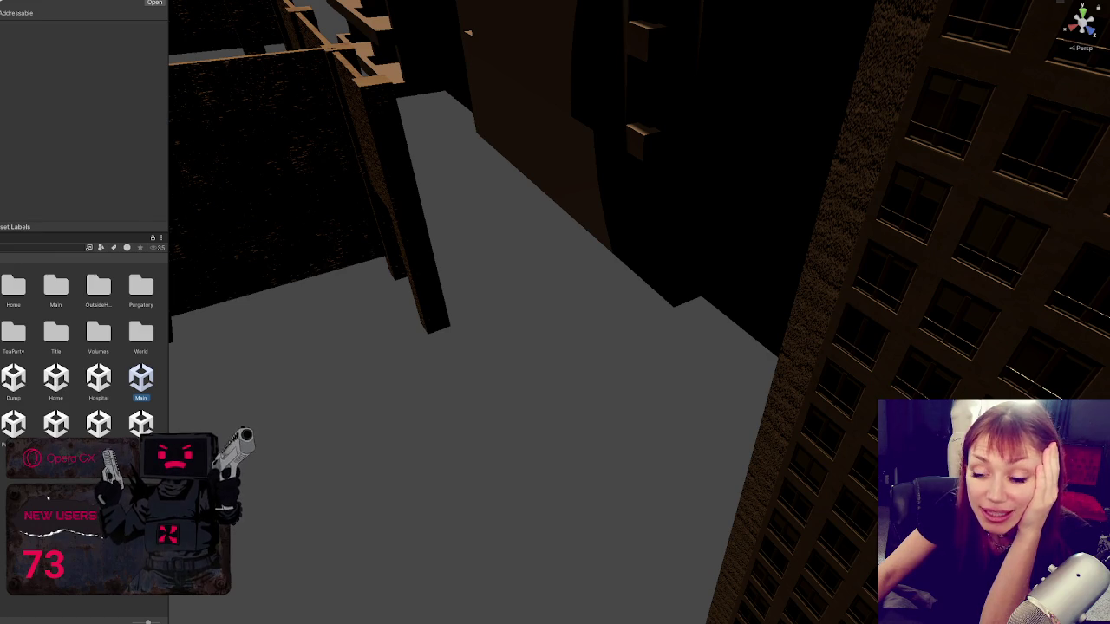
pyautogui.moveTo(170, 265)
pyautogui.mouseDown()
pyautogui.moveTo(302, 260)
pyautogui.moveTo(4, 267)
pyautogui.moveTo(144, 270)
pyautogui.mouseUp()
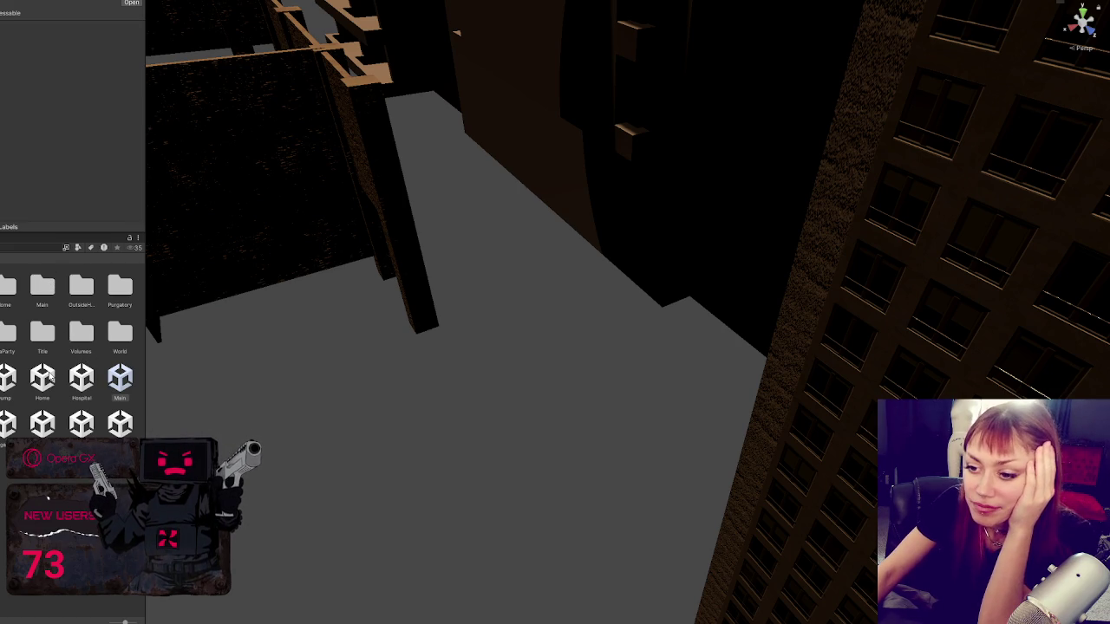
pyautogui.rightClick(120, 377)
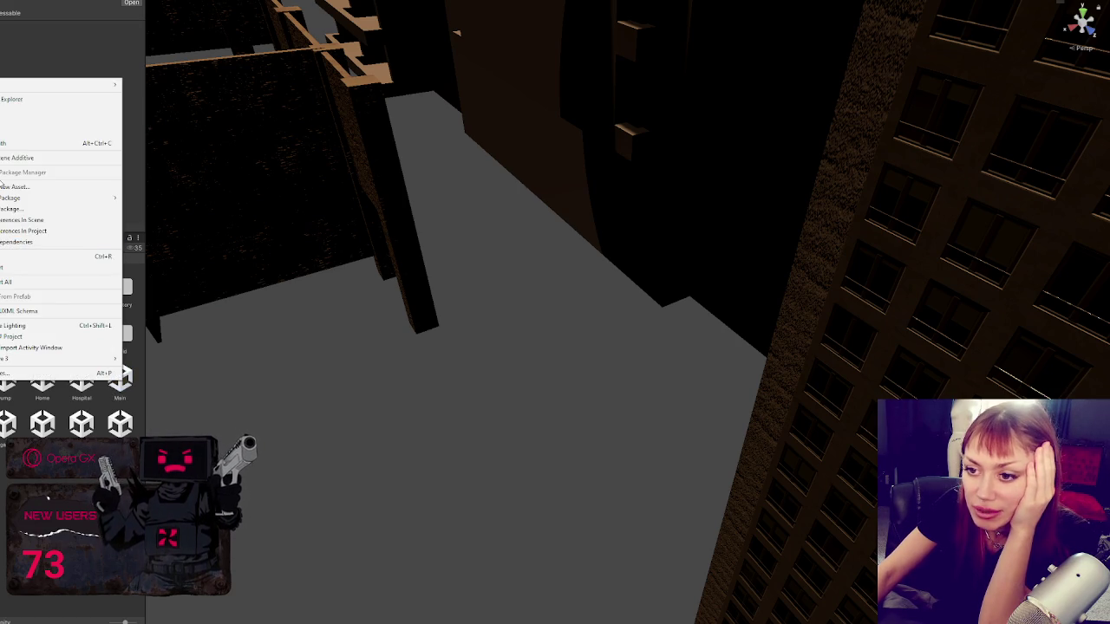
pyautogui.click(57, 306)
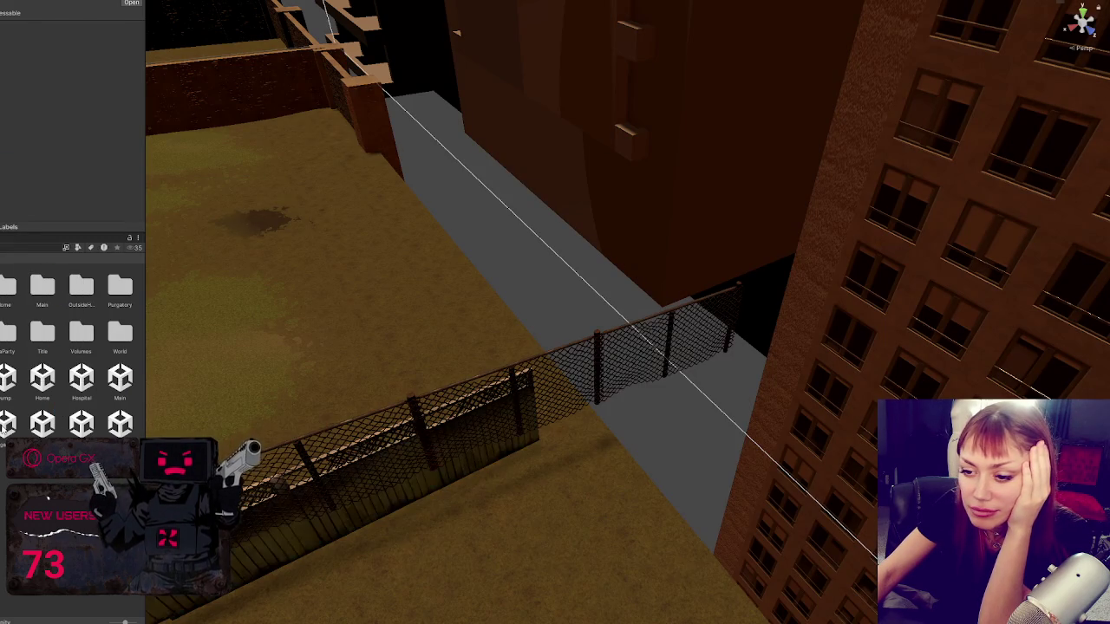
# Step: Zoom out to a high view over the finished backyard
pyautogui.scroll(-3, 325, 329)
pyautogui.scroll(-3, 328, 328)
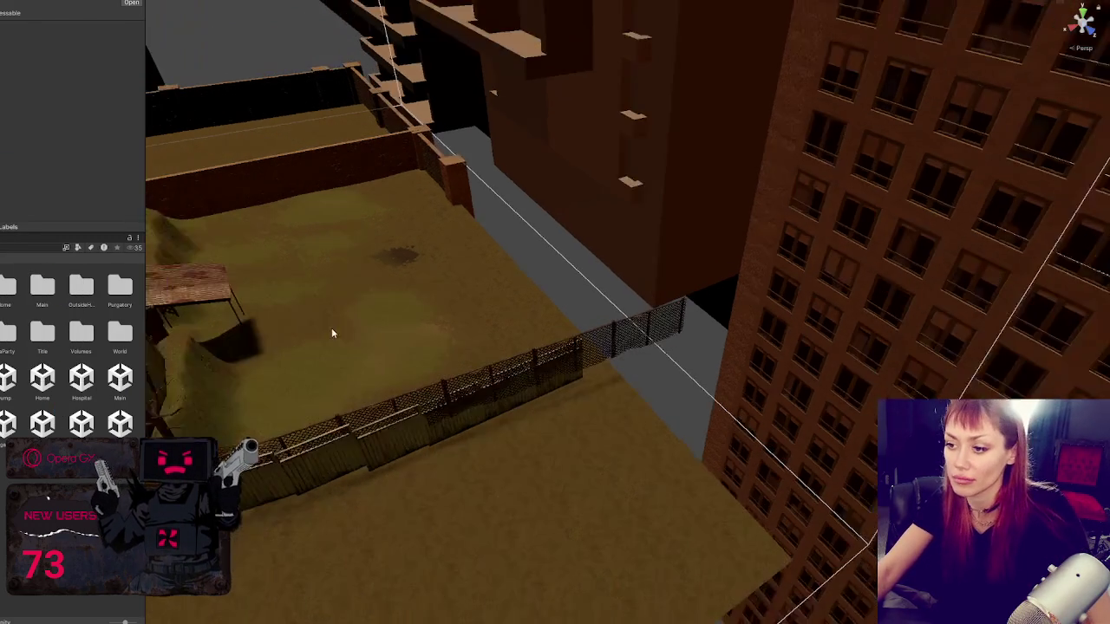
pyautogui.moveTo(331, 328)
pyautogui.mouseDown()
pyautogui.moveTo(892, 292)
pyautogui.moveTo(855, 263)
pyautogui.moveTo(682, 273)
pyautogui.mouseUp()
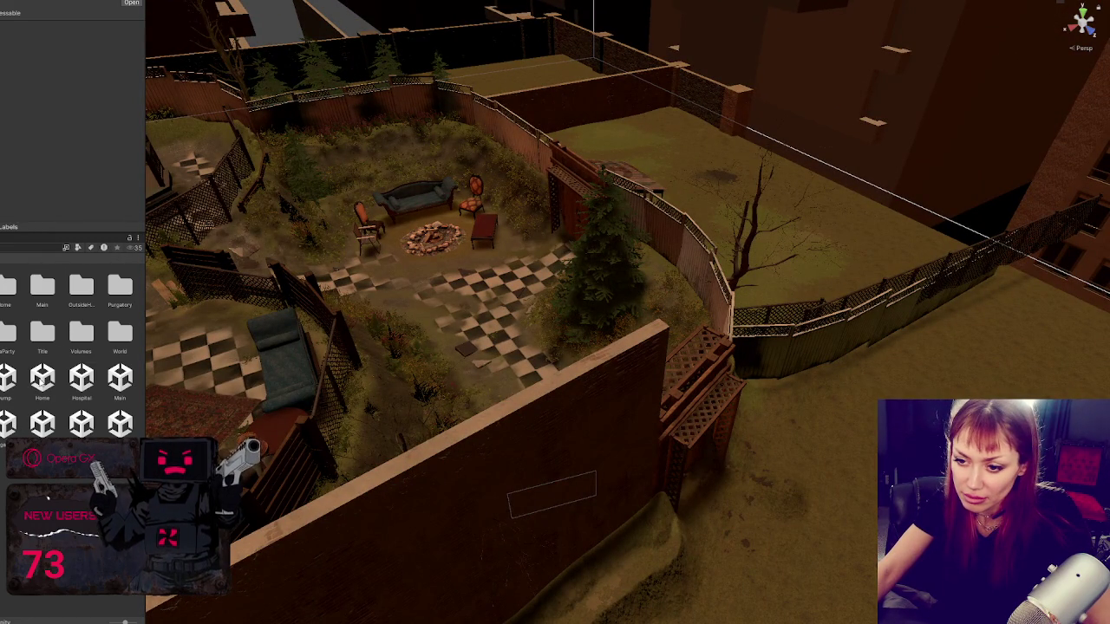
# Step: Load another backyard scene additively into the open level and swing the view over the backyard
pyautogui.rightClick(42, 423)
pyautogui.click(113, 201)
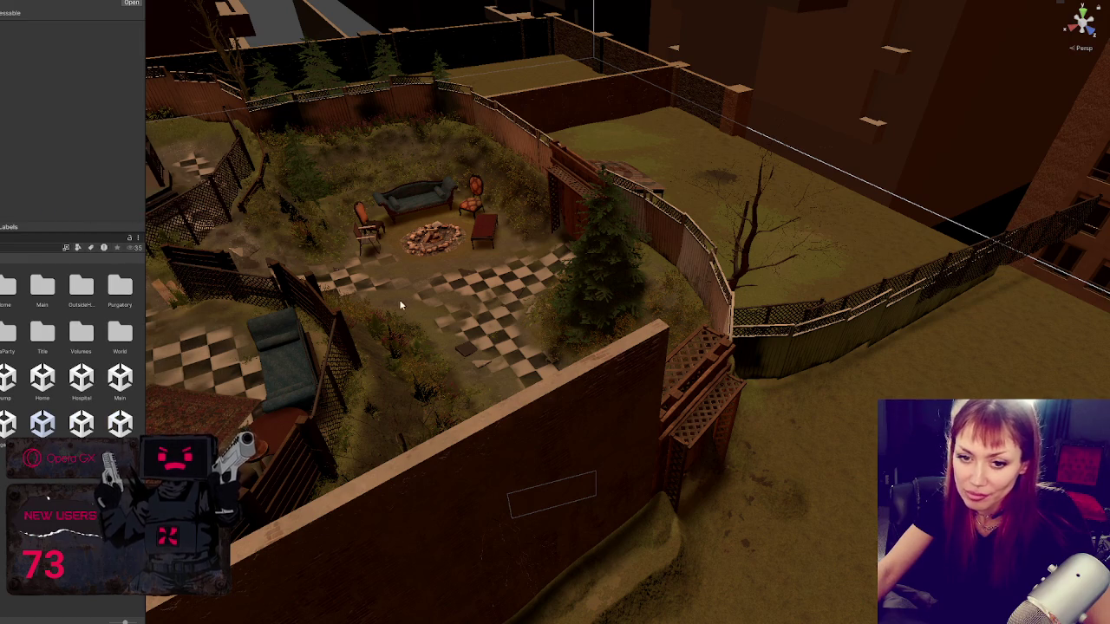
pyautogui.scroll(-2, 399, 299)
pyautogui.moveTo(375, 299); pyautogui.dragTo(872, 349)
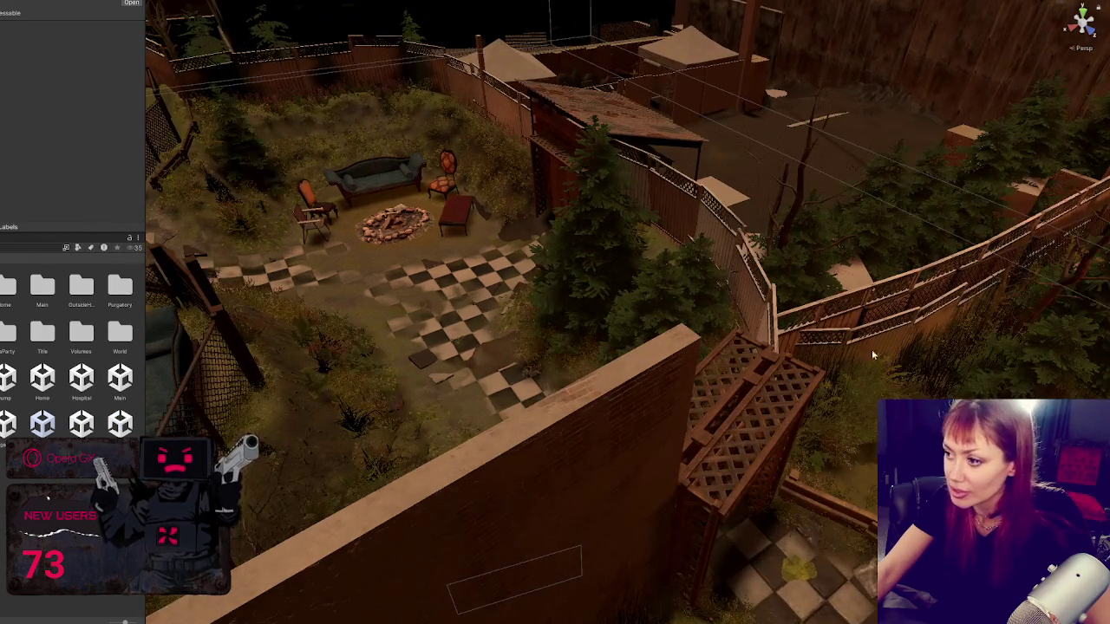
# Step: Lower the Grass Long clump by the fence slightly along its Y axis
pyautogui.click(943, 365)
pyautogui.press('f')
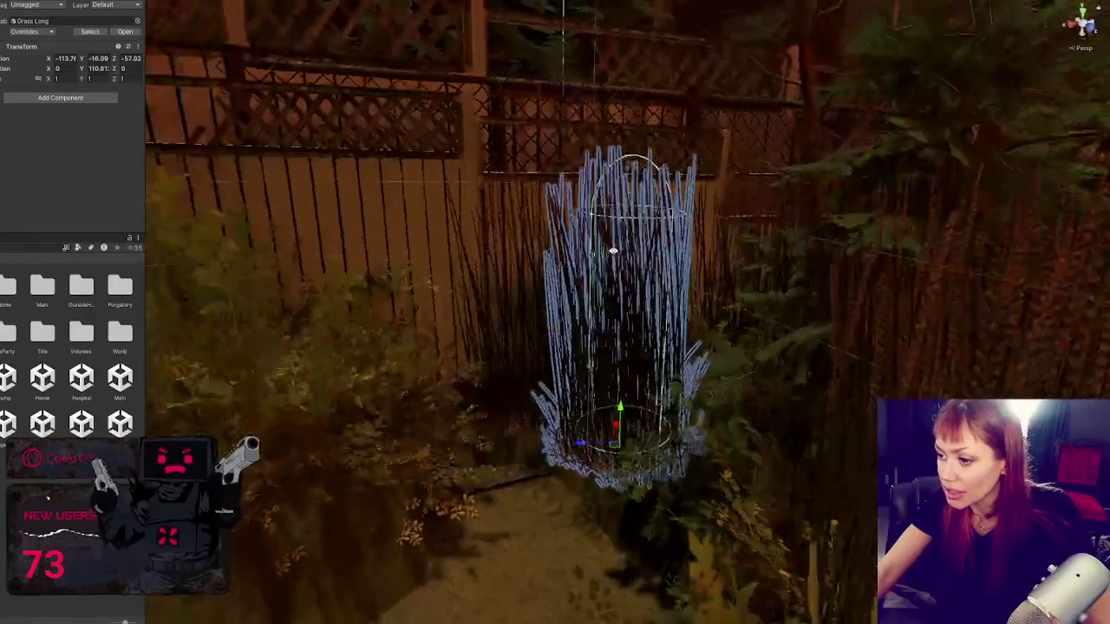
pyautogui.moveTo(593, 466)
pyautogui.mouseDown()
pyautogui.moveTo(587, 476)
pyautogui.moveTo(670, 457)
pyautogui.moveTo(685, 415)
pyautogui.moveTo(511, 407)
pyautogui.moveTo(520, 444)
pyautogui.moveTo(532, 430)
pyautogui.moveTo(466, 446)
pyautogui.moveTo(509, 427)
pyautogui.mouseUp()
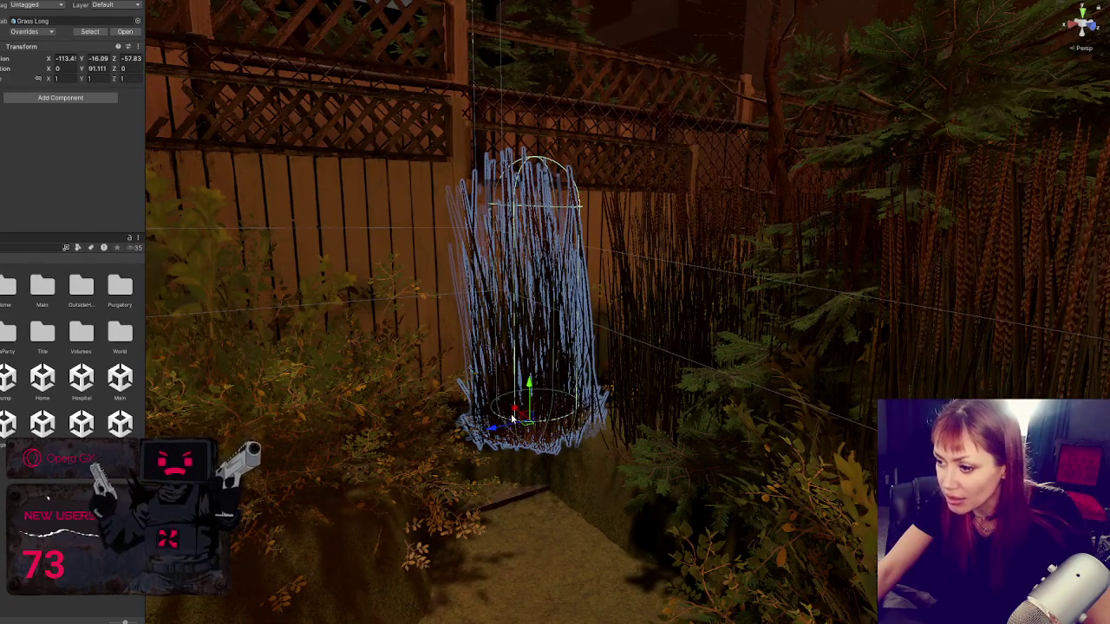
# Step: Select the ground terrain, then view the garden from above and select the lattice fence panel
pyautogui.scroll(-2, 512, 418)
pyautogui.click(277, 390)
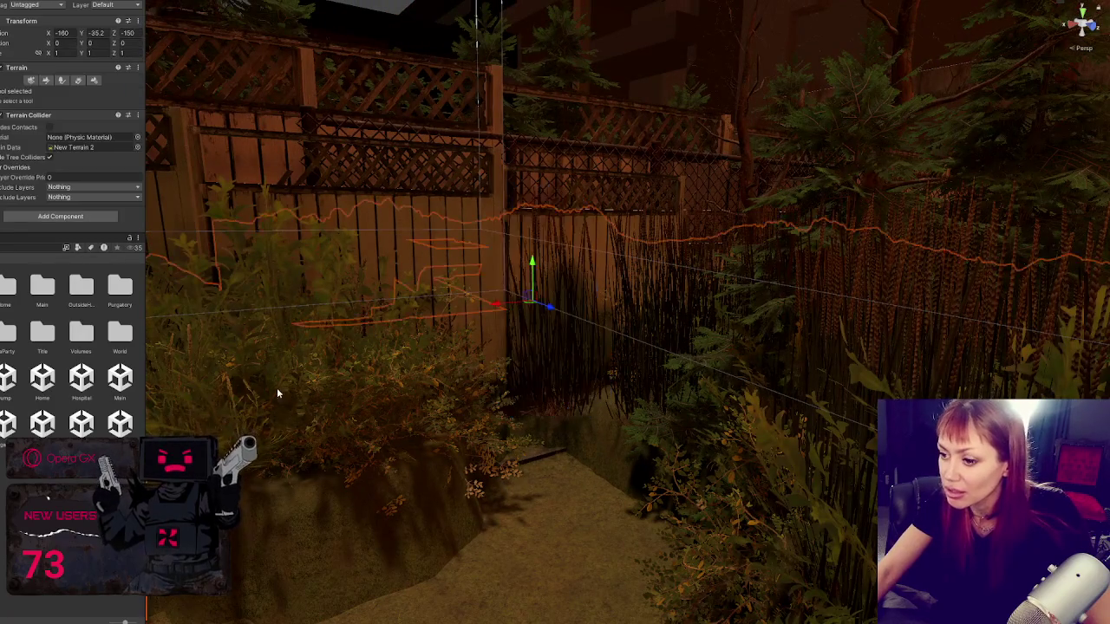
pyautogui.scroll(3, 354, 372)
pyautogui.moveTo(355, 371)
pyautogui.mouseDown()
pyautogui.moveTo(453, 349)
pyautogui.moveTo(684, 401)
pyautogui.moveTo(593, 440)
pyautogui.moveTo(609, 556)
pyautogui.moveTo(564, 404)
pyautogui.moveTo(634, 426)
pyautogui.mouseUp()
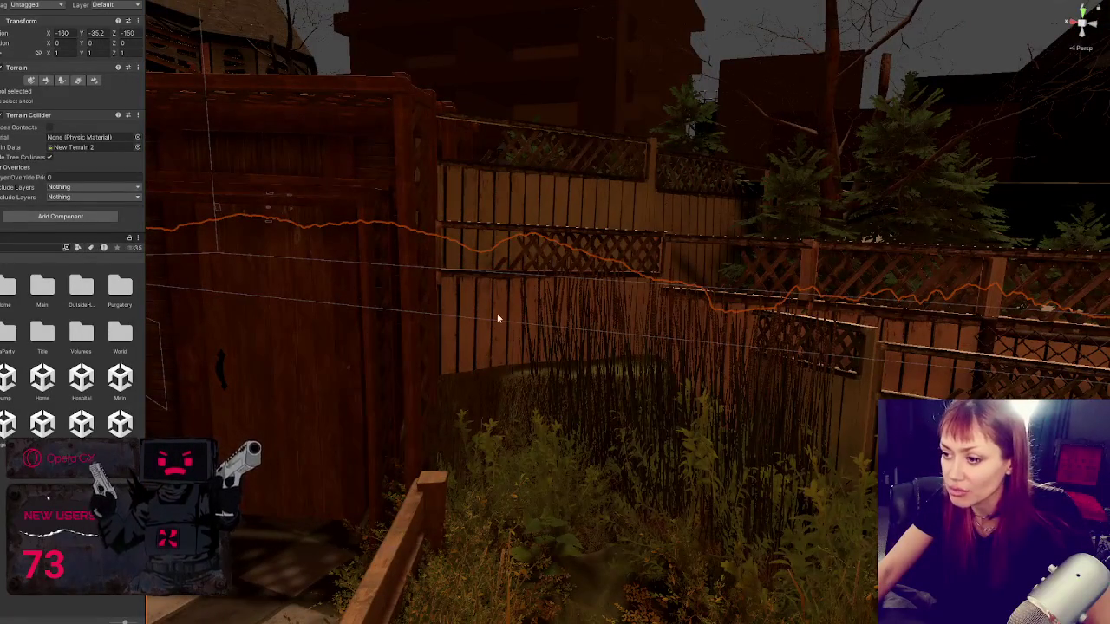
pyautogui.moveTo(399, 169)
pyautogui.mouseDown()
pyautogui.moveTo(523, 292)
pyautogui.moveTo(711, 248)
pyautogui.moveTo(620, 373)
pyautogui.moveTo(395, 295)
pyautogui.mouseUp()
pyautogui.click(752, 445)
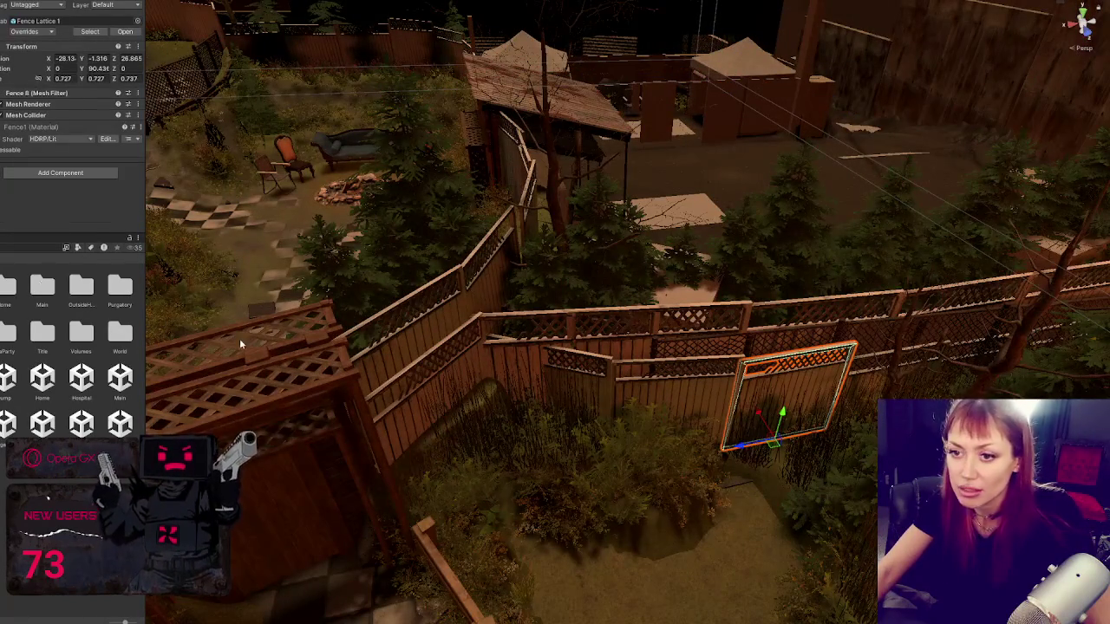
# Step: Move the Grass Long clump left and behind the tree near the fence
pyautogui.click(759, 464)
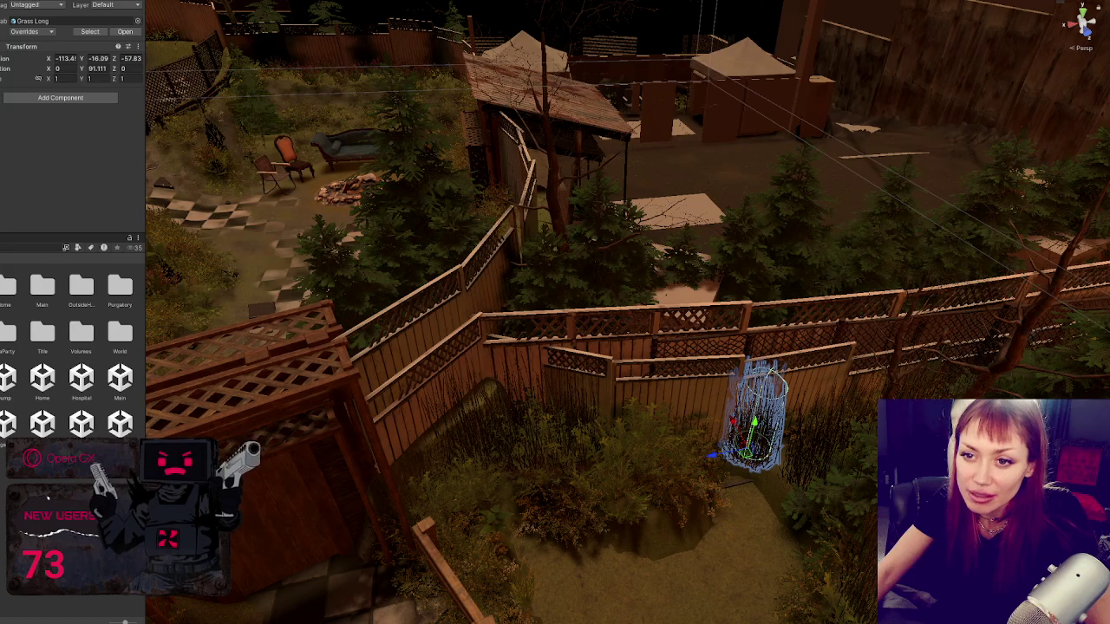
pyautogui.moveTo(716, 461)
pyautogui.mouseDown()
pyautogui.moveTo(300, 529)
pyautogui.moveTo(401, 446)
pyautogui.mouseUp()
pyautogui.press('f')
pyautogui.scroll(-10, 401, 446)
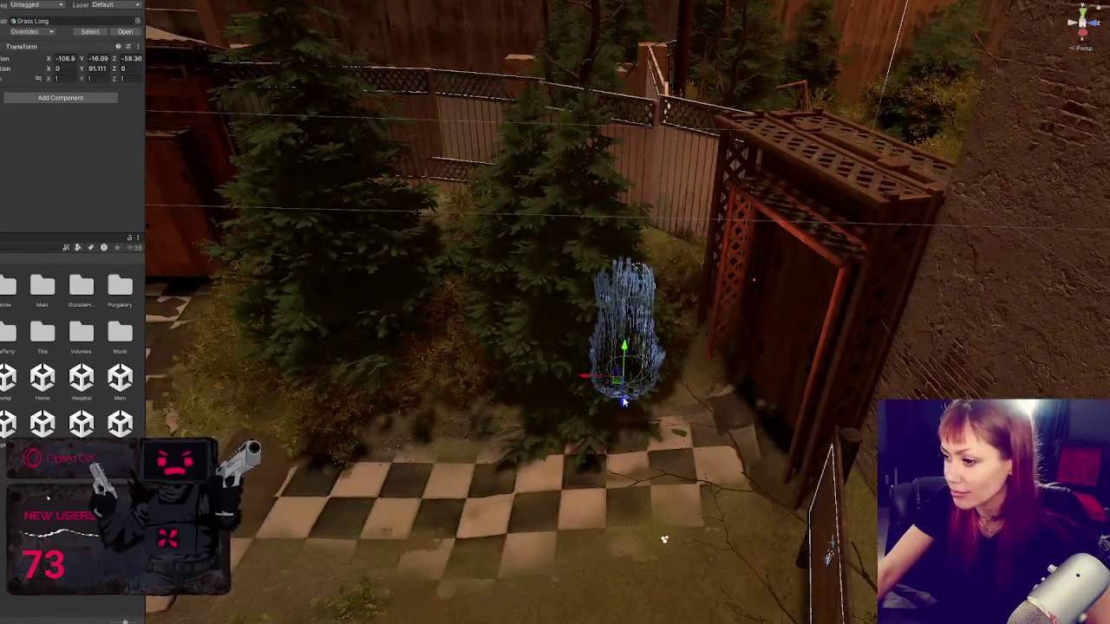
pyautogui.moveTo(623, 401); pyautogui.dragTo(637, 208)
pyautogui.moveTo(597, 243)
pyautogui.mouseDown()
pyautogui.moveTo(646, 240)
pyautogui.moveTo(633, 268)
pyautogui.moveTo(645, 262)
pyautogui.moveTo(643, 295)
pyautogui.moveTo(625, 310)
pyautogui.moveTo(639, 309)
pyautogui.moveTo(639, 260)
pyautogui.moveTo(659, 312)
pyautogui.moveTo(618, 342)
pyautogui.moveTo(731, 337)
pyautogui.moveTo(724, 362)
pyautogui.moveTo(483, 280)
pyautogui.moveTo(582, 322)
pyautogui.moveTo(582, 309)
pyautogui.moveTo(587, 322)
pyautogui.moveTo(821, 307)
pyautogui.moveTo(525, 382)
pyautogui.moveTo(560, 390)
pyautogui.moveTo(530, 388)
pyautogui.moveTo(607, 335)
pyautogui.moveTo(555, 349)
pyautogui.moveTo(499, 392)
pyautogui.moveTo(633, 400)
pyautogui.mouseUp()
pyautogui.press('f')
# Step: Shift the grass clump right and rotate it around its vertical axis
pyautogui.click(624, 330)
pyautogui.press('w')
pyautogui.hotkey('alt', 'shift', 'a')
pyautogui.hotkey('alt', 'shift', 'a')
pyautogui.moveTo(611, 438)
pyautogui.mouseDown()
pyautogui.moveTo(611, 372)
pyautogui.moveTo(631, 335)
pyautogui.moveTo(582, 366)
pyautogui.moveTo(471, 372)
pyautogui.moveTo(532, 396)
pyautogui.moveTo(559, 430)
pyautogui.moveTo(587, 440)
pyautogui.mouseUp()
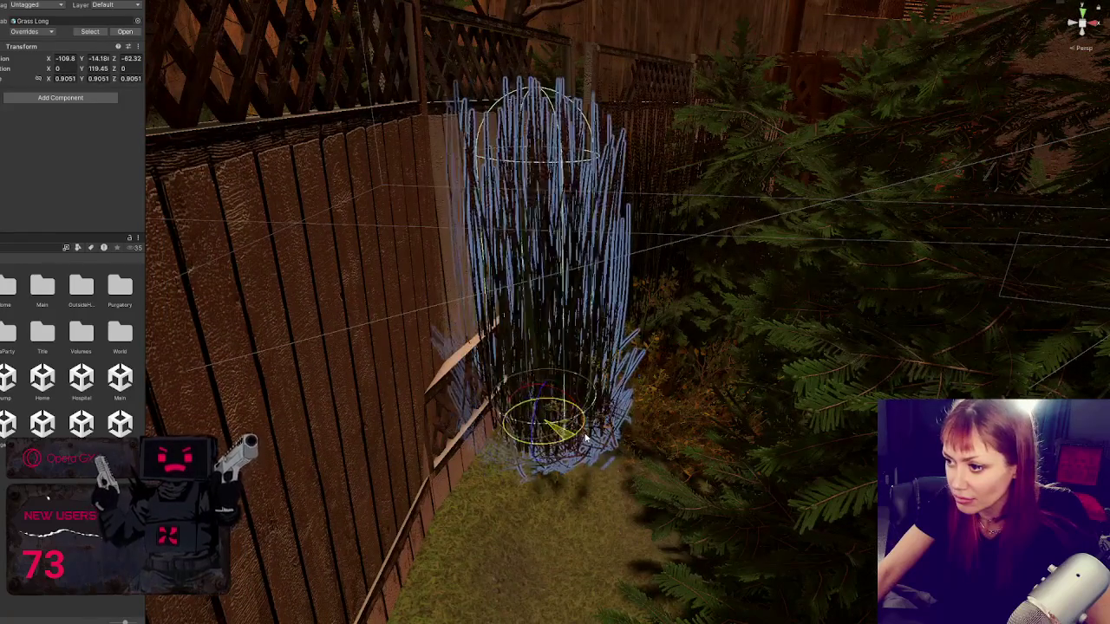
pyautogui.click(534, 503)
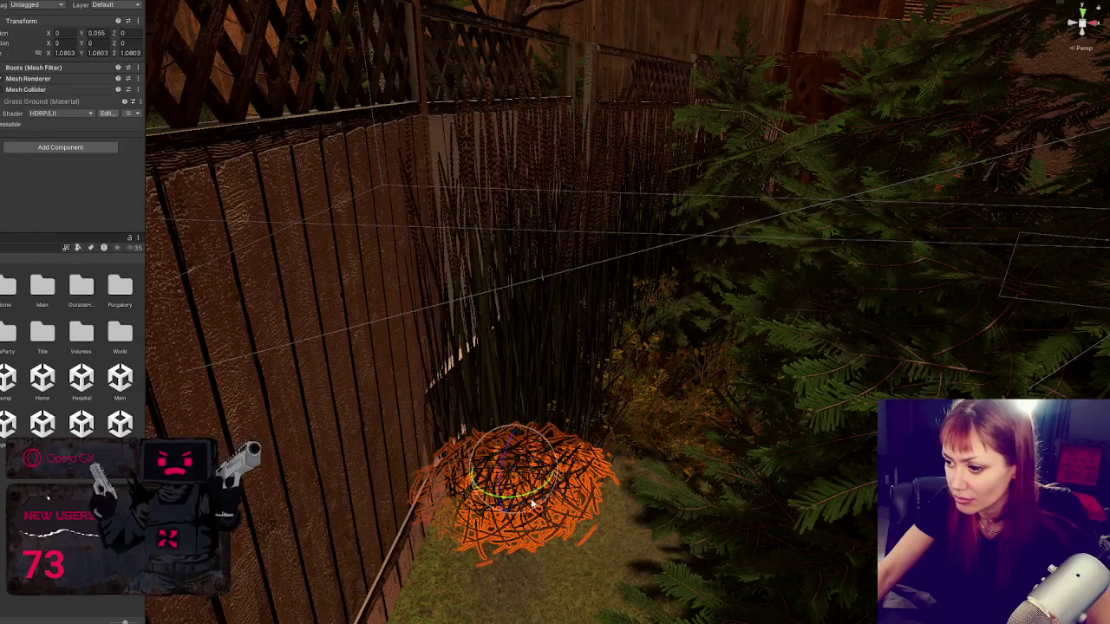
pyautogui.click(539, 492)
pyautogui.moveTo(539, 492); pyautogui.dragTo(530, 490)
pyautogui.press('w')
# Step: Slide the grass clump along the fence and turn it to a new angle
pyautogui.scroll(-3, 468, 482)
pyautogui.moveTo(416, 472)
pyautogui.mouseDown()
pyautogui.moveTo(701, 426)
pyautogui.moveTo(579, 381)
pyautogui.mouseUp()
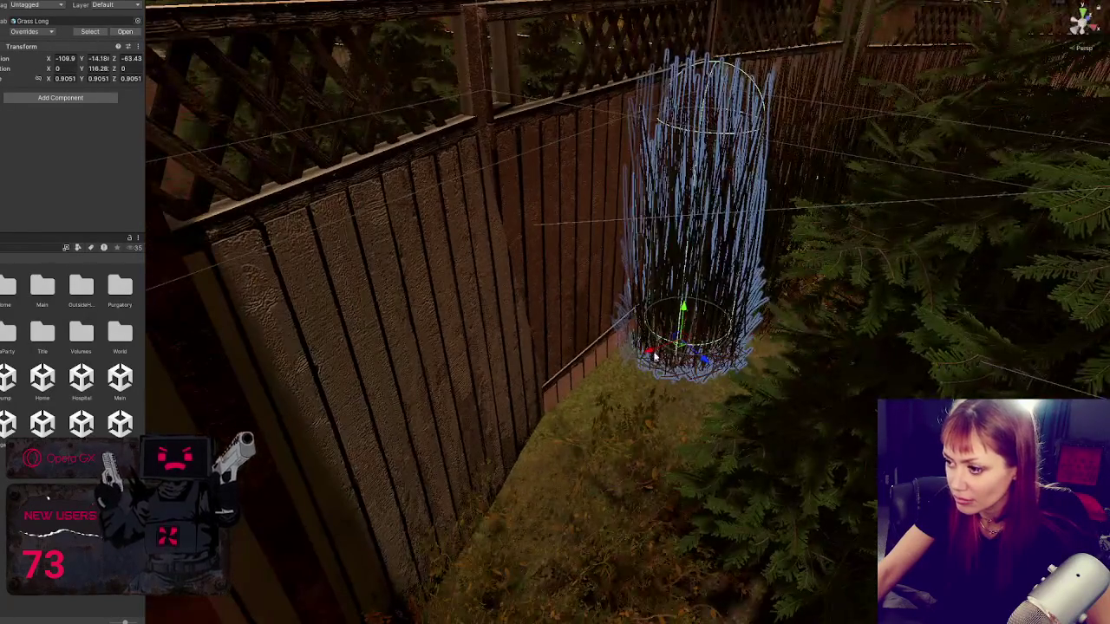
pyautogui.moveTo(694, 364)
pyautogui.mouseDown()
pyautogui.moveTo(583, 419)
pyautogui.moveTo(646, 394)
pyautogui.moveTo(611, 444)
pyautogui.moveTo(607, 411)
pyautogui.moveTo(621, 451)
pyautogui.mouseUp()
pyautogui.press('e')
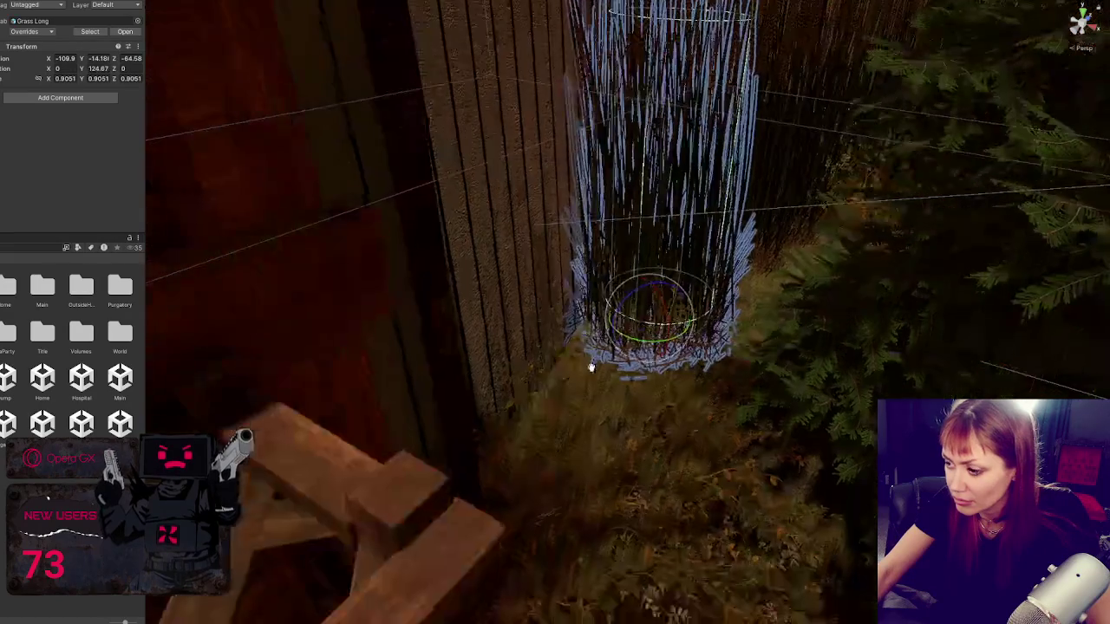
pyautogui.moveTo(589, 364)
pyautogui.mouseDown()
pyautogui.moveTo(643, 336)
pyautogui.moveTo(580, 346)
pyautogui.moveTo(606, 390)
pyautogui.moveTo(482, 434)
pyautogui.moveTo(482, 385)
pyautogui.moveTo(532, 433)
pyautogui.moveTo(540, 394)
pyautogui.mouseUp()
pyautogui.press('e')
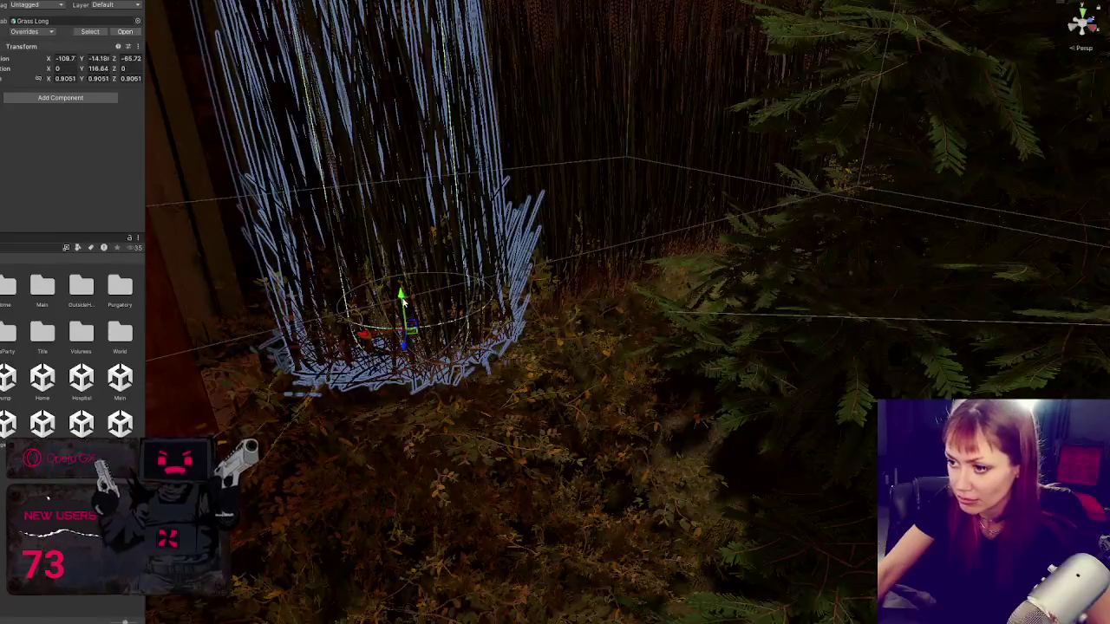
# Step: Settle the grass clump's height and place it beside the wooden cabinet
pyautogui.moveTo(401, 316); pyautogui.dragTo(409, 355)
pyautogui.scroll(-3, 493, 337)
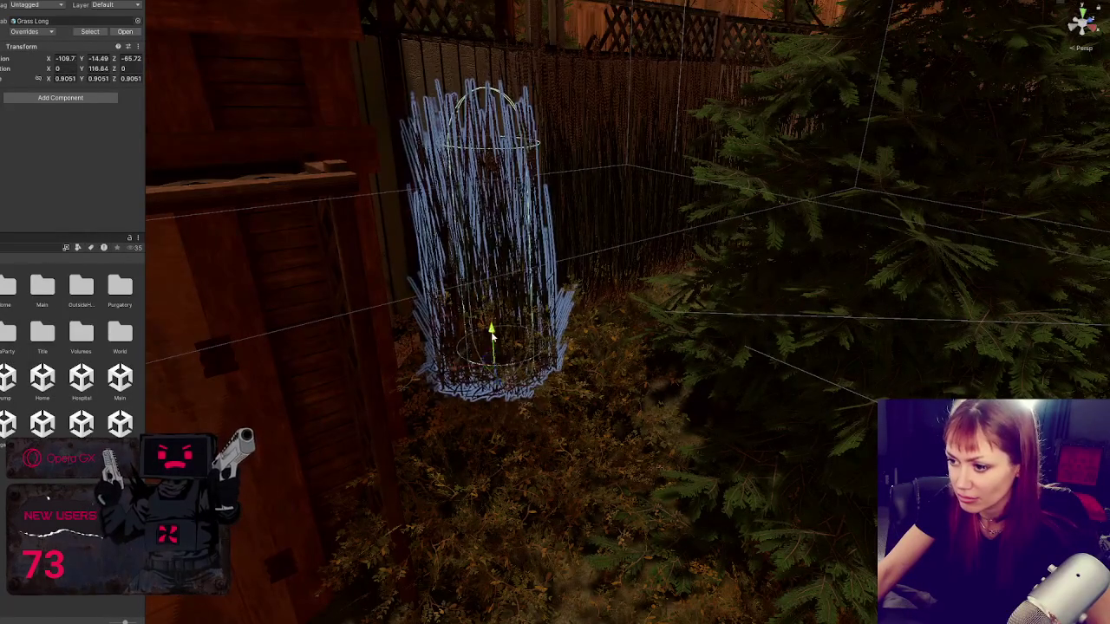
pyautogui.moveTo(491, 338)
pyautogui.mouseDown()
pyautogui.moveTo(460, 395)
pyautogui.moveTo(399, 409)
pyautogui.moveTo(443, 439)
pyautogui.moveTo(434, 453)
pyautogui.moveTo(439, 408)
pyautogui.moveTo(426, 381)
pyautogui.mouseUp()
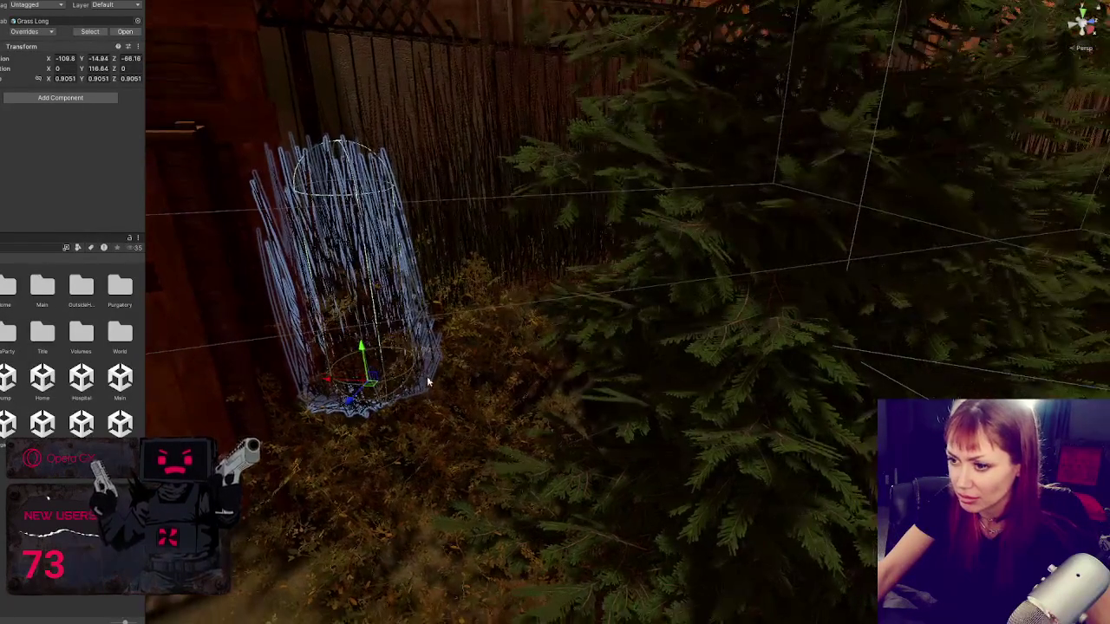
pyautogui.moveTo(360, 351)
pyautogui.mouseDown()
pyautogui.moveTo(351, 358)
pyautogui.moveTo(361, 307)
pyautogui.moveTo(628, 356)
pyautogui.mouseUp()
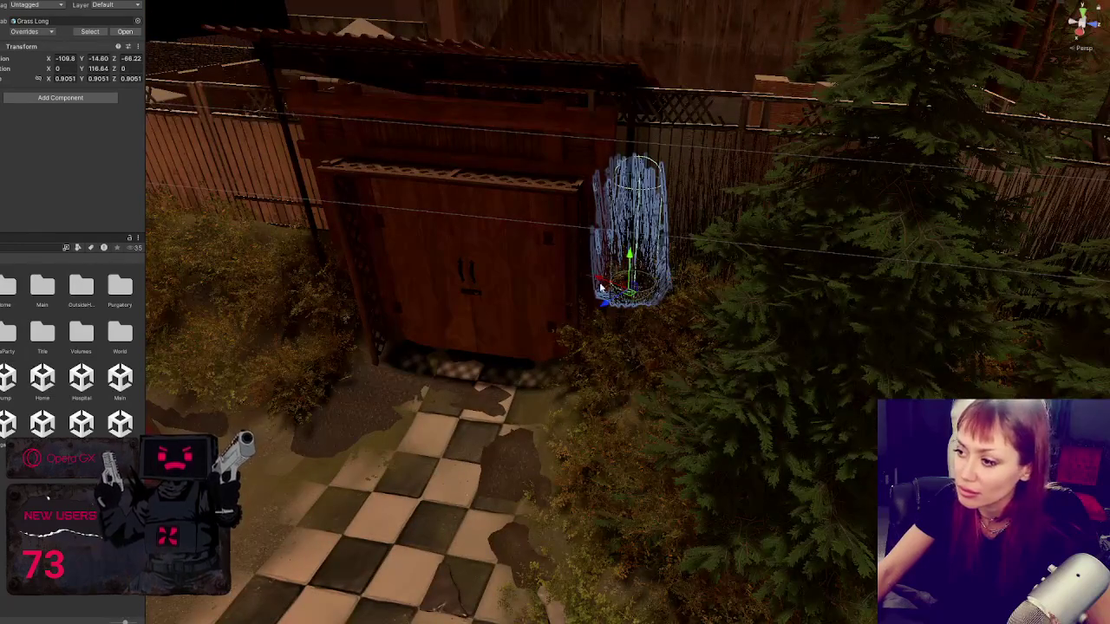
pyautogui.moveTo(599, 286); pyautogui.dragTo(339, 243)
# Step: Move the Grass Long clump back against the fence, undoing one overshoot
pyautogui.moveTo(341, 202)
pyautogui.mouseDown()
pyautogui.moveTo(223, 238)
pyautogui.moveTo(225, 201)
pyautogui.moveTo(269, 249)
pyautogui.mouseUp()
pyautogui.press('f')
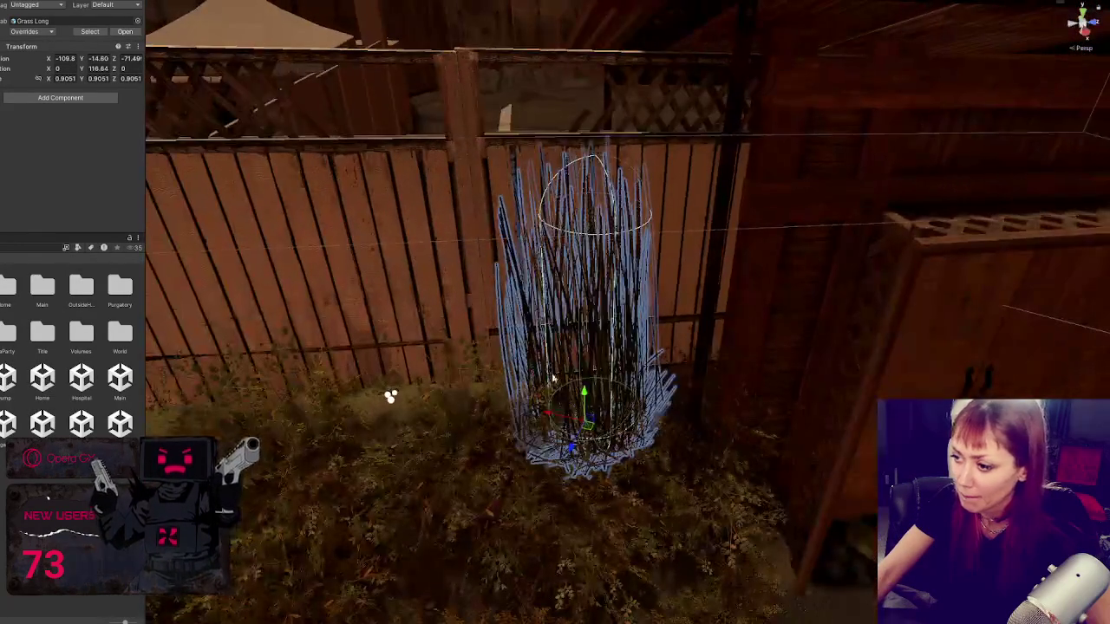
pyautogui.moveTo(584, 450)
pyautogui.mouseDown()
pyautogui.moveTo(610, 415)
pyautogui.moveTo(652, 422)
pyautogui.moveTo(656, 398)
pyautogui.moveTo(693, 441)
pyautogui.moveTo(503, 436)
pyautogui.mouseUp()
pyautogui.moveTo(586, 501)
pyautogui.mouseDown()
pyautogui.moveTo(538, 453)
pyautogui.moveTo(544, 459)
pyautogui.moveTo(453, 461)
pyautogui.moveTo(467, 467)
pyautogui.mouseUp()
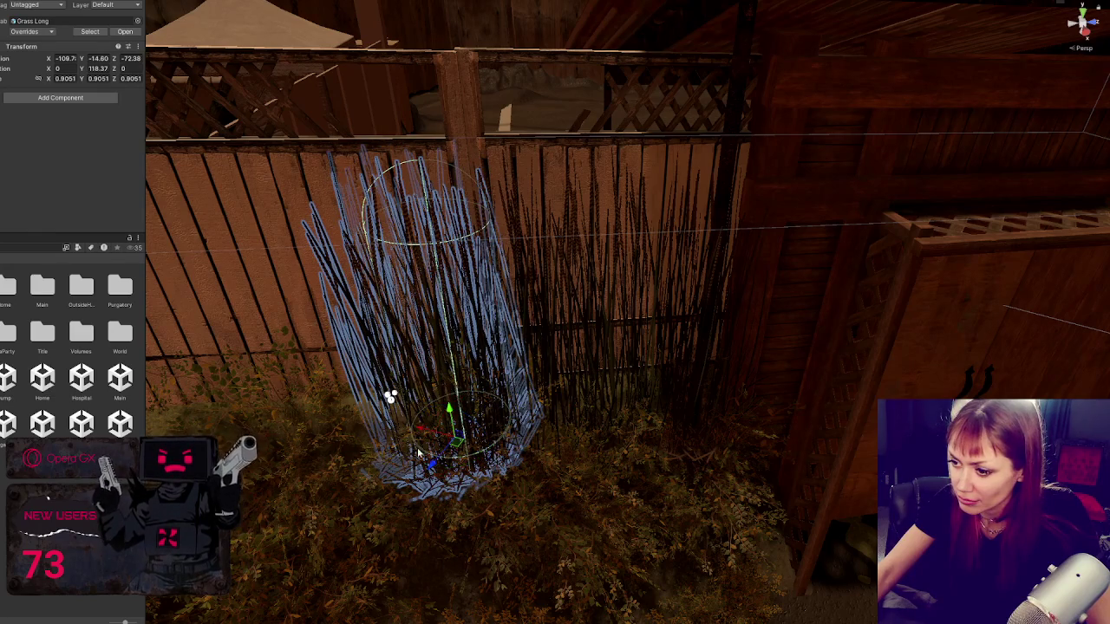
pyautogui.moveTo(420, 434); pyautogui.dragTo(326, 411)
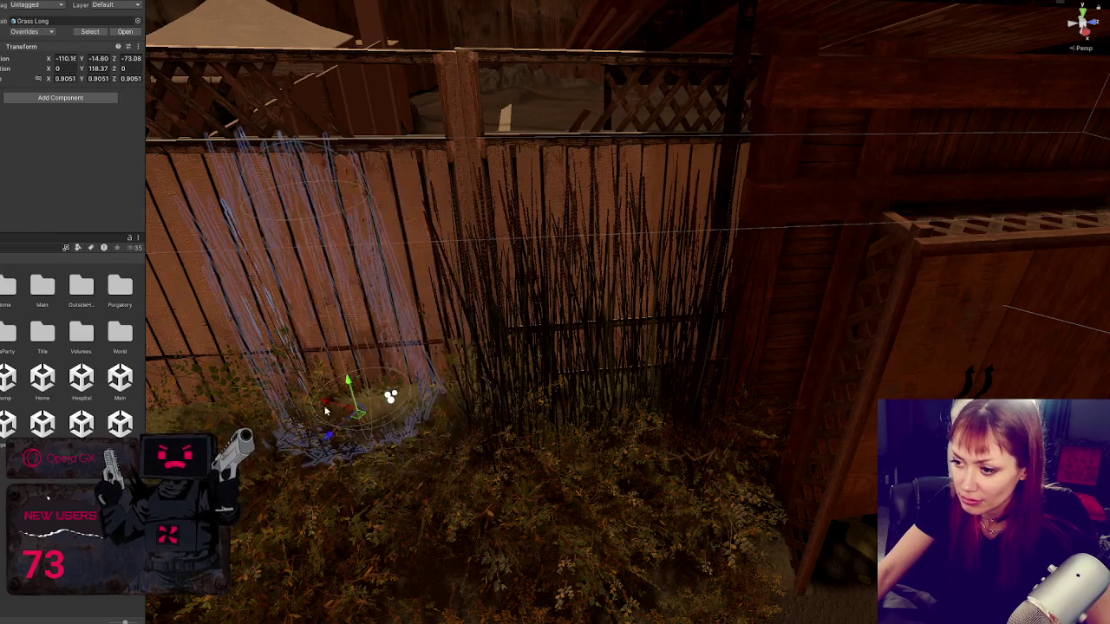
pyautogui.hotkey('ctrl', 'z')
pyautogui.moveTo(409, 446)
pyautogui.mouseDown()
pyautogui.moveTo(438, 468)
pyautogui.moveTo(587, 378)
pyautogui.mouseUp()
# Step: Rotate the grass clump so its blades lean left and slide it left along the fence
pyautogui.press('e')
pyautogui.moveTo(481, 473)
pyautogui.mouseDown()
pyautogui.moveTo(446, 458)
pyautogui.moveTo(368, 470)
pyautogui.moveTo(329, 491)
pyautogui.mouseUp()
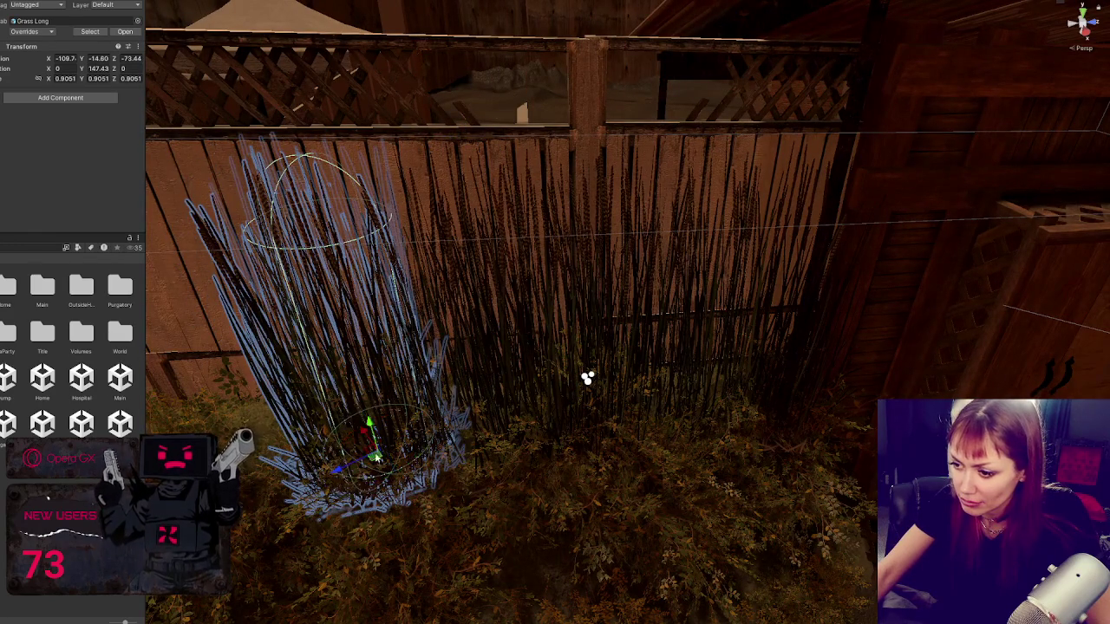
pyautogui.moveTo(374, 456); pyautogui.dragTo(362, 426)
pyautogui.press('f')
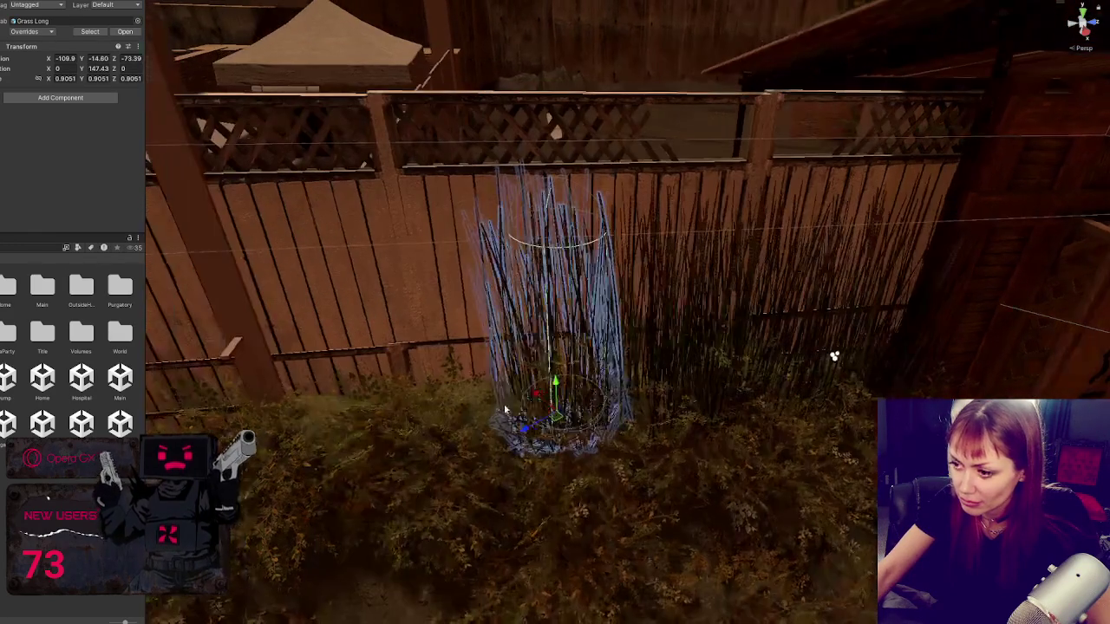
pyautogui.moveTo(523, 436)
pyautogui.mouseDown()
pyautogui.moveTo(503, 425)
pyautogui.moveTo(515, 417)
pyautogui.mouseUp()
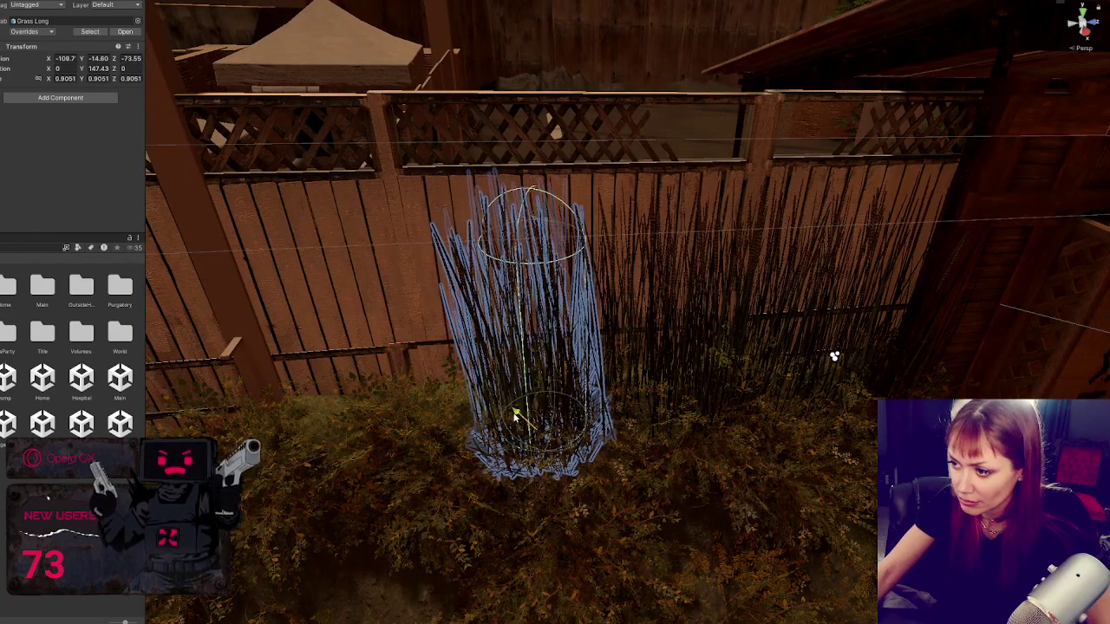
pyautogui.moveTo(505, 458); pyautogui.dragTo(463, 416)
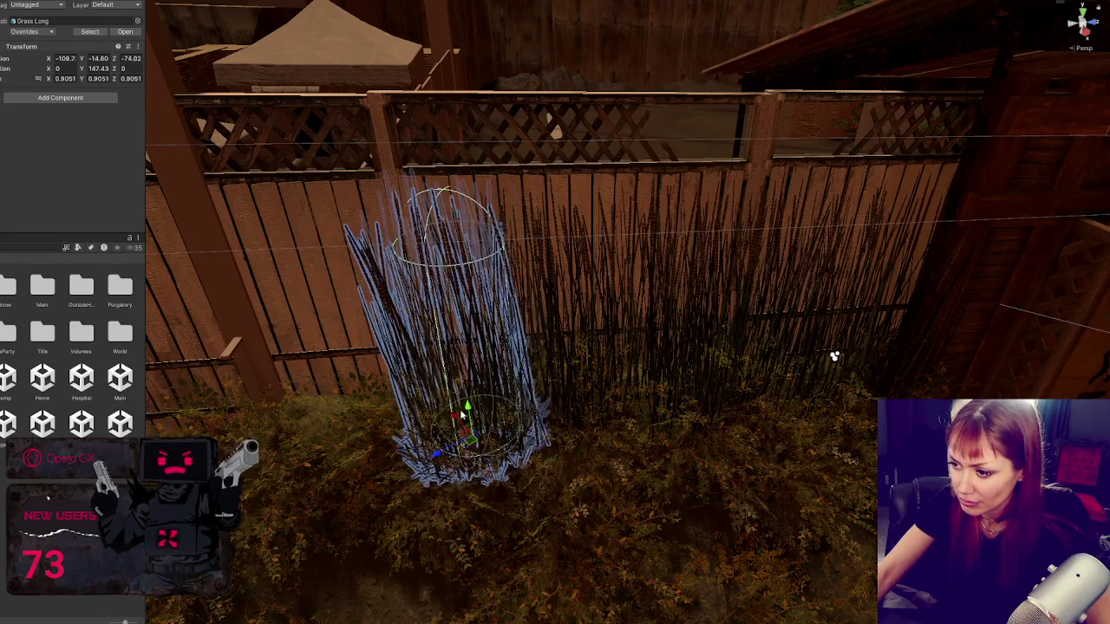
pyautogui.moveTo(485, 464); pyautogui.dragTo(469, 417)
pyautogui.moveTo(443, 454)
pyautogui.mouseDown()
pyautogui.moveTo(364, 459)
pyautogui.moveTo(394, 460)
pyautogui.mouseUp()
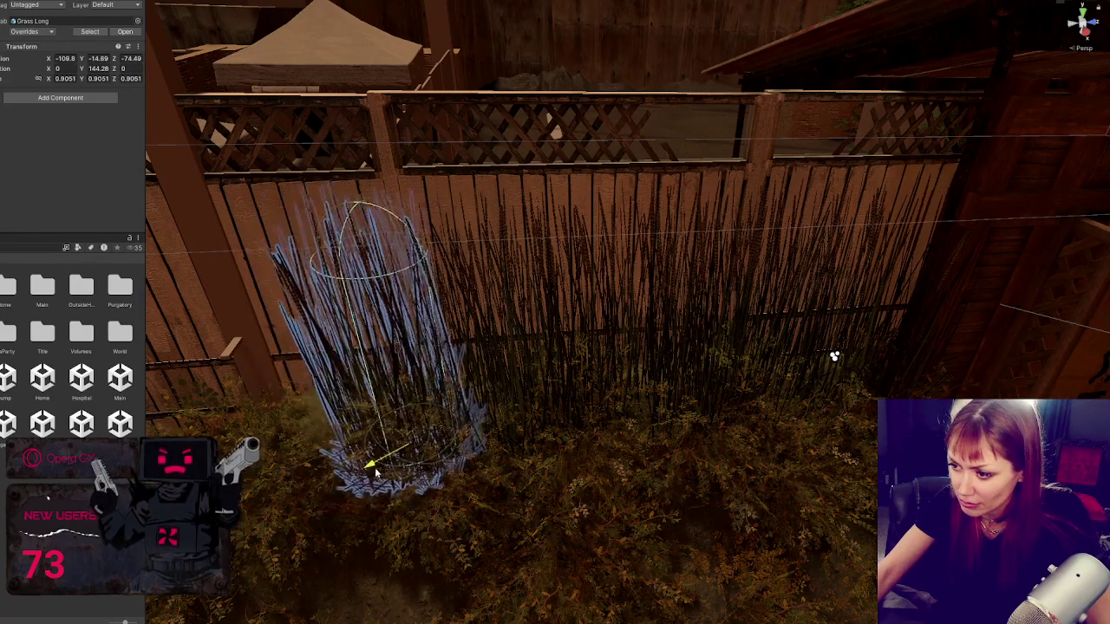
pyautogui.moveTo(336, 484); pyautogui.dragTo(318, 482)
pyautogui.moveTo(345, 446); pyautogui.dragTo(322, 428)
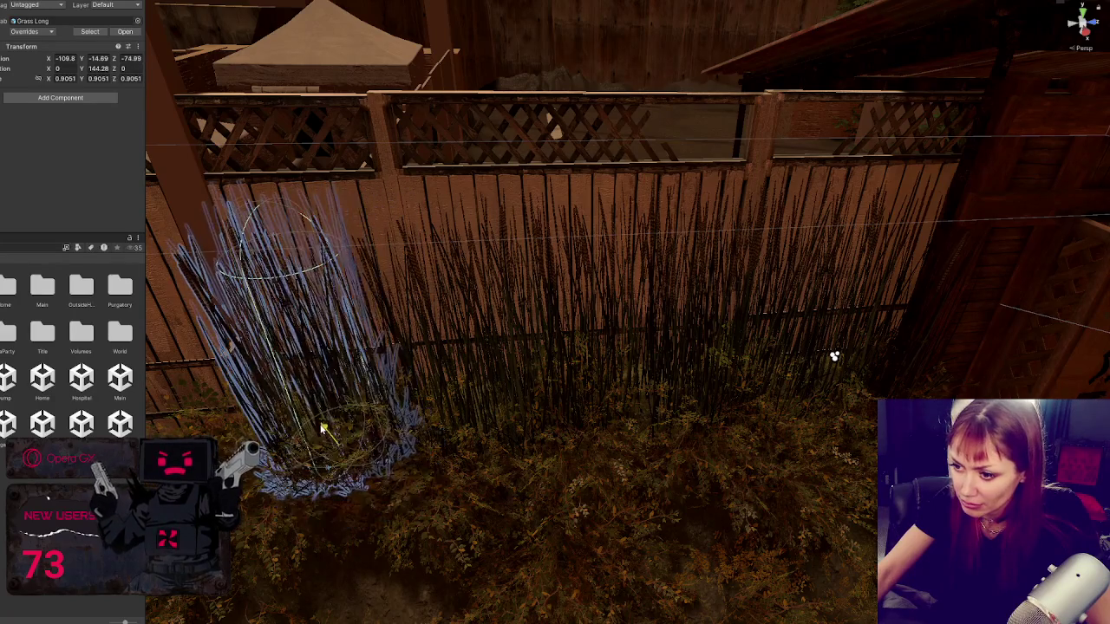
pyautogui.moveTo(303, 465)
pyautogui.mouseDown()
pyautogui.moveTo(280, 478)
pyautogui.moveTo(297, 441)
pyautogui.mouseUp()
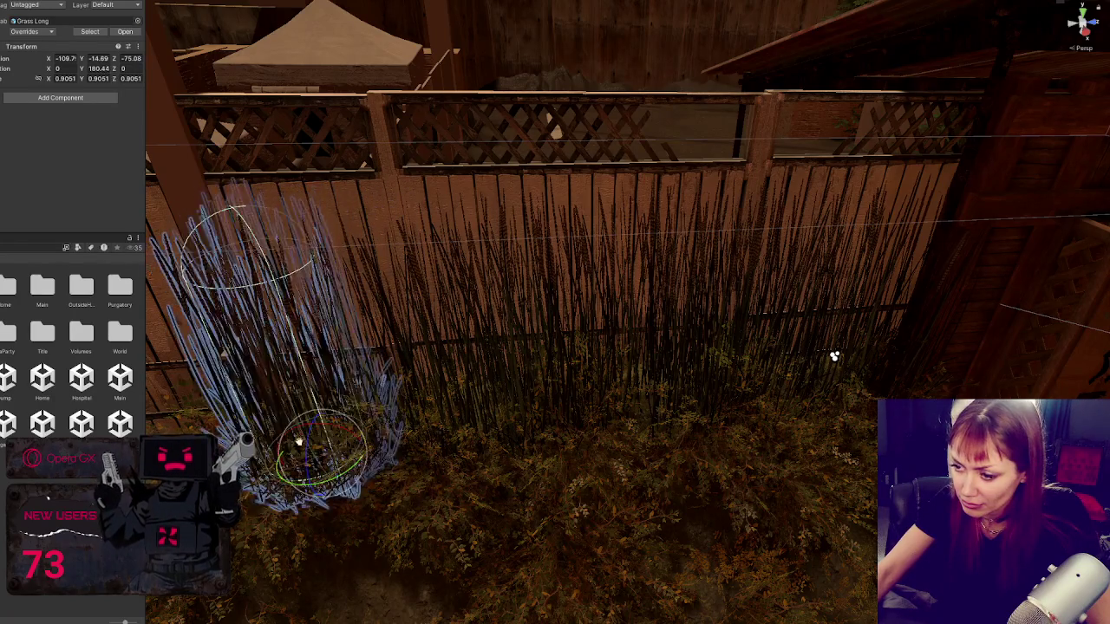
pyautogui.press('f')
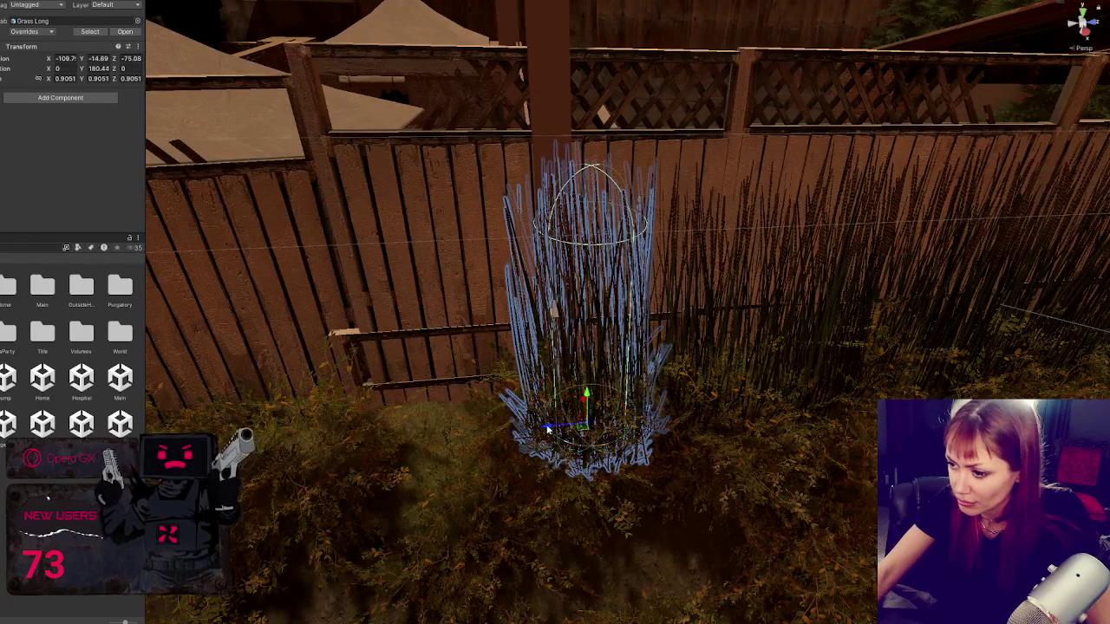
# Step: Rotate the clump a few degrees, scale it down to about 0.849 and turn it to about 211°
pyautogui.moveTo(548, 429)
pyautogui.mouseDown()
pyautogui.moveTo(483, 440)
pyautogui.moveTo(524, 417)
pyautogui.mouseUp()
pyautogui.press('e')
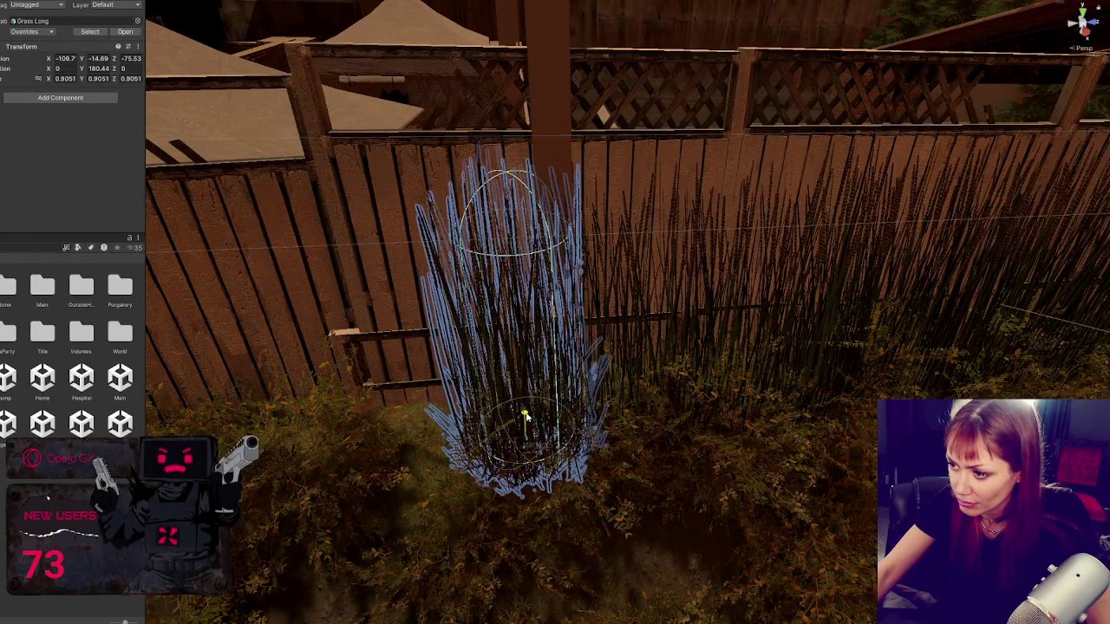
pyautogui.moveTo(541, 462)
pyautogui.mouseDown()
pyautogui.moveTo(518, 470)
pyautogui.moveTo(424, 433)
pyautogui.moveTo(495, 459)
pyautogui.moveTo(520, 452)
pyautogui.moveTo(442, 442)
pyautogui.moveTo(481, 461)
pyautogui.moveTo(499, 439)
pyautogui.mouseUp()
pyautogui.press('e')
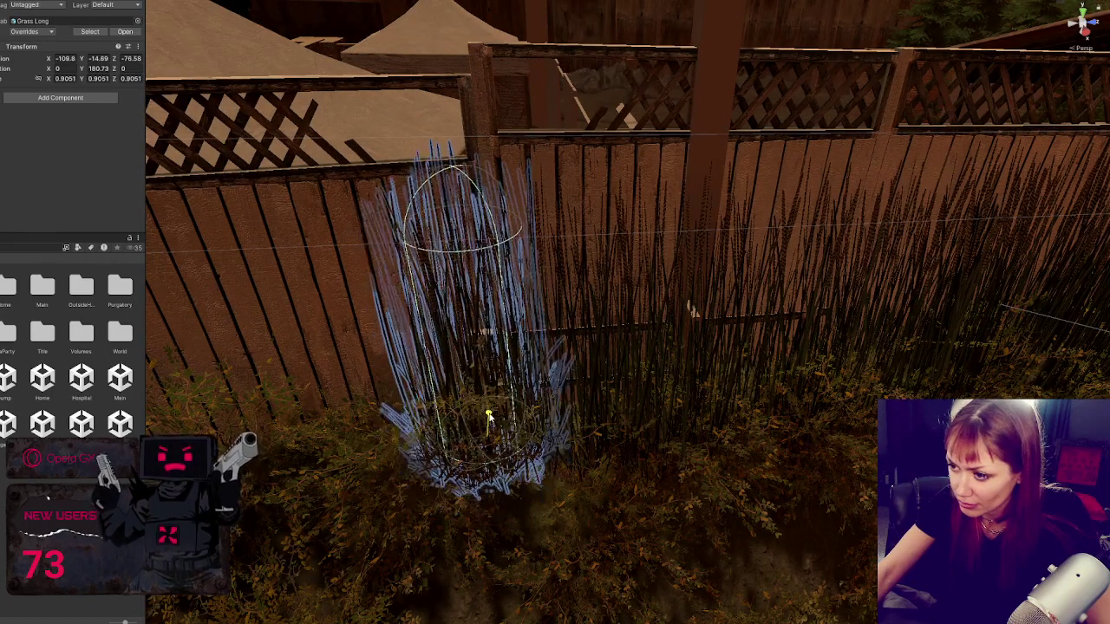
pyautogui.moveTo(502, 447); pyautogui.dragTo(529, 444)
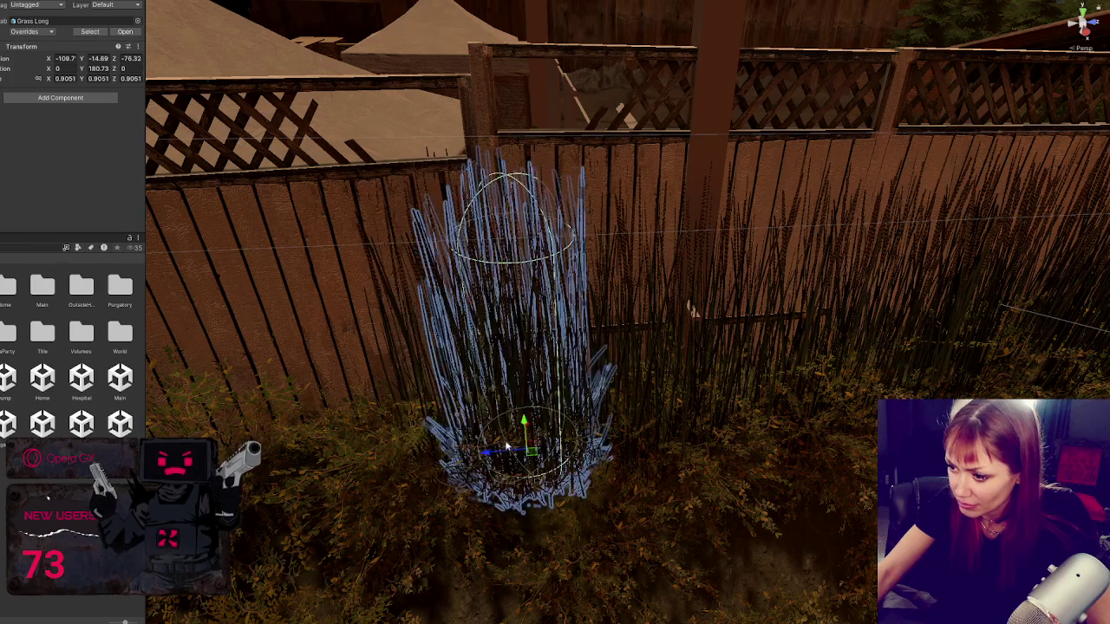
pyautogui.scroll(-2, 529, 444)
pyautogui.moveTo(512, 406)
pyautogui.mouseDown()
pyautogui.moveTo(496, 472)
pyautogui.moveTo(597, 385)
pyautogui.mouseUp()
pyautogui.press('r')
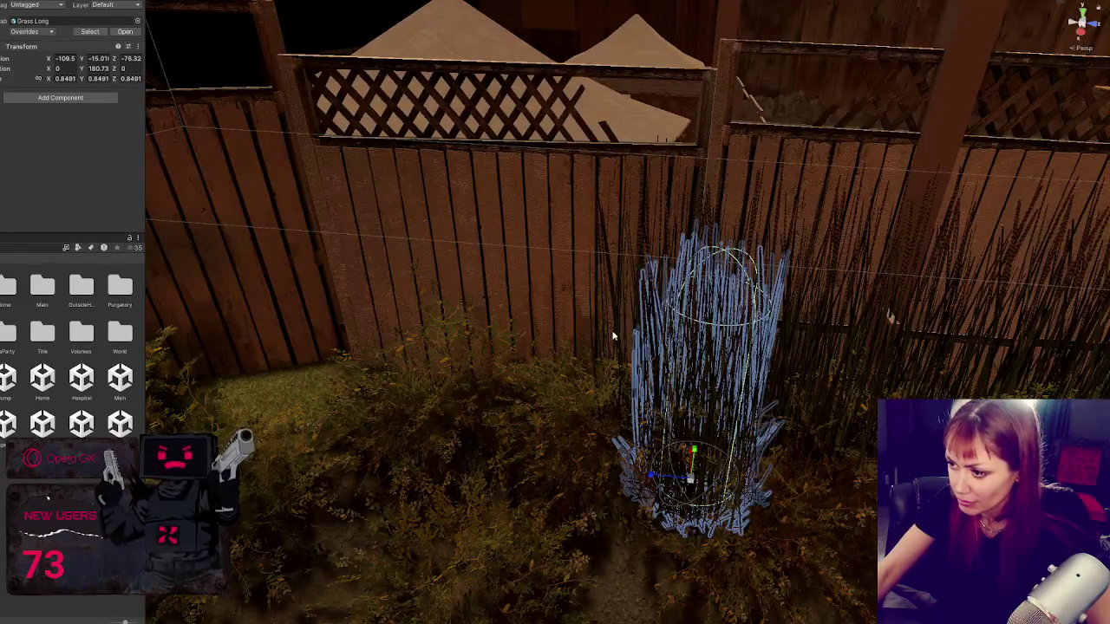
pyautogui.moveTo(663, 470)
pyautogui.mouseDown()
pyautogui.moveTo(568, 468)
pyautogui.moveTo(560, 394)
pyautogui.moveTo(404, 405)
pyautogui.mouseUp()
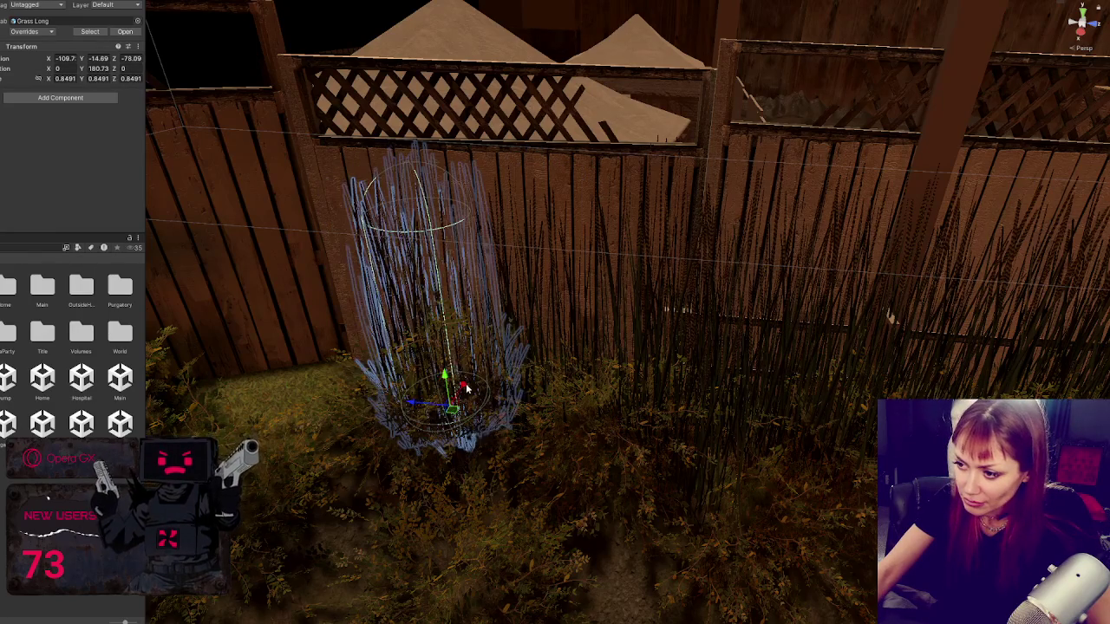
pyautogui.moveTo(453, 442); pyautogui.dragTo(475, 439)
pyautogui.press('f')
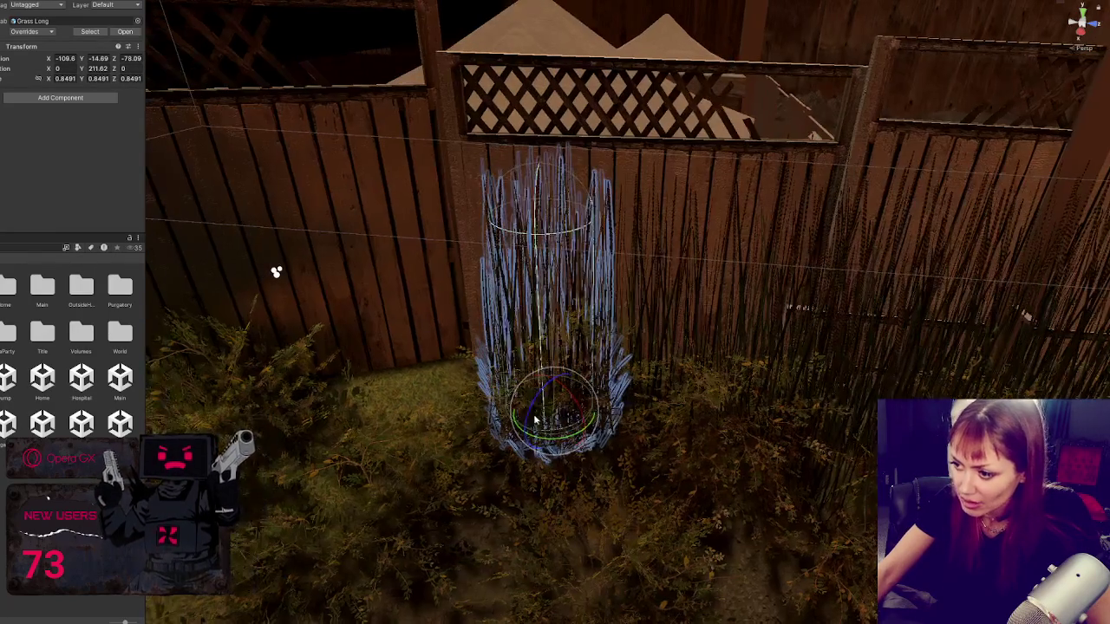
# Step: Move the grass clump left along the fence and push it back against it
pyautogui.moveTo(531, 402)
pyautogui.mouseDown()
pyautogui.moveTo(488, 381)
pyautogui.moveTo(486, 396)
pyautogui.moveTo(446, 339)
pyautogui.moveTo(452, 399)
pyautogui.moveTo(392, 377)
pyautogui.moveTo(385, 385)
pyautogui.mouseUp()
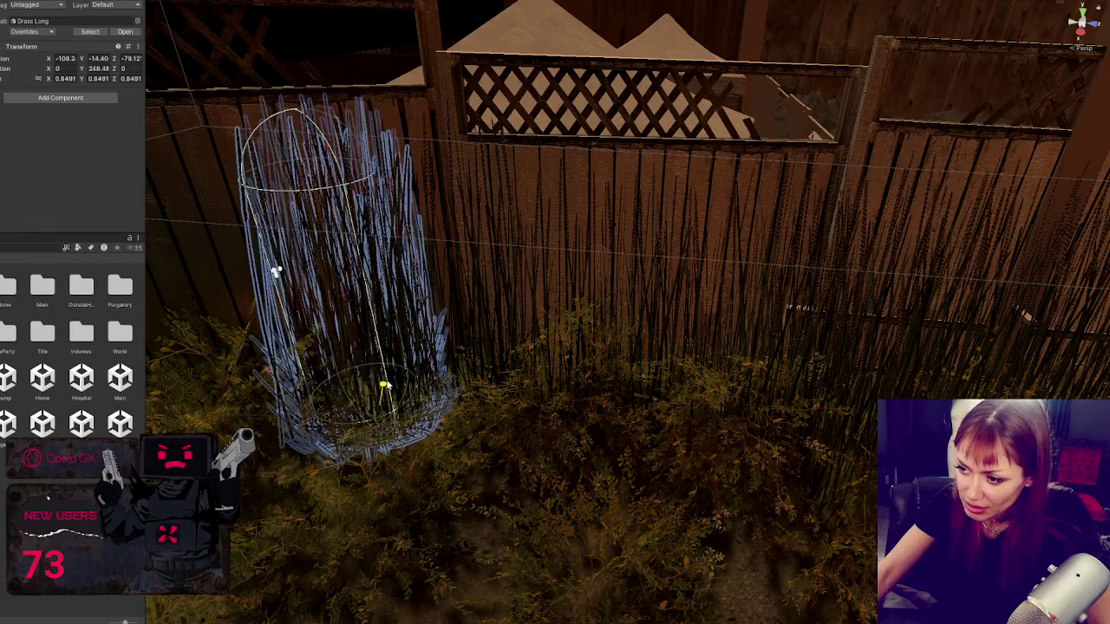
pyautogui.press('f')
pyautogui.moveTo(656, 399)
pyautogui.mouseDown()
pyautogui.moveTo(538, 388)
pyautogui.moveTo(528, 416)
pyautogui.moveTo(416, 421)
pyautogui.mouseUp()
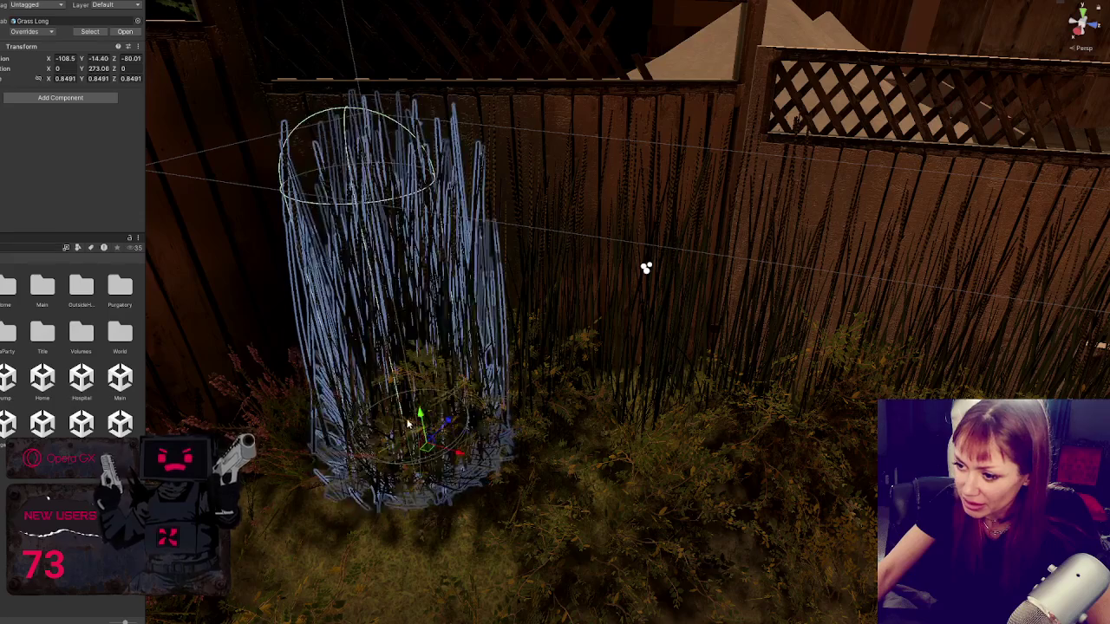
pyautogui.press('f')
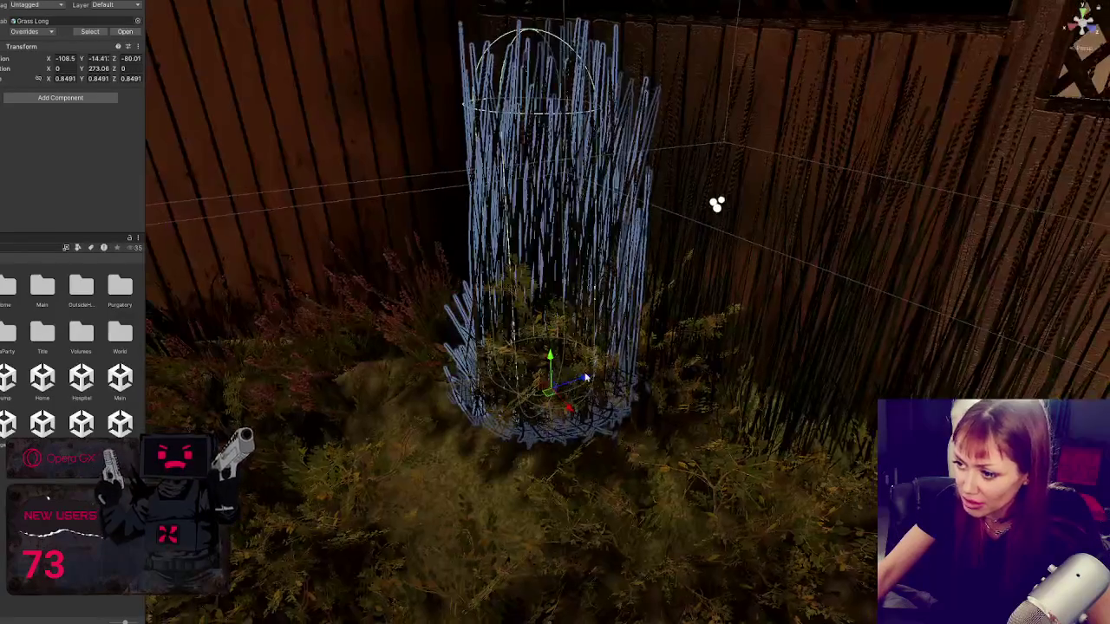
pyautogui.moveTo(587, 379)
pyautogui.mouseDown()
pyautogui.moveTo(450, 403)
pyautogui.moveTo(430, 369)
pyautogui.moveTo(438, 390)
pyautogui.moveTo(475, 409)
pyautogui.moveTo(607, 405)
pyautogui.moveTo(511, 451)
pyautogui.moveTo(527, 455)
pyautogui.moveTo(459, 392)
pyautogui.moveTo(573, 385)
pyautogui.moveTo(586, 396)
pyautogui.moveTo(365, 455)
pyautogui.moveTo(373, 458)
pyautogui.moveTo(330, 403)
pyautogui.moveTo(352, 390)
pyautogui.mouseUp()
pyautogui.press('f')
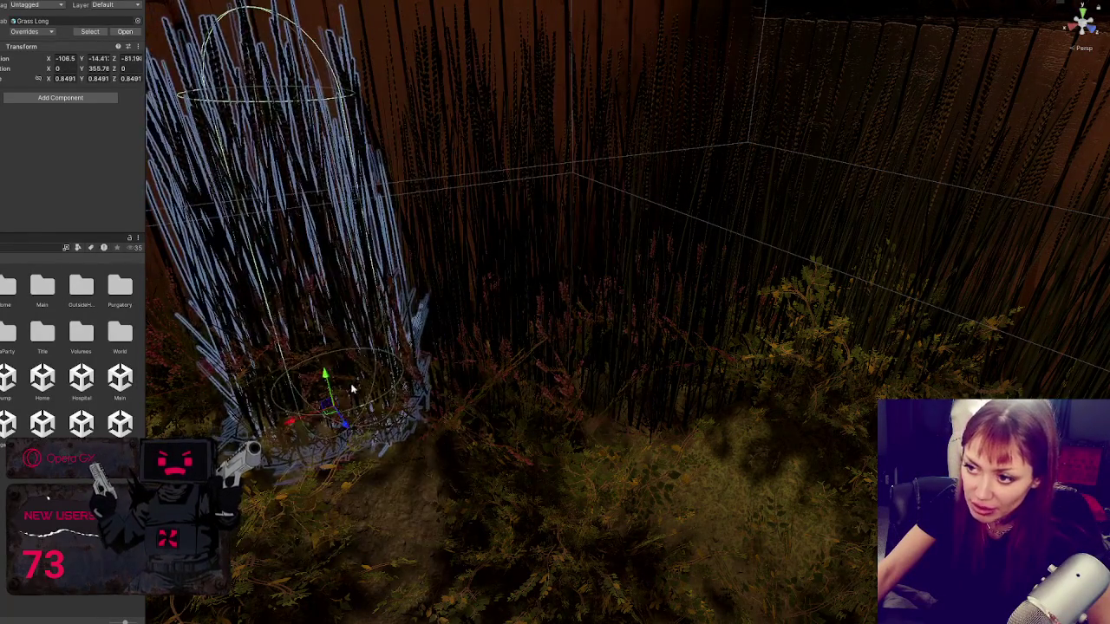
pyautogui.press('f')
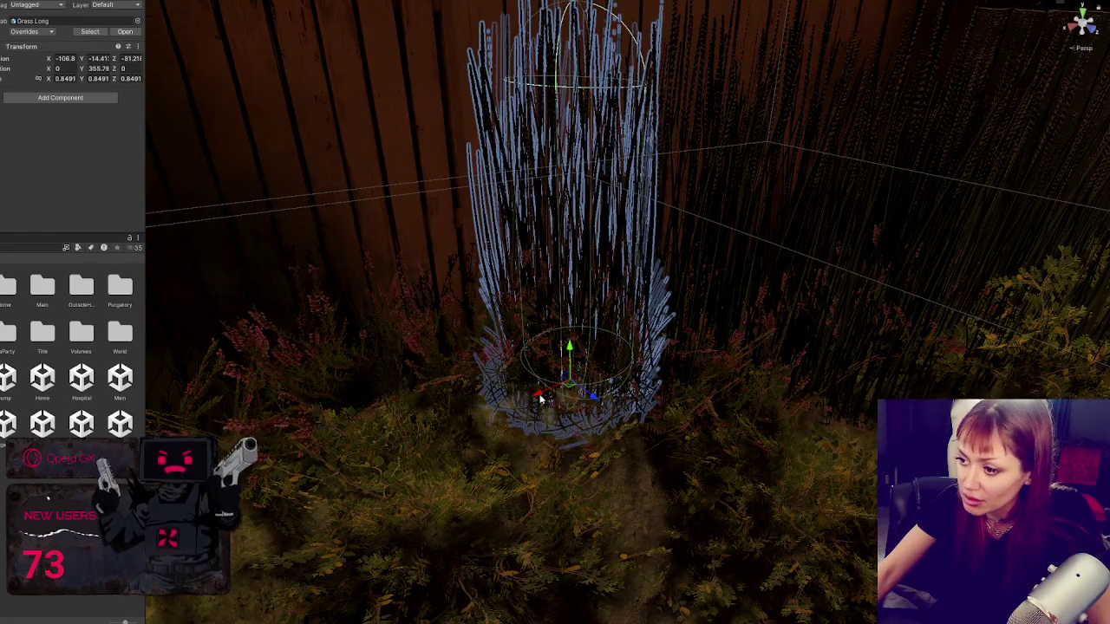
# Step: Nudge the grass clump left and rotate it to about 340 degrees
pyautogui.press('e')
pyautogui.moveTo(540, 397); pyautogui.dragTo(581, 424)
pyautogui.scroll(-3, 563, 409)
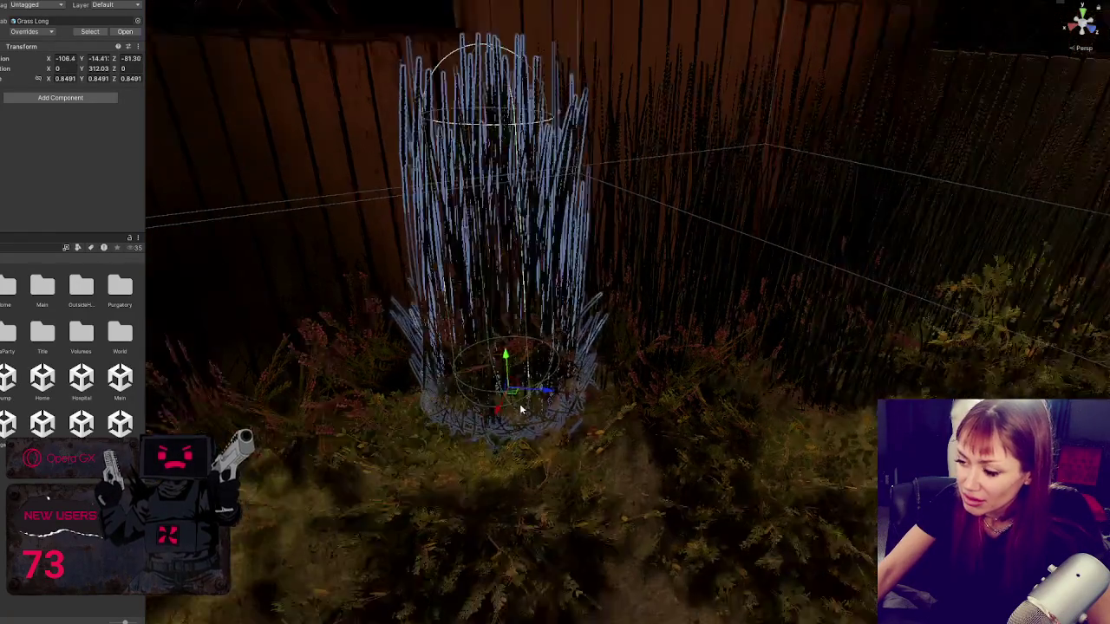
pyautogui.moveTo(520, 399)
pyautogui.mouseDown()
pyautogui.moveTo(339, 467)
pyautogui.moveTo(347, 459)
pyautogui.mouseUp()
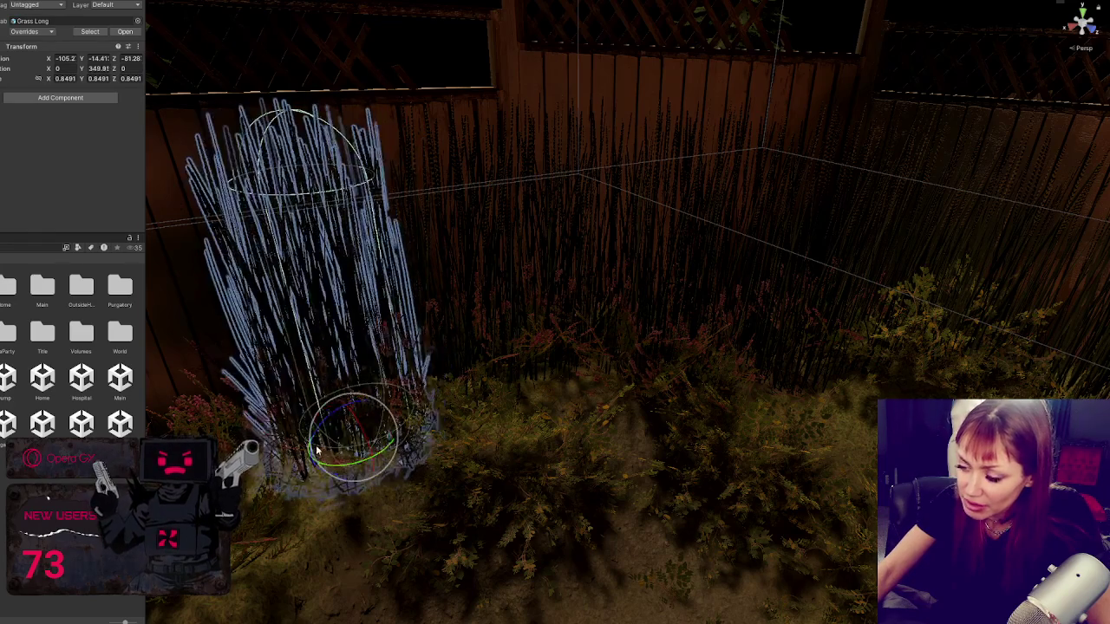
pyautogui.press('f')
pyautogui.moveTo(560, 426)
pyautogui.mouseDown()
pyautogui.moveTo(467, 468)
pyautogui.moveTo(544, 473)
pyautogui.mouseUp()
pyautogui.press('e')
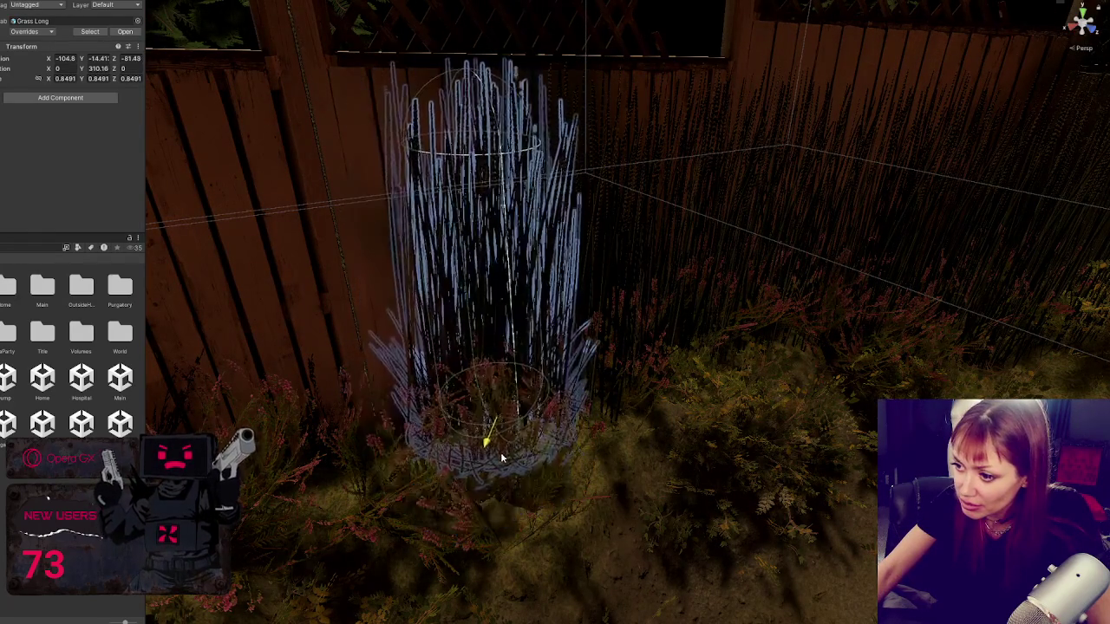
pyautogui.click(491, 474)
pyautogui.click(501, 471)
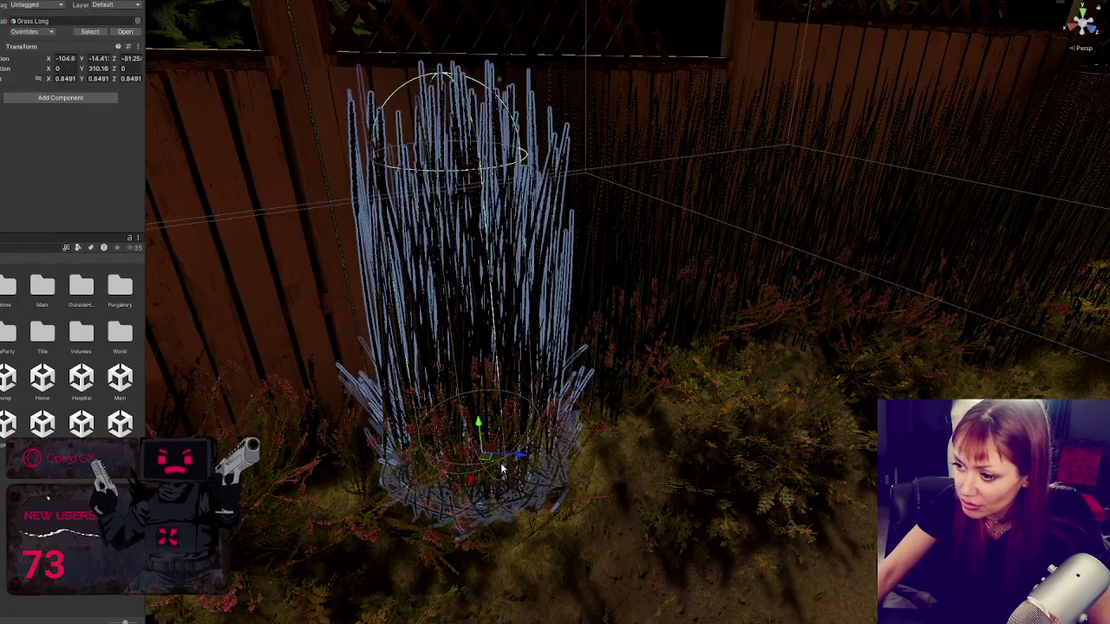
pyautogui.moveTo(498, 468)
pyautogui.mouseDown()
pyautogui.moveTo(482, 464)
pyautogui.moveTo(475, 488)
pyautogui.moveTo(363, 523)
pyautogui.mouseUp()
# Step: Move the grass clump further left and turn it to about 327 degrees
pyautogui.moveTo(444, 527); pyautogui.dragTo(351, 511)
pyautogui.press('f')
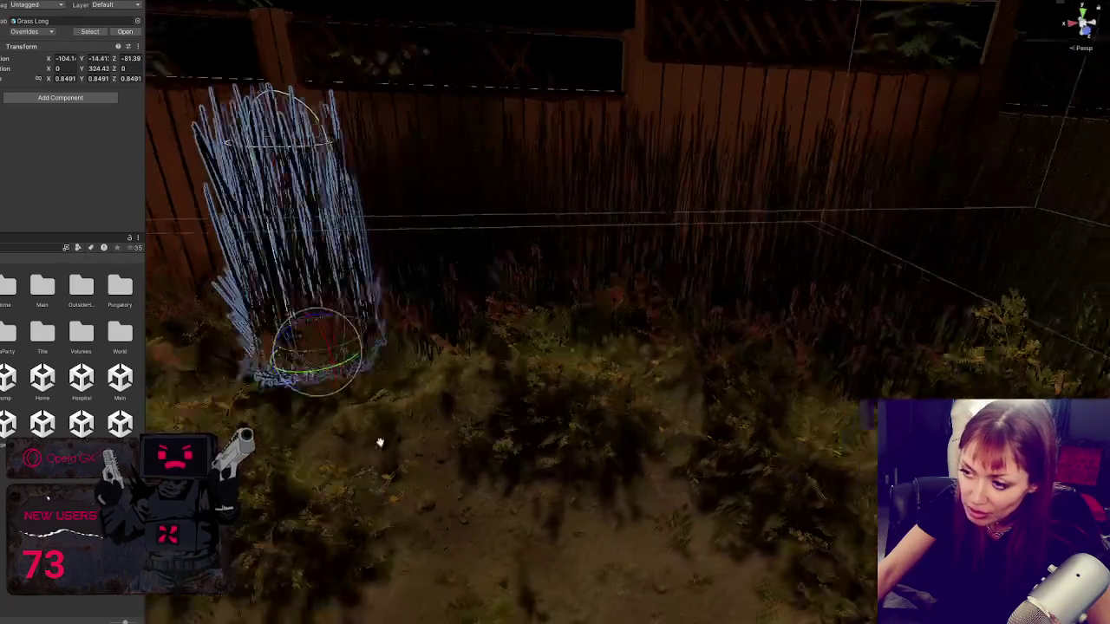
pyautogui.moveTo(562, 375)
pyautogui.mouseDown()
pyautogui.moveTo(488, 396)
pyautogui.moveTo(495, 372)
pyautogui.moveTo(512, 384)
pyautogui.moveTo(395, 404)
pyautogui.moveTo(282, 386)
pyautogui.mouseUp()
pyautogui.press('e')
pyautogui.press('e')
pyautogui.moveTo(347, 399); pyautogui.dragTo(388, 386)
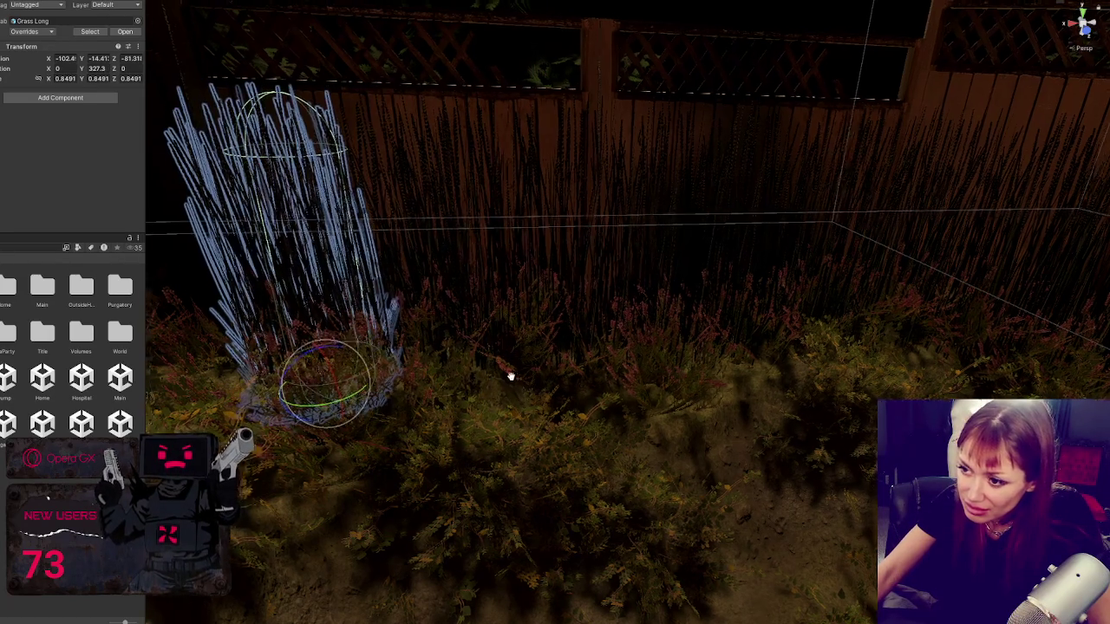
pyautogui.press('f')
# Step: Preview the grass placement and turn the clump to about 302 degrees
pyautogui.moveTo(533, 405); pyautogui.dragTo(469, 401)
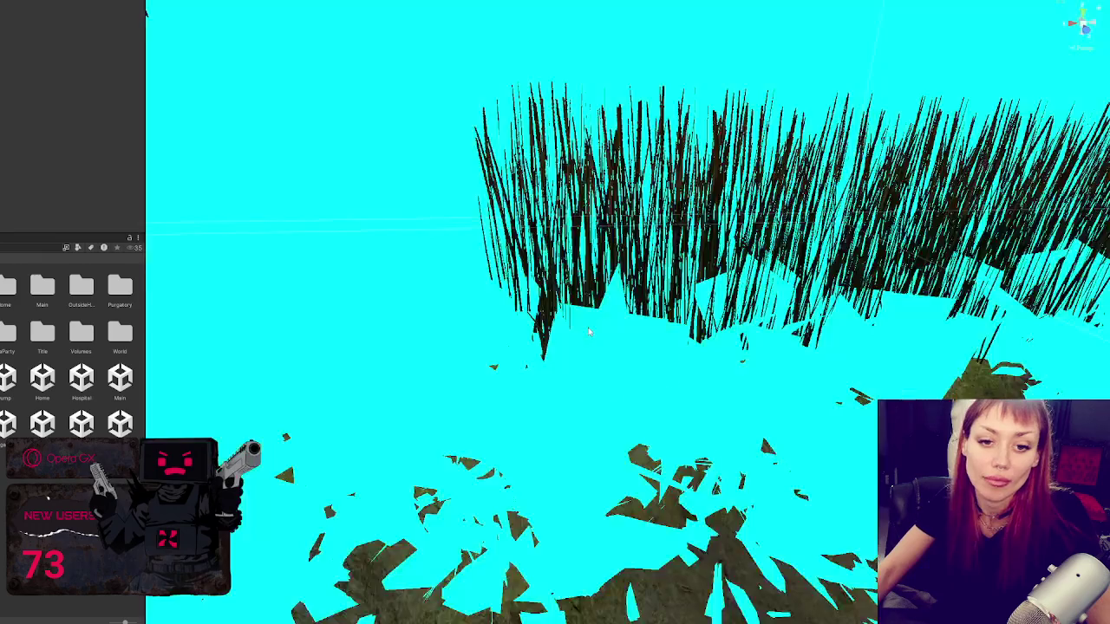
pyautogui.click(587, 332)
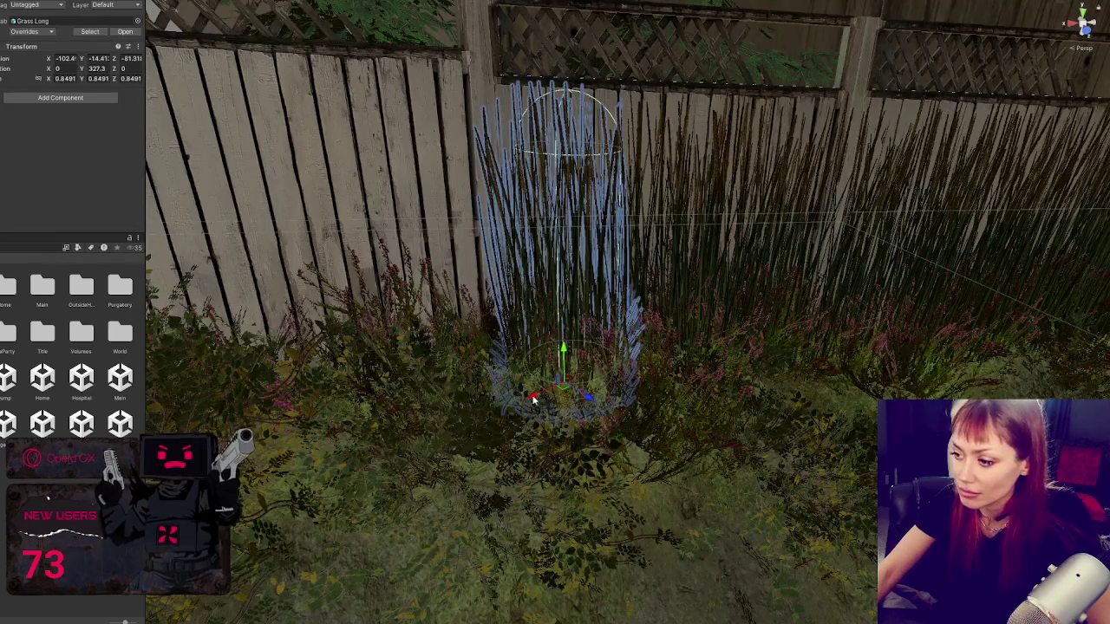
pyautogui.moveTo(533, 399)
pyautogui.mouseDown()
pyautogui.moveTo(406, 446)
pyautogui.moveTo(501, 405)
pyautogui.moveTo(486, 389)
pyautogui.moveTo(351, 449)
pyautogui.moveTo(398, 462)
pyautogui.moveTo(359, 409)
pyautogui.moveTo(589, 396)
pyautogui.moveTo(763, 407)
pyautogui.moveTo(685, 416)
pyautogui.moveTo(640, 440)
pyautogui.moveTo(607, 423)
pyautogui.moveTo(570, 429)
pyautogui.moveTo(558, 434)
pyautogui.moveTo(560, 451)
pyautogui.moveTo(579, 350)
pyautogui.mouseUp()
pyautogui.click(478, 382)
pyautogui.press('w')
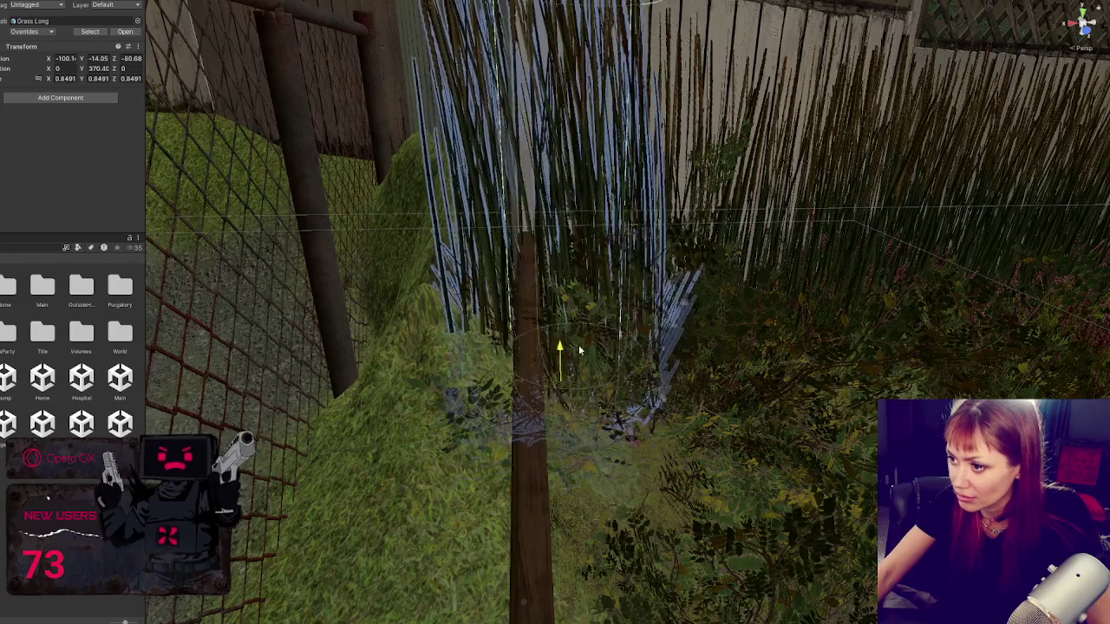
# Step: Slide the Grass Long clump up along the fence toward the back corner
pyautogui.scroll(-10, 579, 350)
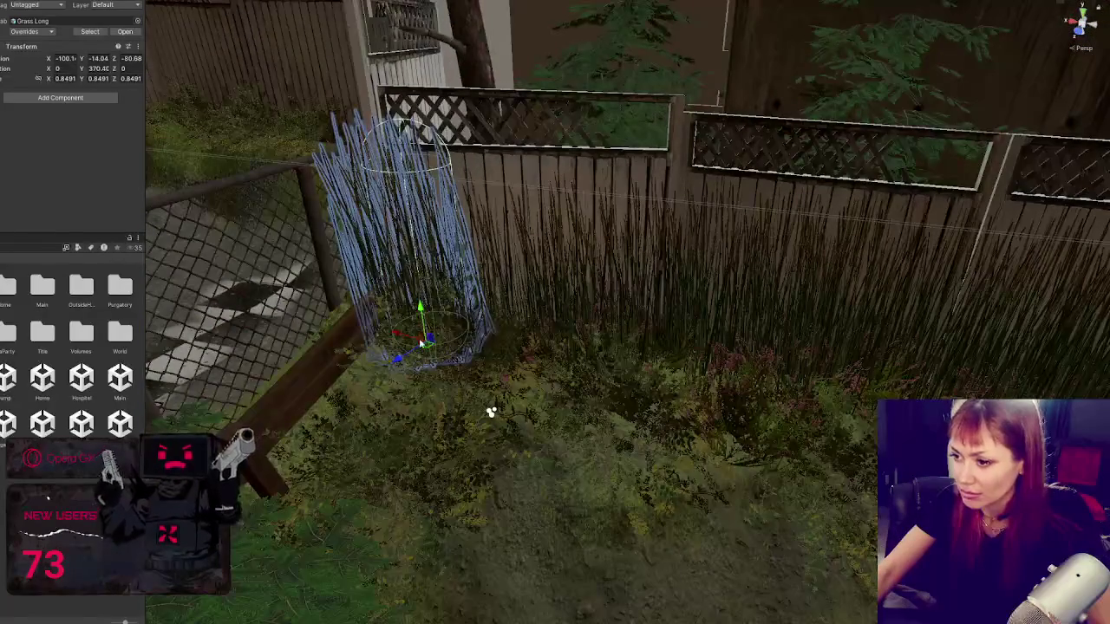
pyautogui.moveTo(420, 343); pyautogui.dragTo(487, 364)
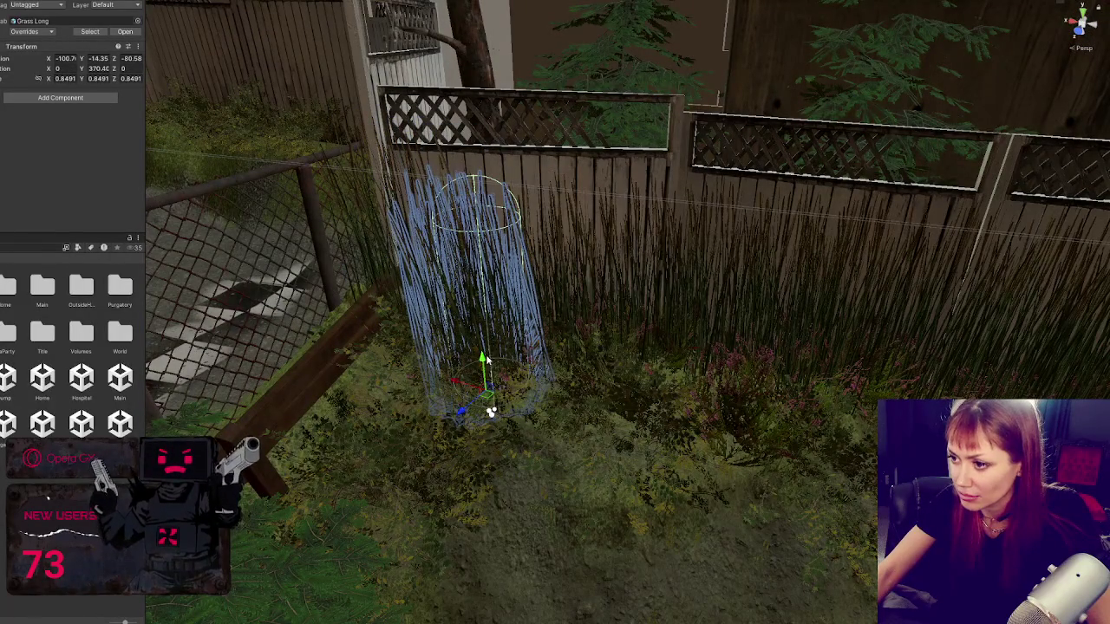
pyautogui.moveTo(462, 415)
pyautogui.mouseDown()
pyautogui.moveTo(495, 376)
pyautogui.moveTo(535, 367)
pyautogui.moveTo(783, 474)
pyautogui.mouseUp()
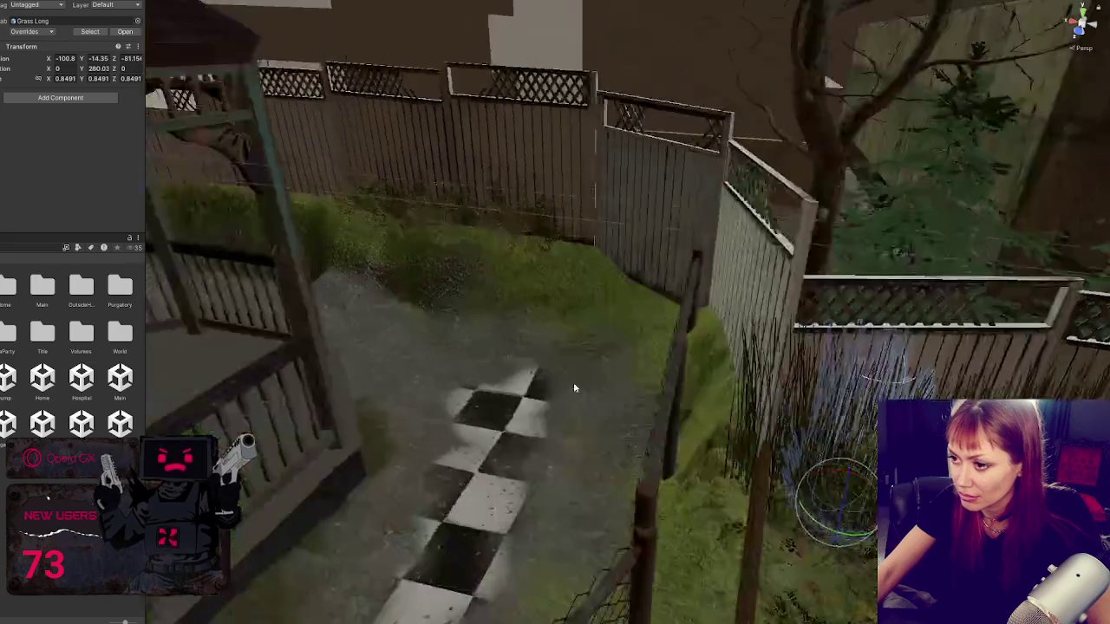
pyautogui.moveTo(871, 511)
pyautogui.mouseDown()
pyautogui.moveTo(733, 416)
pyautogui.moveTo(724, 451)
pyautogui.moveTo(729, 378)
pyautogui.moveTo(714, 421)
pyautogui.mouseUp()
pyautogui.moveTo(803, 443); pyautogui.dragTo(808, 411)
pyautogui.moveTo(794, 460)
pyautogui.mouseDown()
pyautogui.moveTo(799, 401)
pyautogui.moveTo(789, 392)
pyautogui.moveTo(742, 410)
pyautogui.moveTo(724, 386)
pyautogui.moveTo(678, 381)
pyautogui.moveTo(691, 355)
pyautogui.mouseUp()
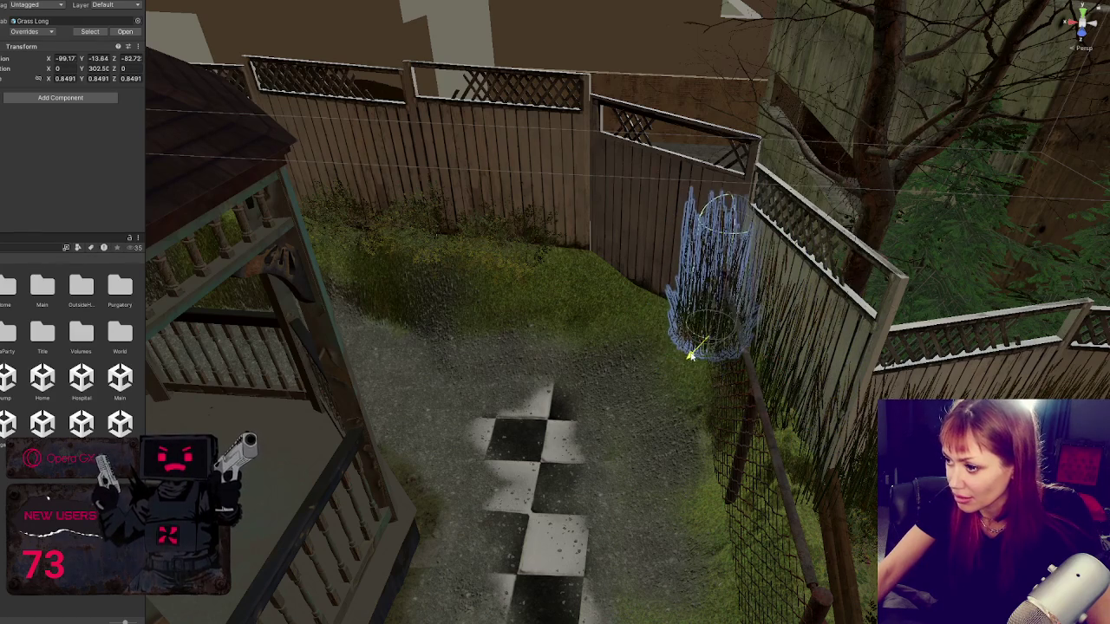
# Step: Raise the clump slightly, turn it to about 282.6° and ease it forward from the corner
pyautogui.moveTo(714, 299); pyautogui.dragTo(711, 299)
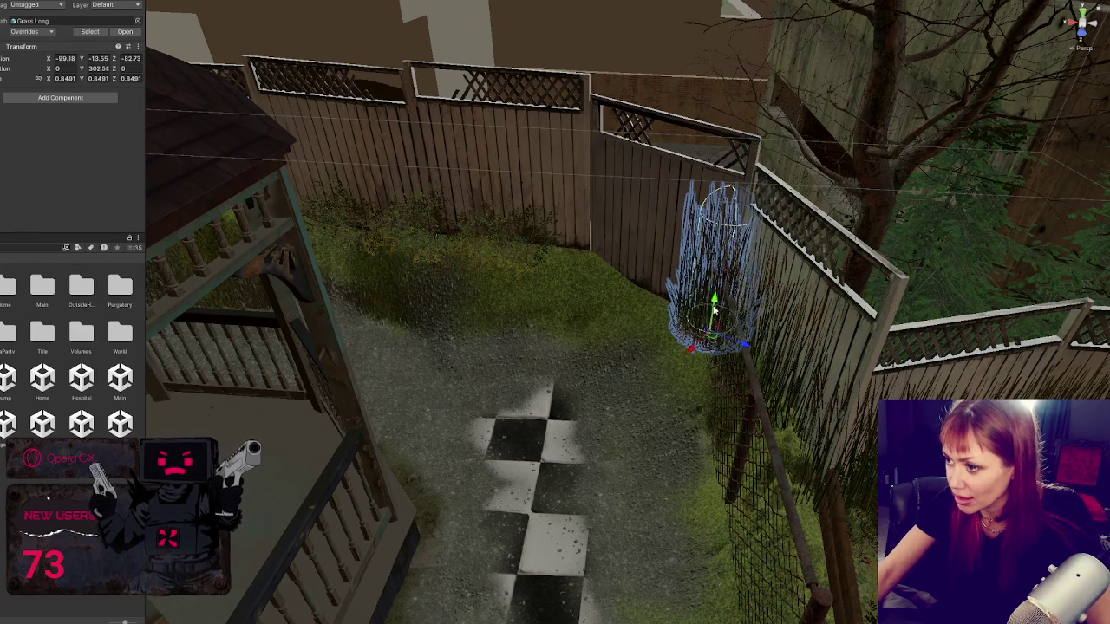
pyautogui.moveTo(745, 348)
pyautogui.mouseDown()
pyautogui.moveTo(674, 332)
pyautogui.moveTo(607, 286)
pyautogui.moveTo(610, 236)
pyautogui.moveTo(586, 270)
pyautogui.moveTo(607, 300)
pyautogui.moveTo(590, 272)
pyautogui.moveTo(595, 223)
pyautogui.mouseUp()
pyautogui.press('e')
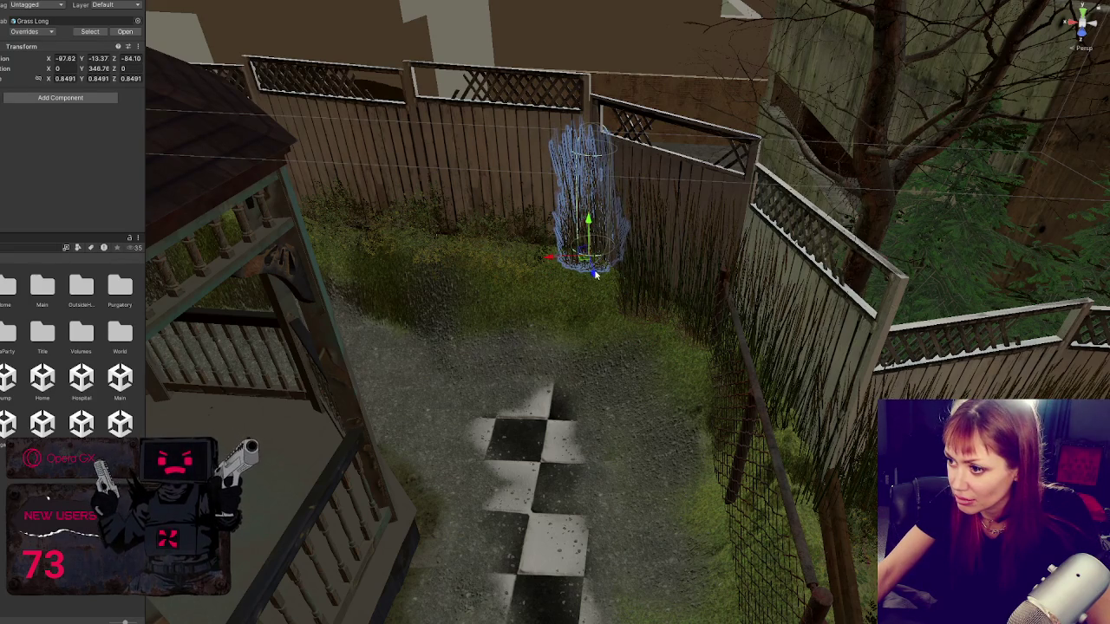
pyautogui.moveTo(595, 276); pyautogui.dragTo(600, 295)
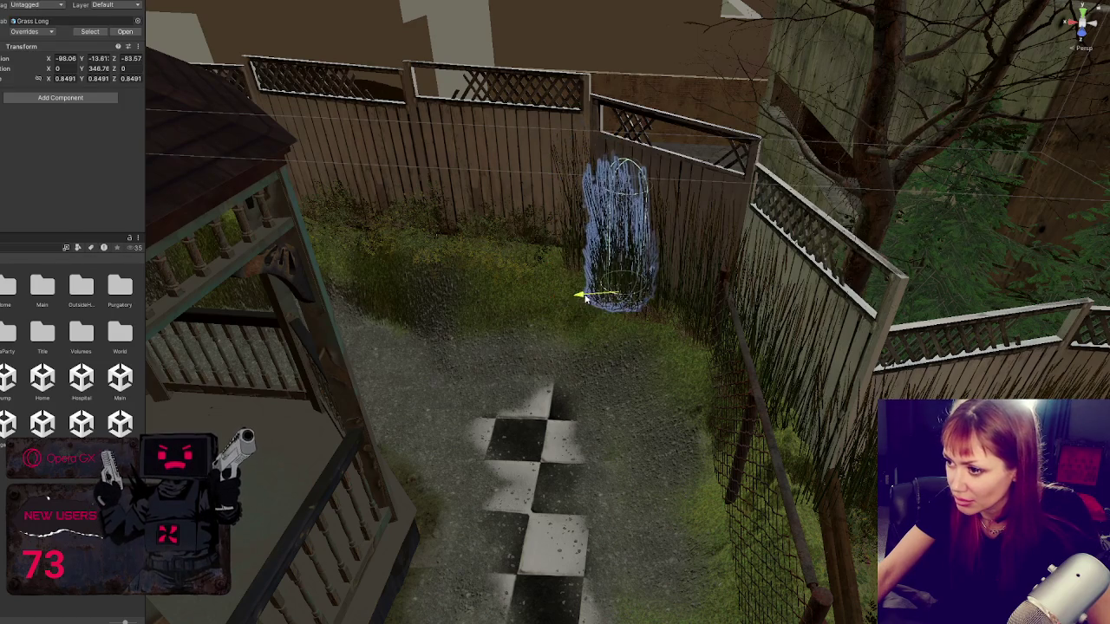
pyautogui.moveTo(654, 297); pyautogui.dragTo(701, 364)
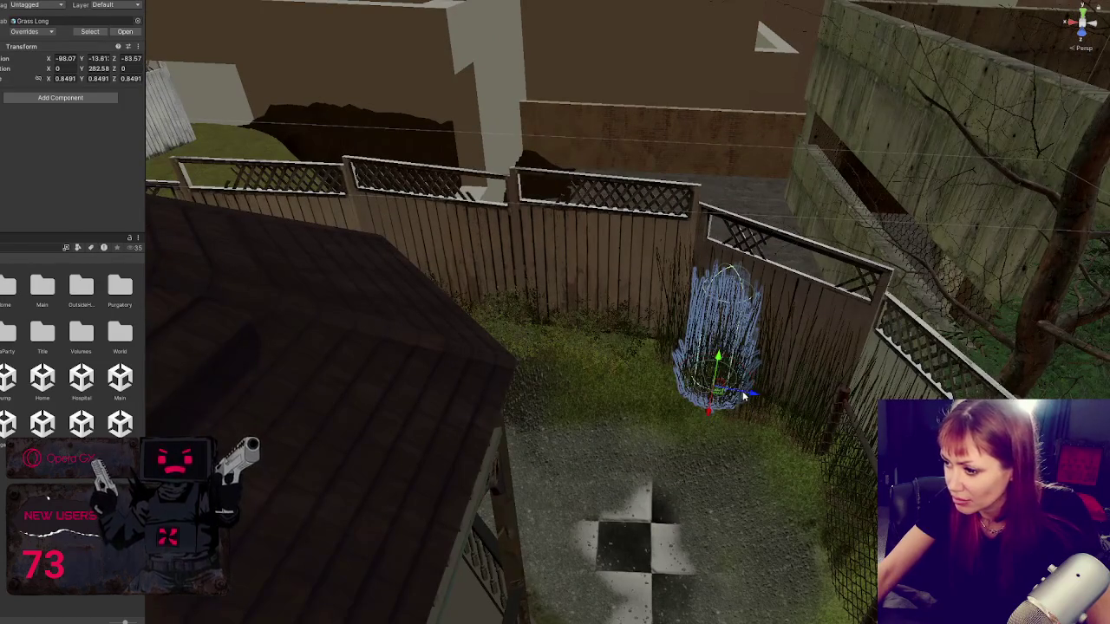
# Step: Slide the Grass Long clump left along the back fence and turn it around its vertical axis
pyautogui.moveTo(744, 396); pyautogui.dragTo(683, 379)
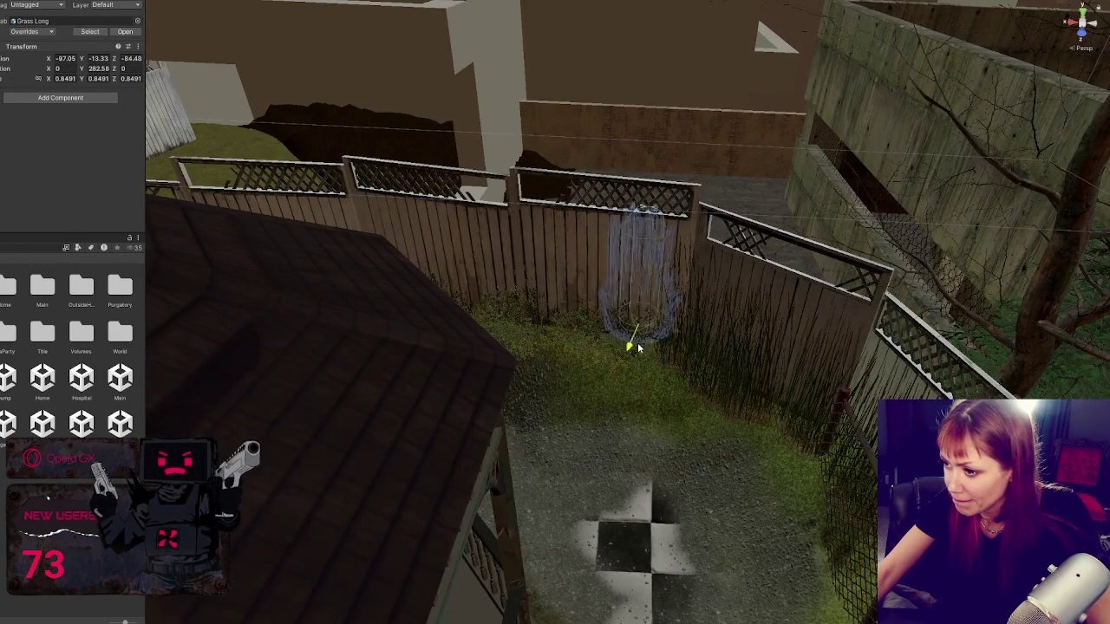
pyautogui.moveTo(637, 347); pyautogui.dragTo(621, 364)
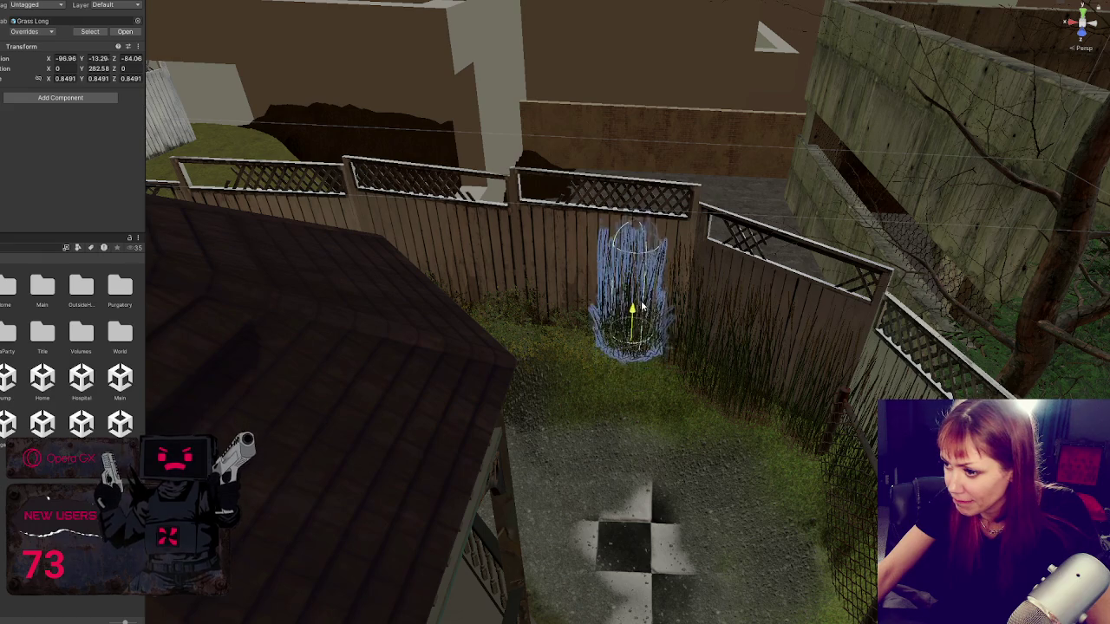
pyautogui.scroll(5, 632, 310)
pyautogui.scroll(-5, 643, 284)
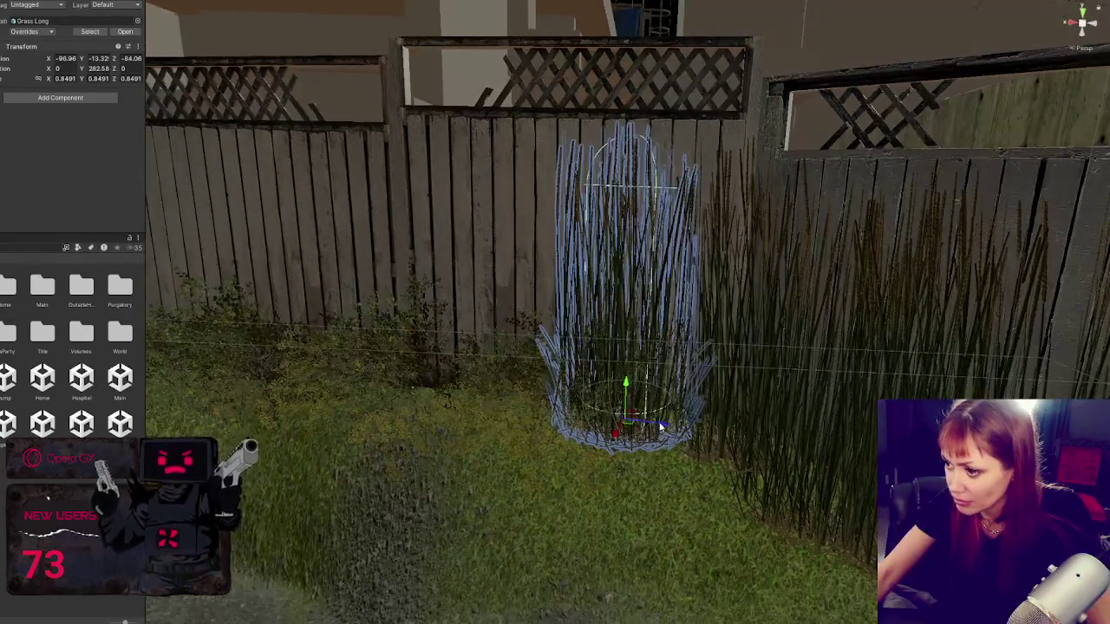
pyautogui.moveTo(660, 426)
pyautogui.mouseDown()
pyautogui.moveTo(400, 414)
pyautogui.moveTo(459, 408)
pyautogui.mouseUp()
pyautogui.press('e')
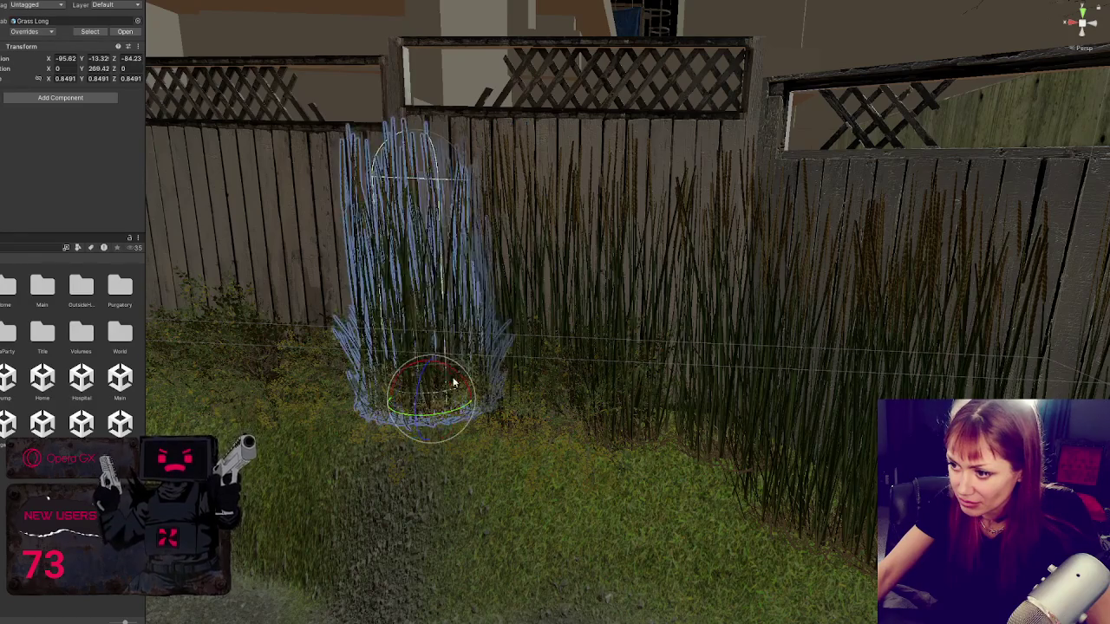
pyautogui.press('f')
pyautogui.press('e')
pyautogui.moveTo(568, 434)
pyautogui.mouseDown()
pyautogui.moveTo(303, 415)
pyautogui.moveTo(508, 434)
pyautogui.moveTo(532, 424)
pyautogui.moveTo(510, 414)
pyautogui.moveTo(606, 401)
pyautogui.moveTo(663, 447)
pyautogui.mouseUp()
pyautogui.press('e')
pyautogui.press('w')
# Step: Turn the grass clump further and move it left along the fence
pyautogui.moveTo(663, 447)
pyautogui.mouseDown()
pyautogui.moveTo(649, 459)
pyautogui.moveTo(668, 470)
pyautogui.moveTo(530, 453)
pyautogui.mouseUp()
pyautogui.press('w')
pyautogui.moveTo(652, 455)
pyautogui.mouseDown()
pyautogui.moveTo(670, 471)
pyautogui.moveTo(651, 453)
pyautogui.moveTo(623, 461)
pyautogui.mouseUp()
pyautogui.moveTo(550, 461); pyautogui.dragTo(642, 458)
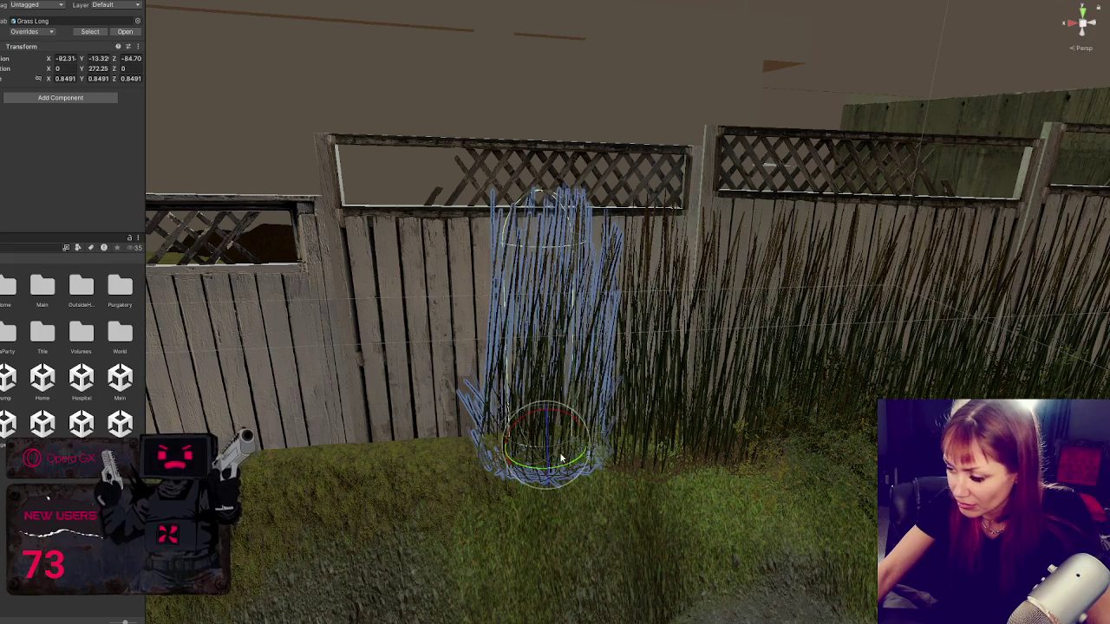
pyautogui.moveTo(573, 456)
pyautogui.mouseDown()
pyautogui.moveTo(479, 449)
pyautogui.moveTo(340, 481)
pyautogui.mouseUp()
pyautogui.moveTo(423, 460)
pyautogui.mouseDown()
pyautogui.moveTo(329, 460)
pyautogui.moveTo(343, 451)
pyautogui.moveTo(312, 469)
pyautogui.moveTo(327, 452)
pyautogui.mouseUp()
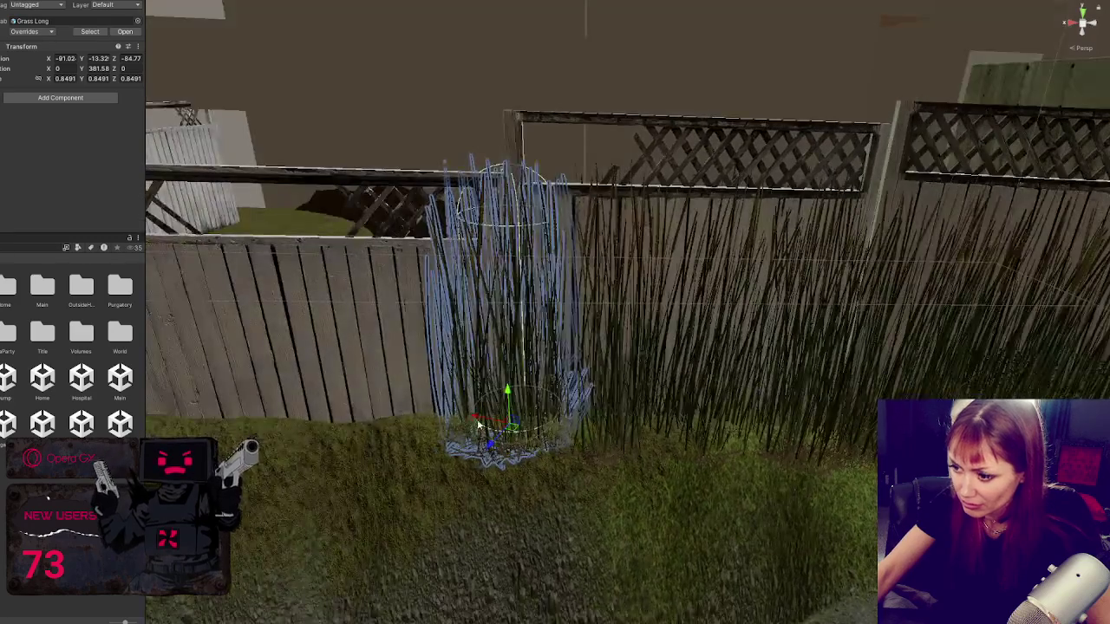
pyautogui.moveTo(495, 455)
pyautogui.mouseDown()
pyautogui.moveTo(373, 416)
pyautogui.moveTo(330, 459)
pyautogui.moveTo(387, 438)
pyautogui.mouseUp()
# Step: Turn the grass clump to about 392.9° and tilt it slightly to blend into the row
pyautogui.press('e')
pyautogui.moveTo(318, 428)
pyautogui.mouseDown()
pyautogui.moveTo(381, 447)
pyautogui.moveTo(564, 408)
pyautogui.moveTo(463, 448)
pyautogui.moveTo(445, 434)
pyautogui.moveTo(595, 427)
pyautogui.moveTo(524, 386)
pyautogui.moveTo(493, 418)
pyautogui.moveTo(594, 428)
pyautogui.moveTo(491, 442)
pyautogui.moveTo(483, 421)
pyautogui.moveTo(451, 420)
pyautogui.moveTo(323, 441)
pyautogui.moveTo(373, 438)
pyautogui.mouseUp()
pyautogui.press('e')
pyautogui.press('w')
pyautogui.press('e')
pyautogui.press('w')
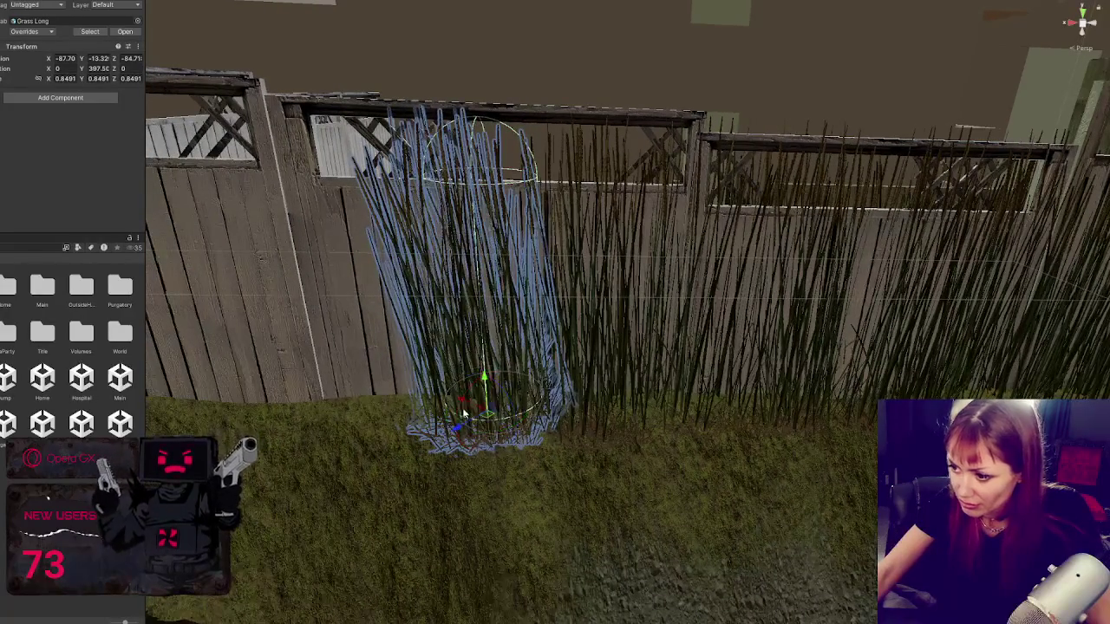
pyautogui.moveTo(472, 394); pyautogui.dragTo(486, 392)
pyautogui.press('e')
pyautogui.moveTo(590, 418)
pyautogui.mouseDown()
pyautogui.moveTo(584, 401)
pyautogui.moveTo(598, 422)
pyautogui.moveTo(492, 423)
pyautogui.moveTo(506, 391)
pyautogui.mouseUp()
pyautogui.press('r')
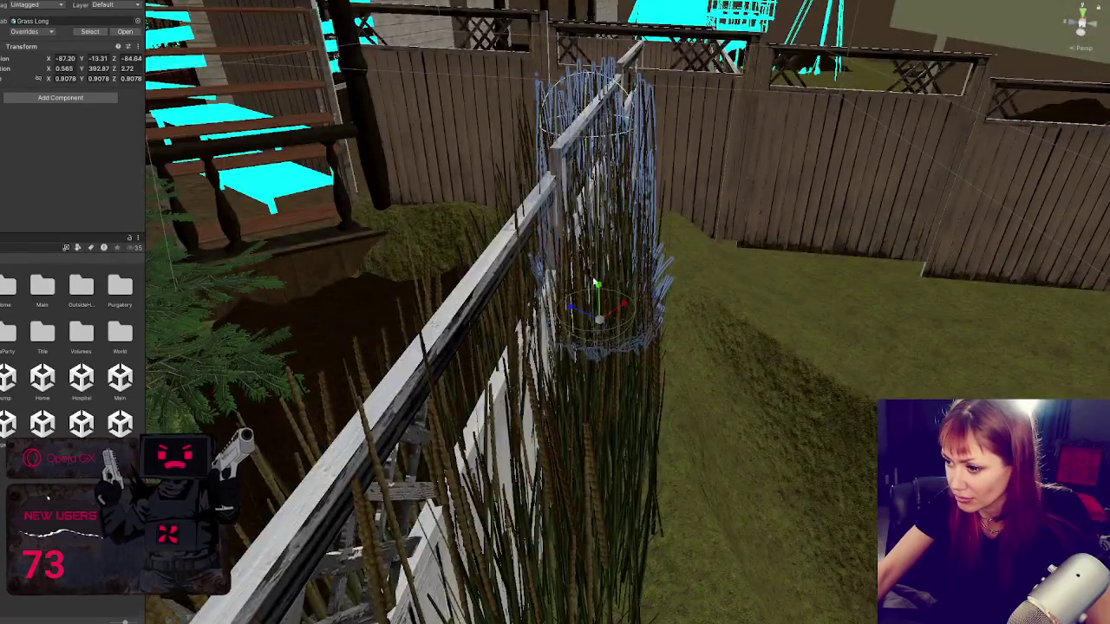
# Step: Raise the lattice fence panel behind the tall grass slightly upward
pyautogui.moveTo(596, 283)
pyautogui.mouseDown()
pyautogui.moveTo(582, 278)
pyautogui.moveTo(642, 253)
pyautogui.mouseUp()
pyautogui.click(642, 253)
pyautogui.press('f')
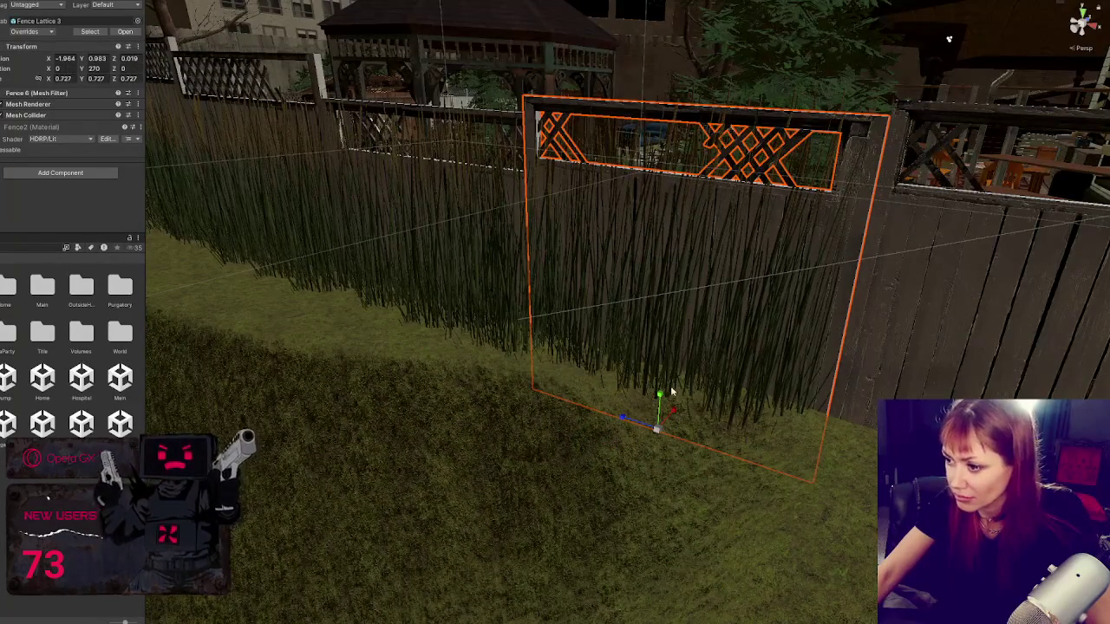
pyautogui.click(504, 184)
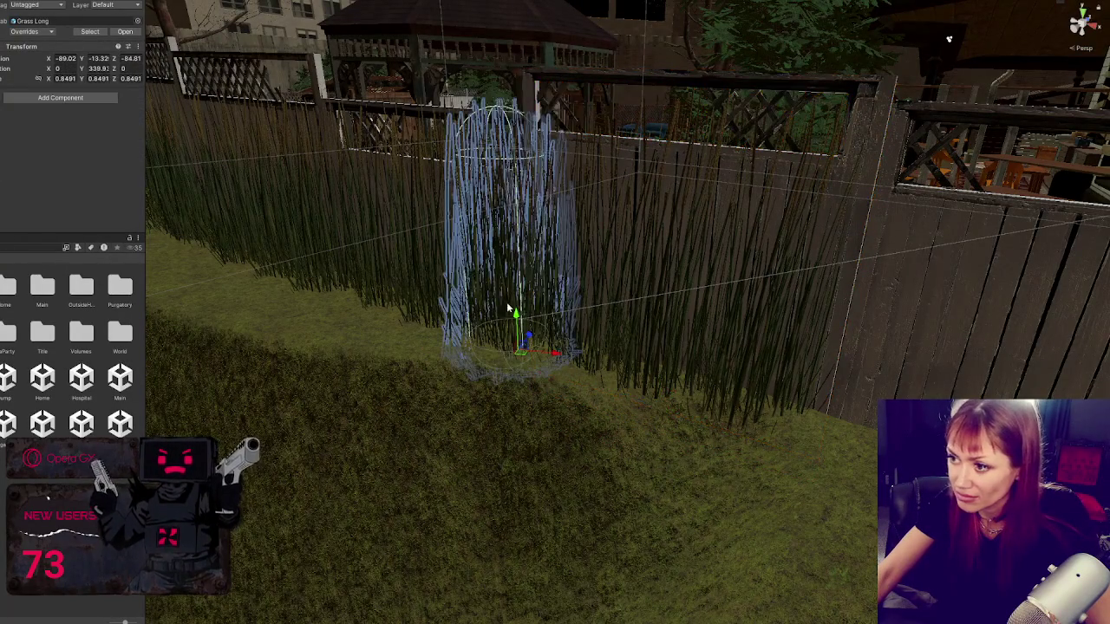
pyautogui.click(446, 195)
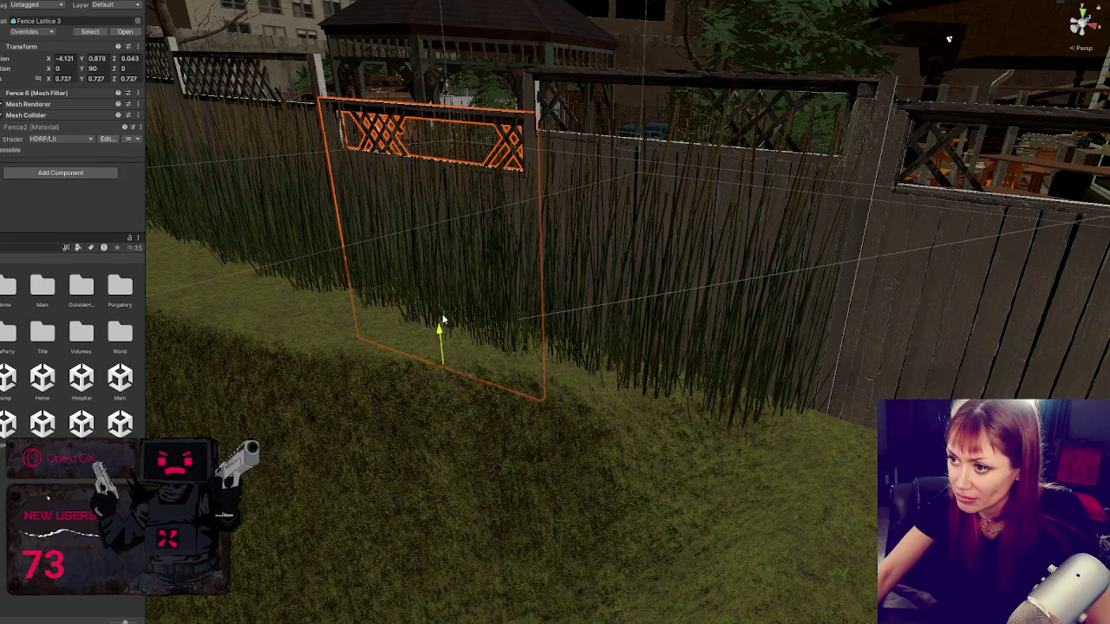
pyautogui.moveTo(446, 316)
pyautogui.mouseDown()
pyautogui.moveTo(452, 271)
pyautogui.moveTo(449, 292)
pyautogui.mouseUp()
# Step: Raise Fence Lattice 1 slightly so it sits behind the grass
pyautogui.click(1031, 286)
pyautogui.press('f')
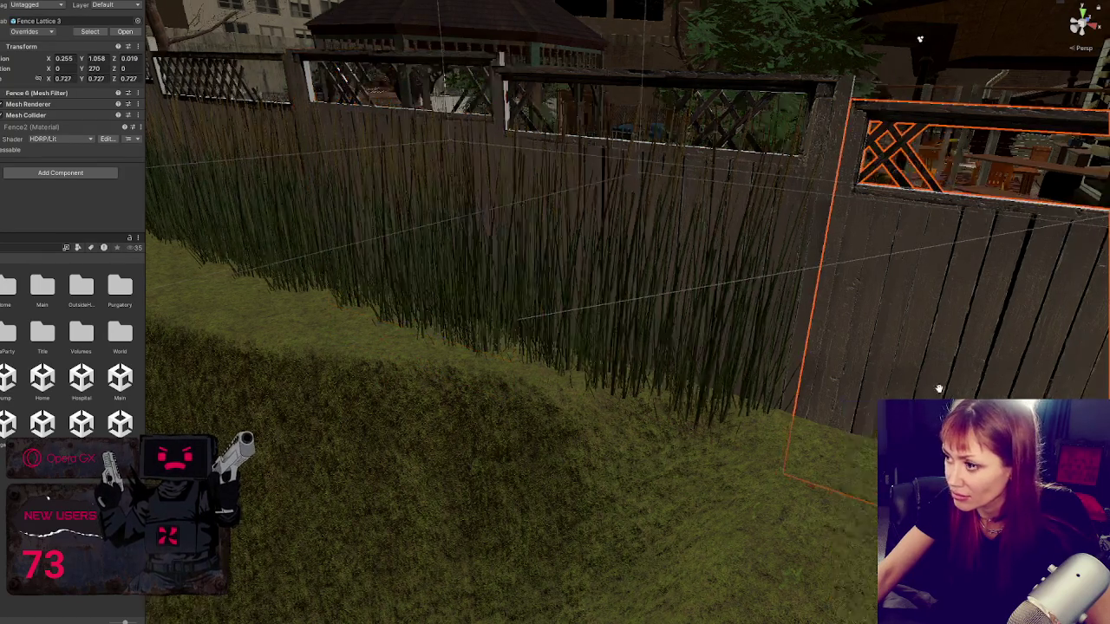
pyautogui.moveTo(780, 437)
pyautogui.mouseDown()
pyautogui.moveTo(619, 230)
pyautogui.moveTo(664, 268)
pyautogui.moveTo(518, 312)
pyautogui.mouseUp()
pyautogui.click(533, 289)
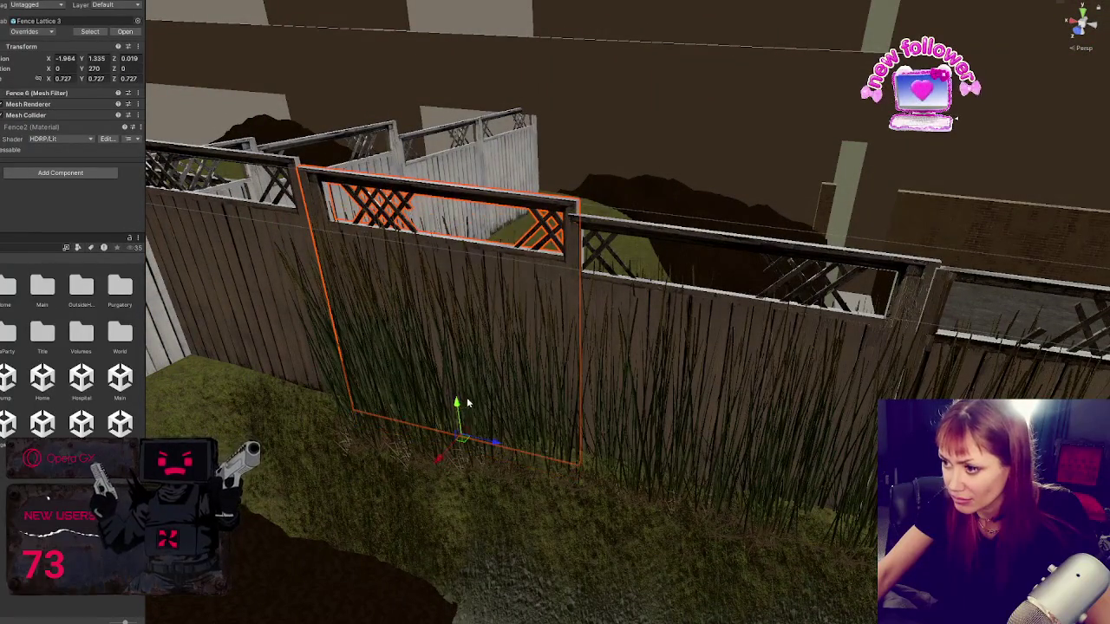
pyautogui.click(676, 333)
pyautogui.moveTo(714, 463)
pyautogui.mouseDown()
pyautogui.moveTo(810, 389)
pyautogui.moveTo(797, 337)
pyautogui.mouseUp()
pyautogui.click(797, 337)
pyautogui.moveTo(733, 521)
pyautogui.mouseDown()
pyautogui.moveTo(783, 404)
pyautogui.moveTo(510, 283)
pyautogui.moveTo(872, 307)
pyautogui.moveTo(541, 302)
pyautogui.moveTo(804, 435)
pyautogui.moveTo(788, 377)
pyautogui.mouseUp()
# Step: Check Fence Lattice 3, Fence Lattice 1 and the neighbouring panels, then select the grass clump
pyautogui.click(586, 327)
pyautogui.click(786, 369)
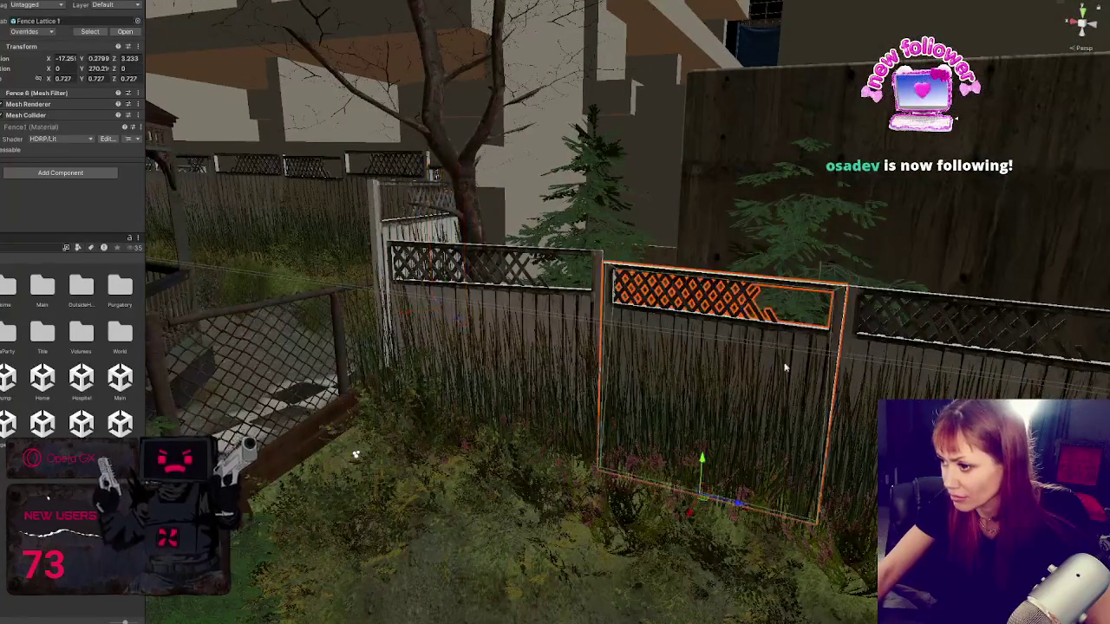
pyautogui.click(547, 329)
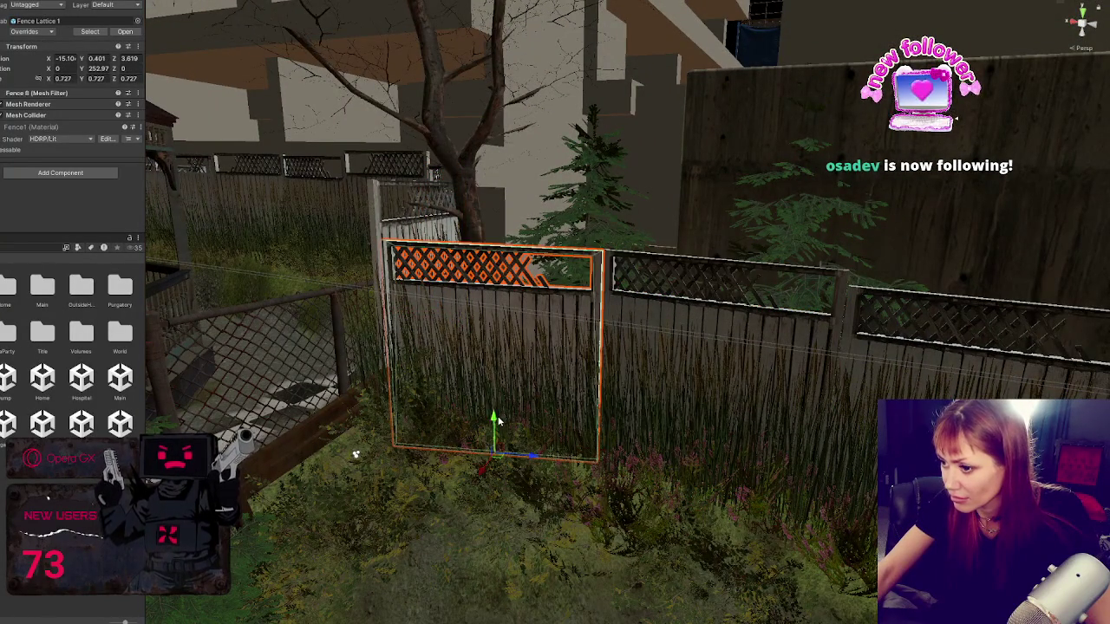
pyautogui.moveTo(497, 420); pyautogui.dragTo(745, 338)
pyautogui.click(753, 335)
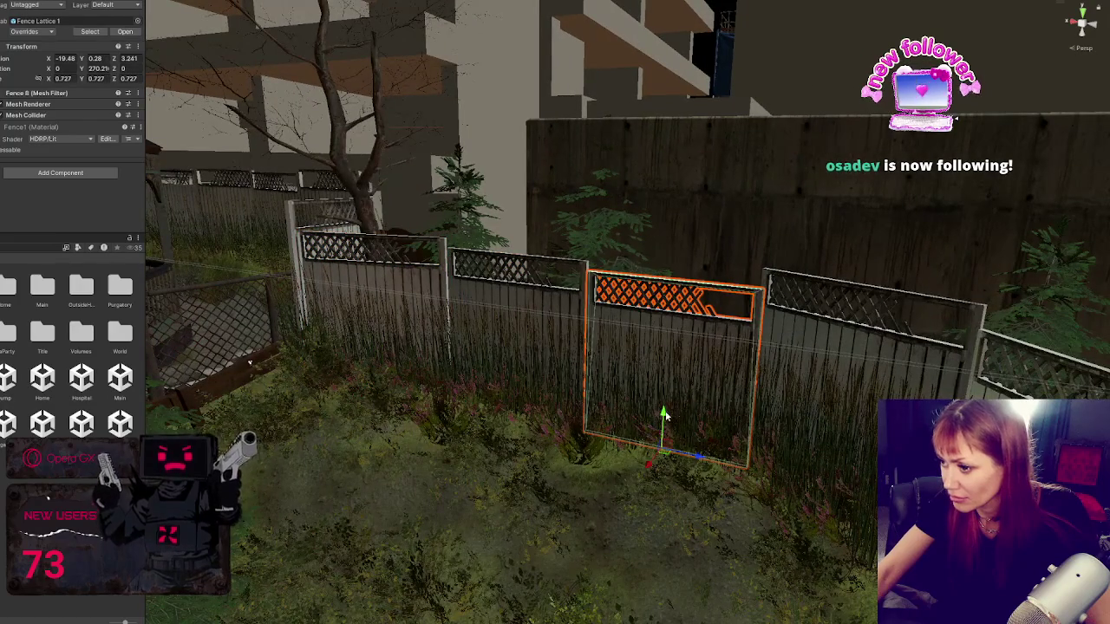
pyautogui.moveTo(665, 415)
pyautogui.mouseDown()
pyautogui.moveTo(1037, 370)
pyautogui.moveTo(839, 362)
pyautogui.moveTo(807, 414)
pyautogui.mouseUp()
pyautogui.click(1037, 371)
pyautogui.click(431, 416)
# Step: Slide the Grass Long clump left along the base of the back fence
pyautogui.press('f')
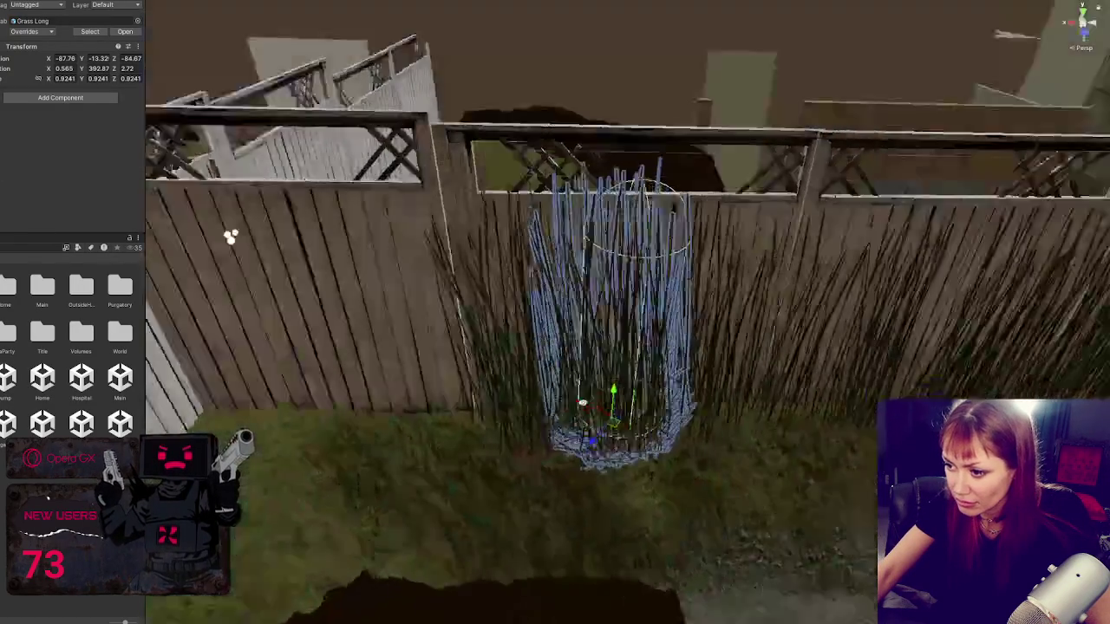
pyautogui.moveTo(564, 433)
pyautogui.mouseDown()
pyautogui.moveTo(449, 437)
pyautogui.moveTo(482, 481)
pyautogui.mouseUp()
pyautogui.moveTo(436, 443)
pyautogui.mouseDown()
pyautogui.moveTo(628, 386)
pyautogui.moveTo(442, 434)
pyautogui.moveTo(471, 433)
pyautogui.moveTo(478, 445)
pyautogui.moveTo(470, 423)
pyautogui.moveTo(515, 457)
pyautogui.moveTo(433, 455)
pyautogui.moveTo(329, 494)
pyautogui.moveTo(329, 505)
pyautogui.moveTo(342, 512)
pyautogui.moveTo(359, 483)
pyautogui.mouseUp()
pyautogui.click(628, 386)
pyautogui.moveTo(432, 171)
pyautogui.mouseDown()
pyautogui.moveTo(376, 389)
pyautogui.moveTo(447, 328)
pyautogui.moveTo(401, 366)
pyautogui.moveTo(459, 368)
pyautogui.mouseUp()
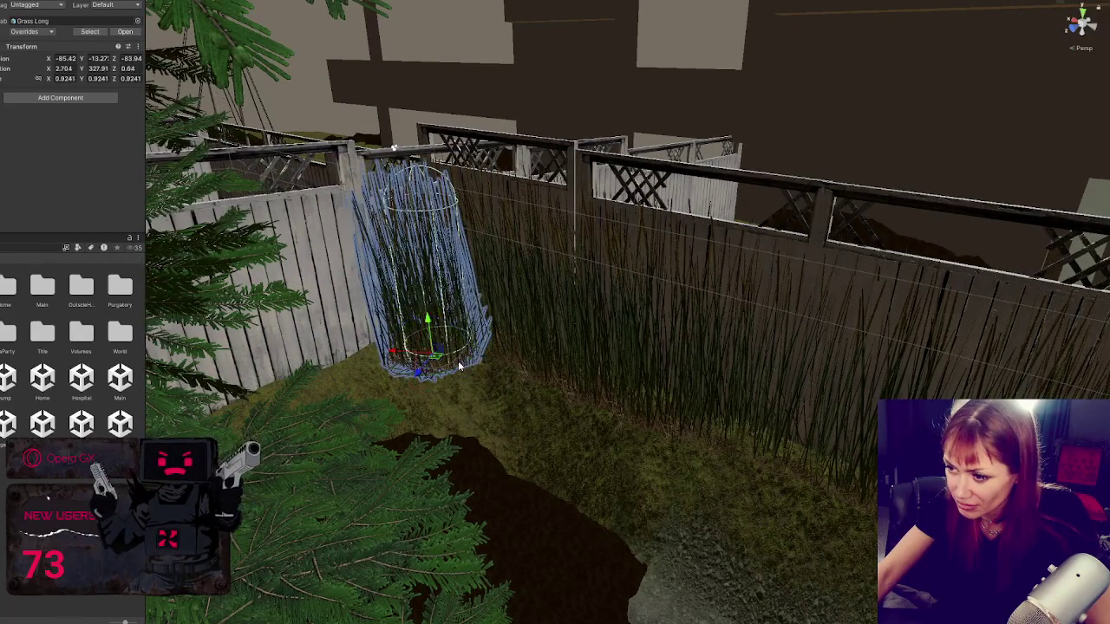
pyautogui.moveTo(396, 353)
pyautogui.mouseDown()
pyautogui.moveTo(386, 357)
pyautogui.moveTo(431, 389)
pyautogui.mouseUp()
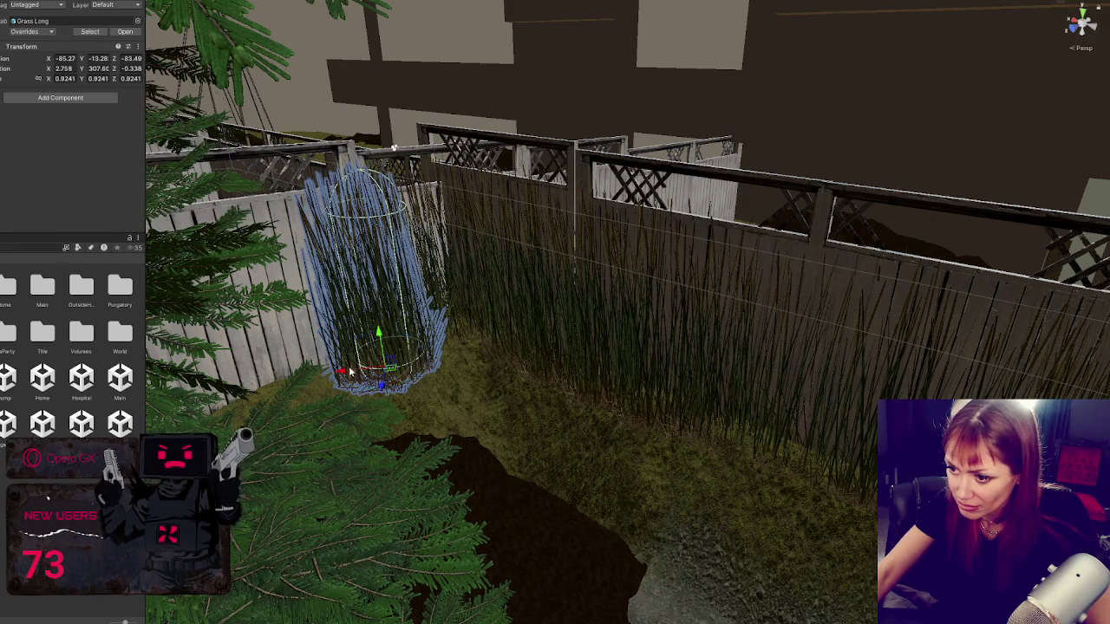
pyautogui.moveTo(350, 371); pyautogui.dragTo(294, 379)
# Step: Push the Grass Long clump into the corner beside the porch stairs
pyautogui.moveTo(362, 382)
pyautogui.mouseDown()
pyautogui.moveTo(273, 388)
pyautogui.moveTo(413, 319)
pyautogui.moveTo(359, 309)
pyautogui.mouseUp()
pyautogui.click(379, 316)
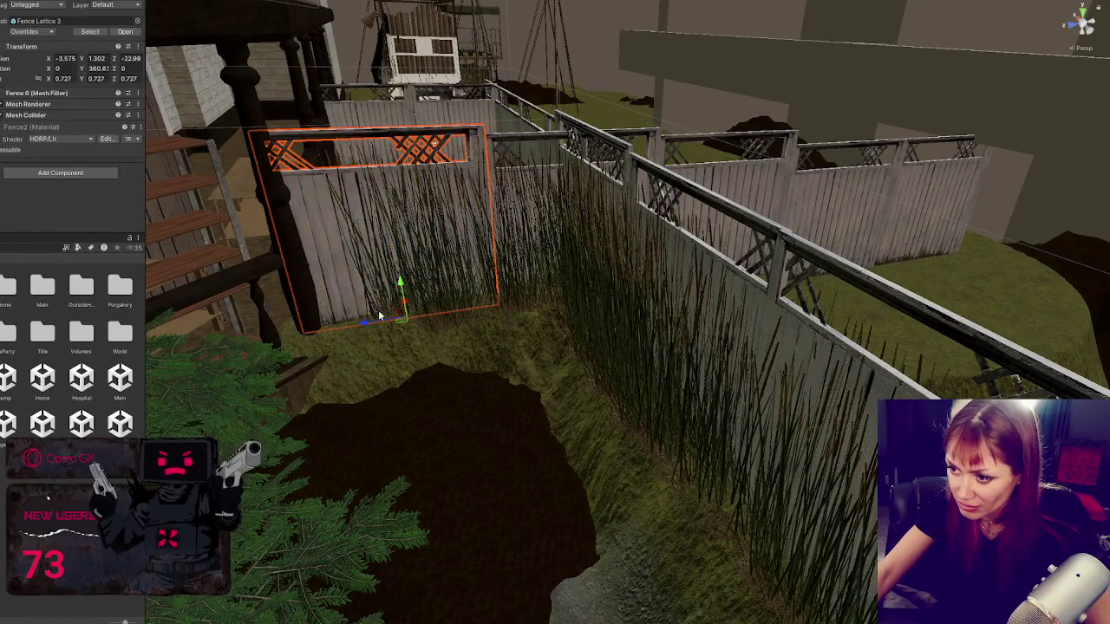
pyautogui.click(373, 319)
pyautogui.press('e')
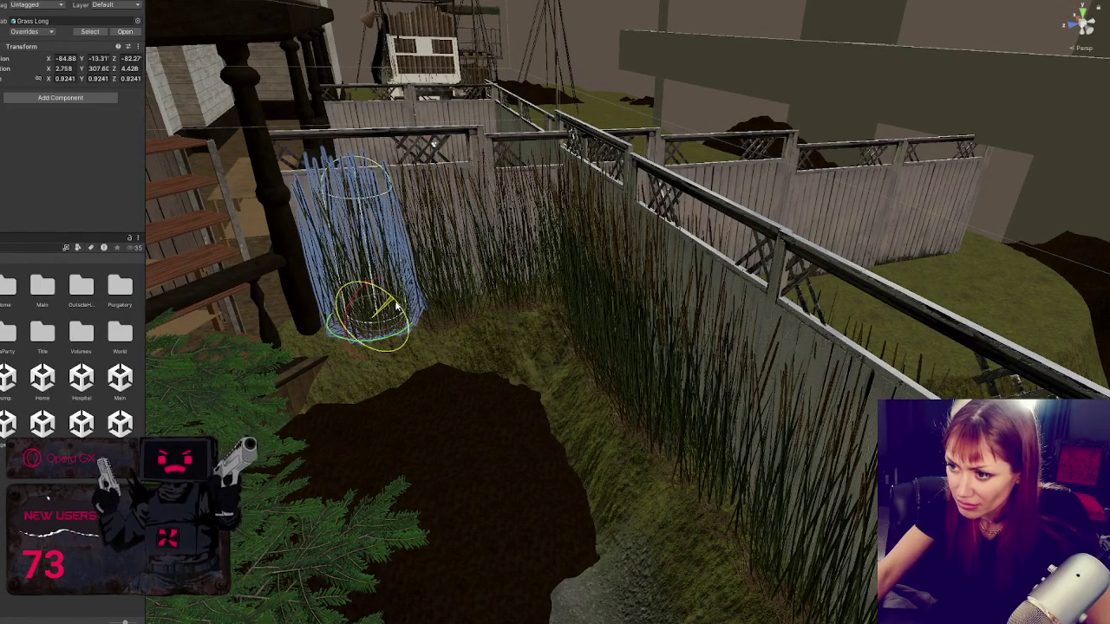
pyautogui.press('w')
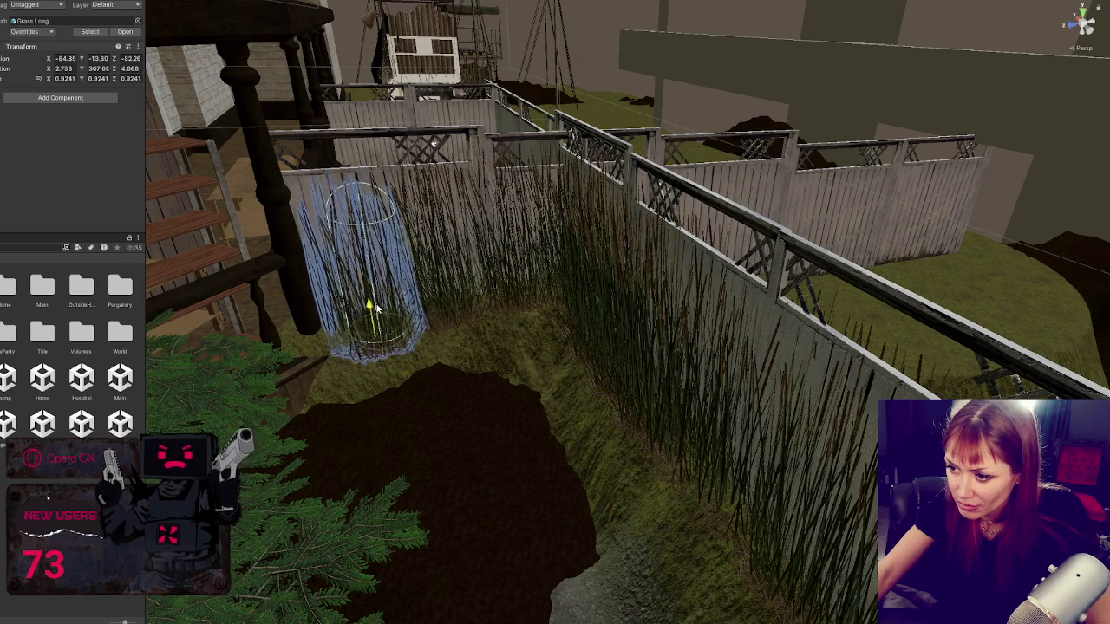
pyautogui.moveTo(381, 299)
pyautogui.mouseDown()
pyautogui.moveTo(292, 366)
pyautogui.moveTo(299, 357)
pyautogui.mouseUp()
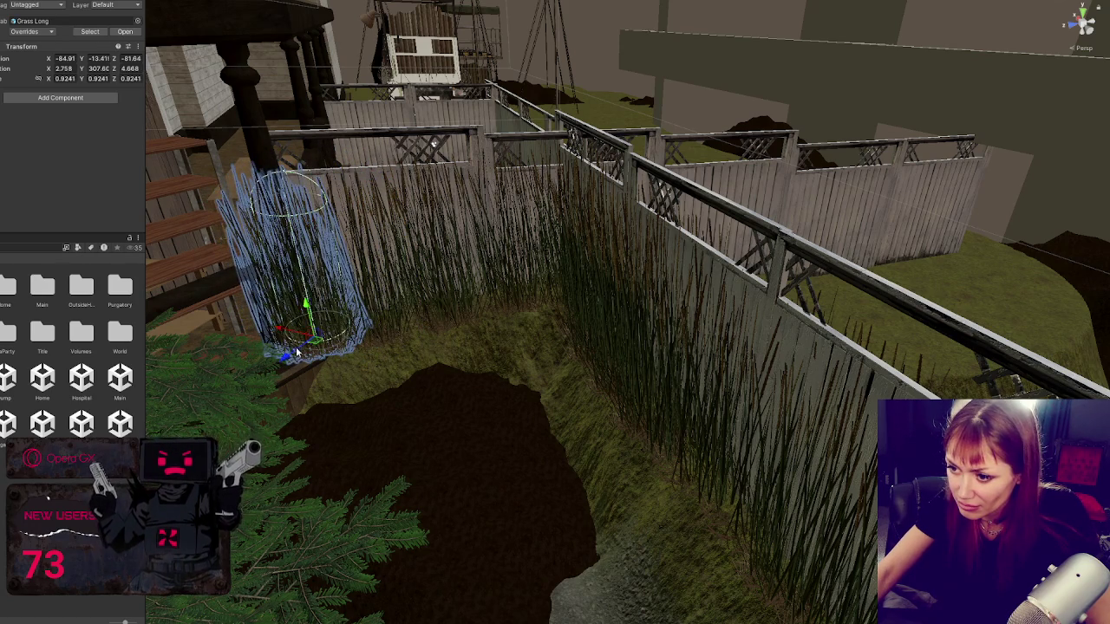
pyautogui.moveTo(496, 217)
pyautogui.mouseDown()
pyautogui.moveTo(526, 272)
pyautogui.moveTo(247, 198)
pyautogui.moveTo(600, 454)
pyautogui.moveTo(475, 192)
pyautogui.mouseUp()
# Step: Move the Fir_02_Small tree along the back fence beyond the porch
pyautogui.click(247, 199)
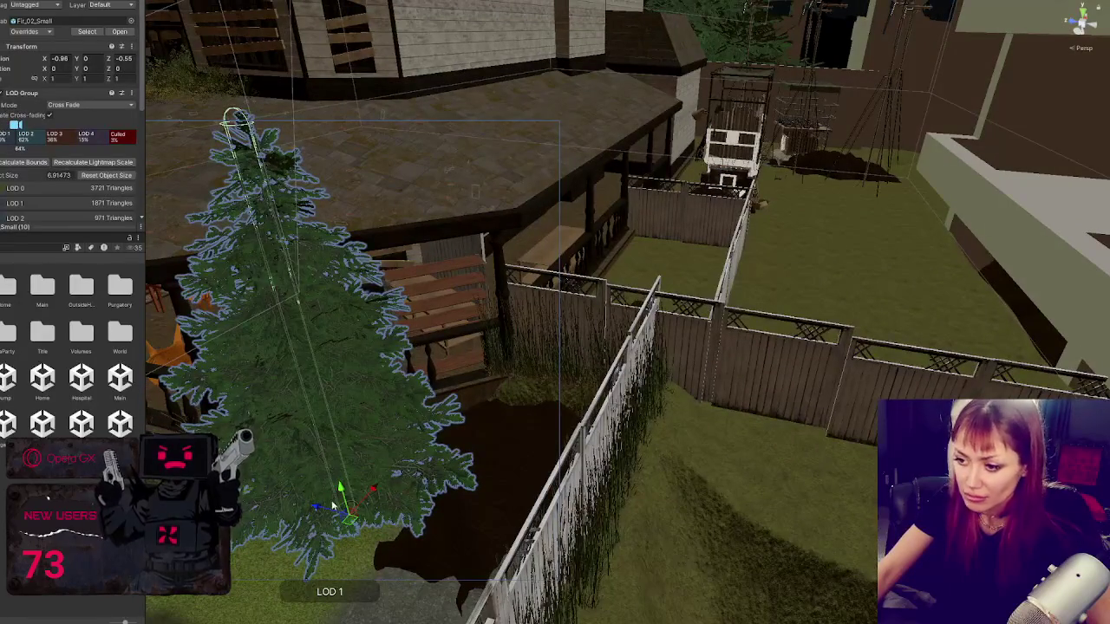
pyautogui.moveTo(332, 505); pyautogui.dragTo(645, 355)
pyautogui.moveTo(538, 284); pyautogui.dragTo(594, 297)
pyautogui.moveTo(695, 319)
pyautogui.mouseDown()
pyautogui.moveTo(744, 269)
pyautogui.moveTo(645, 284)
pyautogui.mouseUp()
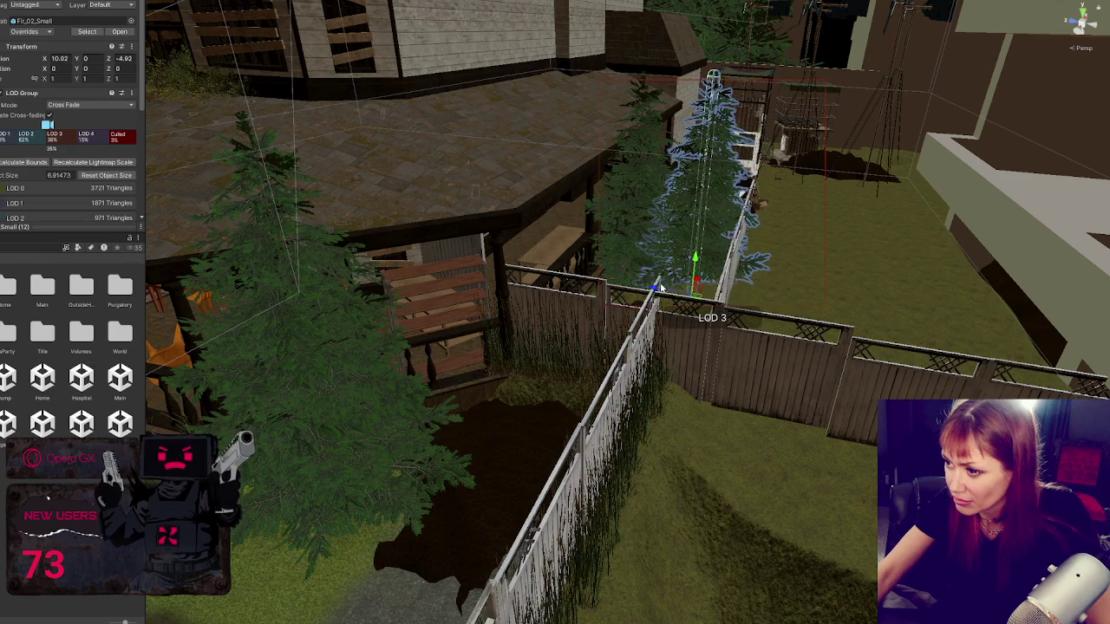
pyautogui.click(679, 290)
# Step: Duplicate the fir tree, turning and enlarging the copy to about 1.159
pyautogui.click(685, 295)
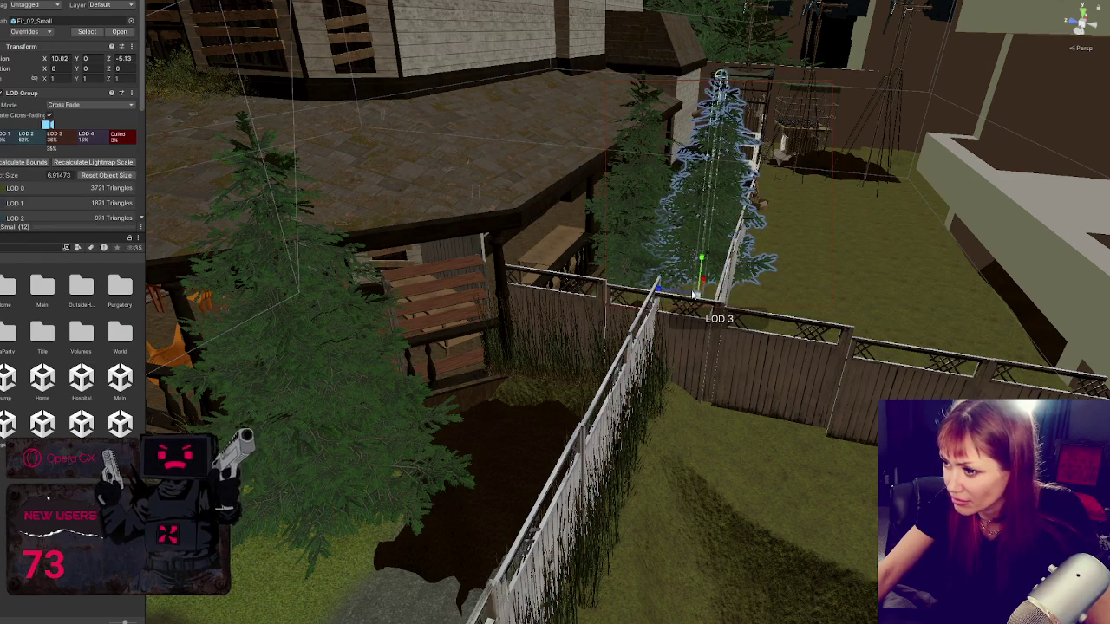
pyautogui.hotkey('ctrl', 'd')
pyautogui.moveTo(718, 313)
pyautogui.mouseDown()
pyautogui.moveTo(706, 322)
pyautogui.moveTo(784, 252)
pyautogui.moveTo(797, 321)
pyautogui.moveTo(833, 336)
pyautogui.moveTo(744, 319)
pyautogui.moveTo(765, 328)
pyautogui.moveTo(795, 392)
pyautogui.moveTo(699, 323)
pyautogui.moveTo(709, 335)
pyautogui.moveTo(520, 252)
pyautogui.moveTo(574, 243)
pyautogui.moveTo(483, 227)
pyautogui.moveTo(600, 223)
pyautogui.moveTo(659, 300)
pyautogui.mouseUp()
pyautogui.press('w')
pyautogui.press('r')
pyautogui.press('Delete')
pyautogui.hotkey('ctrl', 'z')
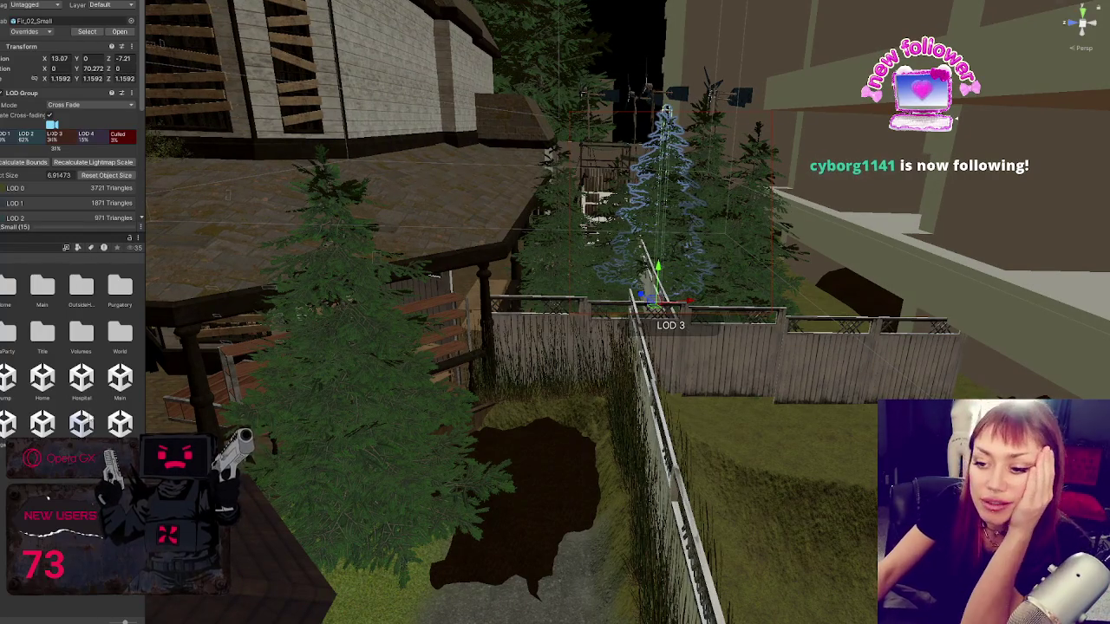
pyautogui.click(82, 423)
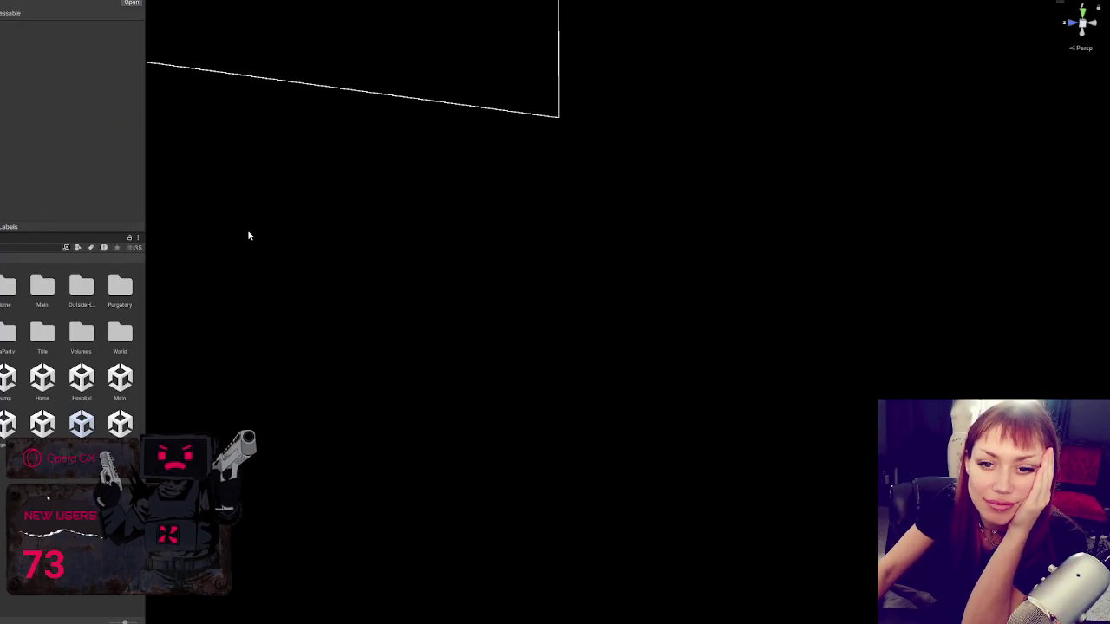
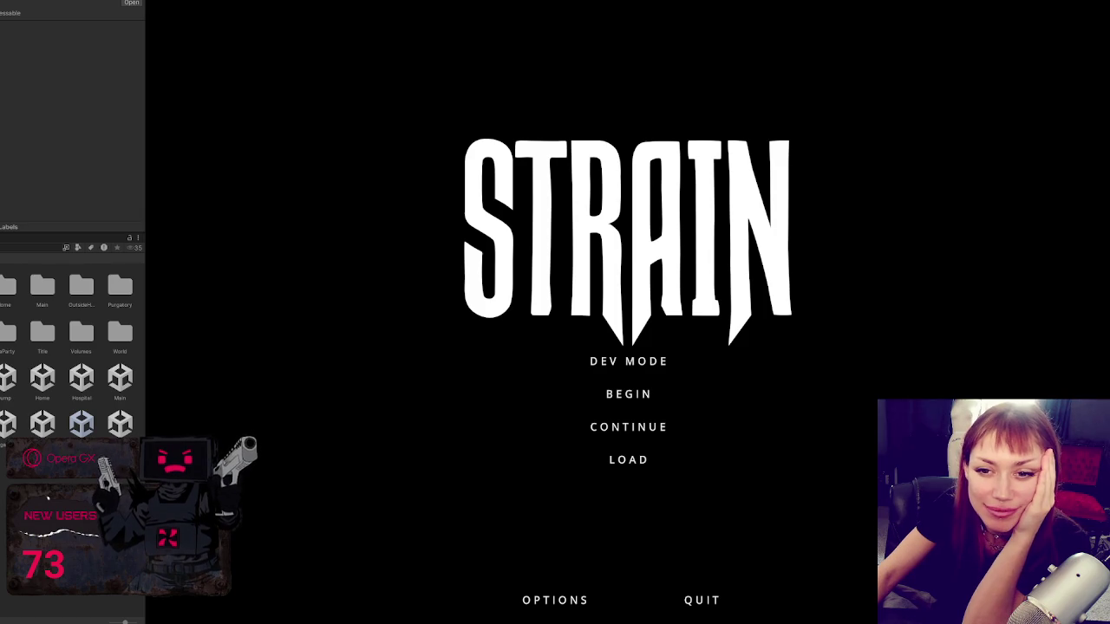
# Step: Playtest the backyard in DEV MODE, open the pause menu, then exit Play mode
pyautogui.click(664, 361)
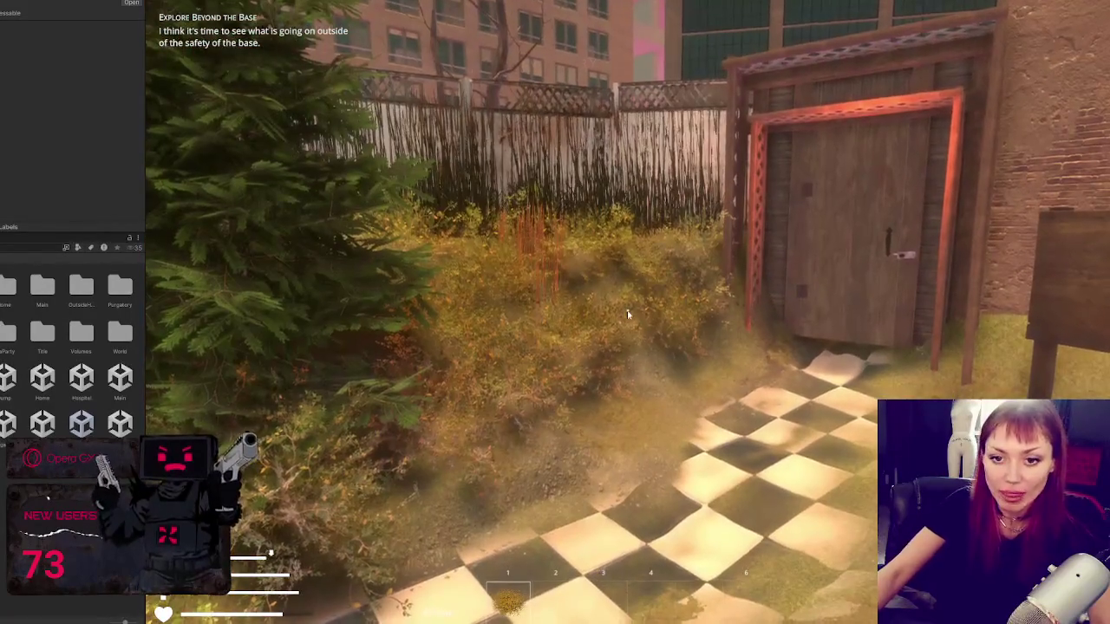
pyautogui.press('Escape')
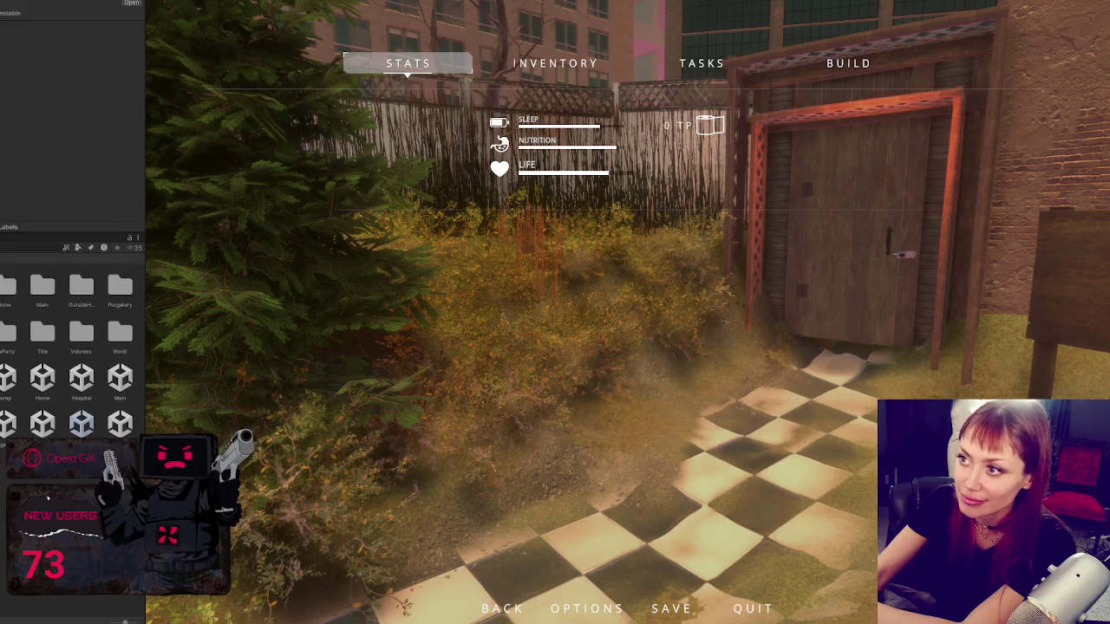
pyautogui.hotkey('ctrl', 'p')
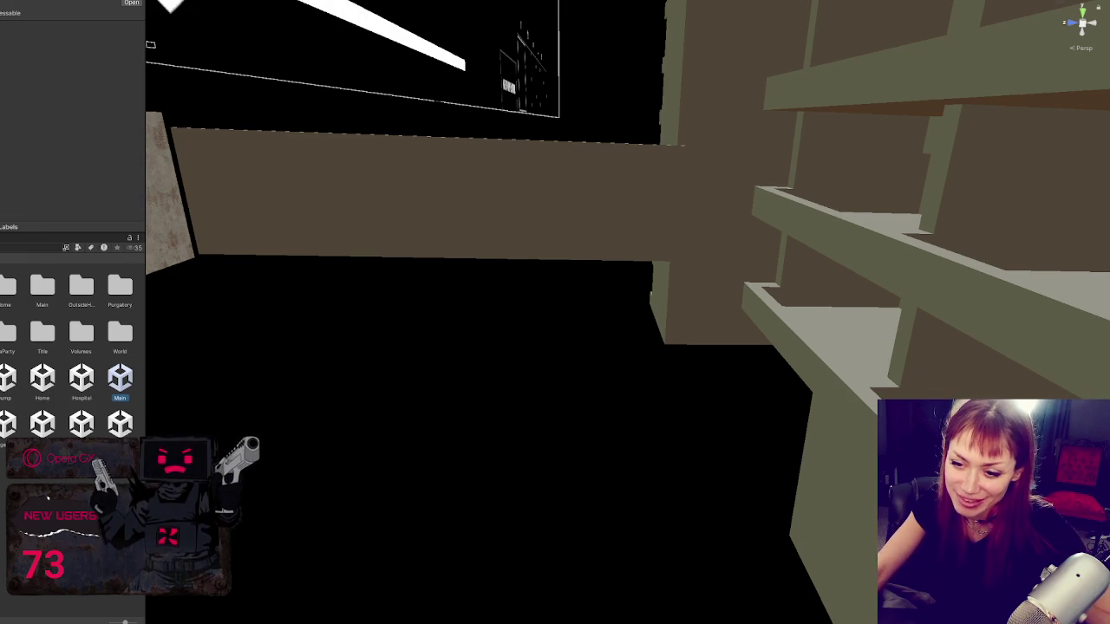
# Step: Select the house exterior and frame the Scene view on it
pyautogui.rightClick(9, 343)
pyautogui.click(35, 181)
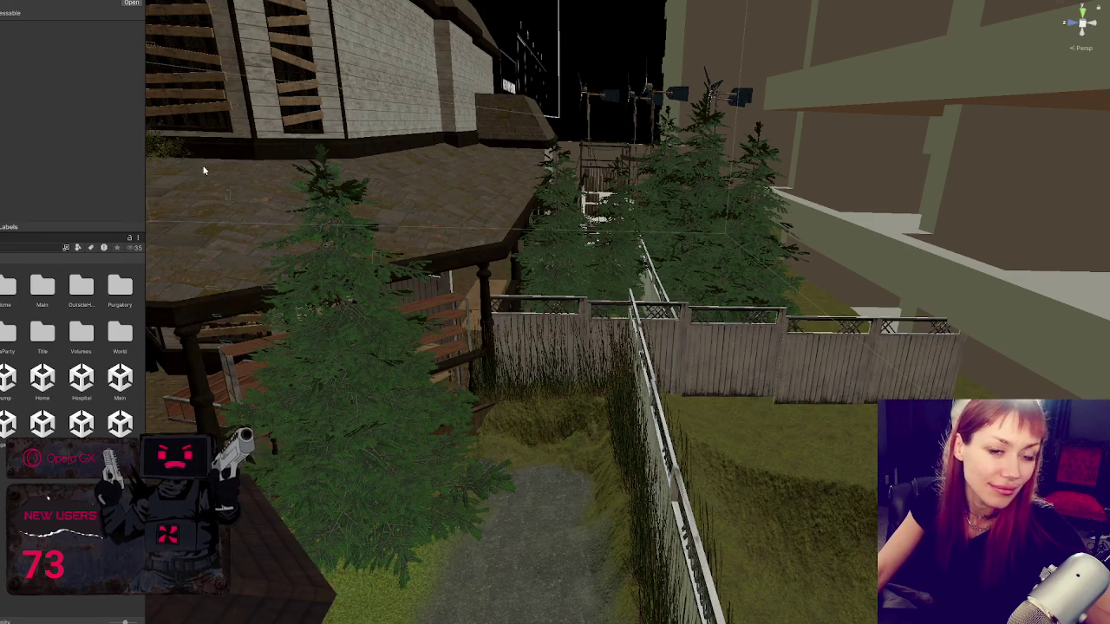
pyautogui.scroll(-5, 632, 243)
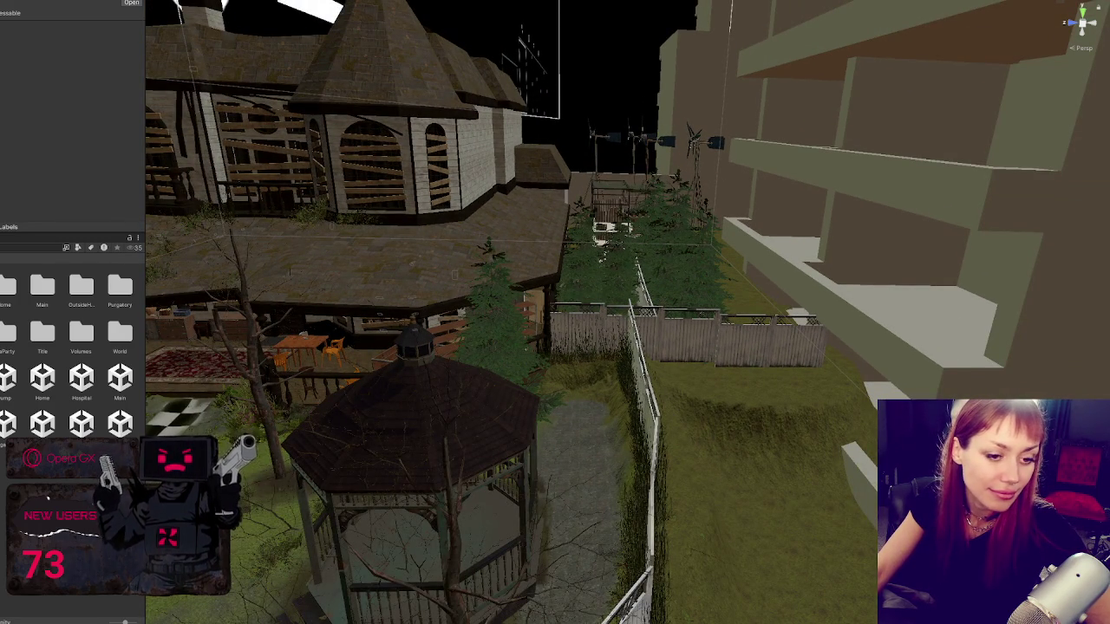
pyautogui.click(444, 384)
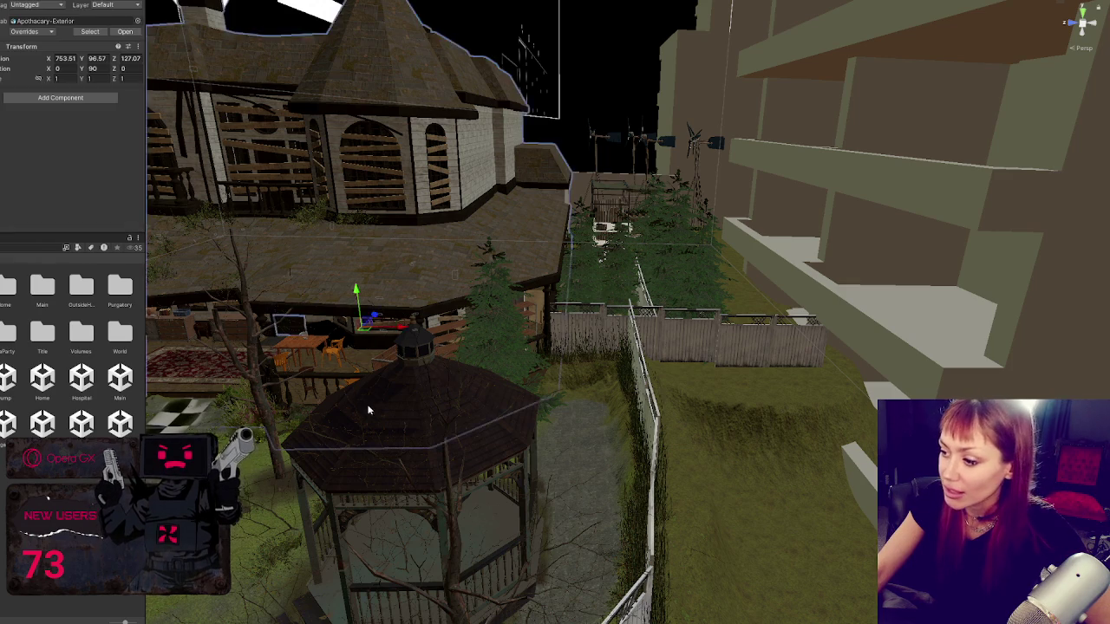
pyautogui.press('f')
pyautogui.scroll(4, 597, 439)
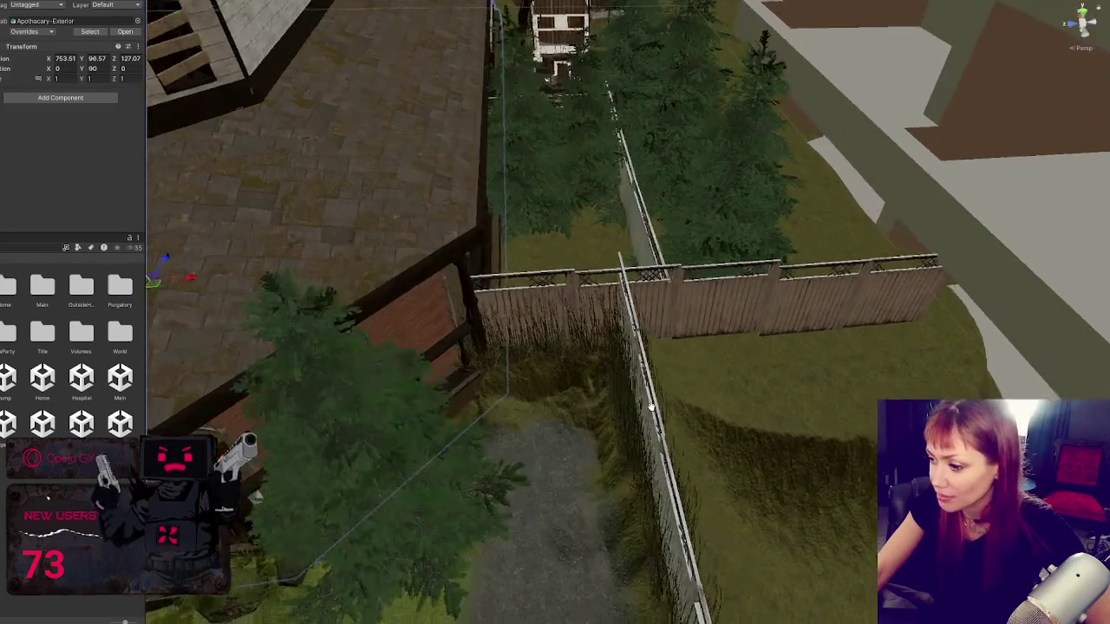
# Step: Shift the corner lattice panels sideways and raise Fence Lattice 3 slightly
pyautogui.click(581, 279)
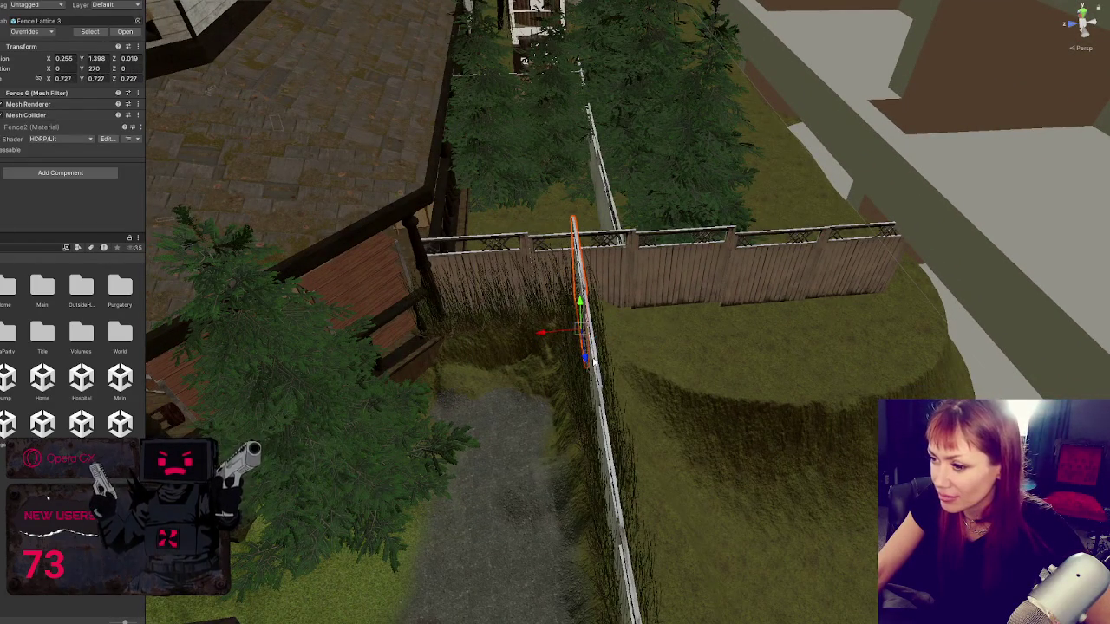
pyautogui.moveTo(617, 518); pyautogui.dragTo(587, 292)
pyautogui.keyDown('shift'); pyautogui.click(684, 365); pyautogui.keyUp('shift')
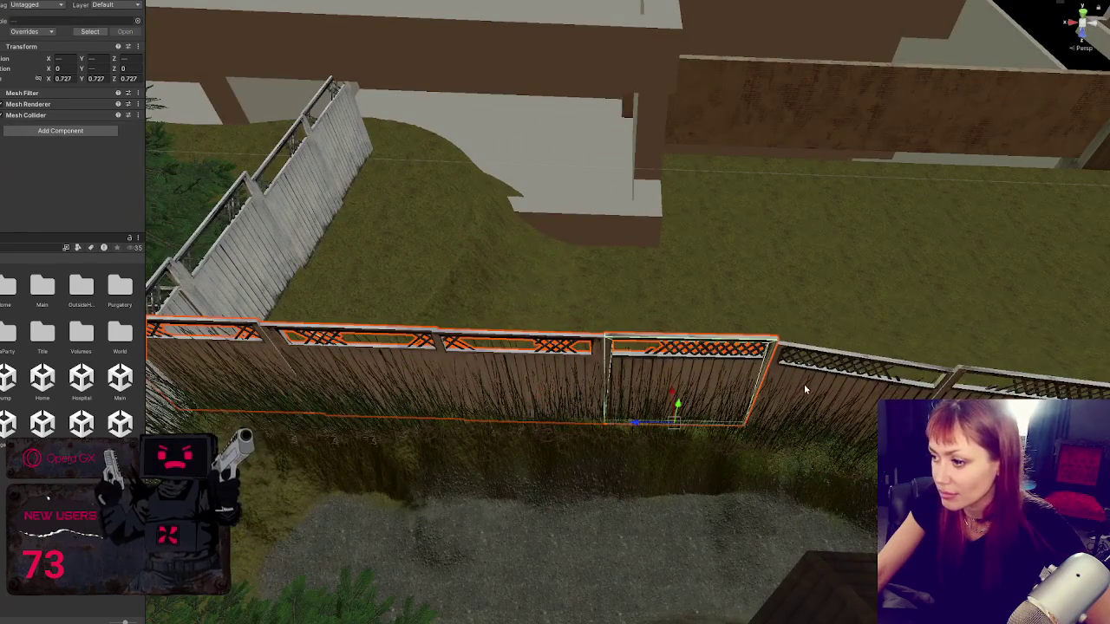
pyautogui.moveTo(804, 384); pyautogui.dragTo(619, 363)
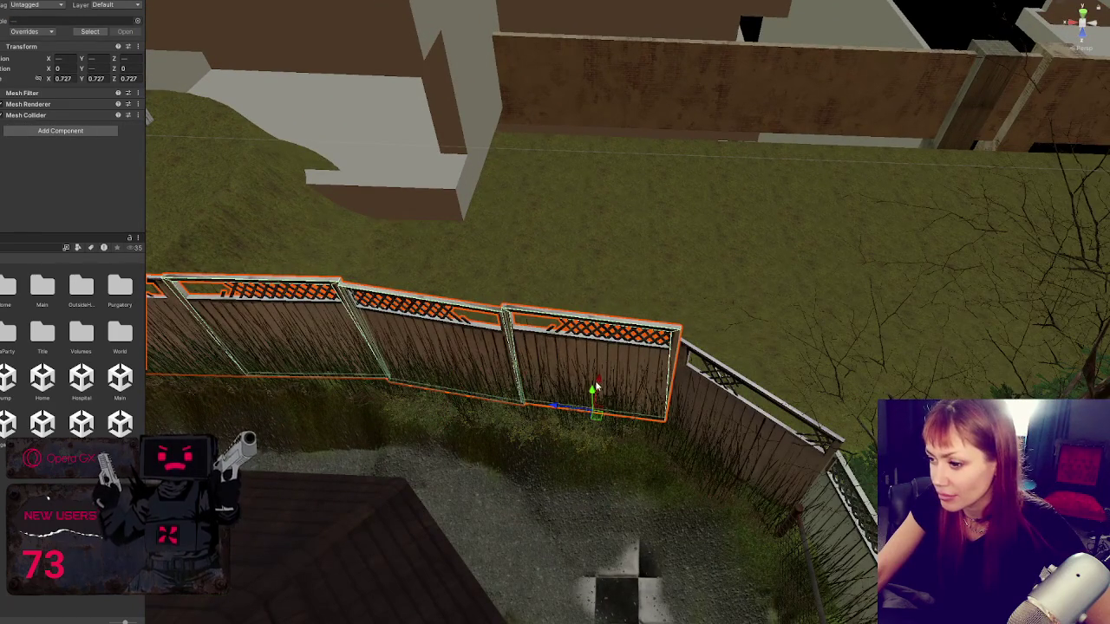
pyautogui.moveTo(607, 372)
pyautogui.mouseDown()
pyautogui.moveTo(869, 407)
pyautogui.moveTo(713, 370)
pyautogui.mouseUp()
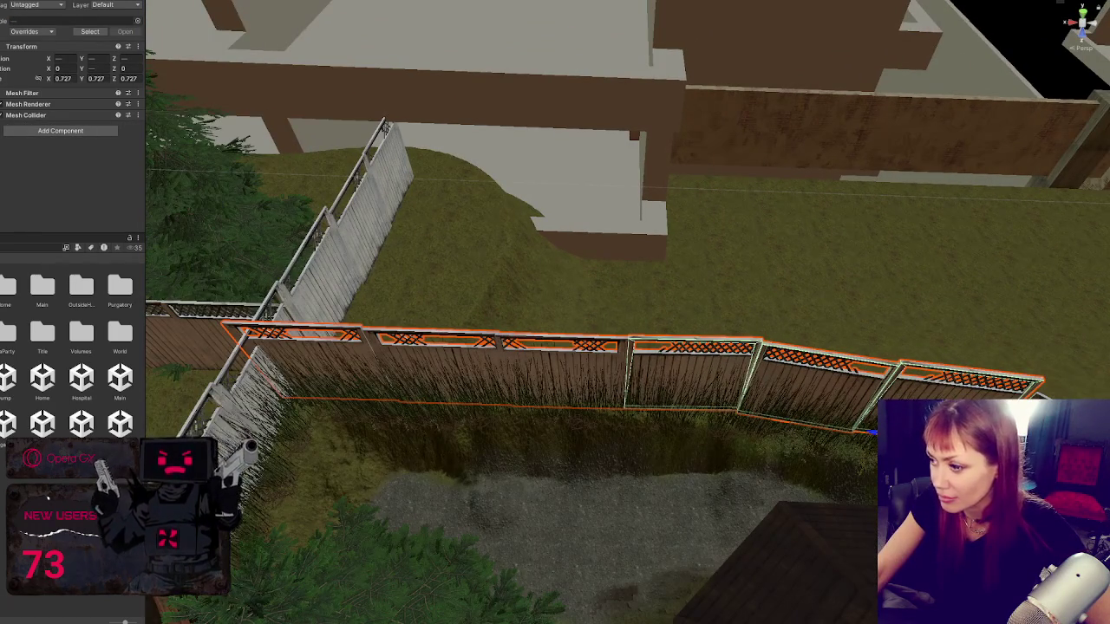
pyautogui.moveTo(872, 434)
pyautogui.mouseDown()
pyautogui.moveTo(897, 437)
pyautogui.moveTo(791, 425)
pyautogui.moveTo(728, 377)
pyautogui.mouseUp()
pyautogui.click(728, 377)
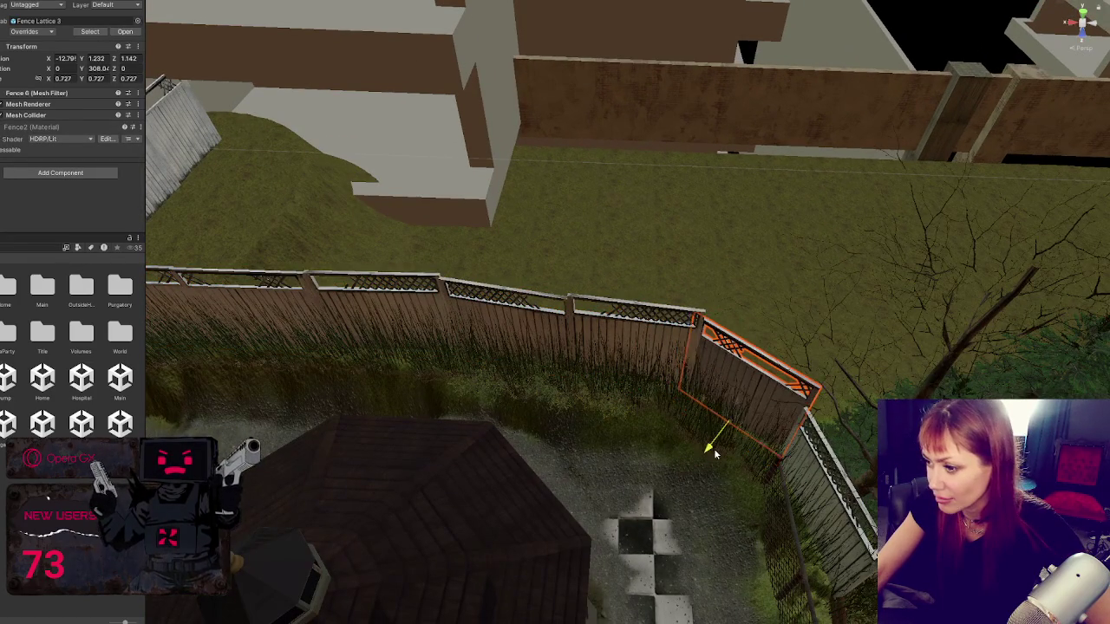
pyautogui.moveTo(713, 448); pyautogui.dragTo(737, 403)
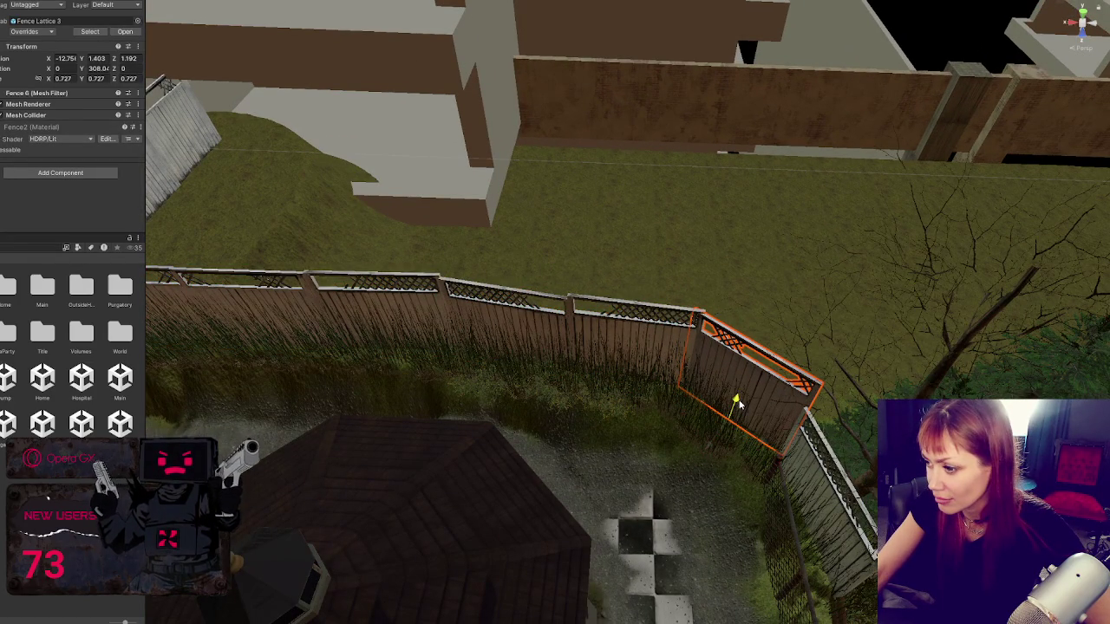
# Step: Lift, rotate and move Fence Lattice 1 so it fits into its fence gap
pyautogui.click(835, 514)
pyautogui.moveTo(816, 515)
pyautogui.mouseDown()
pyautogui.moveTo(816, 486)
pyautogui.moveTo(612, 337)
pyautogui.mouseUp()
pyautogui.moveTo(496, 295); pyautogui.dragTo(562, 318)
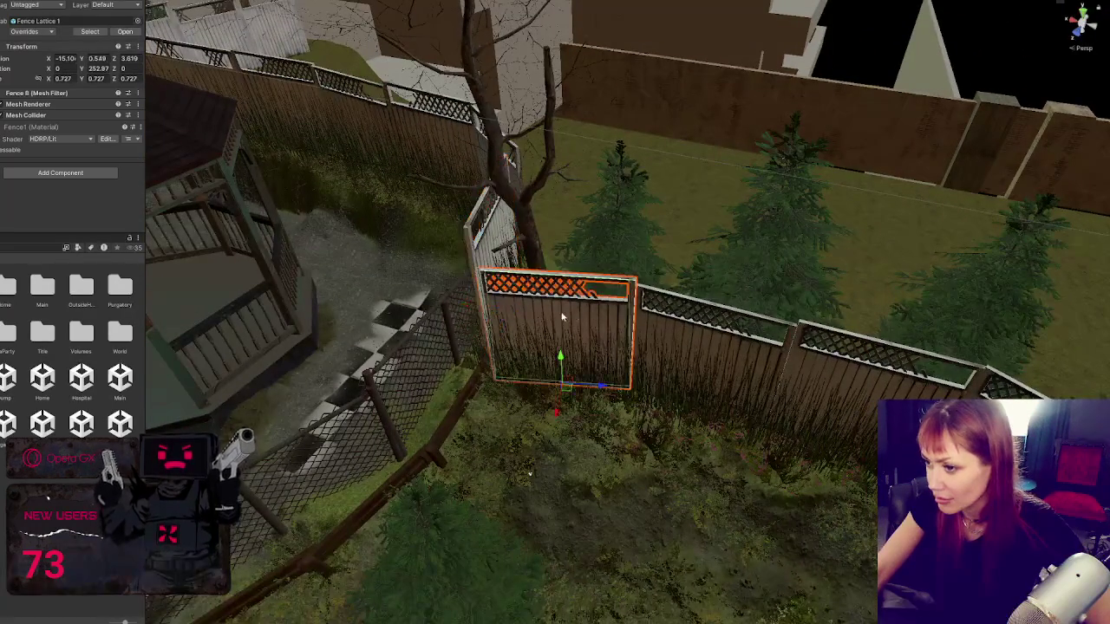
pyautogui.moveTo(562, 360)
pyautogui.mouseDown()
pyautogui.moveTo(564, 349)
pyautogui.moveTo(720, 345)
pyautogui.mouseUp()
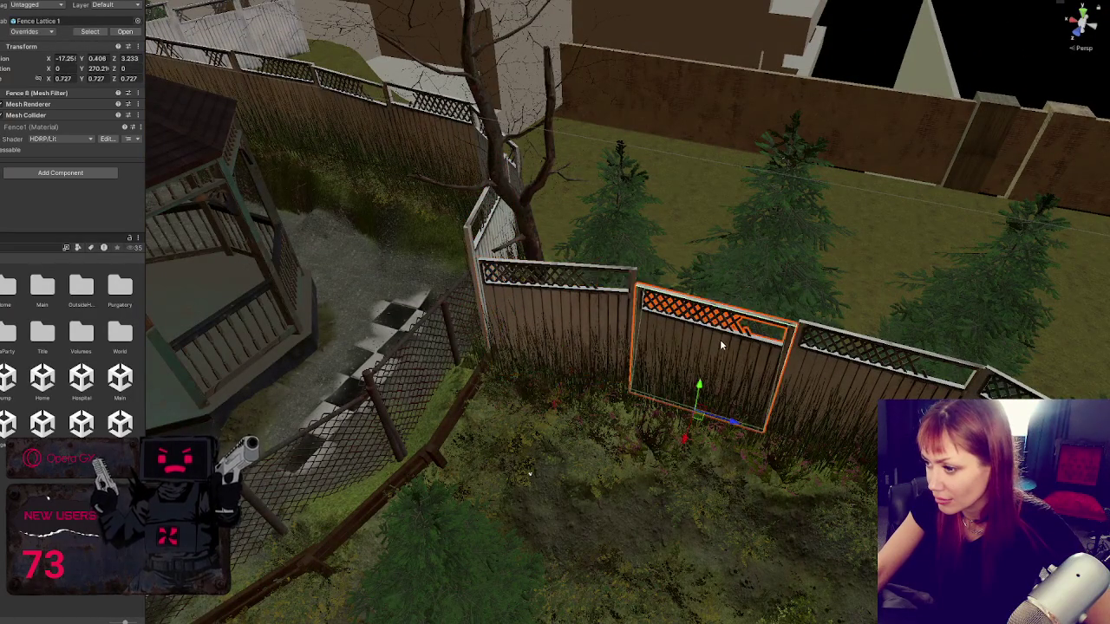
pyautogui.moveTo(701, 384)
pyautogui.mouseDown()
pyautogui.moveTo(717, 366)
pyautogui.moveTo(605, 274)
pyautogui.mouseUp()
pyautogui.moveTo(596, 319)
pyautogui.mouseDown()
pyautogui.moveTo(824, 345)
pyautogui.moveTo(574, 334)
pyautogui.mouseUp()
pyautogui.moveTo(375, 303)
pyautogui.mouseDown()
pyautogui.moveTo(461, 251)
pyautogui.moveTo(622, 217)
pyautogui.mouseUp()
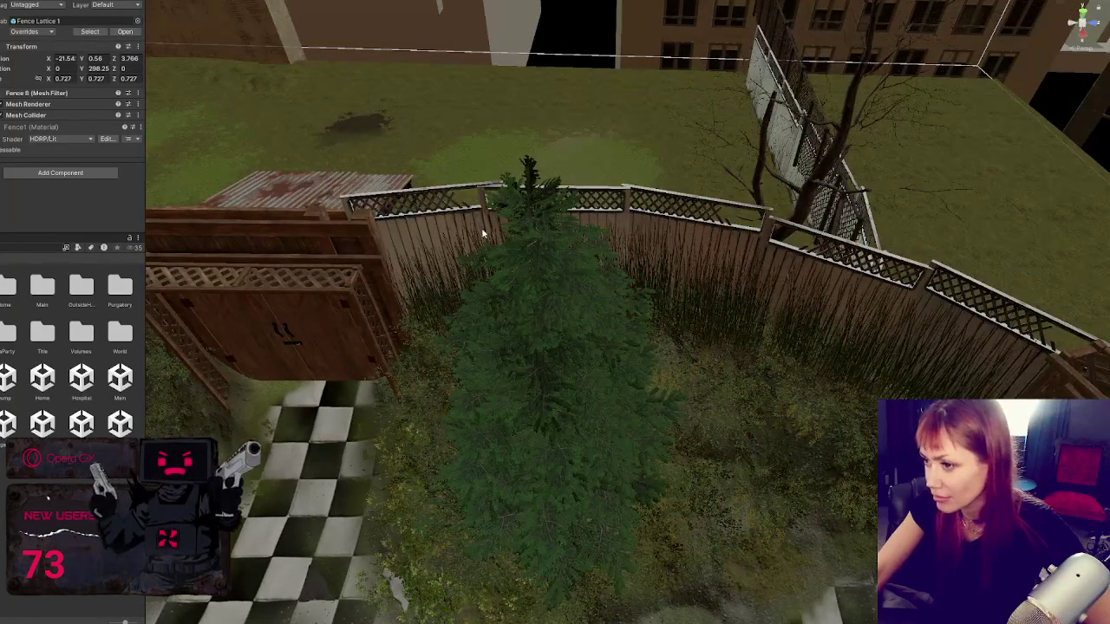
pyautogui.moveTo(483, 234)
pyautogui.mouseDown()
pyautogui.moveTo(766, 271)
pyautogui.moveTo(812, 300)
pyautogui.moveTo(792, 285)
pyautogui.moveTo(111, 176)
pyautogui.mouseUp()
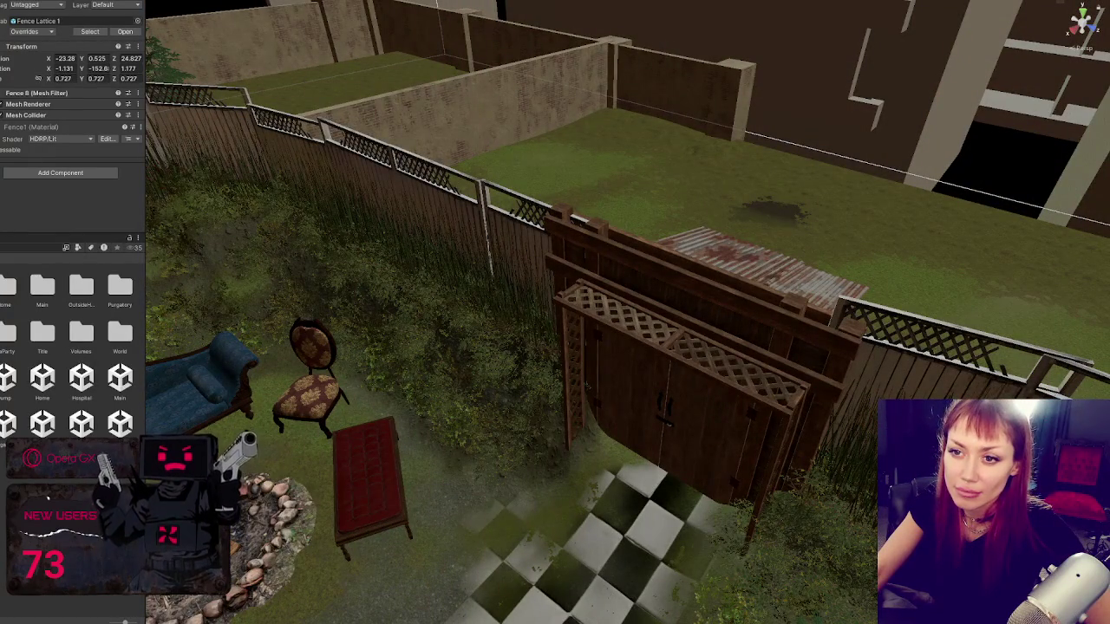
# Step: Reselect Fence Lattice 1 to check its placement, then deselect it
pyautogui.click(425, 233)
pyautogui.scroll(-3, 425, 232)
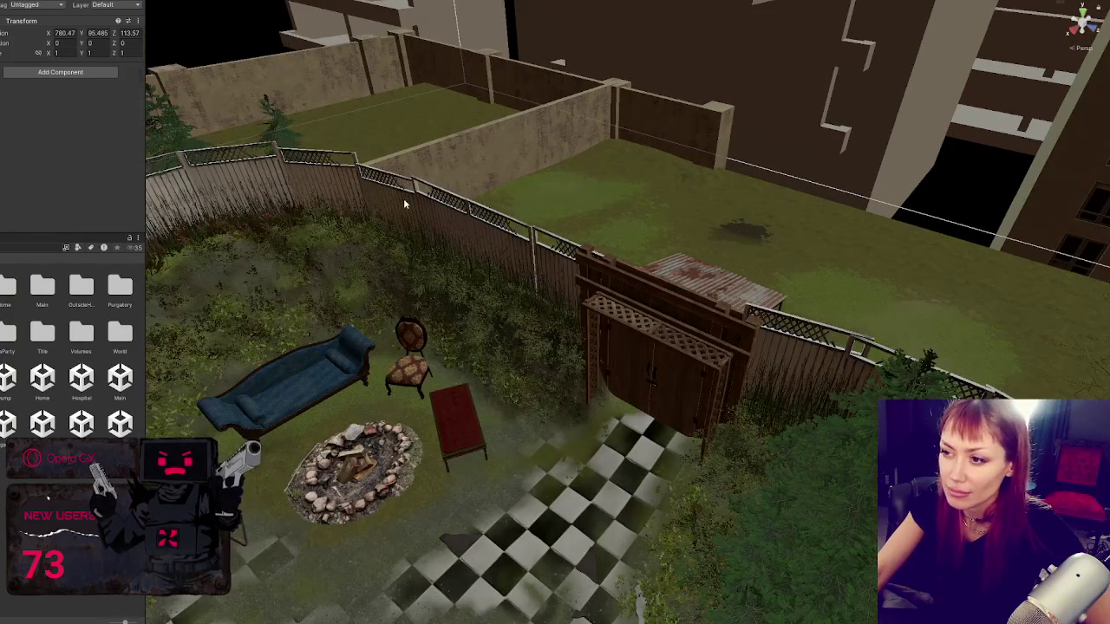
pyautogui.click(404, 203)
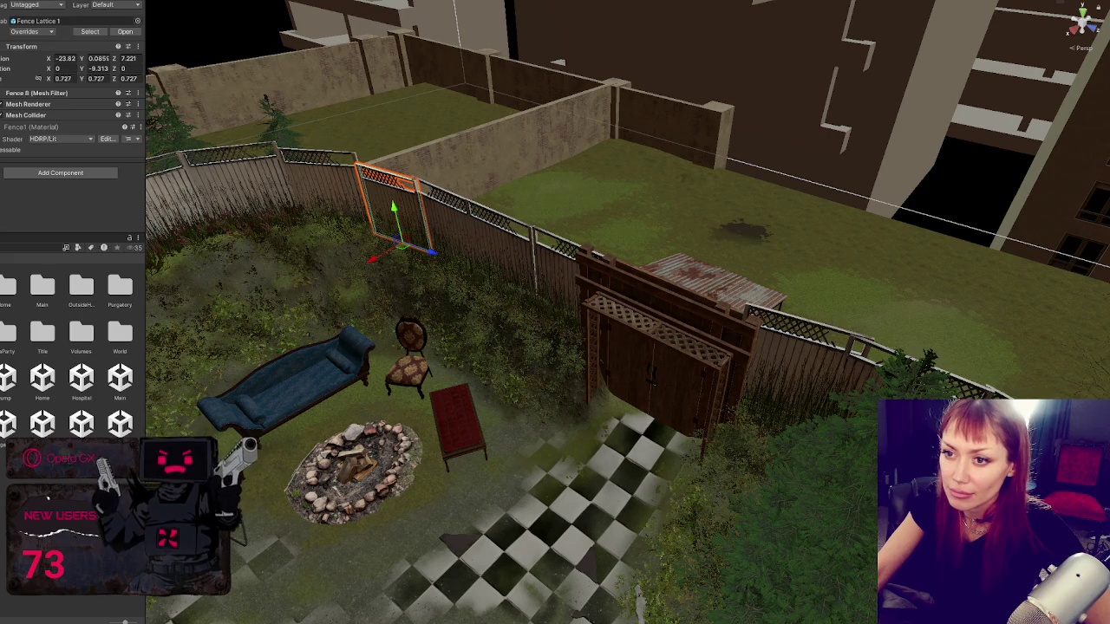
pyautogui.click(630, 254)
pyautogui.scroll(-5, 651, 255)
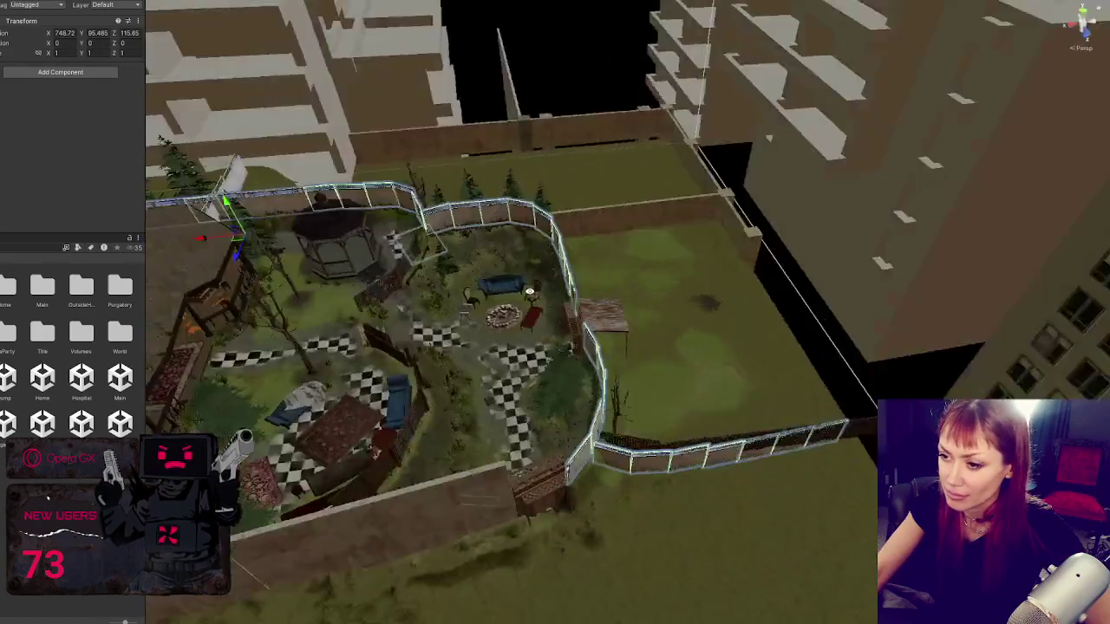
# Step: Select the Terrain, isolate it with Shift+H, and view the bank beside the fence
pyautogui.moveTo(373, 304); pyautogui.dragTo(452, 303)
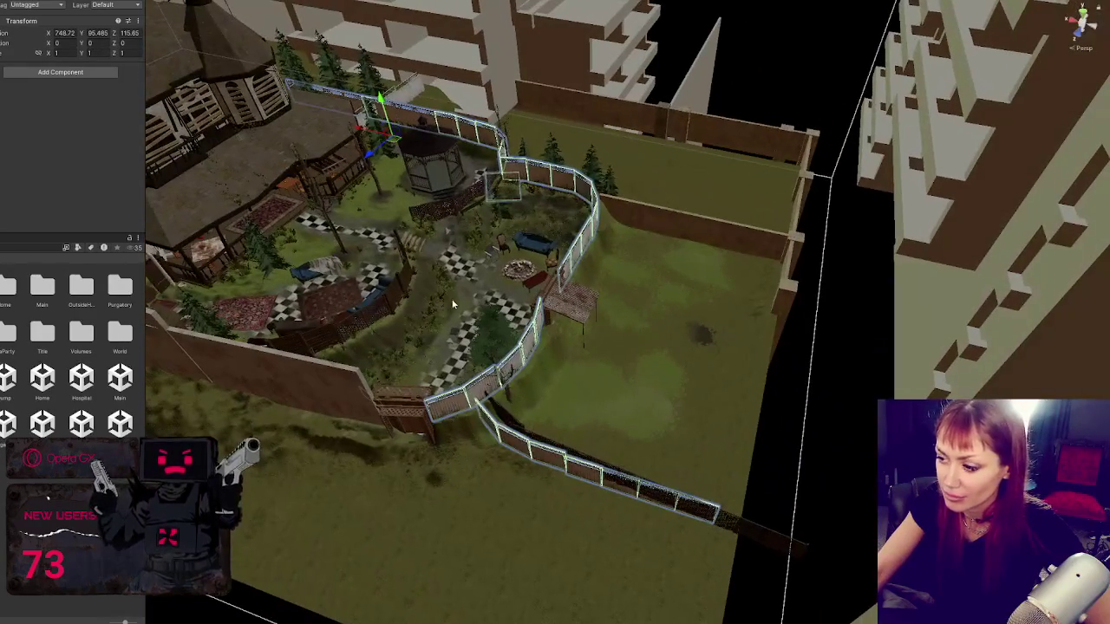
pyautogui.keyDown('shift'); pyautogui.click(621, 251); pyautogui.keyUp('shift')
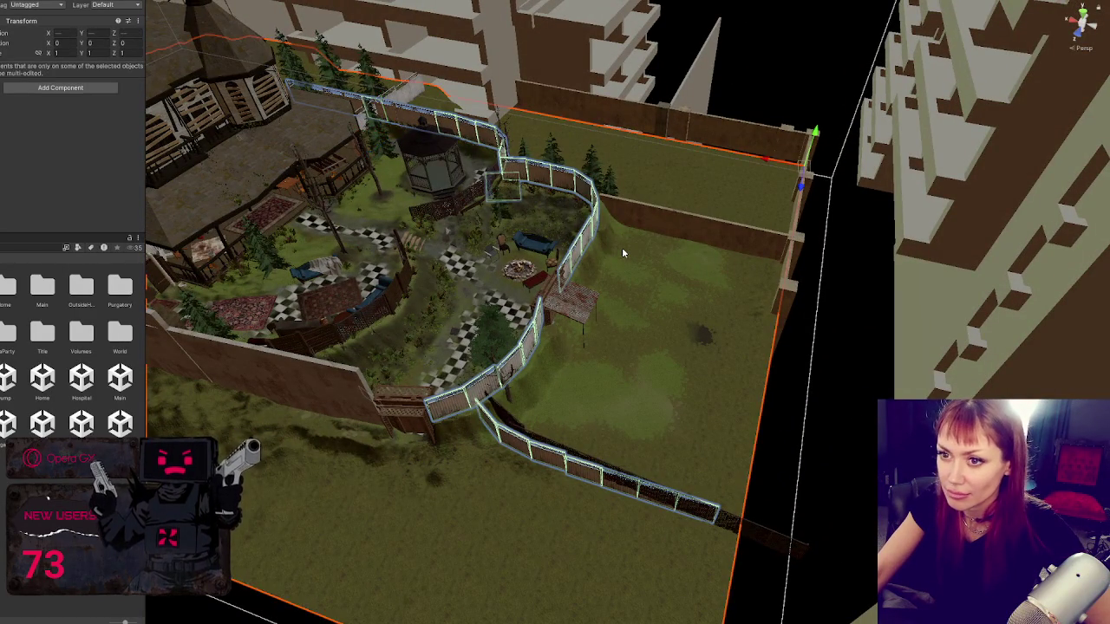
pyautogui.hotkey('shift', 'h')
pyautogui.scroll(3, 294, 189)
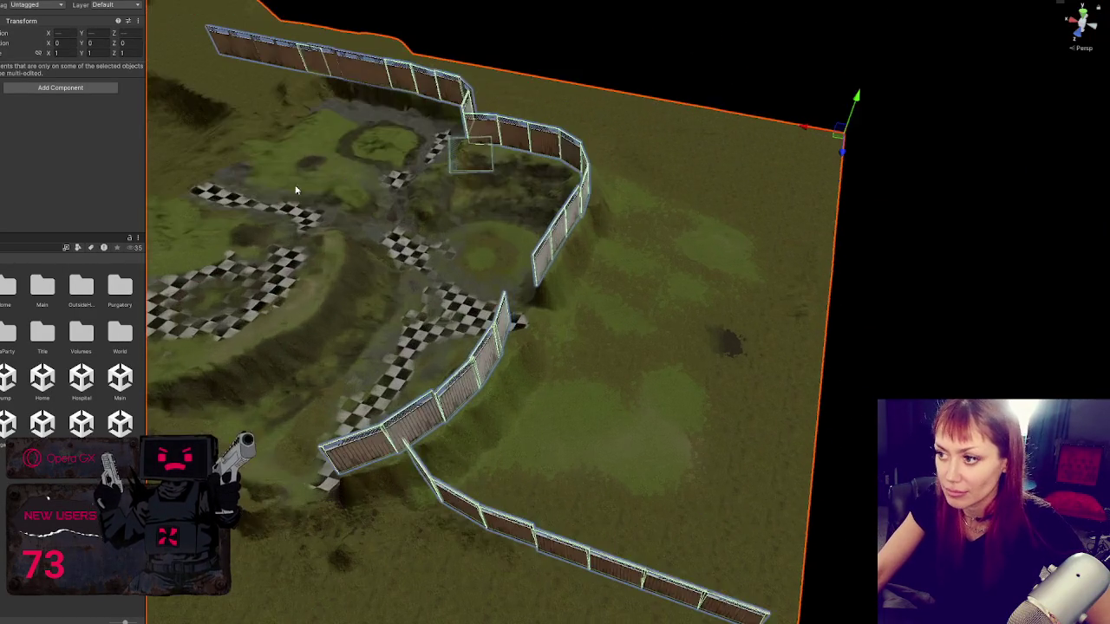
pyautogui.moveTo(295, 189); pyautogui.dragTo(602, 299)
pyautogui.scroll(5, 603, 299)
pyautogui.moveTo(619, 509); pyautogui.dragTo(624, 277)
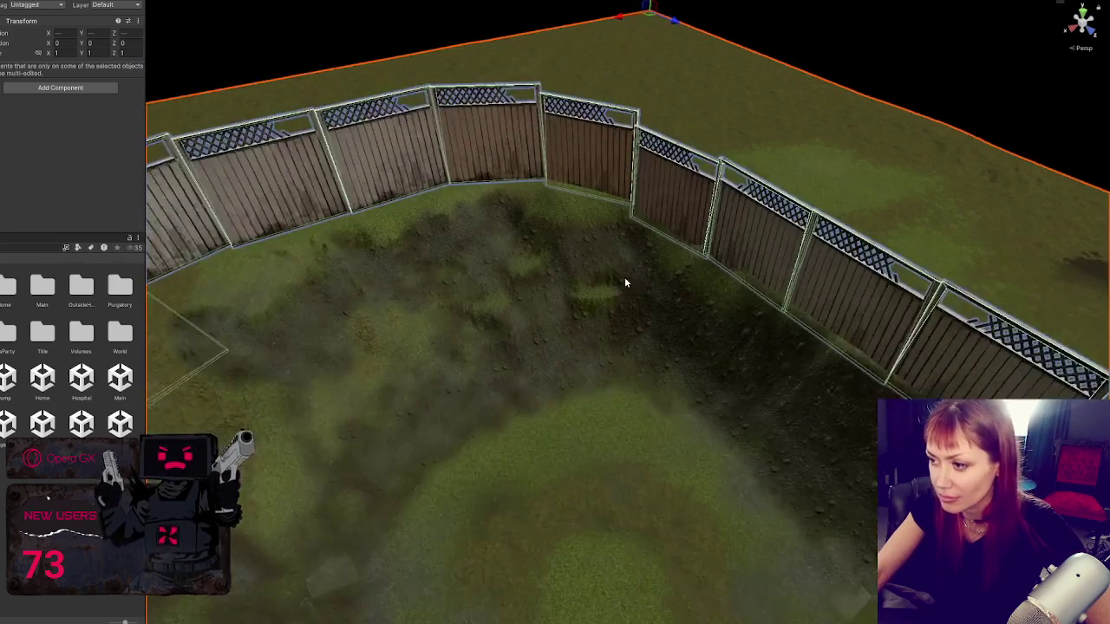
pyautogui.click(625, 277)
pyautogui.moveTo(632, 205)
pyautogui.mouseDown()
pyautogui.moveTo(598, 230)
pyautogui.moveTo(616, 380)
pyautogui.mouseUp()
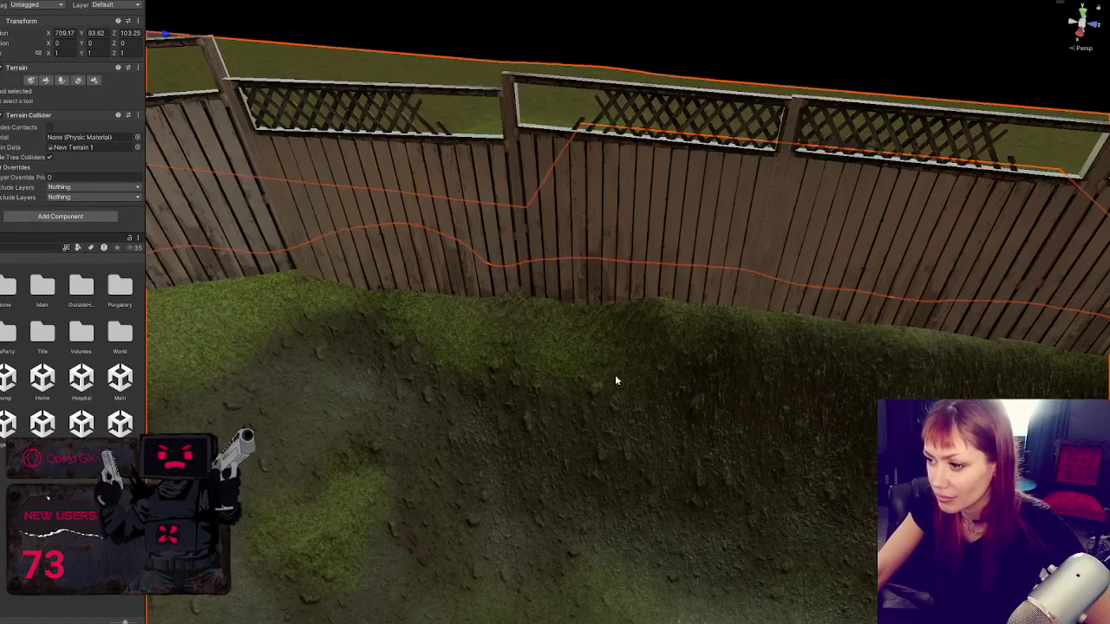
pyautogui.scroll(-3, 34, 103)
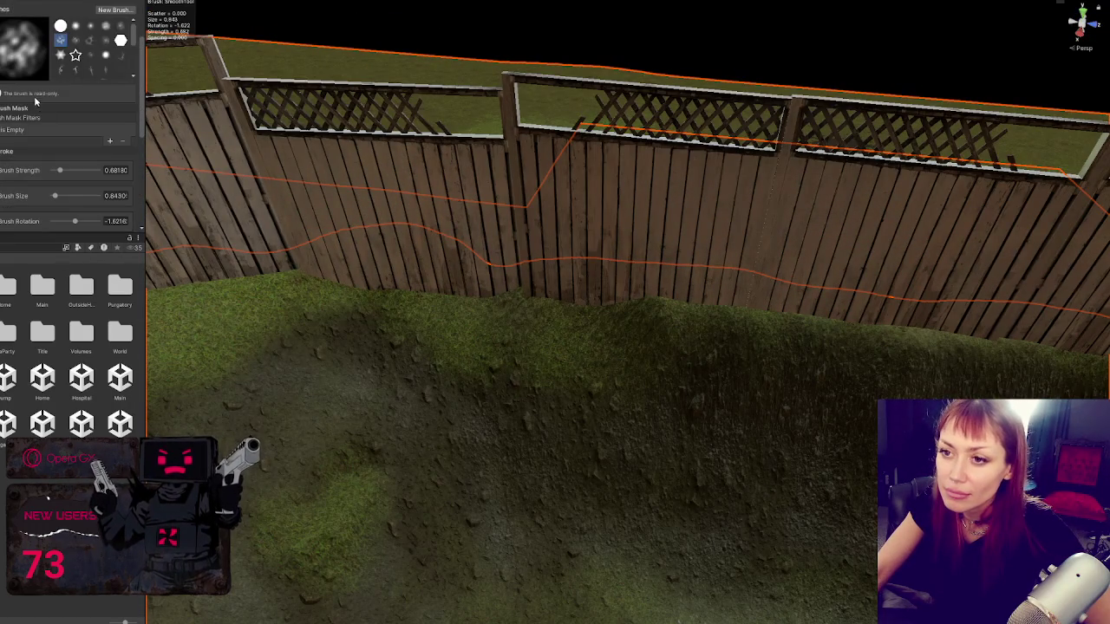
pyautogui.scroll(2, 33, 87)
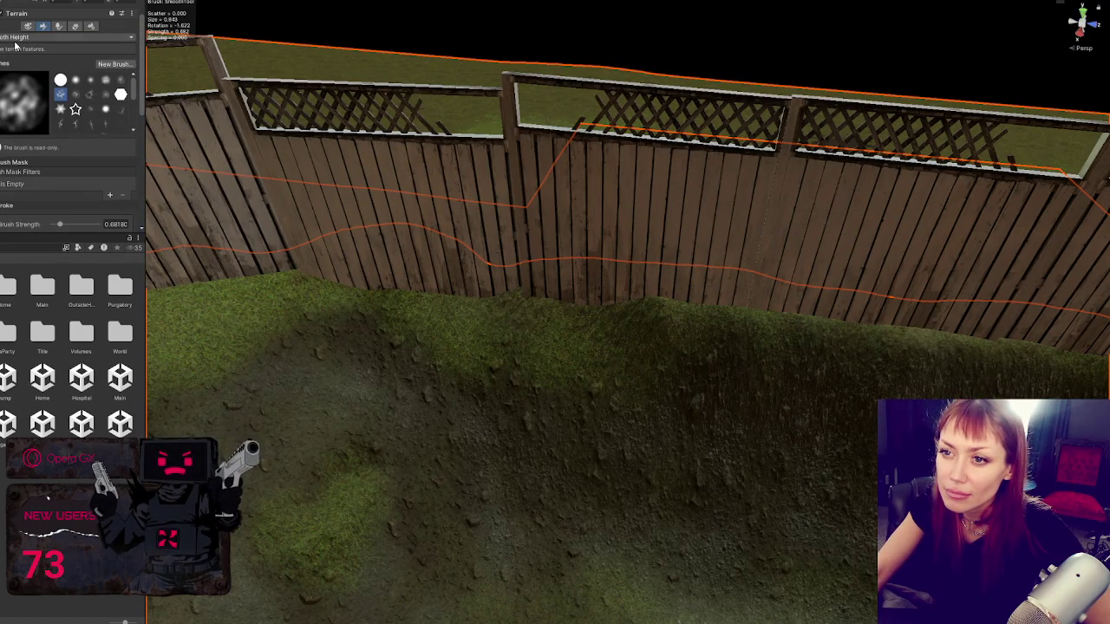
# Step: Choose the Set Height terrain tool with the soft round brush
pyautogui.click(15, 38)
pyautogui.click(25, 72)
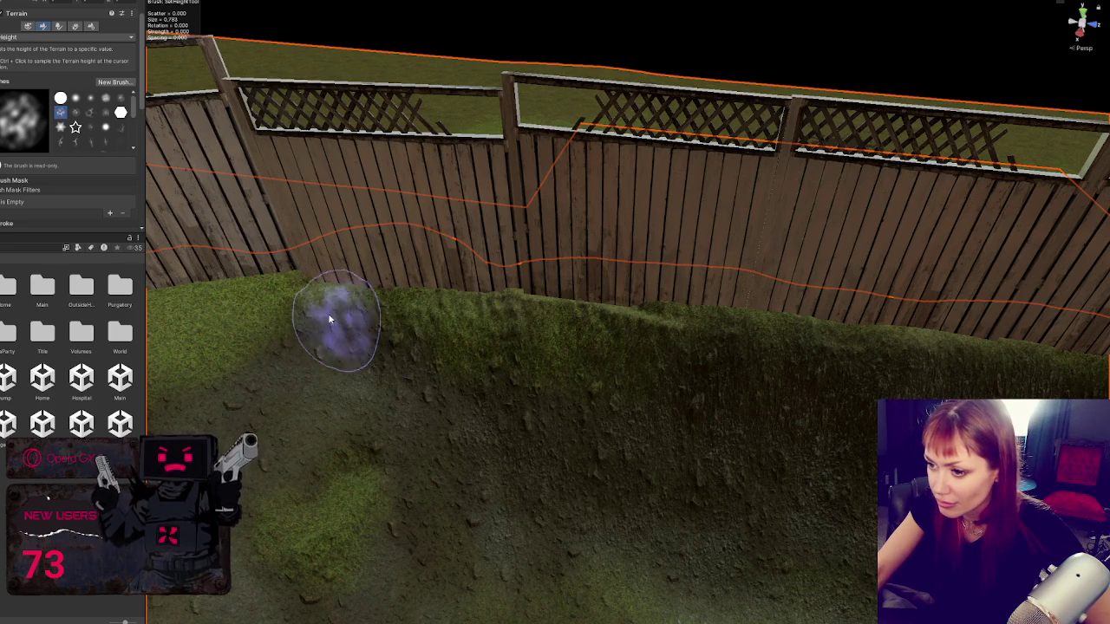
pyautogui.click(76, 100)
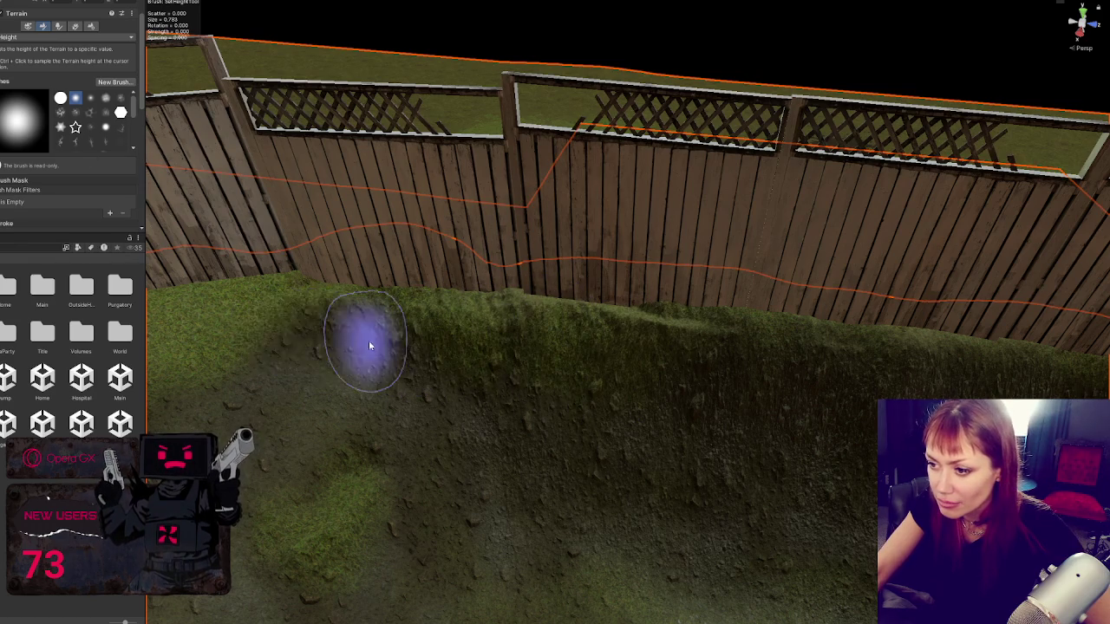
pyautogui.moveTo(367, 347)
pyautogui.mouseDown()
pyautogui.moveTo(449, 319)
pyautogui.moveTo(285, 310)
pyautogui.mouseUp()
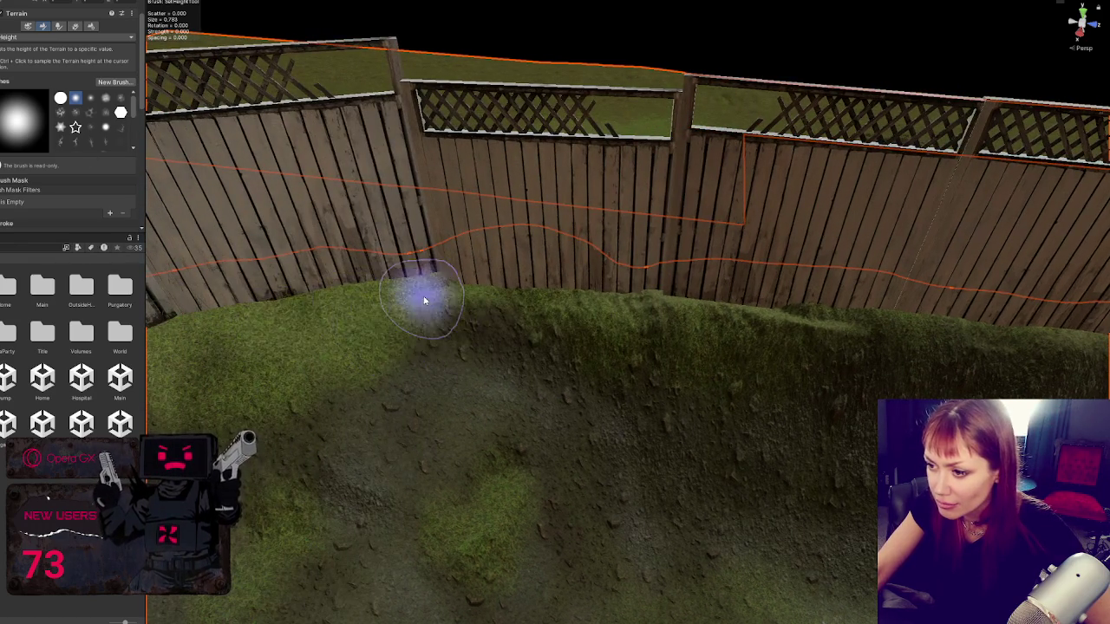
pyautogui.moveTo(425, 297)
pyautogui.mouseDown()
pyautogui.moveTo(455, 284)
pyautogui.moveTo(317, 300)
pyautogui.moveTo(386, 251)
pyautogui.mouseUp()
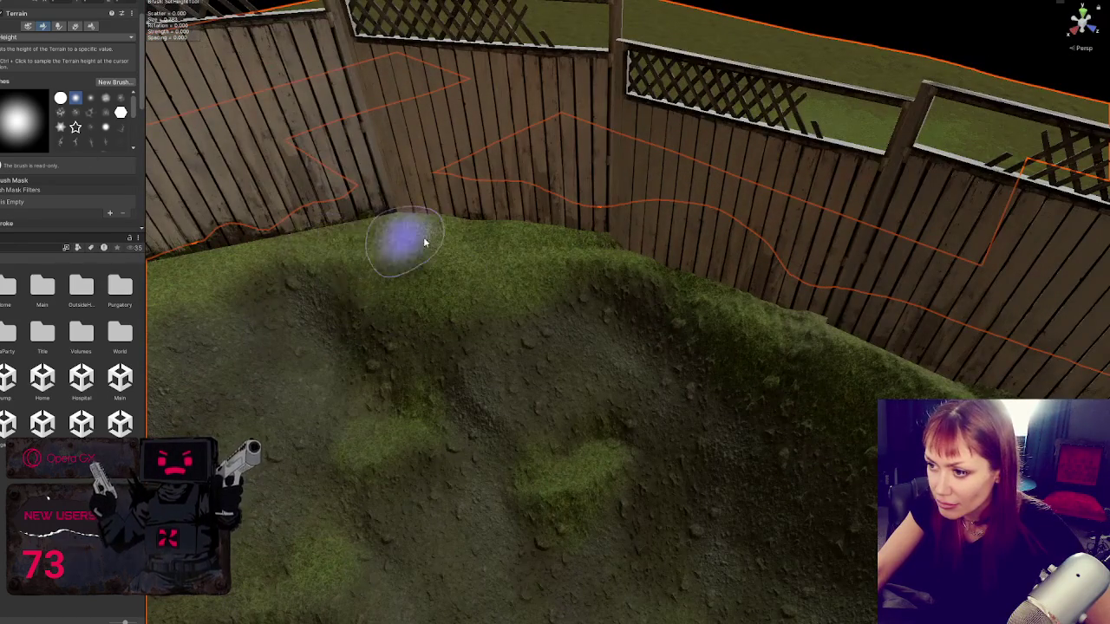
pyautogui.moveTo(251, 272)
pyautogui.mouseDown()
pyautogui.moveTo(500, 238)
pyautogui.moveTo(248, 310)
pyautogui.moveTo(580, 196)
pyautogui.moveTo(515, 235)
pyautogui.moveTo(379, 240)
pyautogui.moveTo(337, 205)
pyautogui.moveTo(355, 249)
pyautogui.mouseUp()
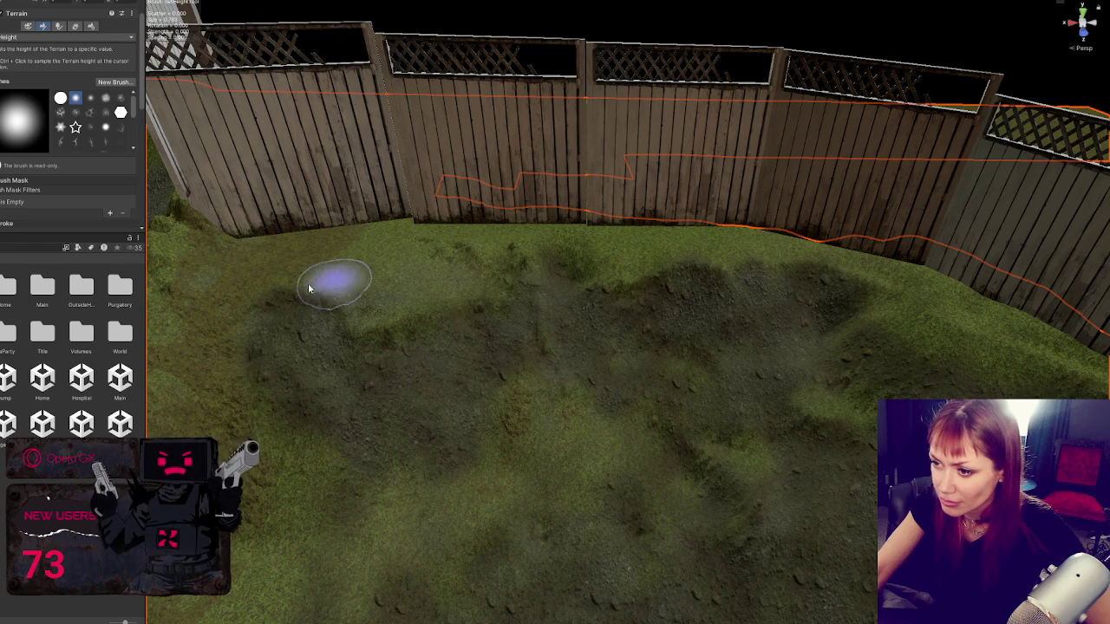
pyautogui.scroll(-3, 69, 161)
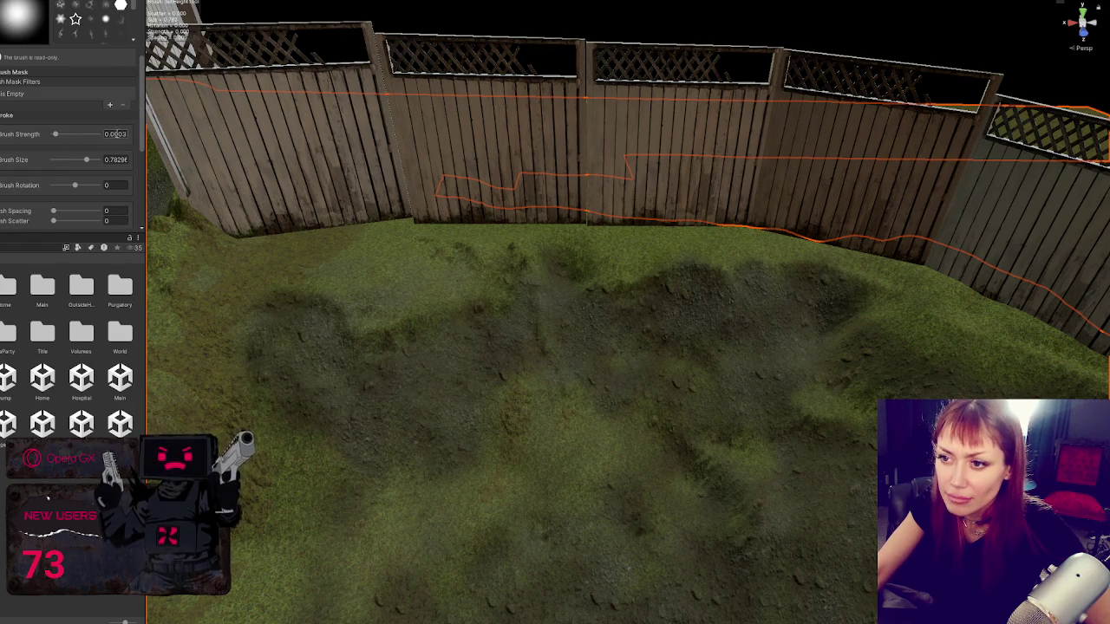
# Step: Set the Set Height brush strength to 0.003 and view the fence bank
pyautogui.write('0.003')
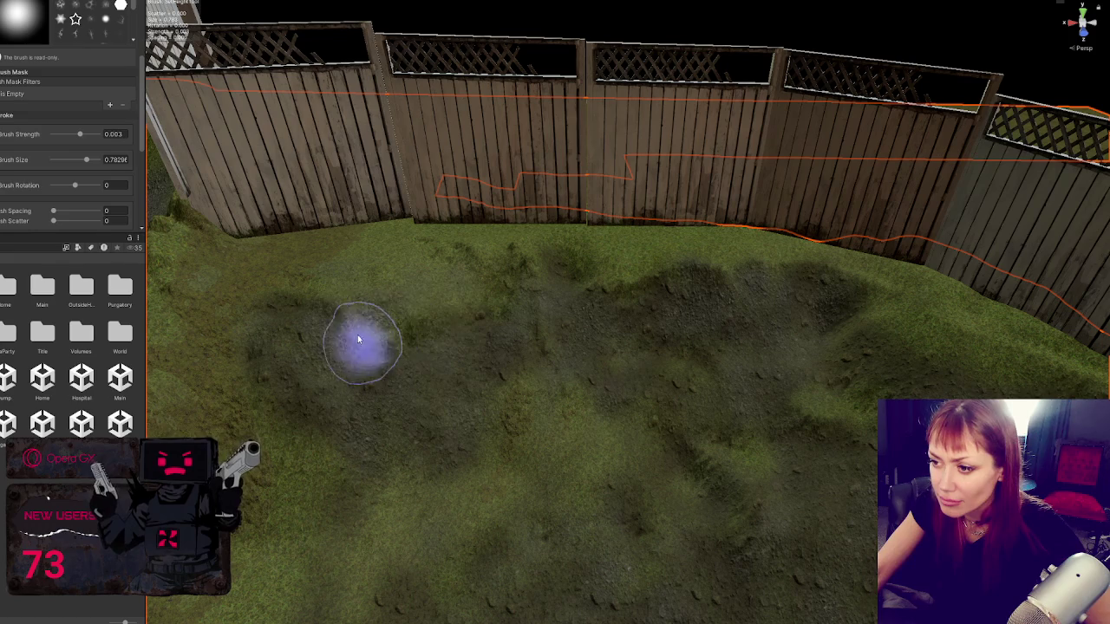
pyautogui.scroll(-3, 390, 278)
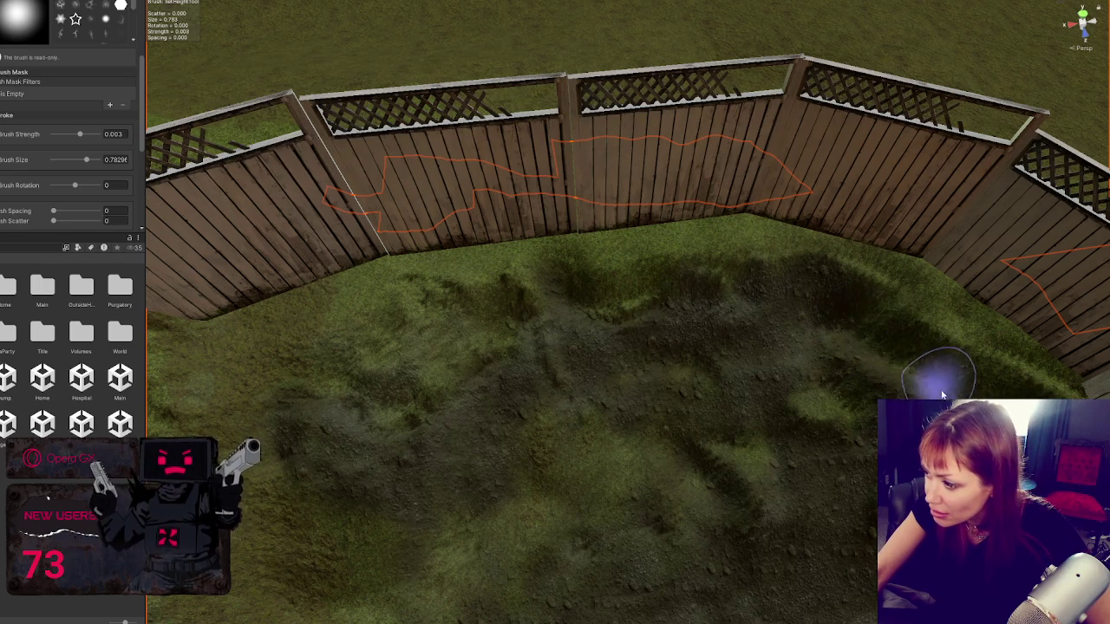
pyautogui.moveTo(932, 408)
pyautogui.mouseDown()
pyautogui.moveTo(936, 341)
pyautogui.moveTo(920, 286)
pyautogui.moveTo(902, 284)
pyautogui.mouseUp()
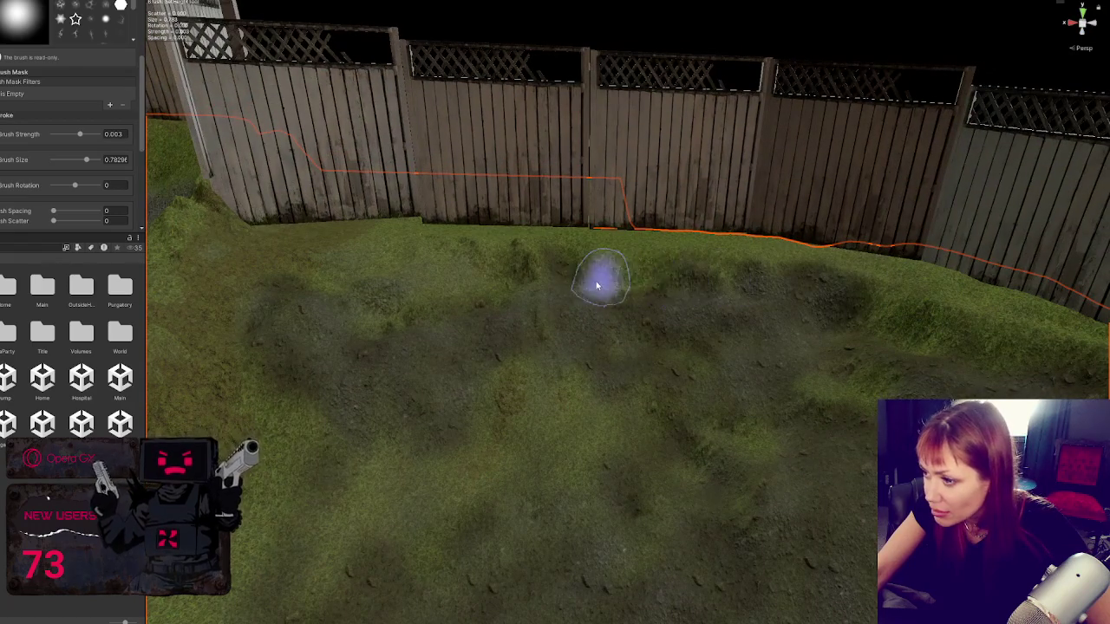
pyautogui.moveTo(735, 301); pyautogui.dragTo(736, 409)
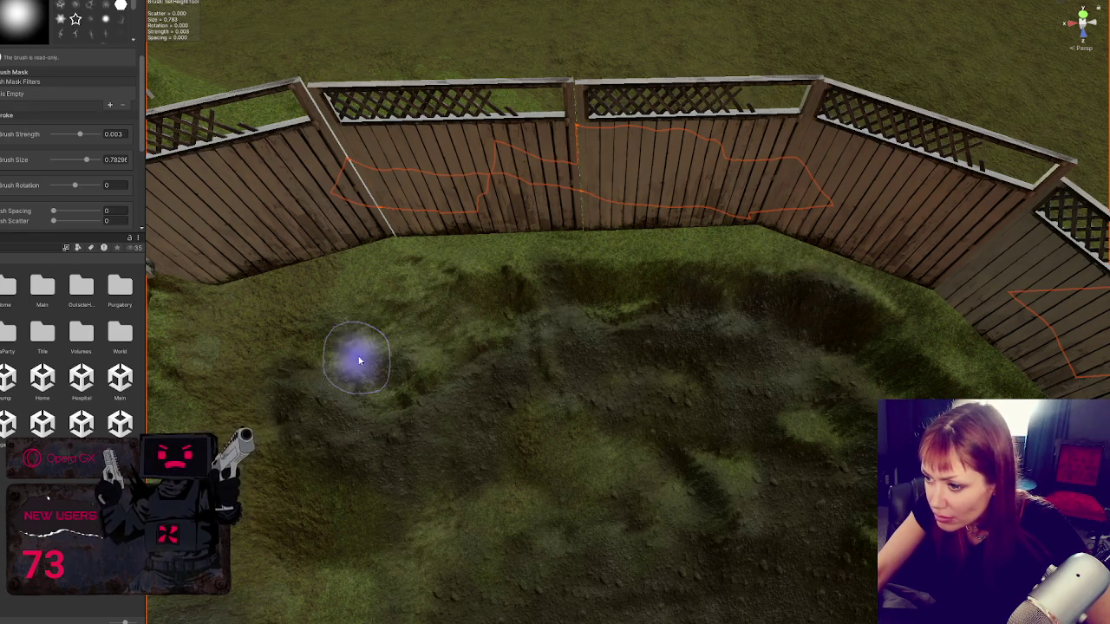
pyautogui.moveTo(510, 324)
pyautogui.mouseDown()
pyautogui.moveTo(563, 390)
pyautogui.moveTo(664, 289)
pyautogui.moveTo(582, 350)
pyautogui.mouseUp()
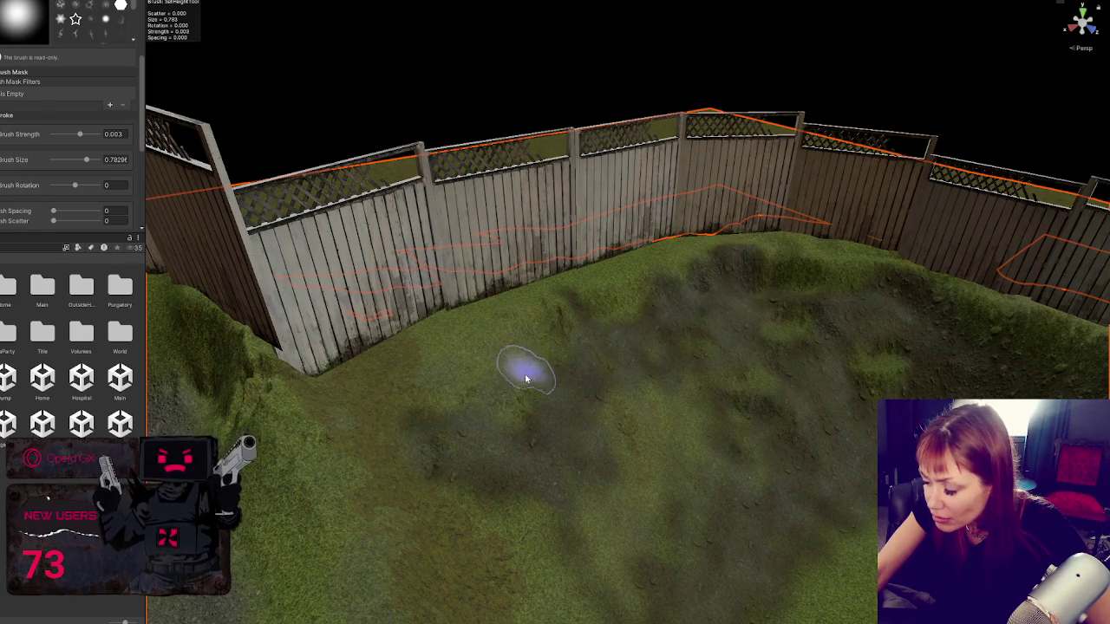
pyautogui.moveTo(524, 377)
pyautogui.mouseDown()
pyautogui.moveTo(657, 339)
pyautogui.moveTo(637, 332)
pyautogui.mouseUp()
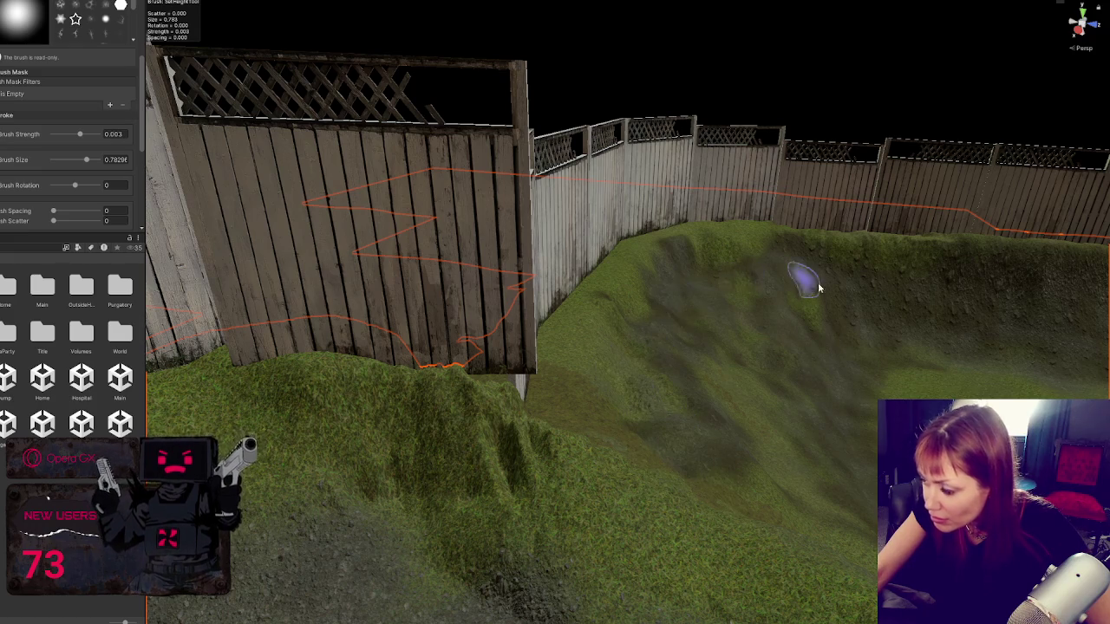
pyautogui.moveTo(818, 282)
pyautogui.mouseDown()
pyautogui.moveTo(771, 422)
pyautogui.moveTo(633, 361)
pyautogui.mouseUp()
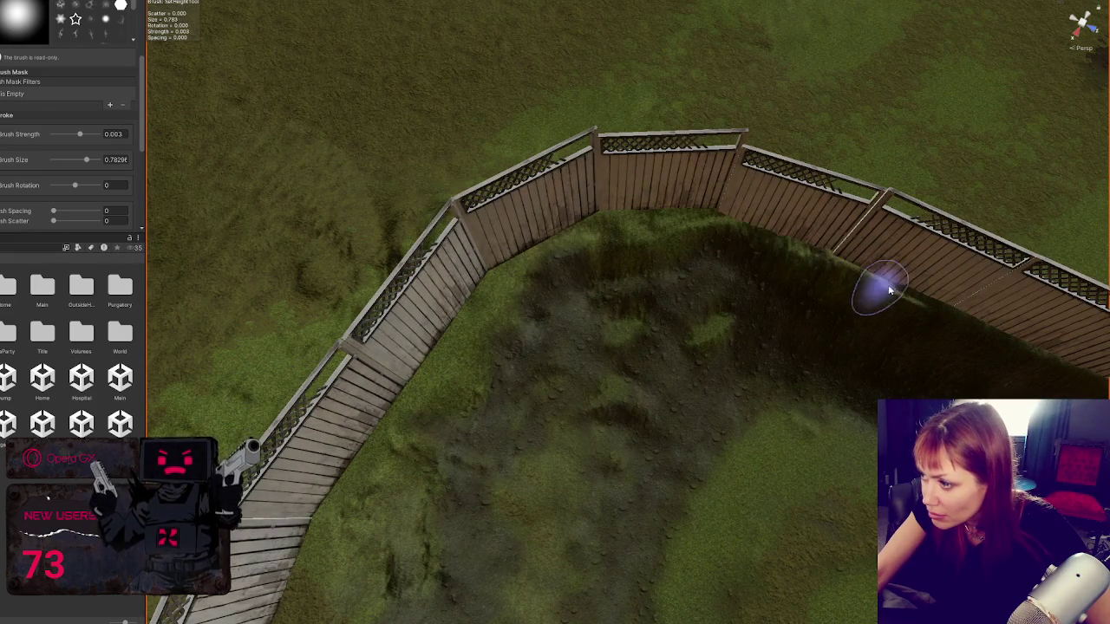
pyautogui.moveTo(872, 280); pyautogui.dragTo(515, 230)
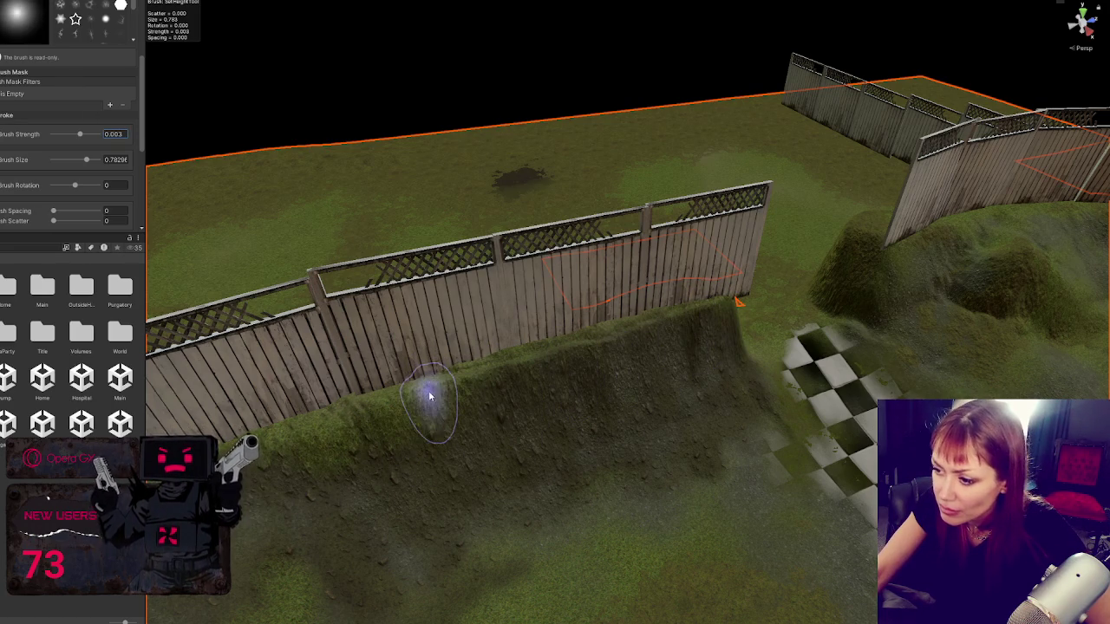
# Step: Paint along the fence base to reshape the grassy ridge
pyautogui.moveTo(428, 399)
pyautogui.mouseDown()
pyautogui.moveTo(559, 377)
pyautogui.moveTo(717, 321)
pyautogui.mouseUp()
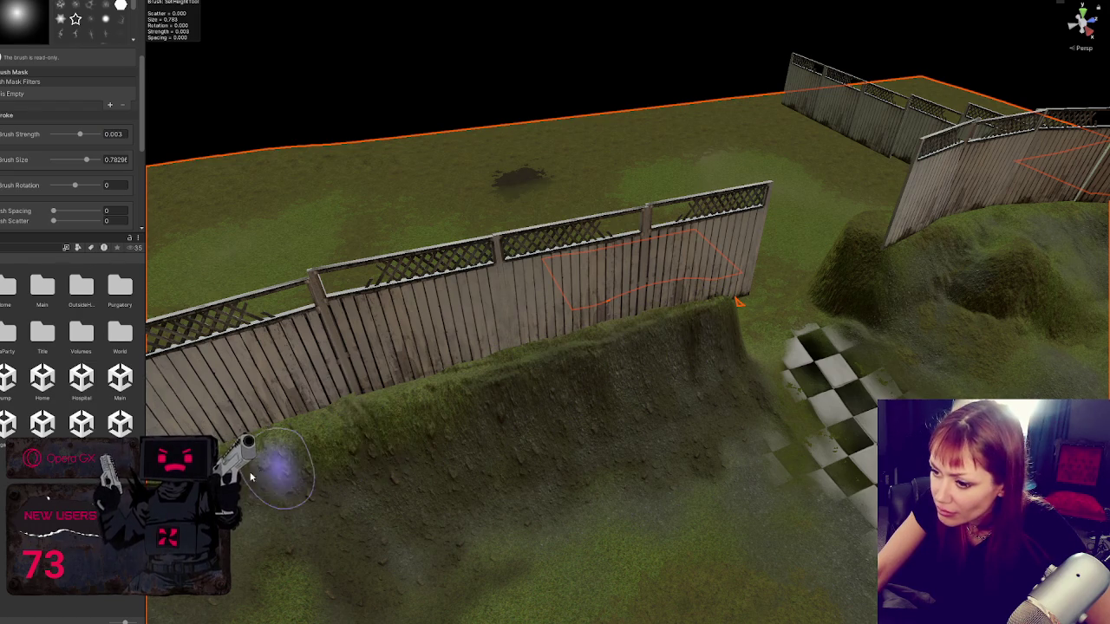
pyautogui.moveTo(738, 301)
pyautogui.mouseDown()
pyautogui.moveTo(471, 330)
pyautogui.moveTo(521, 314)
pyautogui.mouseUp()
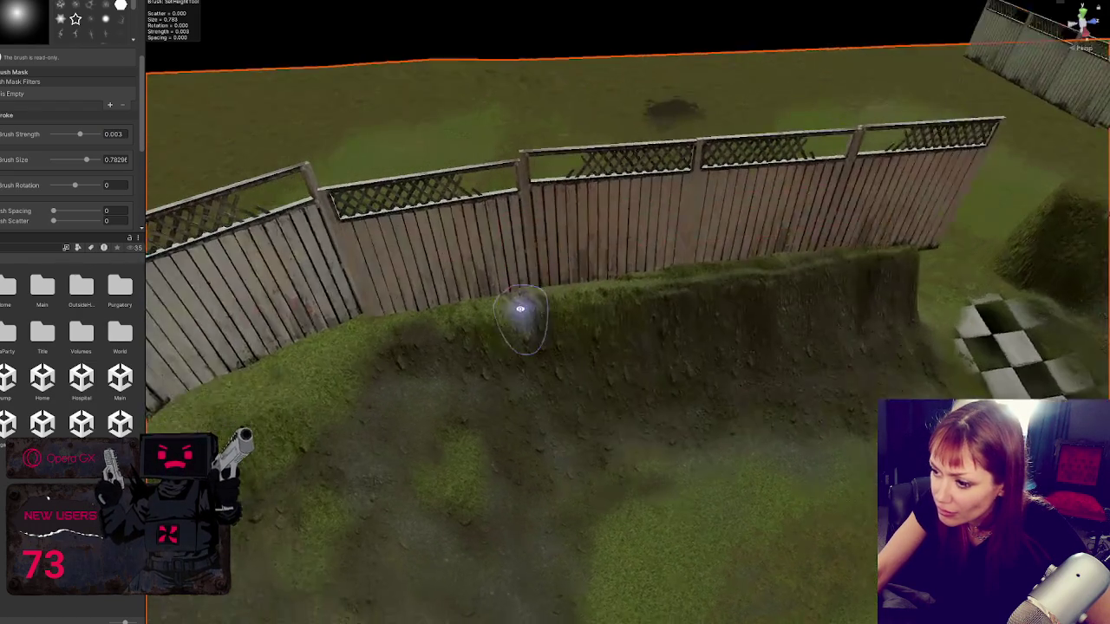
pyautogui.moveTo(634, 350)
pyautogui.mouseDown()
pyautogui.moveTo(483, 384)
pyautogui.moveTo(396, 439)
pyautogui.moveTo(277, 390)
pyautogui.moveTo(614, 327)
pyautogui.mouseUp()
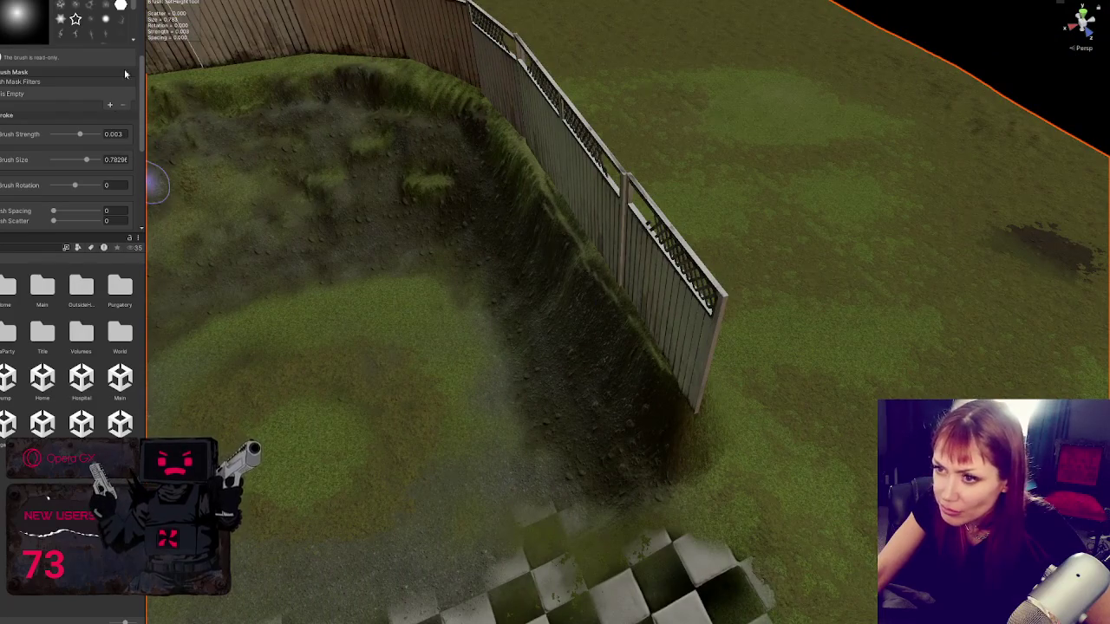
pyautogui.moveTo(159, 108)
pyautogui.mouseDown()
pyautogui.moveTo(723, 465)
pyautogui.moveTo(627, 245)
pyautogui.moveTo(616, 292)
pyautogui.moveTo(763, 338)
pyautogui.moveTo(512, 349)
pyautogui.mouseUp()
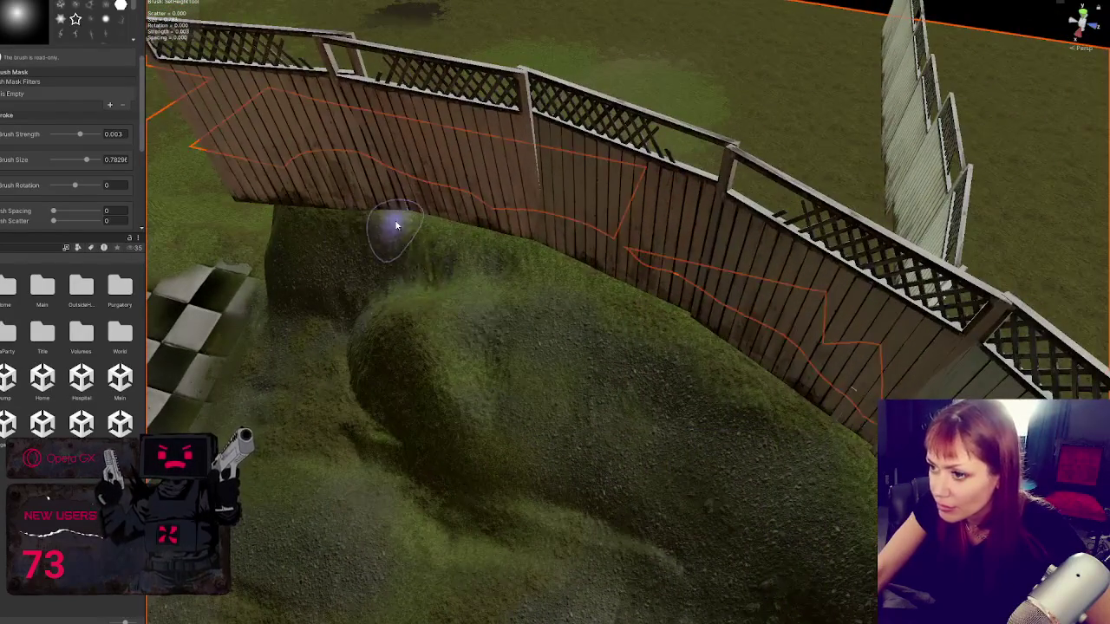
pyautogui.moveTo(330, 230)
pyautogui.mouseDown()
pyautogui.moveTo(634, 188)
pyautogui.moveTo(525, 198)
pyautogui.moveTo(838, 234)
pyautogui.mouseUp()
pyautogui.scroll(2, 105, 94)
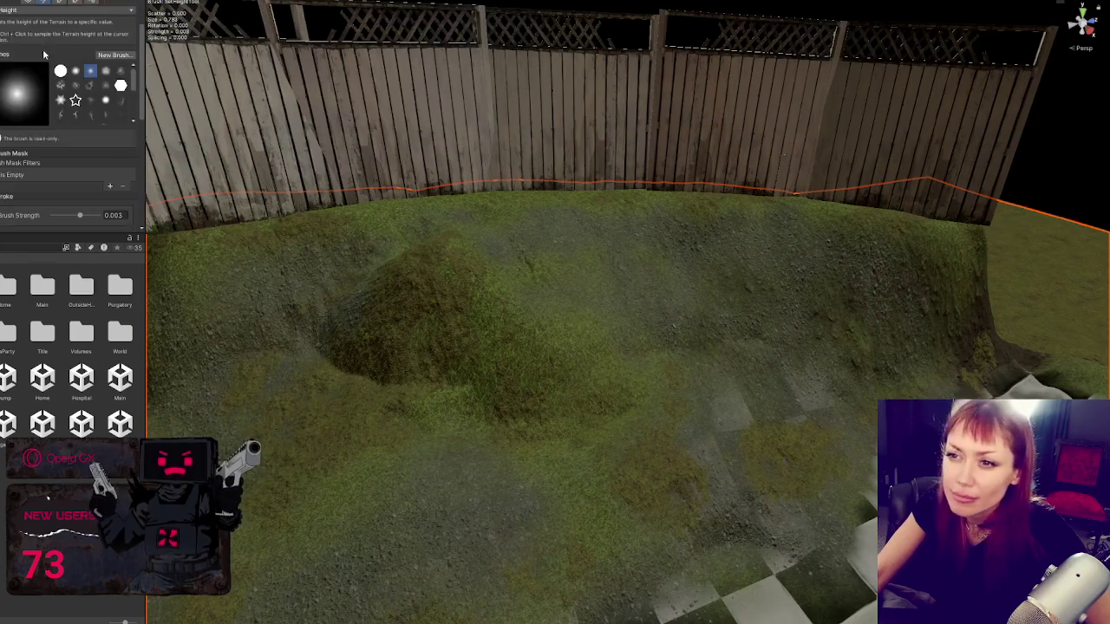
# Step: Keep Set Height active and set Brush Strength Max to 0.06 with strength about 0.04
pyautogui.click(34, 10)
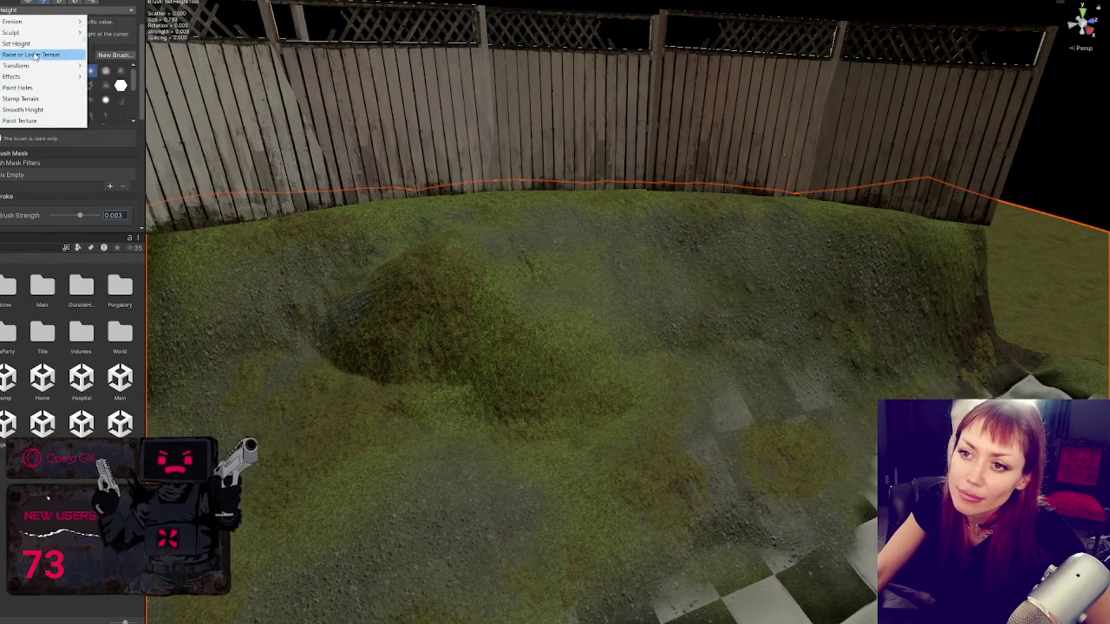
pyautogui.click(35, 55)
pyautogui.click(82, 12)
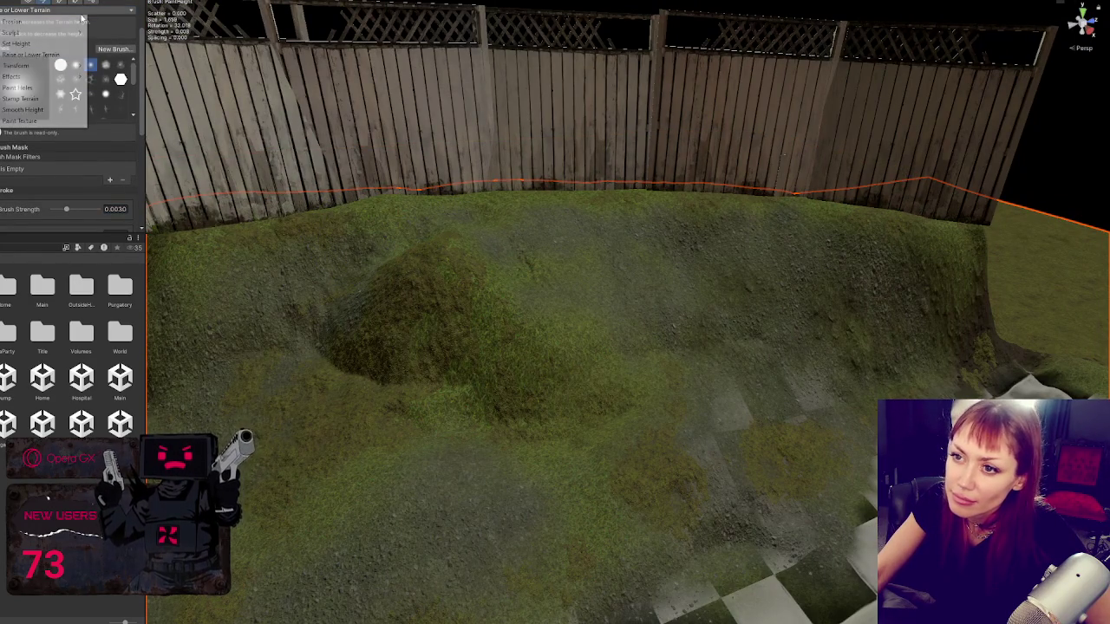
pyautogui.click(52, 44)
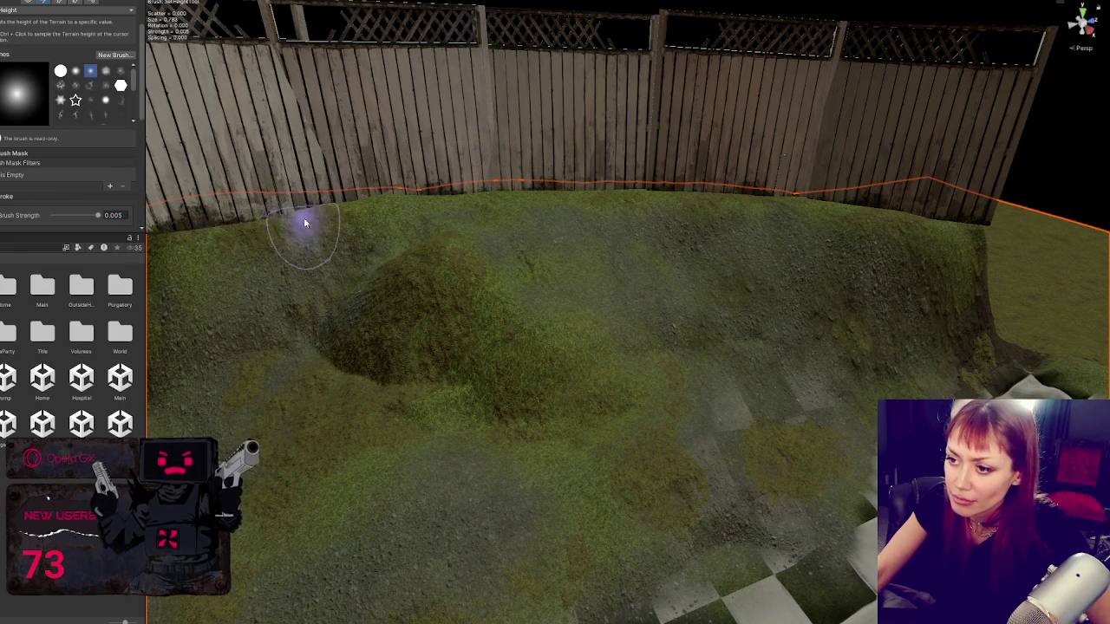
pyautogui.press('Return')
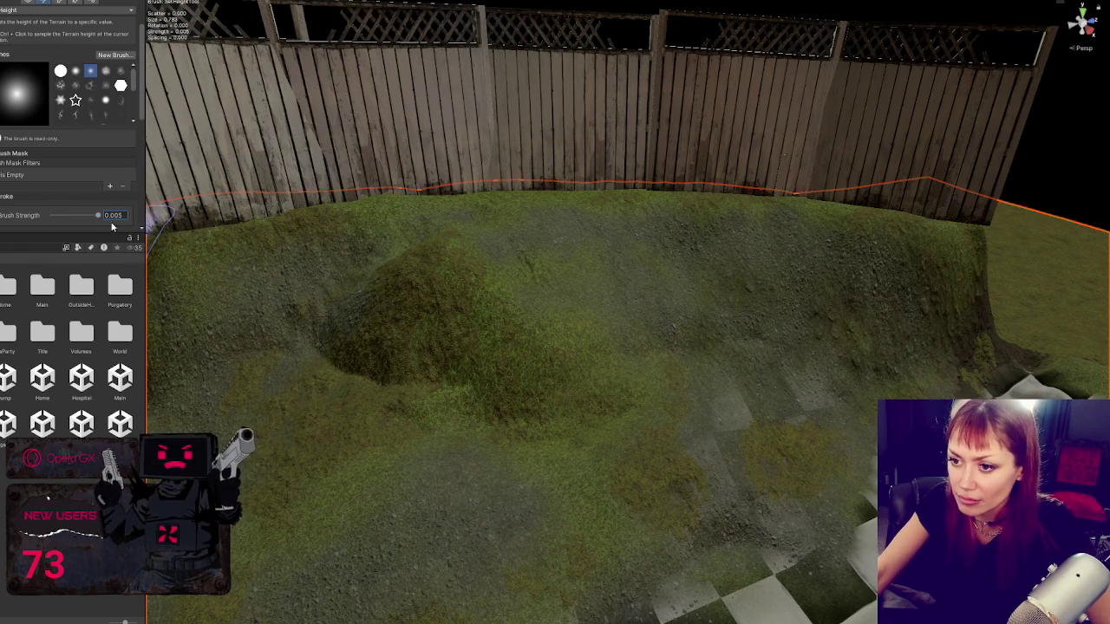
pyautogui.scroll(-2, 90, 160)
pyautogui.click(1, 136)
pyautogui.write('0.01')
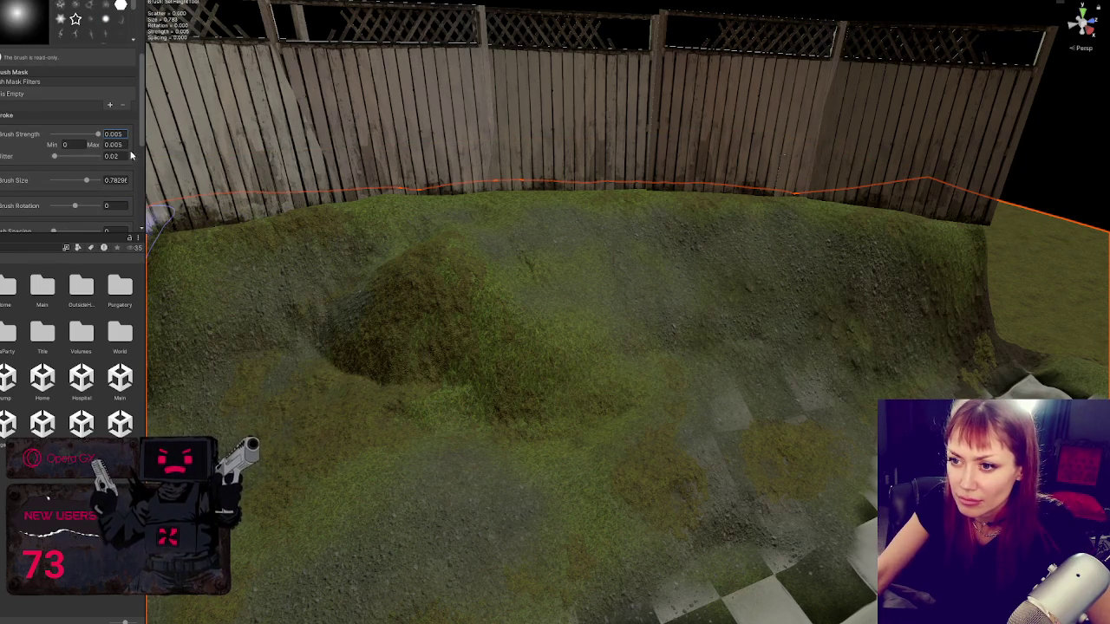
pyautogui.click(84, 134)
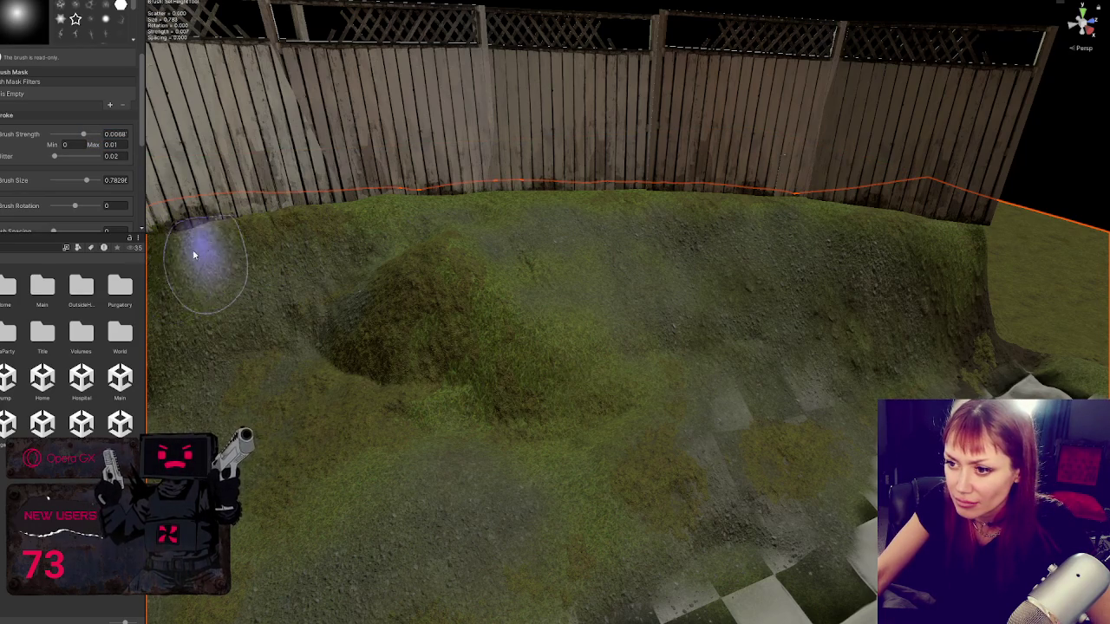
# Step: Smooth the bank top along the fence base and around the fence corner
pyautogui.moveTo(222, 262); pyautogui.dragTo(417, 264)
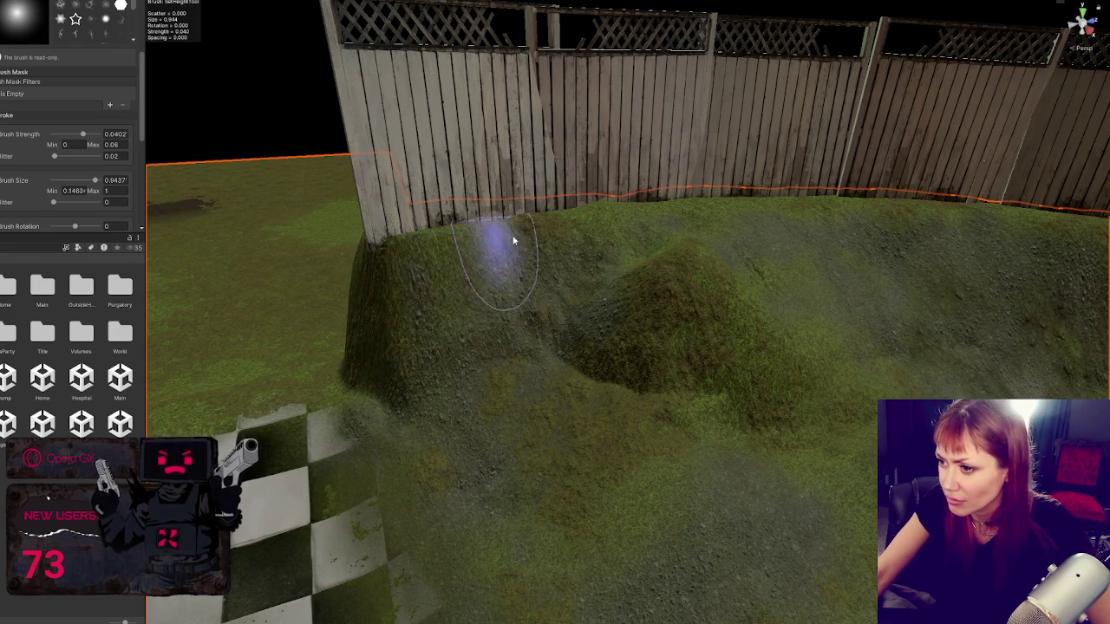
pyautogui.moveTo(495, 235); pyautogui.dragTo(461, 235)
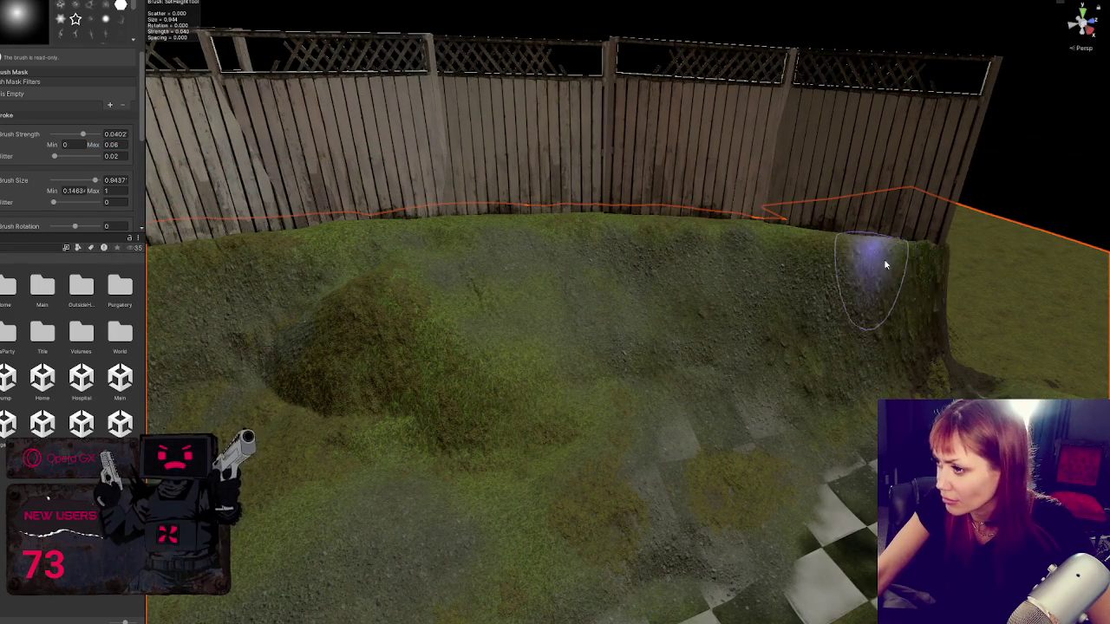
pyautogui.moveTo(928, 286)
pyautogui.mouseDown()
pyautogui.moveTo(928, 359)
pyautogui.moveTo(863, 425)
pyautogui.mouseUp()
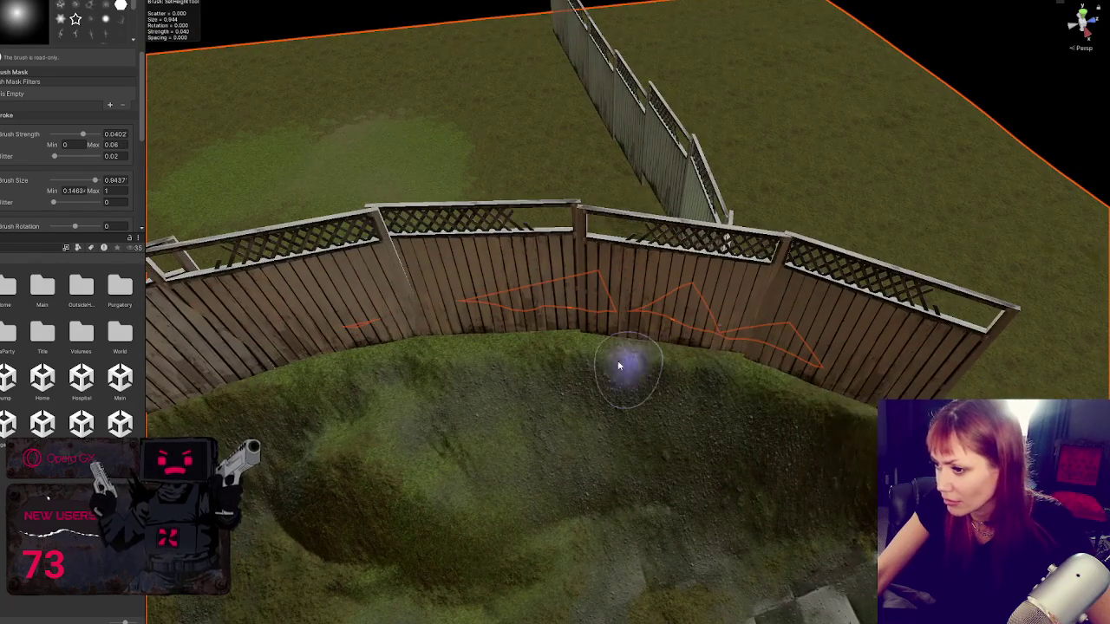
pyautogui.moveTo(619, 367); pyautogui.dragTo(714, 272)
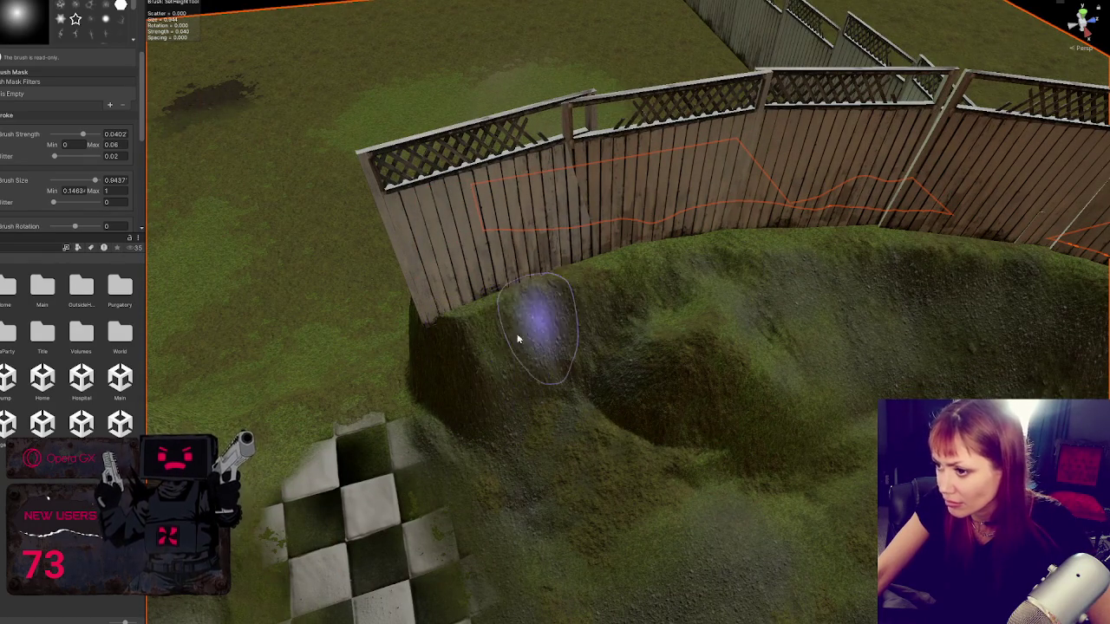
pyautogui.scroll(5, 39, 78)
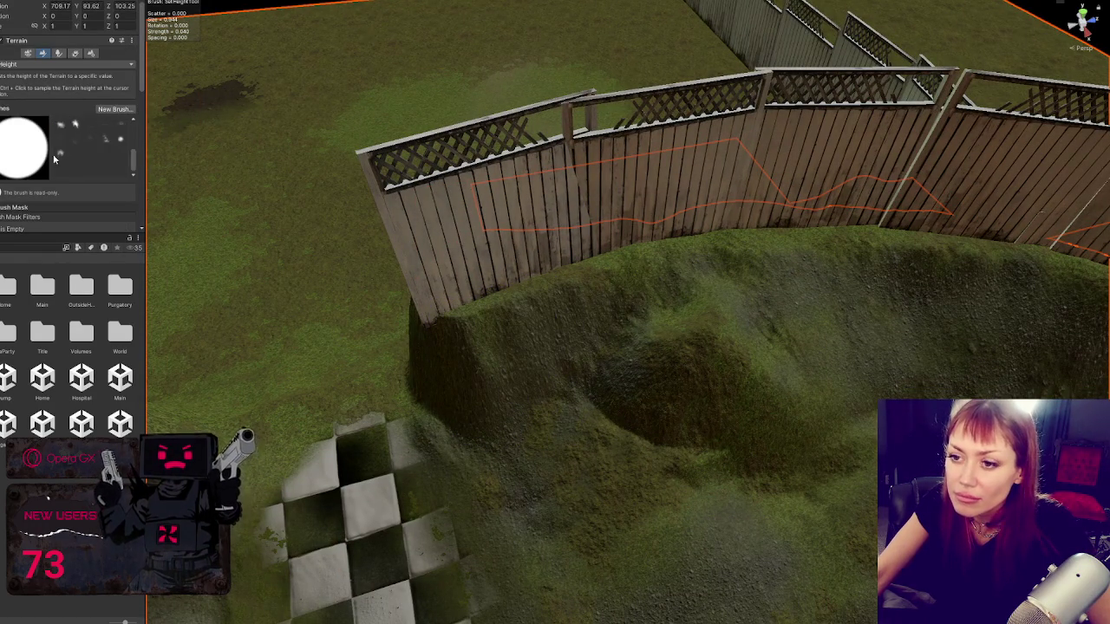
# Step: Paint the bank with the noise brush at strength 0.0454 and size 0.8153
pyautogui.scroll(-2, 54, 159)
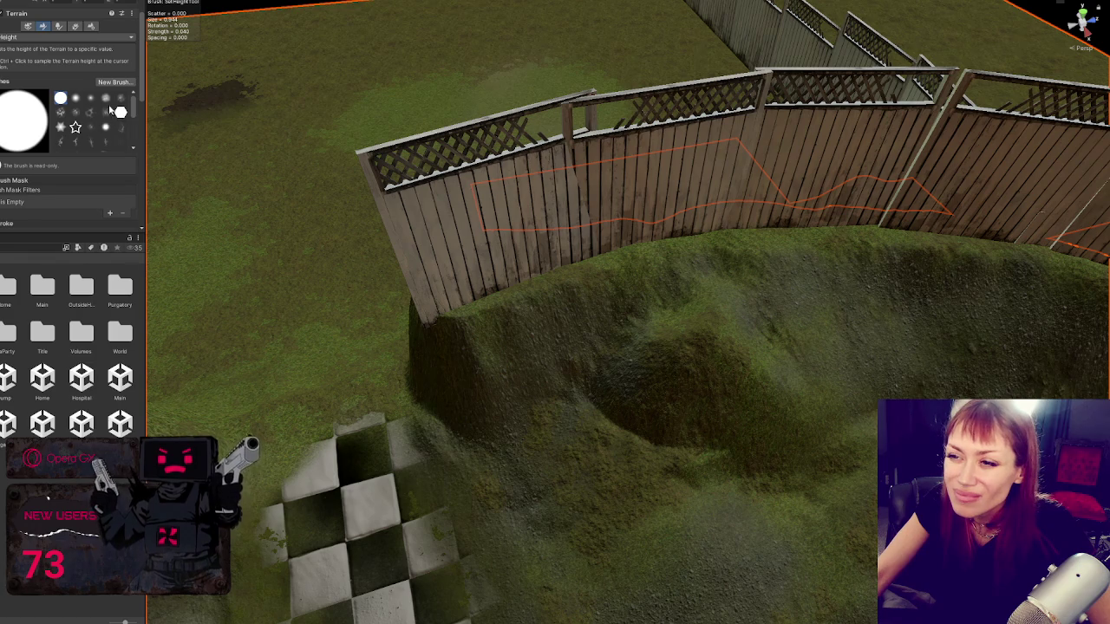
pyautogui.scroll(-4, 9, 177)
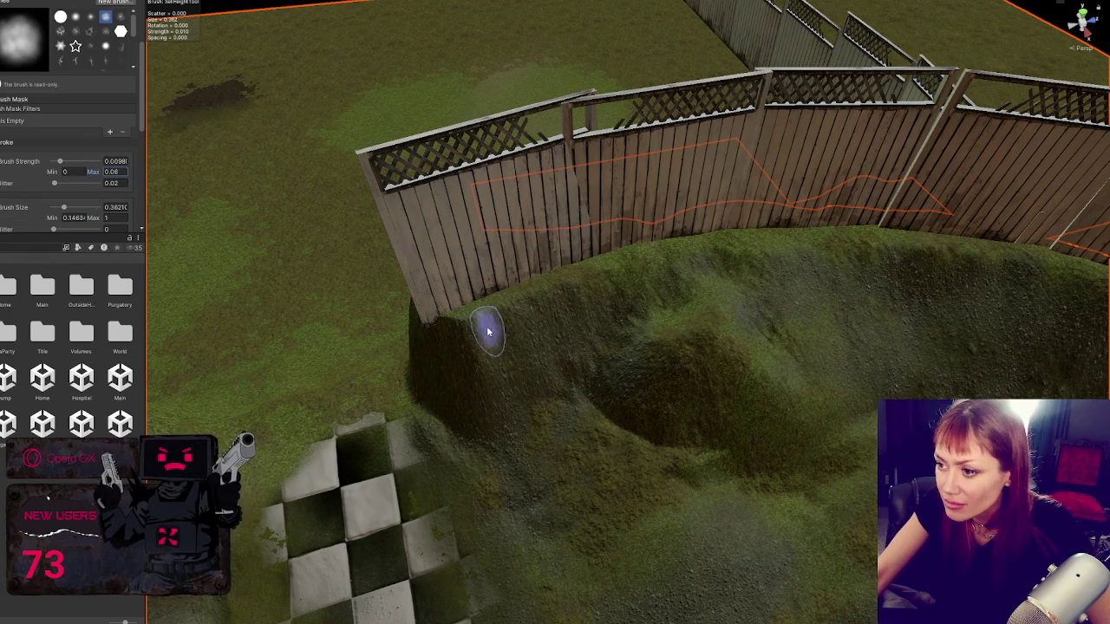
pyautogui.moveTo(487, 333)
pyautogui.mouseDown()
pyautogui.moveTo(527, 310)
pyautogui.moveTo(476, 347)
pyautogui.moveTo(565, 310)
pyautogui.moveTo(562, 297)
pyautogui.mouseUp()
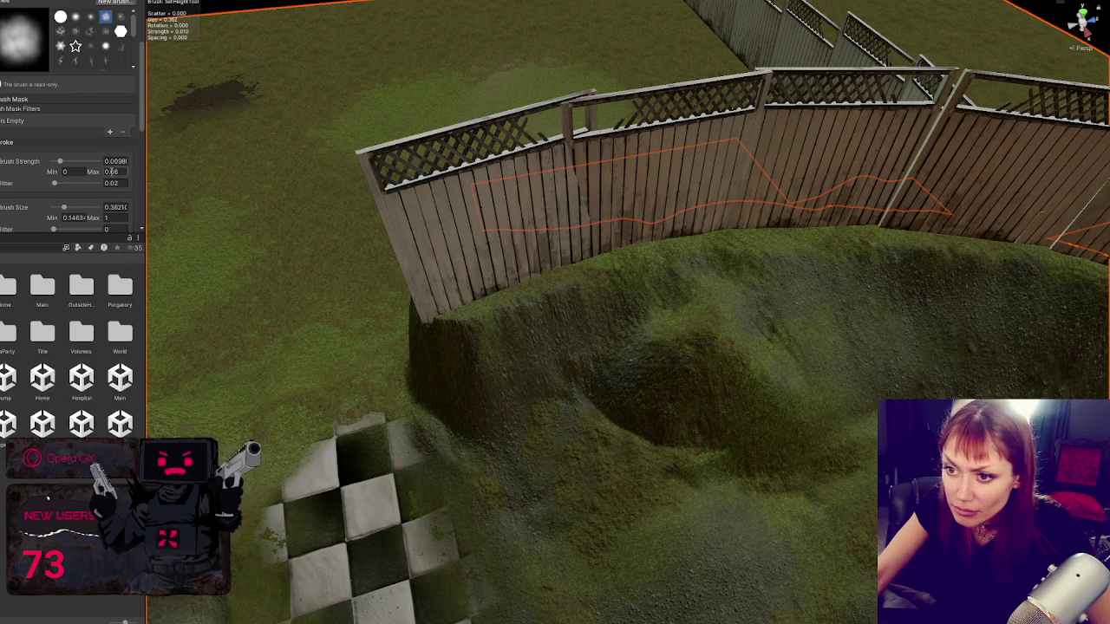
pyautogui.moveTo(97, 164); pyautogui.dragTo(87, 162)
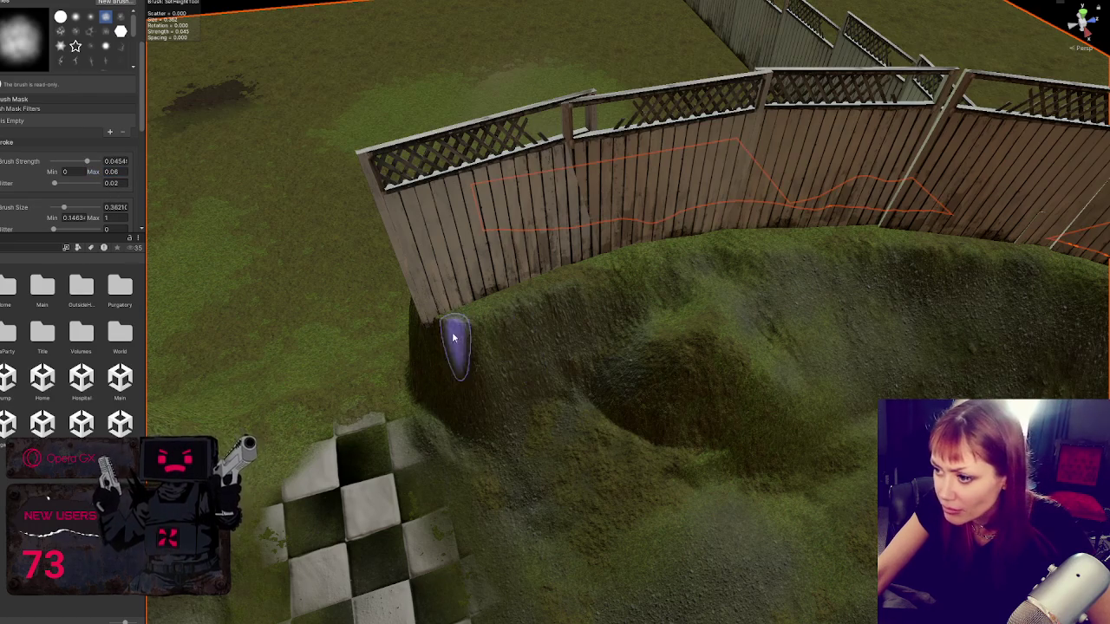
pyautogui.moveTo(564, 298); pyautogui.dragTo(391, 289)
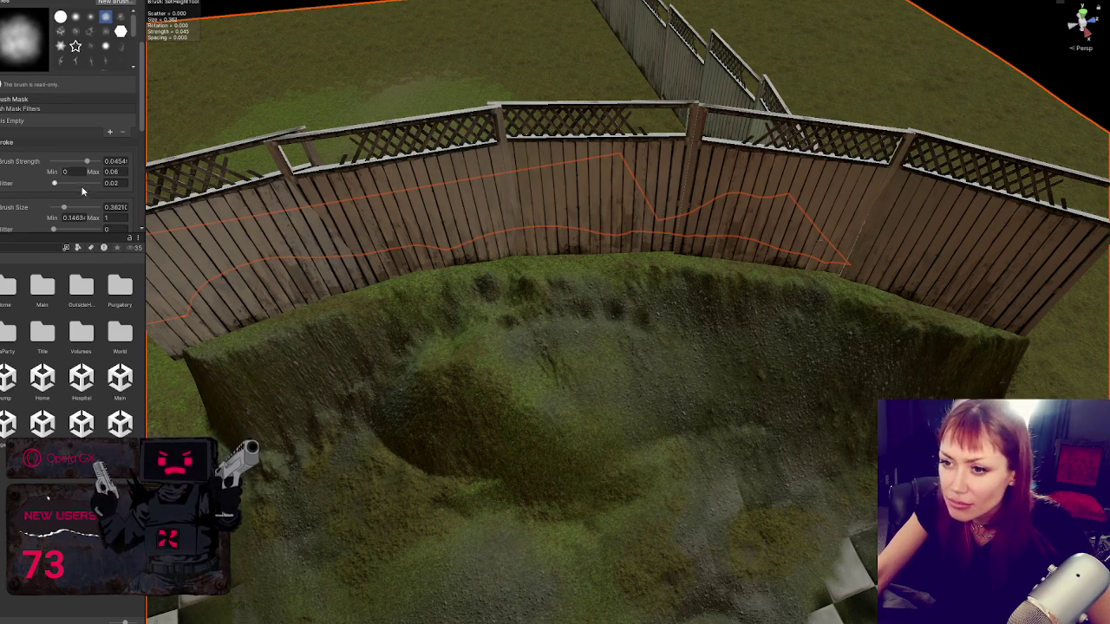
pyautogui.moveTo(74, 207); pyautogui.dragTo(77, 207)
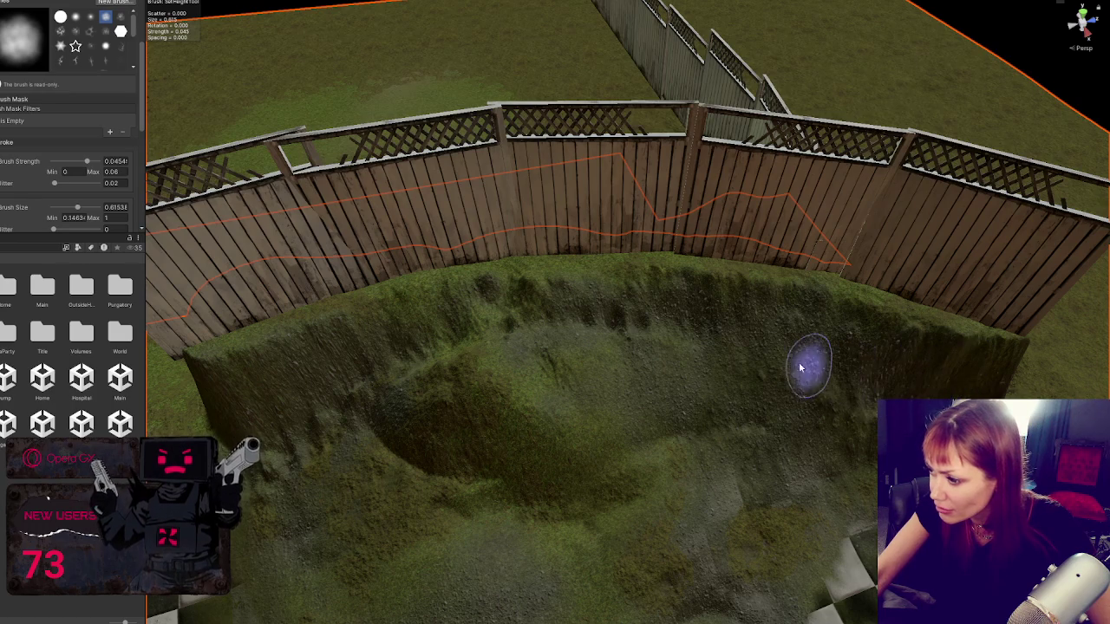
pyautogui.keyDown('alt'); pyautogui.moveTo(773, 330); pyautogui.dragTo(567, 258); pyautogui.keyUp('alt')
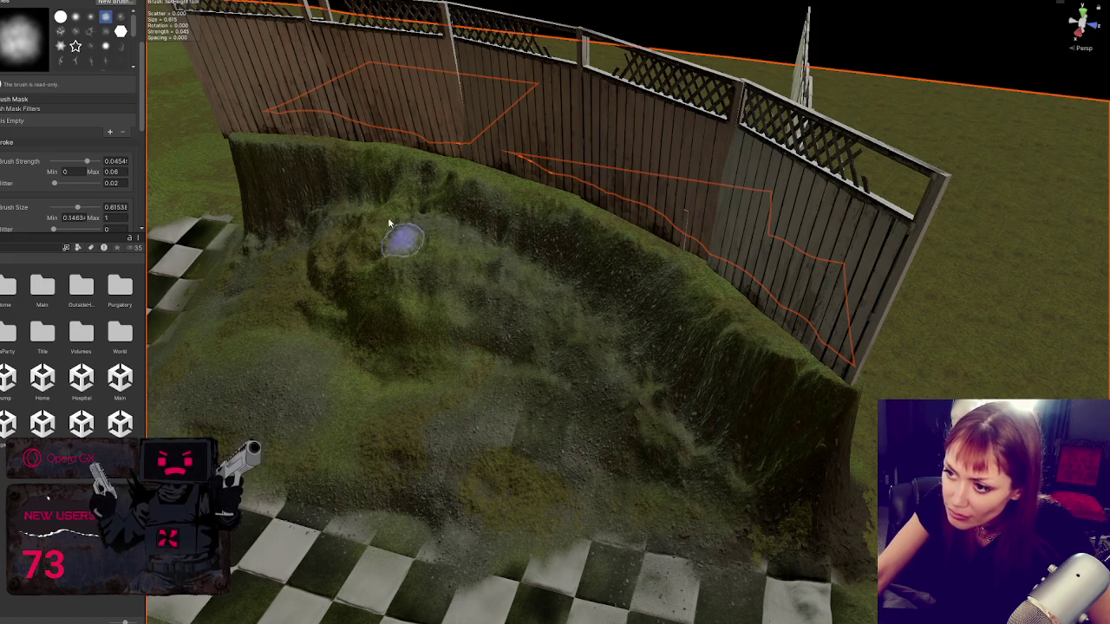
pyautogui.scroll(2, 37, 73)
pyautogui.click(52, 36)
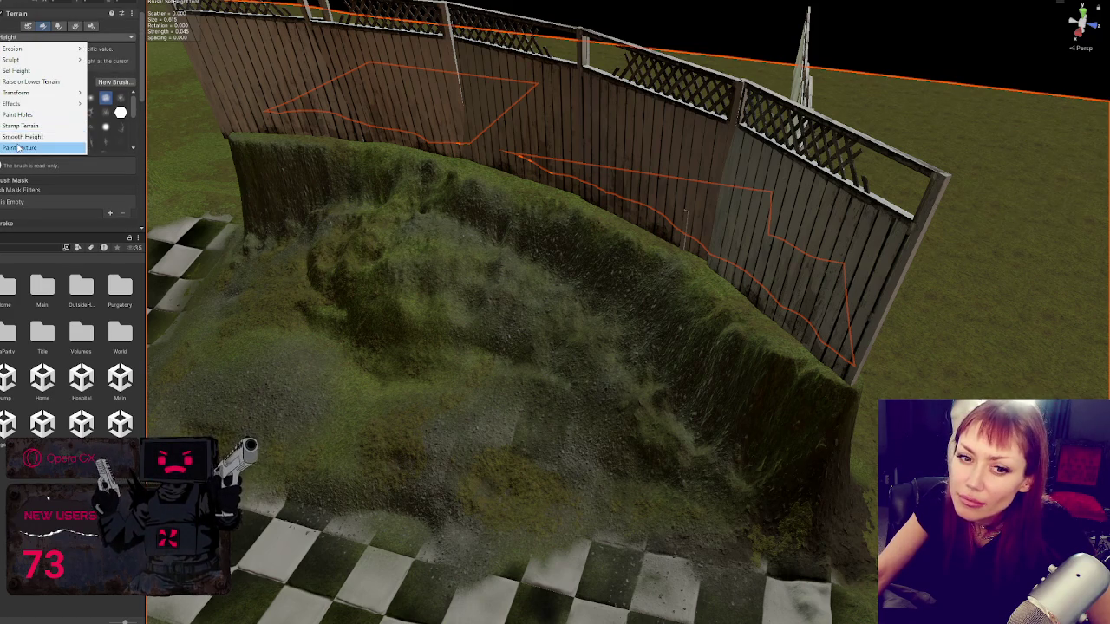
# Step: Switch to Smooth Height and soften the bank along the fence corner and hollow
pyautogui.click(29, 138)
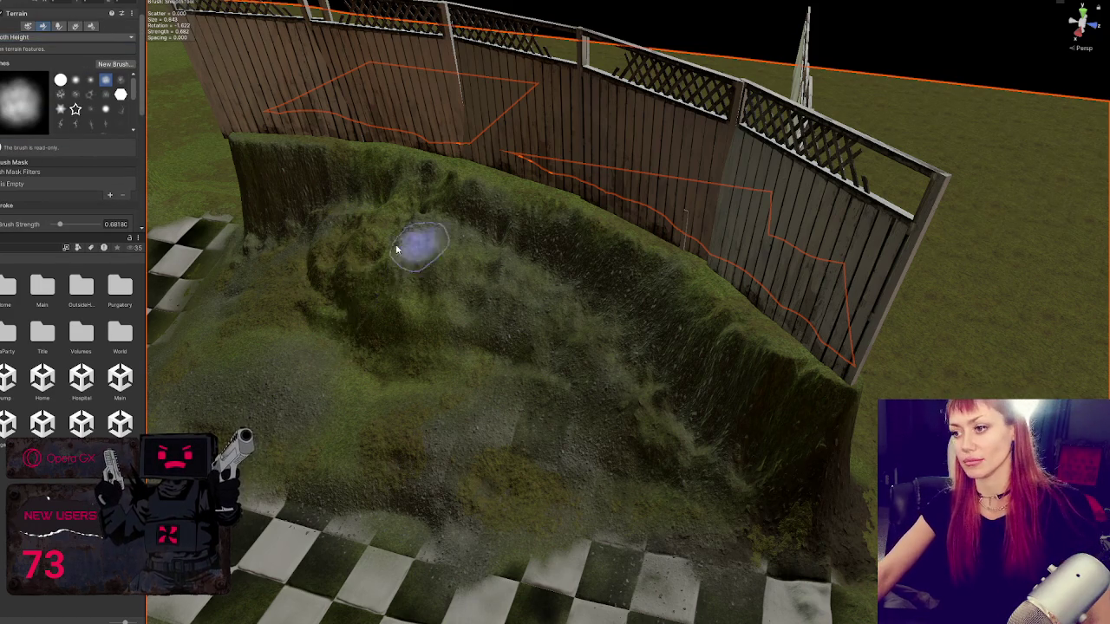
pyautogui.scroll(-5, 83, 168)
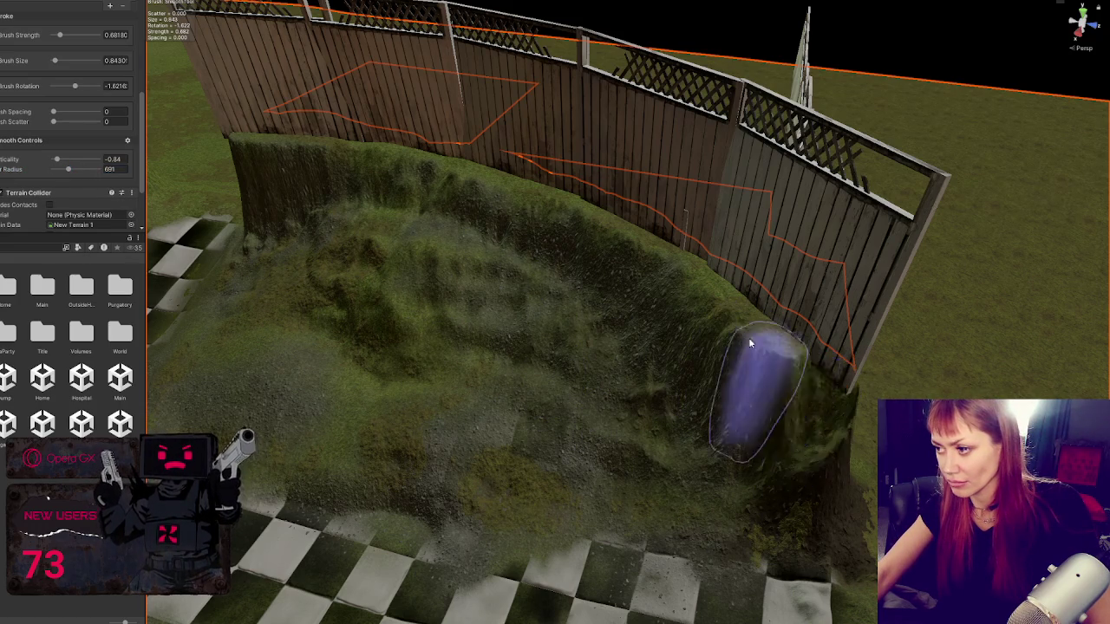
pyautogui.moveTo(334, 310)
pyautogui.mouseDown()
pyautogui.moveTo(458, 303)
pyautogui.moveTo(607, 230)
pyautogui.moveTo(458, 351)
pyautogui.moveTo(495, 356)
pyautogui.mouseUp()
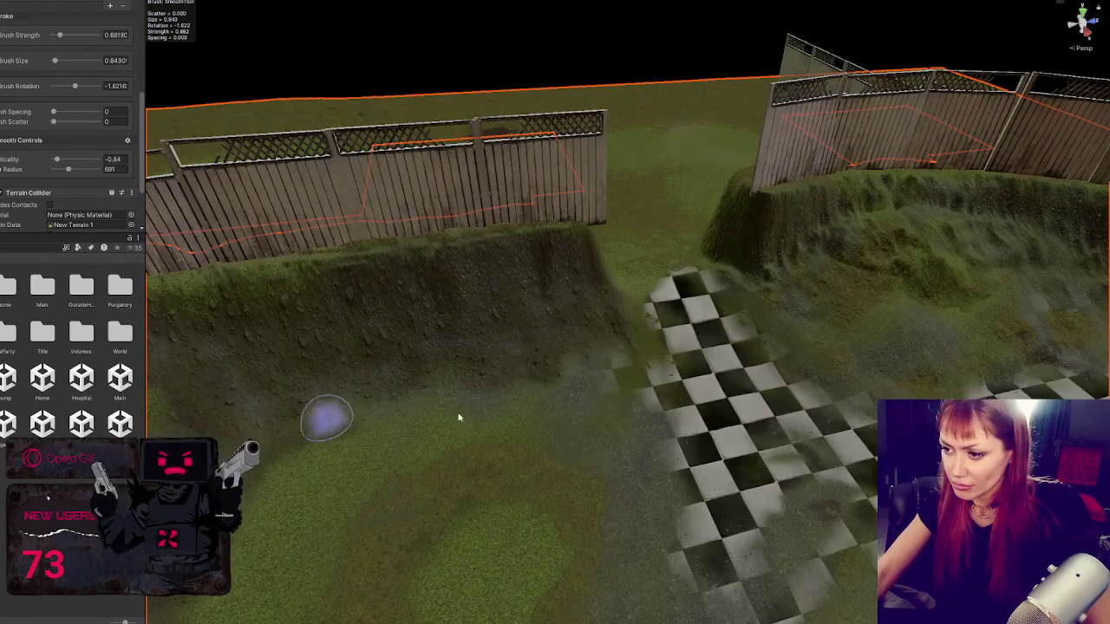
pyautogui.moveTo(459, 418)
pyautogui.mouseDown()
pyautogui.moveTo(607, 376)
pyautogui.moveTo(598, 373)
pyautogui.mouseUp()
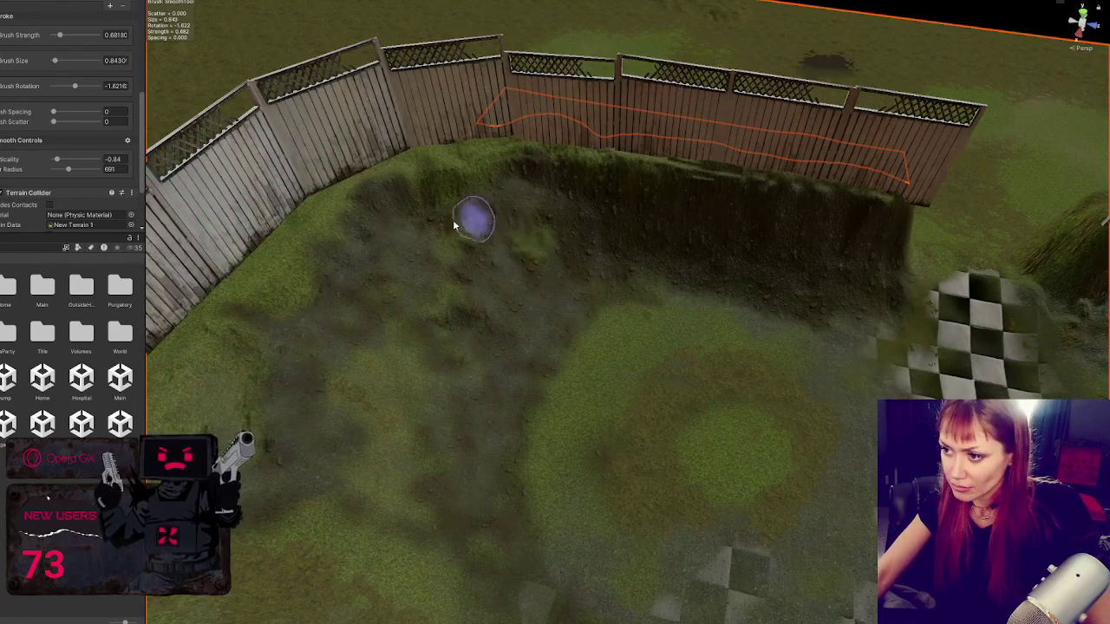
pyautogui.moveTo(287, 441)
pyautogui.mouseDown()
pyautogui.moveTo(523, 384)
pyautogui.moveTo(630, 426)
pyautogui.moveTo(610, 408)
pyautogui.moveTo(555, 408)
pyautogui.mouseUp()
pyautogui.scroll(3, 21, 79)
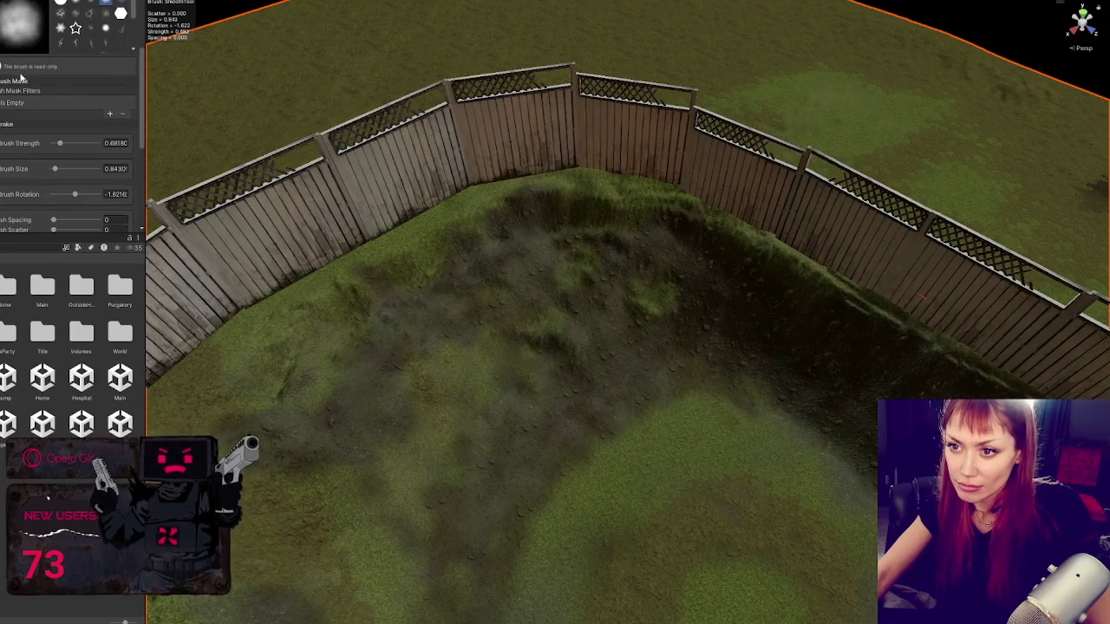
pyautogui.scroll(2, 21, 80)
# Step: Switch to Set Height and flatten a patch of the hollow's slope
pyautogui.click(65, 64)
pyautogui.click(35, 74)
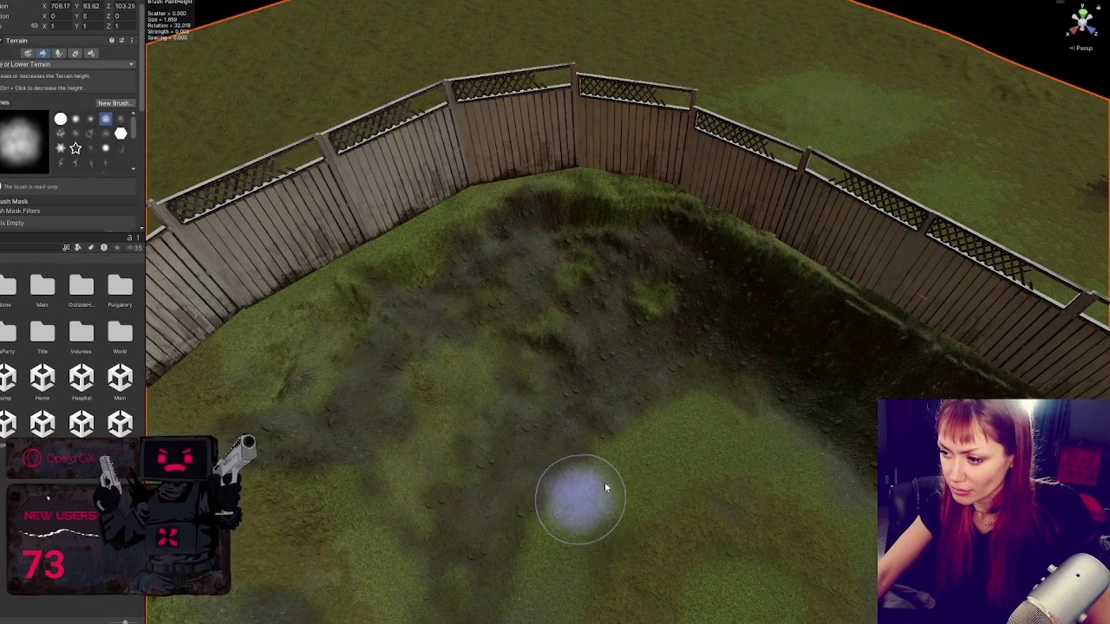
pyautogui.moveTo(605, 488); pyautogui.dragTo(719, 391)
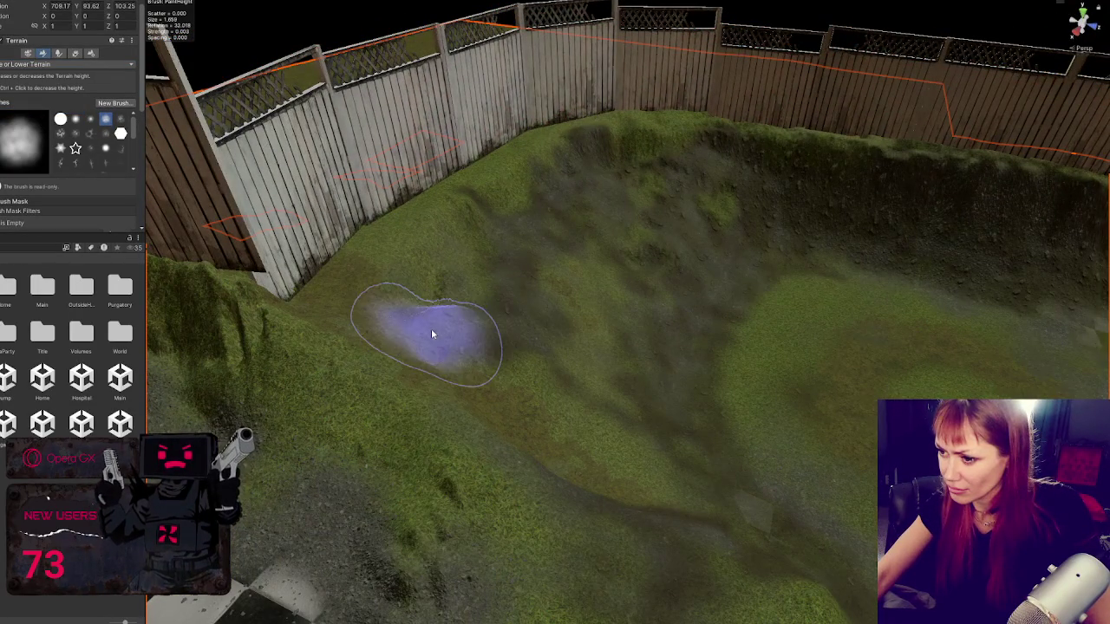
pyautogui.click(60, 64)
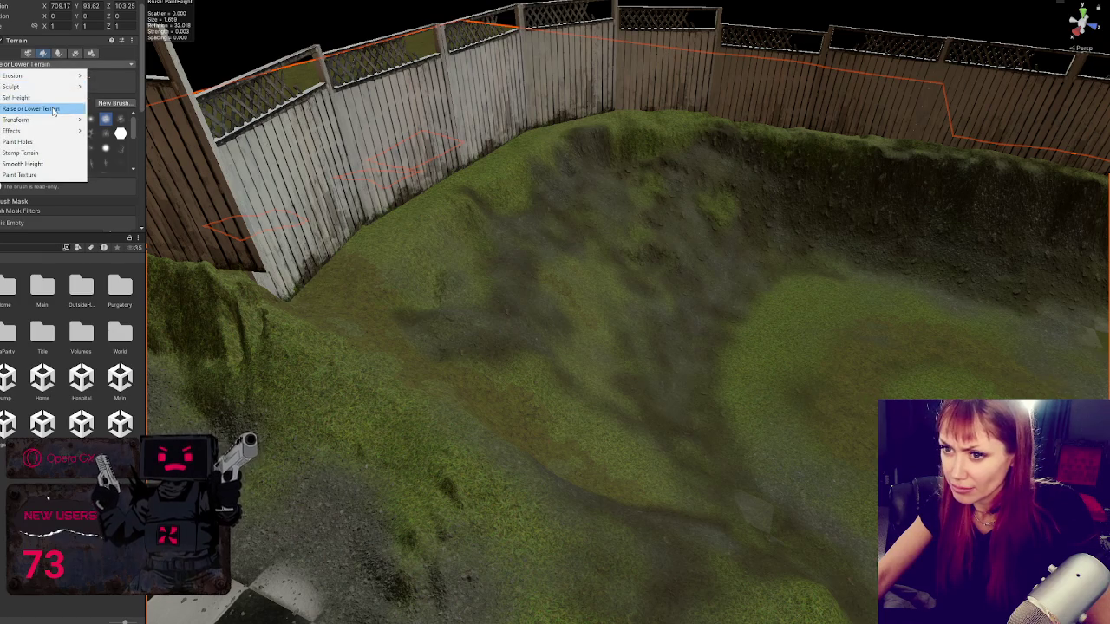
pyautogui.click(26, 97)
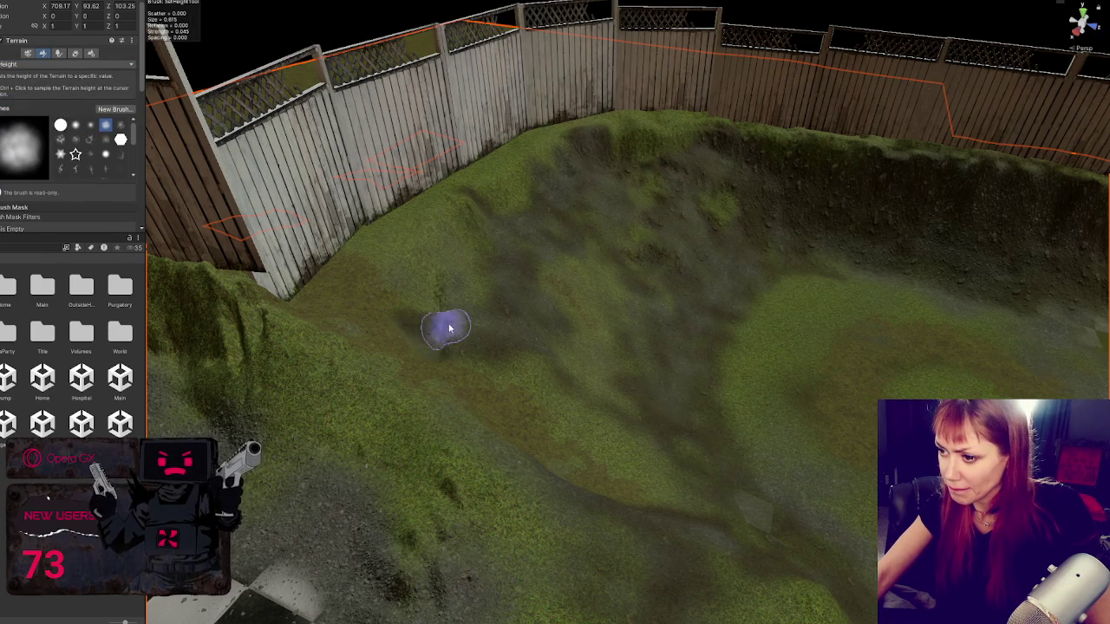
pyautogui.moveTo(449, 328)
pyautogui.mouseDown()
pyautogui.moveTo(510, 352)
pyautogui.moveTo(580, 322)
pyautogui.moveTo(572, 327)
pyautogui.mouseUp()
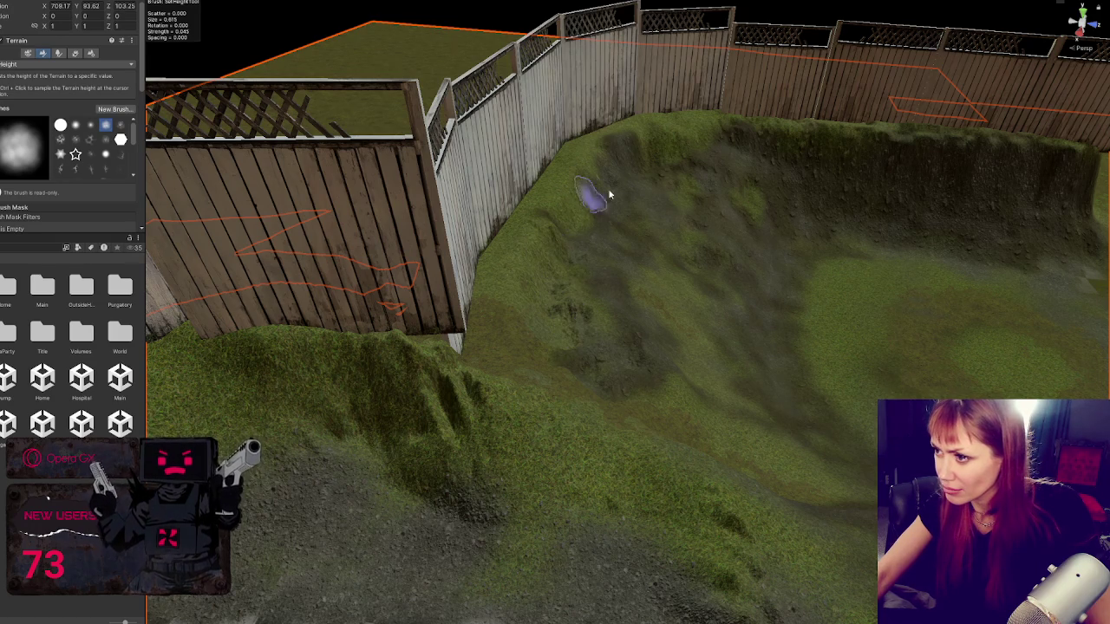
# Step: Flatten more of the ditch slopes near the fence from several angles
pyautogui.moveTo(711, 150)
pyautogui.mouseDown()
pyautogui.moveTo(503, 330)
pyautogui.moveTo(673, 230)
pyautogui.moveTo(580, 222)
pyautogui.moveTo(440, 354)
pyautogui.mouseUp()
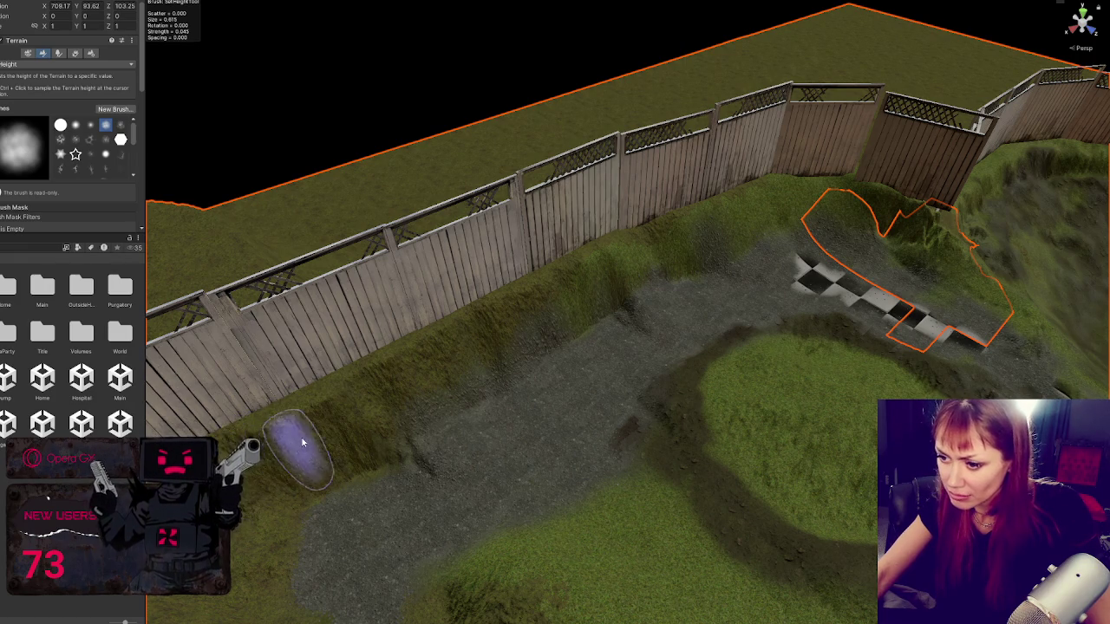
pyautogui.moveTo(253, 468); pyautogui.dragTo(335, 404)
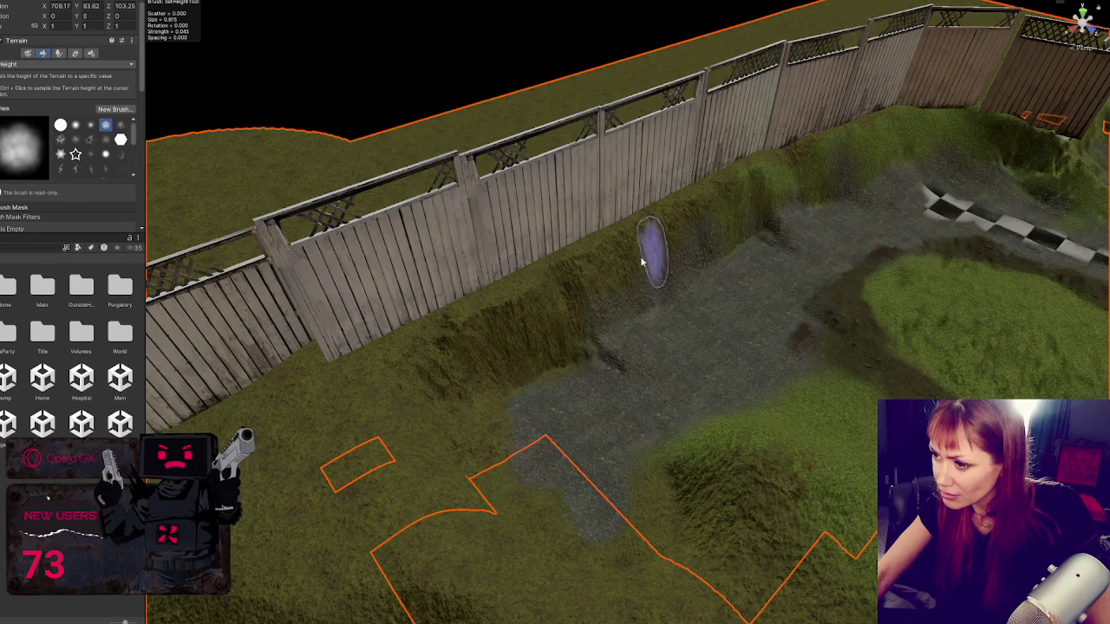
pyautogui.moveTo(498, 321); pyautogui.dragTo(588, 266)
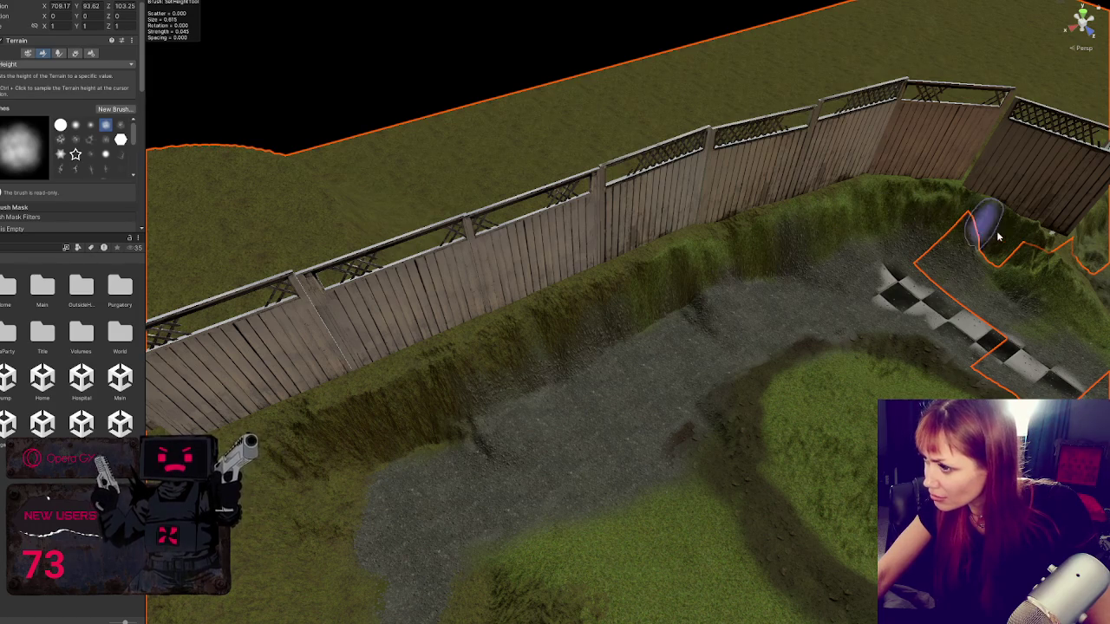
pyautogui.moveTo(971, 230)
pyautogui.mouseDown()
pyautogui.moveTo(738, 235)
pyautogui.moveTo(359, 282)
pyautogui.mouseUp()
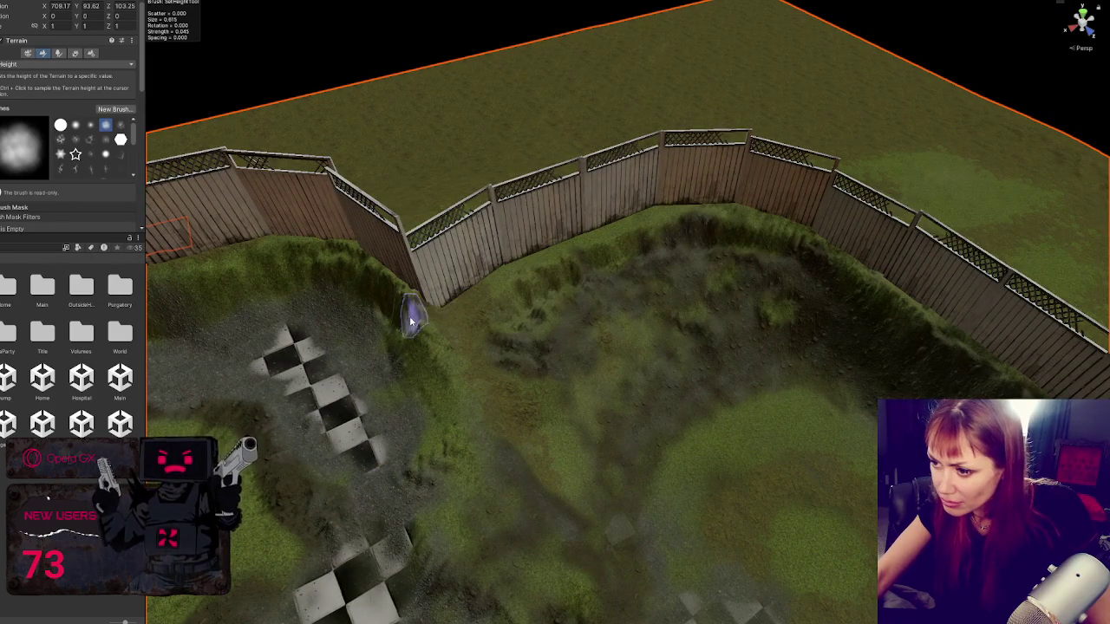
pyautogui.moveTo(412, 321)
pyautogui.mouseDown()
pyautogui.moveTo(587, 277)
pyautogui.moveTo(657, 297)
pyautogui.mouseUp()
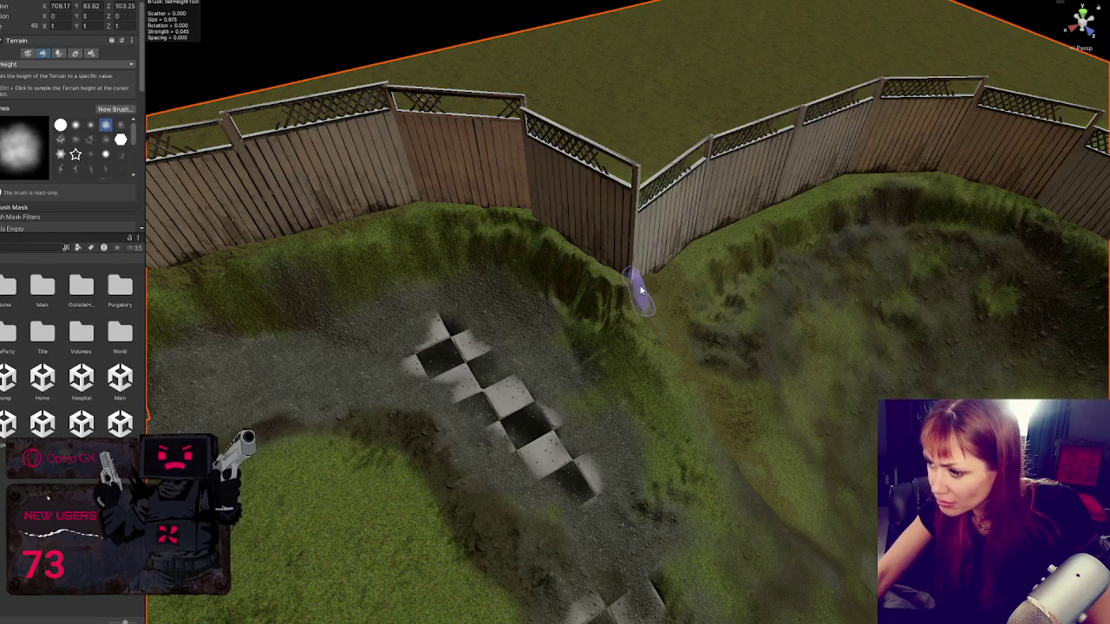
pyautogui.moveTo(634, 292)
pyautogui.mouseDown()
pyautogui.moveTo(605, 314)
pyautogui.moveTo(440, 339)
pyautogui.moveTo(598, 339)
pyautogui.mouseUp()
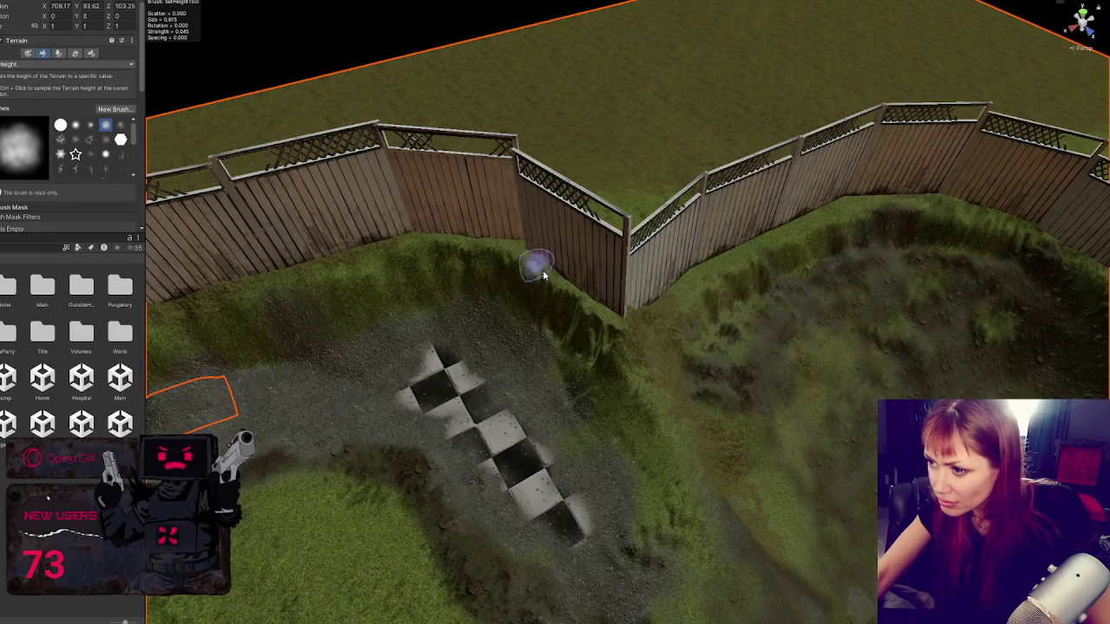
pyautogui.moveTo(571, 295); pyautogui.dragTo(634, 218)
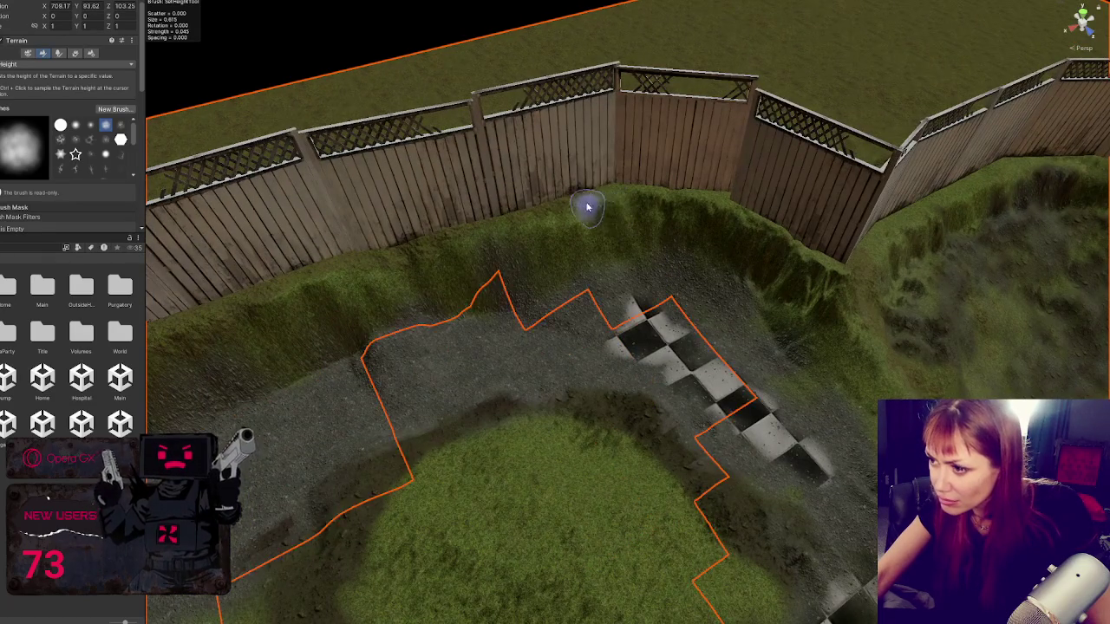
pyautogui.moveTo(427, 247); pyautogui.dragTo(522, 227)
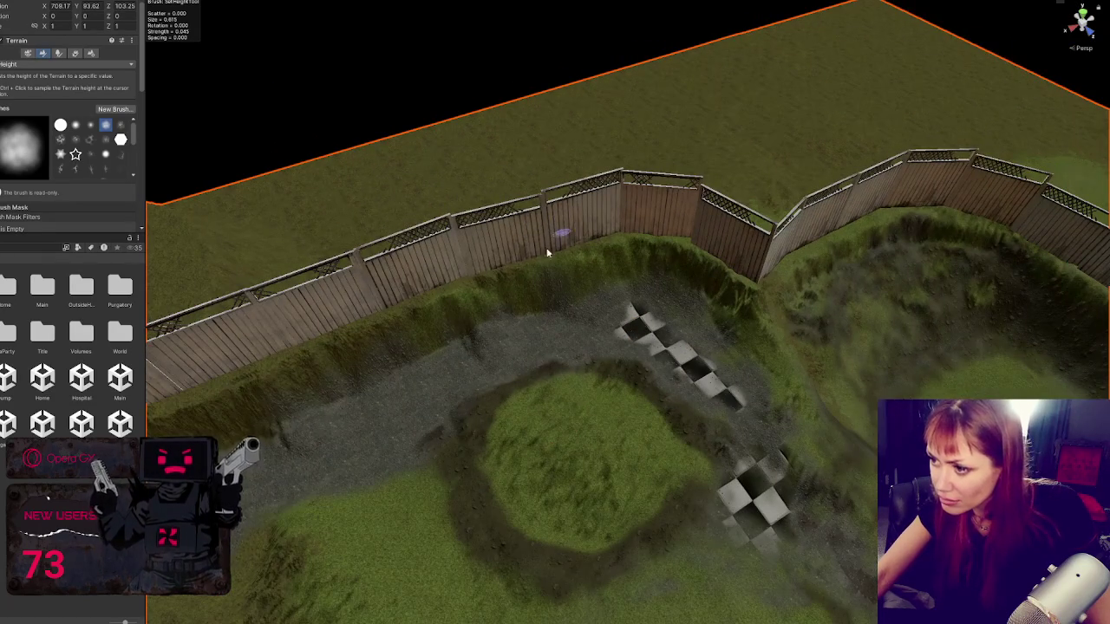
pyautogui.moveTo(435, 295)
pyautogui.mouseDown()
pyautogui.moveTo(518, 262)
pyautogui.moveTo(613, 256)
pyautogui.mouseUp()
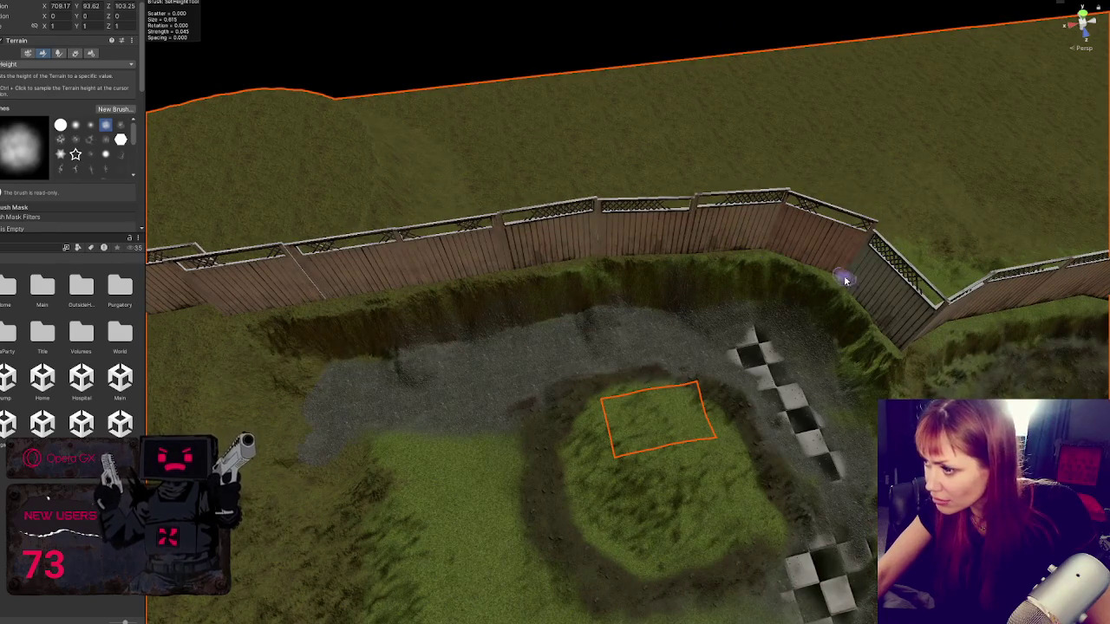
pyautogui.moveTo(846, 279); pyautogui.dragTo(733, 302)
# Step: Frame a fence lattice panel and rotate it slightly about its vertical axis
pyautogui.click(594, 317)
pyautogui.press('f')
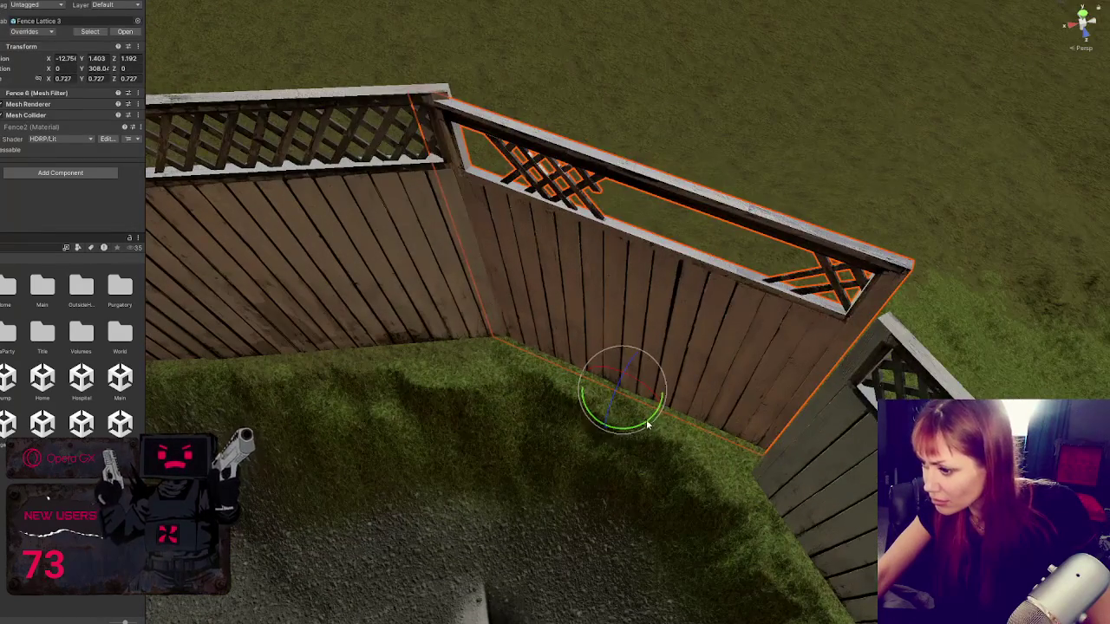
pyautogui.moveTo(645, 424)
pyautogui.mouseDown()
pyautogui.moveTo(602, 421)
pyautogui.moveTo(602, 433)
pyautogui.moveTo(625, 440)
pyautogui.moveTo(681, 421)
pyautogui.moveTo(736, 353)
pyautogui.moveTo(612, 284)
pyautogui.moveTo(495, 341)
pyautogui.mouseUp()
pyautogui.press('w')
pyautogui.press('e')
# Step: Rotate Fence Lattice 1 slightly and shift its right-hand neighbour along its length
pyautogui.click(512, 347)
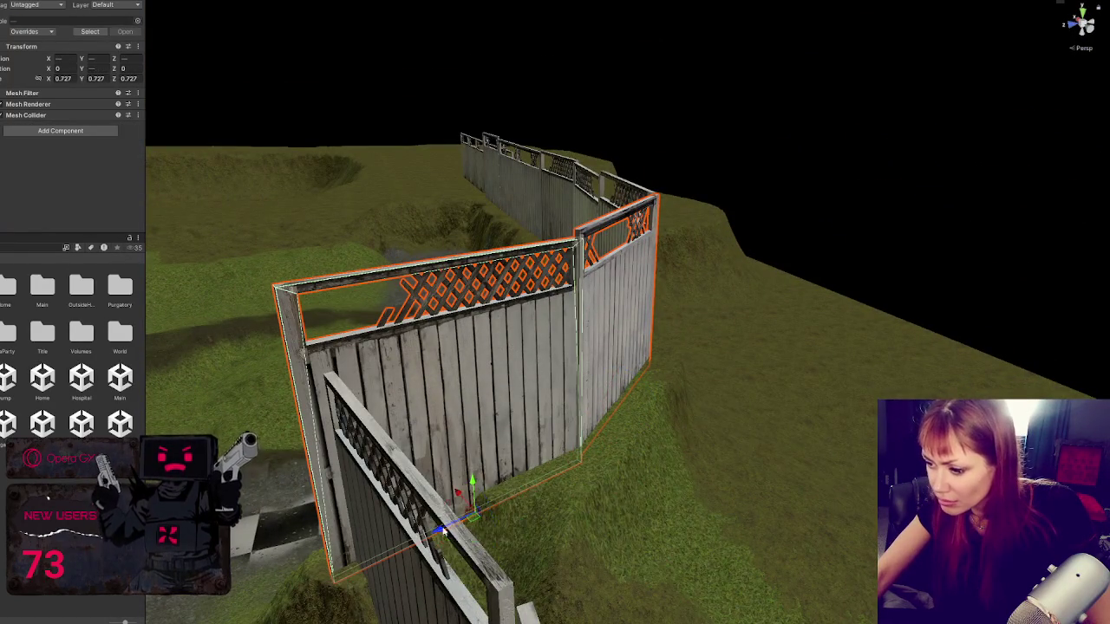
pyautogui.moveTo(482, 511); pyautogui.dragTo(489, 529)
pyautogui.click(519, 583)
pyautogui.press('f')
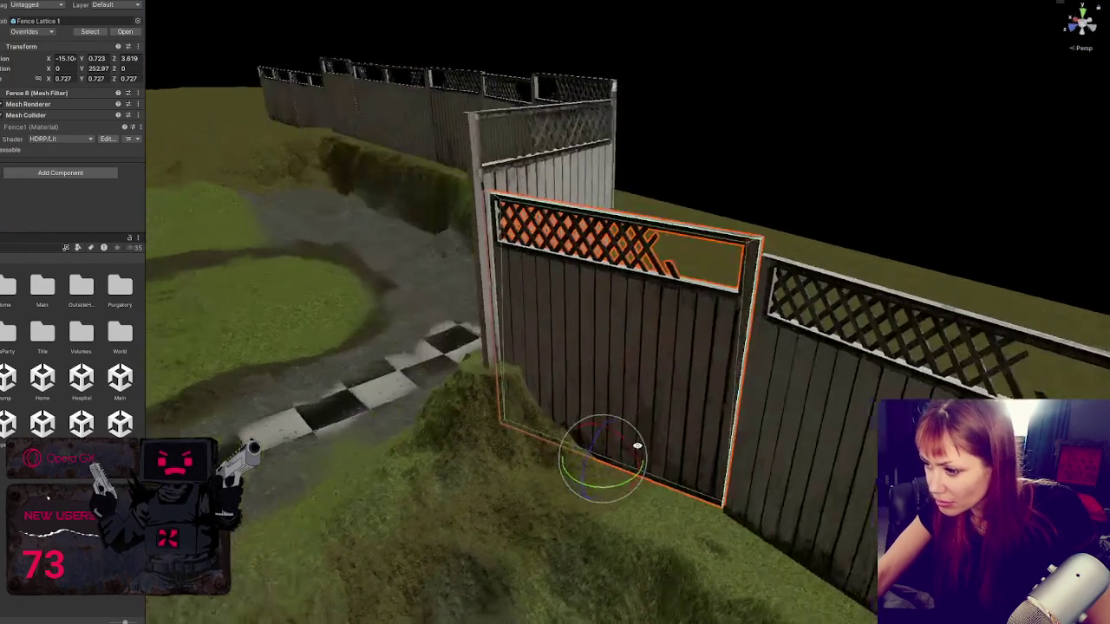
pyautogui.moveTo(635, 483)
pyautogui.mouseDown()
pyautogui.moveTo(588, 493)
pyautogui.moveTo(646, 481)
pyautogui.mouseUp()
pyautogui.press('w')
pyautogui.click(746, 498)
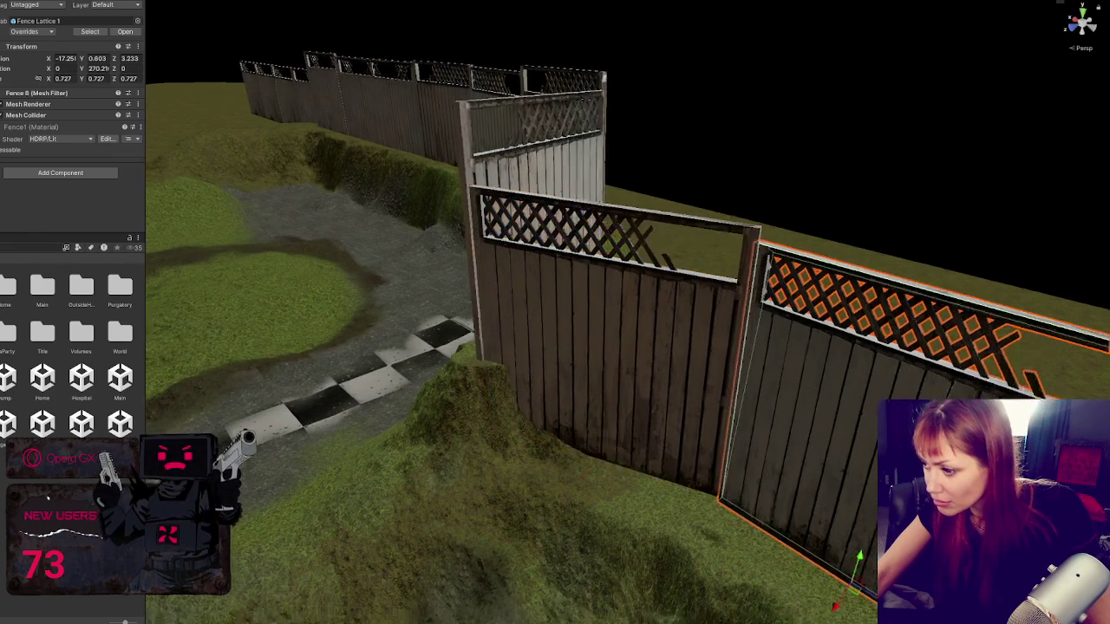
pyautogui.moveTo(828, 564)
pyautogui.mouseDown()
pyautogui.moveTo(780, 574)
pyautogui.moveTo(771, 564)
pyautogui.moveTo(735, 352)
pyautogui.moveTo(645, 295)
pyautogui.moveTo(674, 310)
pyautogui.moveTo(529, 294)
pyautogui.moveTo(472, 305)
pyautogui.mouseUp()
pyautogui.scroll(-3, 770, 564)
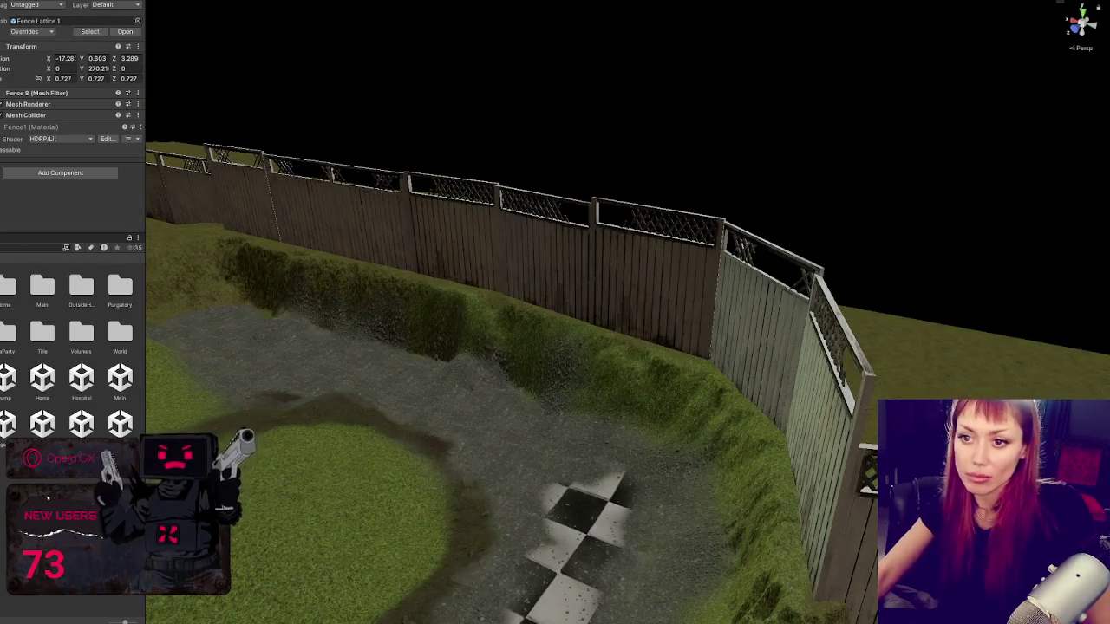
# Step: Frame the fence panel near the gazebo and select the Grass Long clump beside it
pyautogui.click(355, 98)
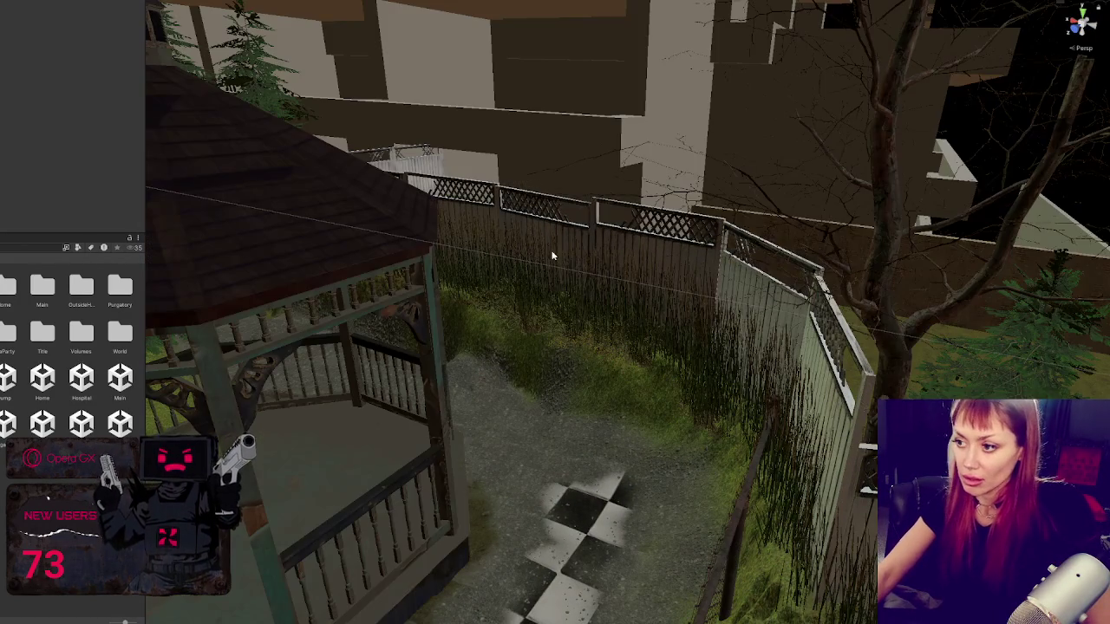
pyautogui.click(555, 257)
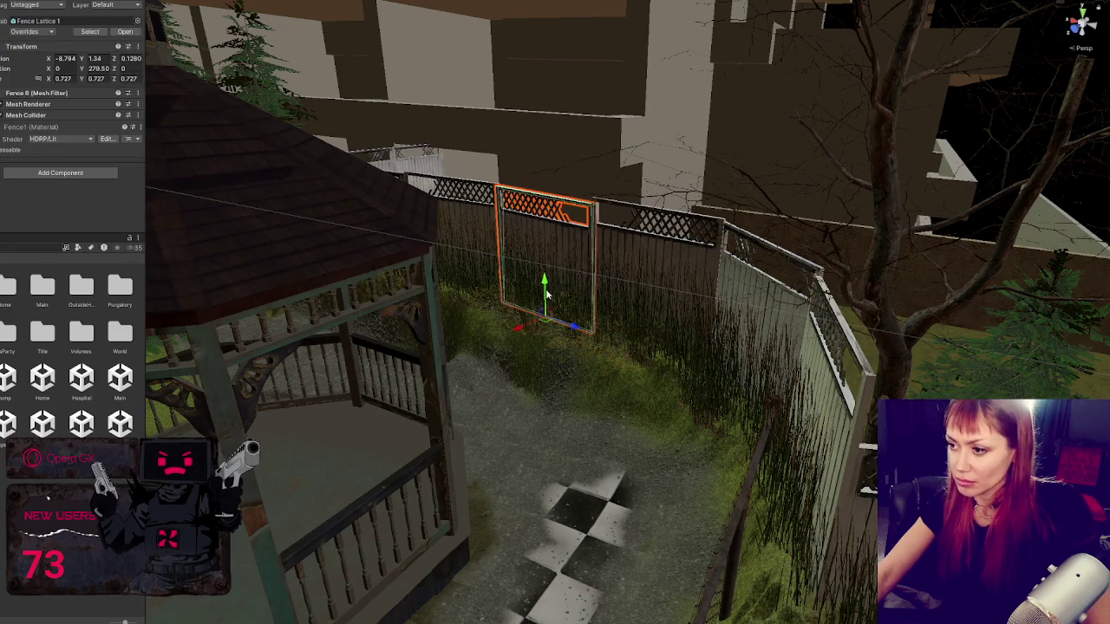
pyautogui.press('f')
pyautogui.click(524, 358)
pyautogui.moveTo(524, 357)
pyautogui.mouseDown()
pyautogui.moveTo(891, 328)
pyautogui.moveTo(626, 384)
pyautogui.moveTo(632, 396)
pyautogui.moveTo(765, 340)
pyautogui.moveTo(728, 345)
pyautogui.moveTo(708, 356)
pyautogui.moveTo(951, 326)
pyautogui.moveTo(460, 436)
pyautogui.moveTo(632, 401)
pyautogui.moveTo(622, 397)
pyautogui.moveTo(731, 404)
pyautogui.moveTo(719, 400)
pyautogui.moveTo(740, 389)
pyautogui.moveTo(715, 369)
pyautogui.mouseUp()
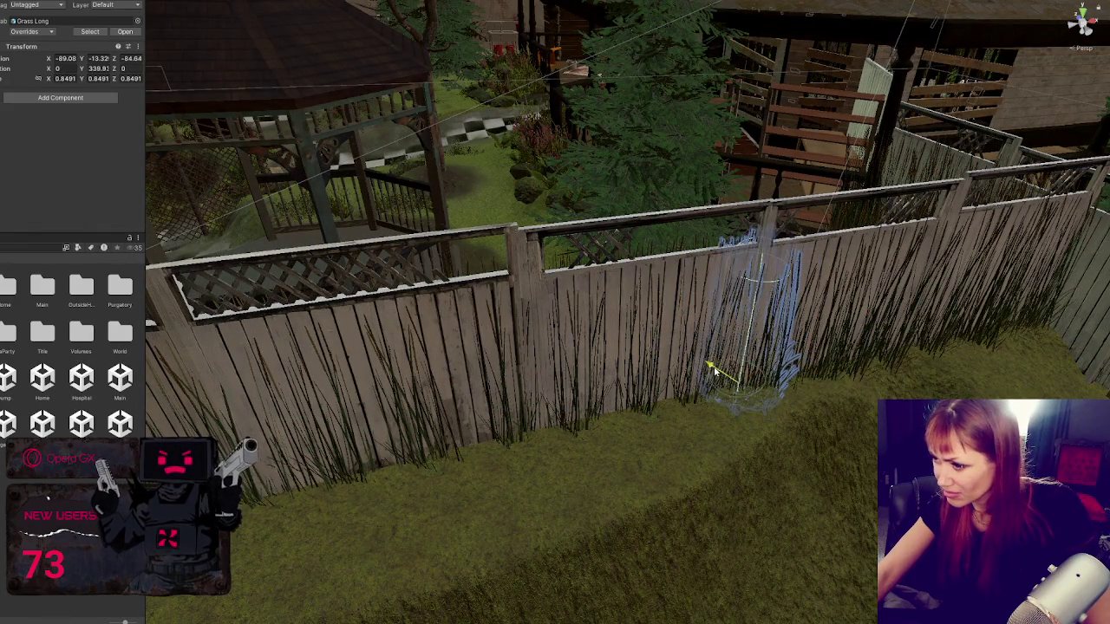
# Step: Slide the Grass Long clump right along the wooden fence and turn it to blend in
pyautogui.click(820, 368)
pyautogui.click(825, 377)
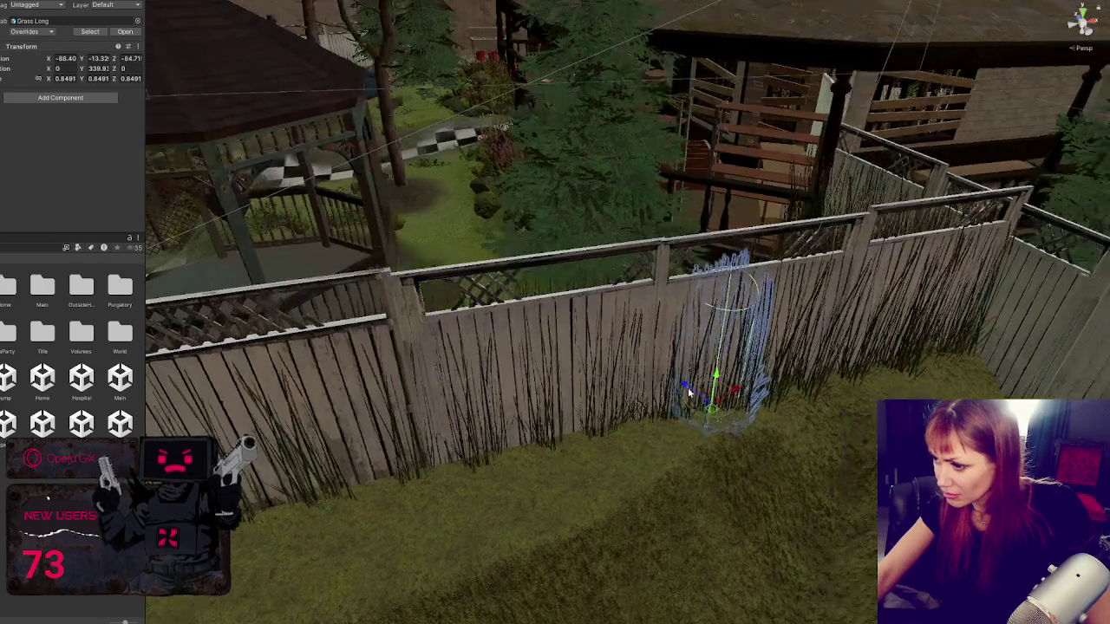
pyautogui.moveTo(729, 399)
pyautogui.mouseDown()
pyautogui.moveTo(783, 402)
pyautogui.moveTo(767, 373)
pyautogui.moveTo(817, 382)
pyautogui.moveTo(795, 351)
pyautogui.mouseUp()
pyautogui.moveTo(856, 373)
pyautogui.mouseDown()
pyautogui.moveTo(908, 363)
pyautogui.moveTo(884, 343)
pyautogui.moveTo(951, 345)
pyautogui.mouseUp()
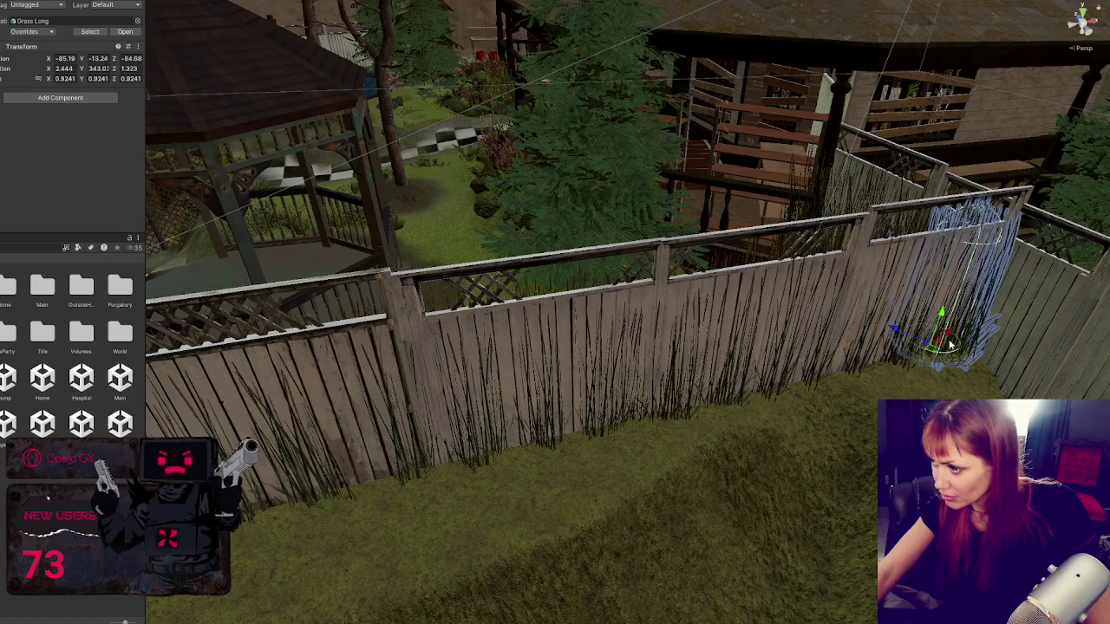
pyautogui.moveTo(512, 456); pyautogui.dragTo(632, 389)
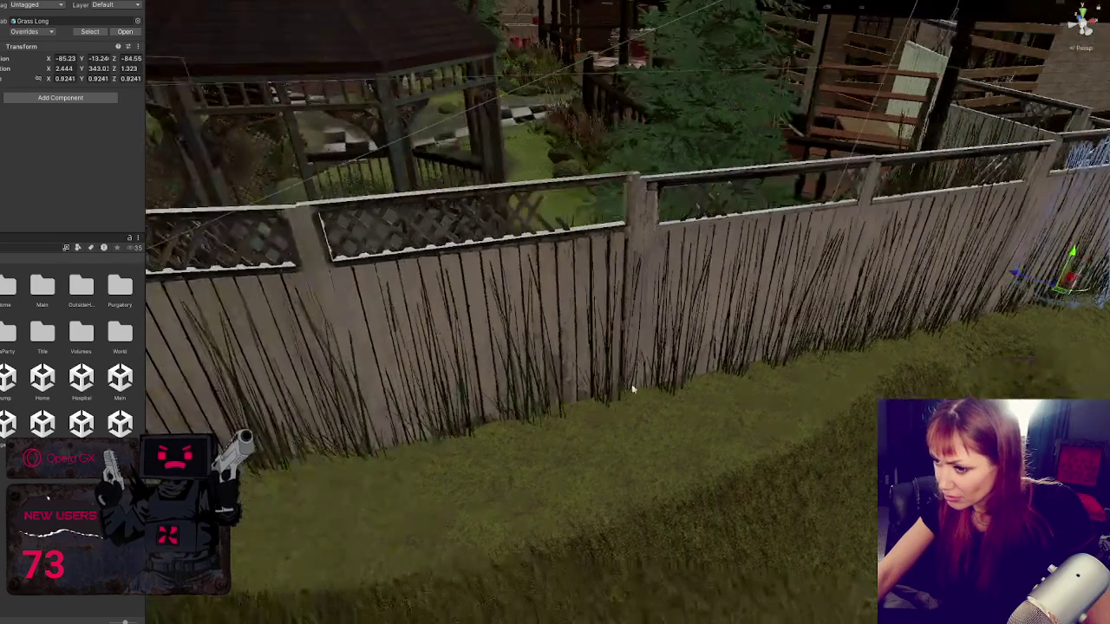
pyautogui.click(421, 416)
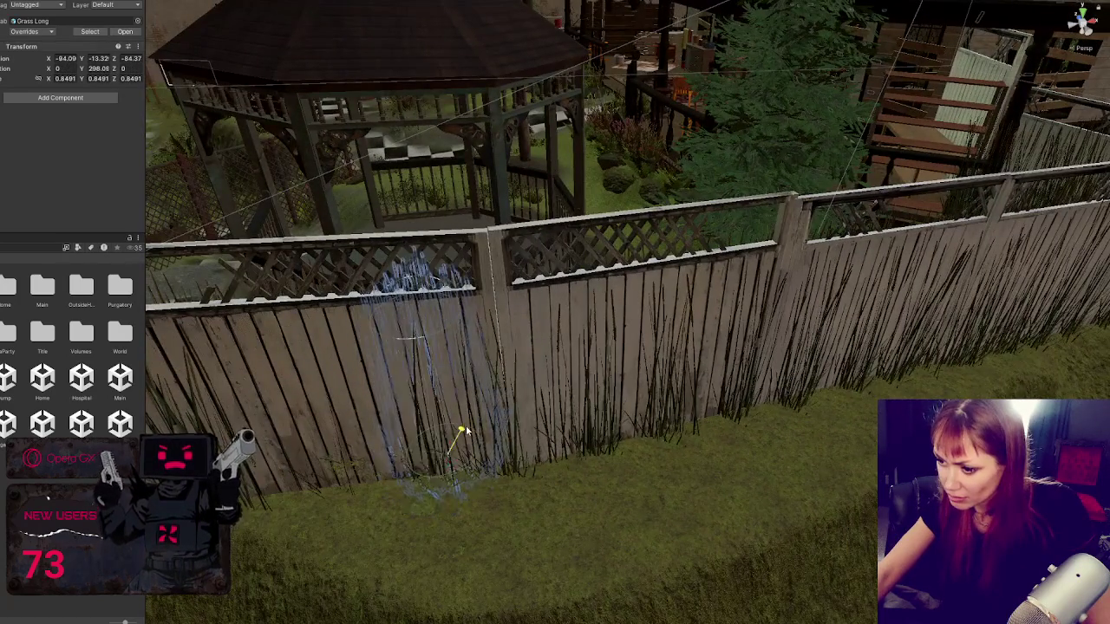
pyautogui.press('f')
pyautogui.click(490, 479)
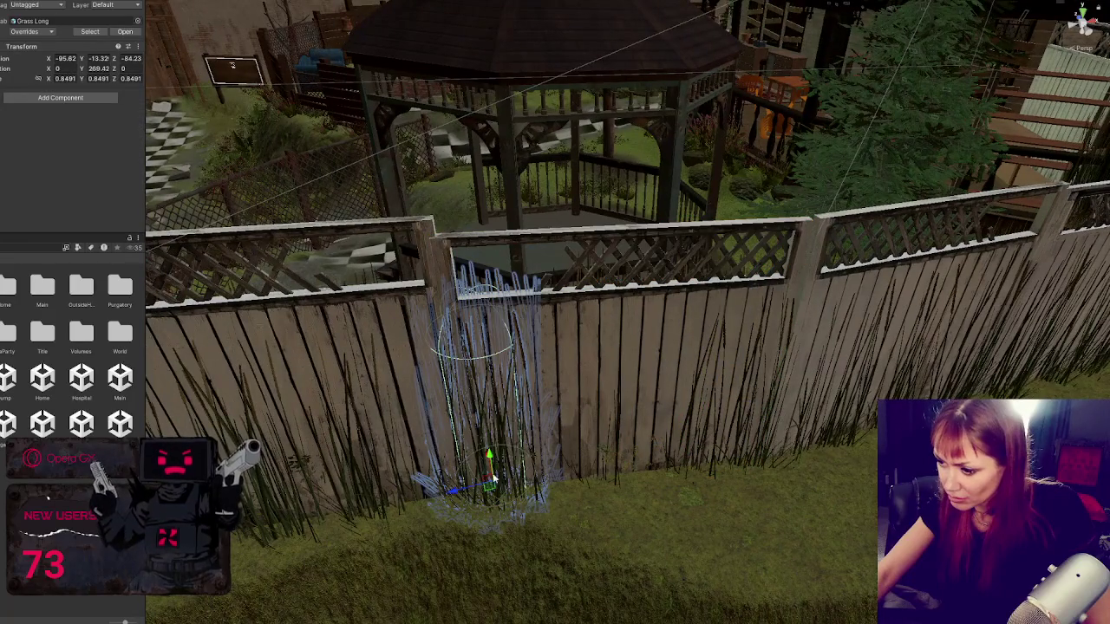
pyautogui.moveTo(500, 469)
pyautogui.mouseDown()
pyautogui.moveTo(472, 464)
pyautogui.moveTo(637, 425)
pyautogui.moveTo(588, 468)
pyautogui.moveTo(600, 425)
pyautogui.moveTo(491, 499)
pyautogui.moveTo(498, 464)
pyautogui.moveTo(407, 537)
pyautogui.moveTo(373, 516)
pyautogui.moveTo(386, 499)
pyautogui.moveTo(639, 476)
pyautogui.moveTo(437, 483)
pyautogui.moveTo(470, 476)
pyautogui.moveTo(445, 473)
pyautogui.moveTo(451, 486)
pyautogui.moveTo(520, 501)
pyautogui.moveTo(511, 490)
pyautogui.moveTo(498, 503)
pyautogui.moveTo(442, 472)
pyautogui.moveTo(458, 469)
pyautogui.moveTo(785, 477)
pyautogui.moveTo(680, 335)
pyautogui.mouseUp()
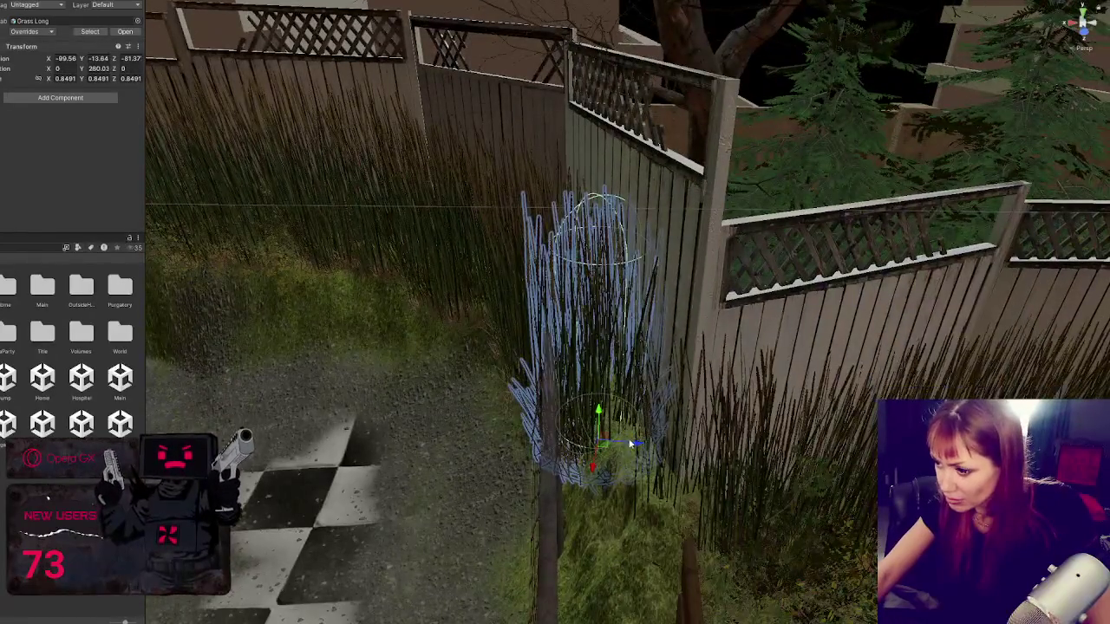
pyautogui.moveTo(632, 443)
pyautogui.mouseDown()
pyautogui.moveTo(614, 518)
pyautogui.moveTo(624, 492)
pyautogui.moveTo(693, 520)
pyautogui.moveTo(774, 416)
pyautogui.moveTo(592, 437)
pyautogui.mouseUp()
# Step: Raise the tall grass clump slightly against the fence, check it from above, then deselect
pyautogui.click(507, 392)
pyautogui.scroll(2, 507, 395)
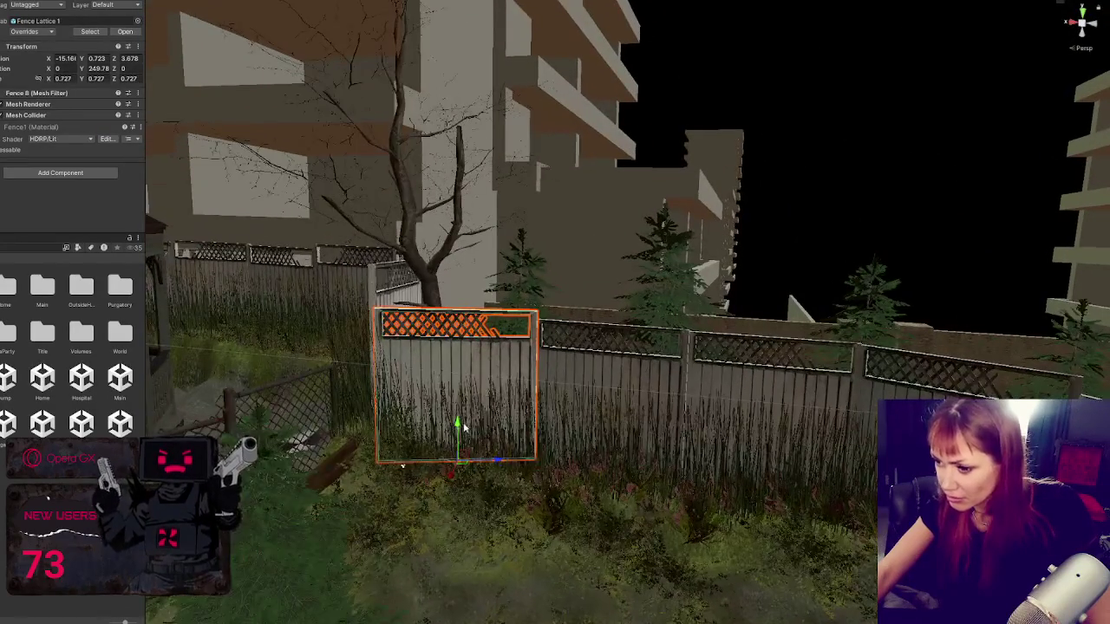
pyautogui.click(431, 437)
pyautogui.press('f')
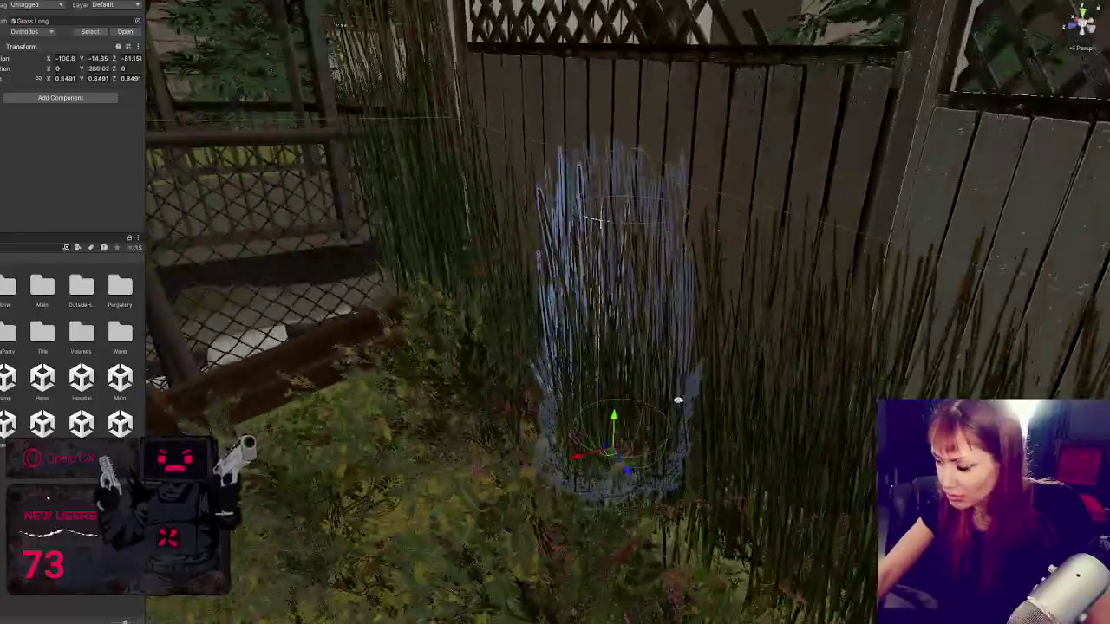
pyautogui.moveTo(678, 400); pyautogui.dragTo(568, 289)
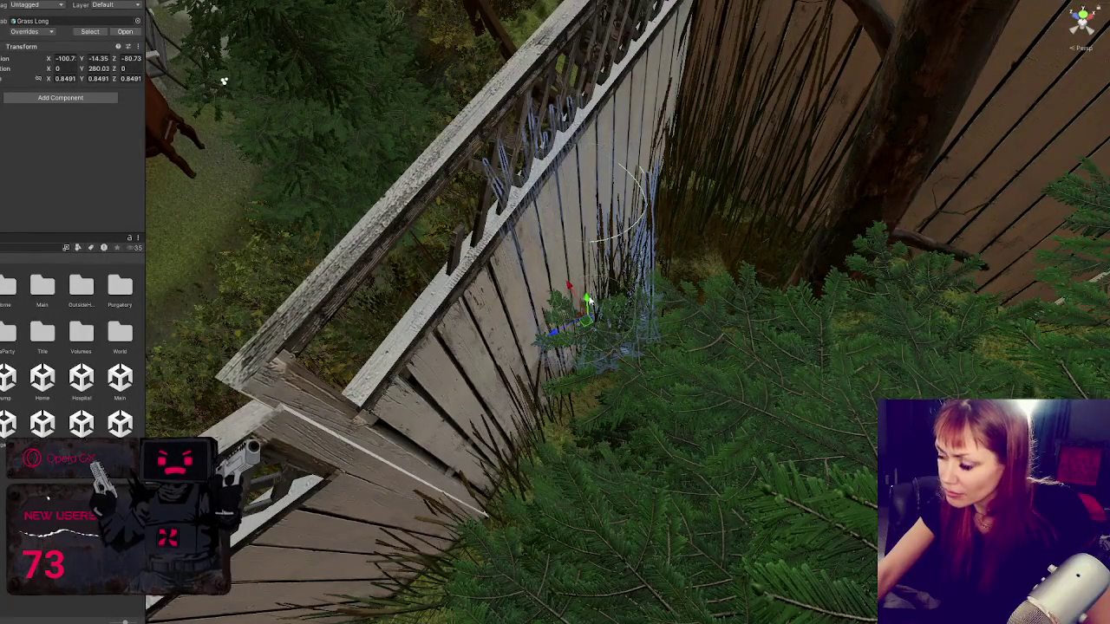
pyautogui.moveTo(224, 81); pyautogui.dragTo(706, 275)
pyautogui.moveTo(579, 372)
pyautogui.mouseDown()
pyautogui.moveTo(726, 300)
pyautogui.moveTo(576, 380)
pyautogui.moveTo(655, 321)
pyautogui.moveTo(704, 355)
pyautogui.mouseUp()
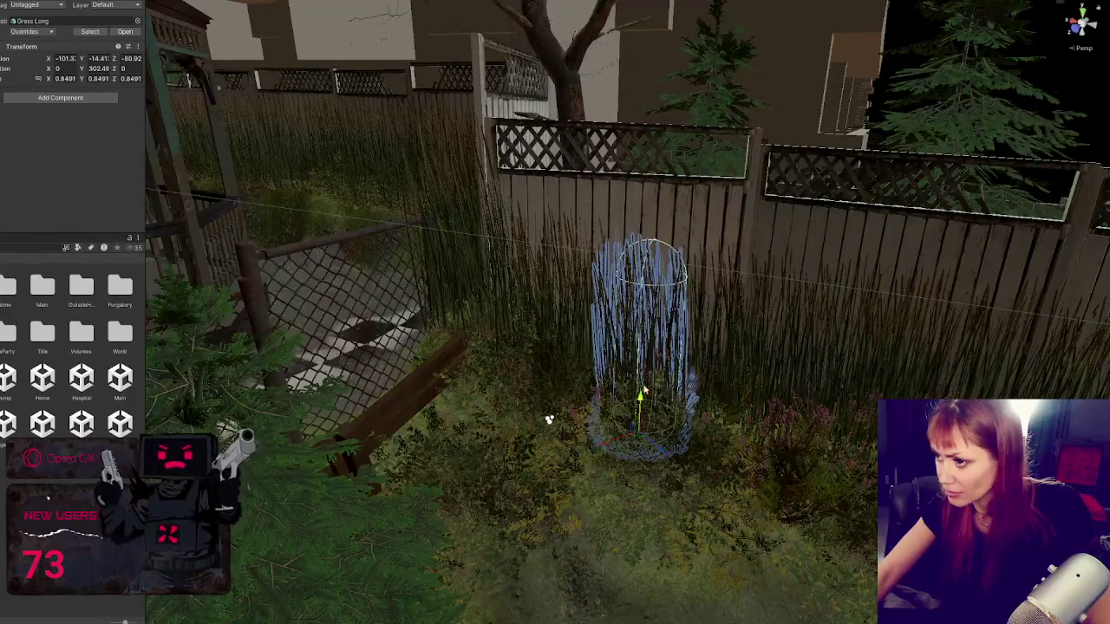
pyautogui.moveTo(644, 391)
pyautogui.mouseDown()
pyautogui.moveTo(645, 378)
pyautogui.moveTo(601, 350)
pyautogui.moveTo(607, 364)
pyautogui.moveTo(700, 388)
pyautogui.moveTo(704, 405)
pyautogui.moveTo(736, 354)
pyautogui.moveTo(642, 375)
pyautogui.moveTo(641, 357)
pyautogui.mouseUp()
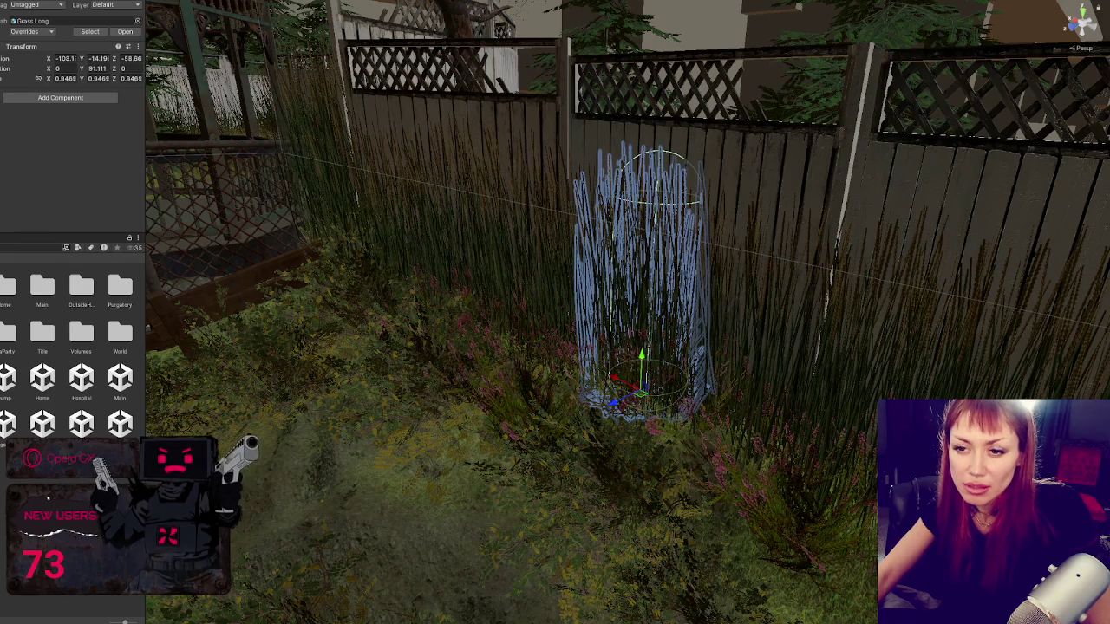
pyautogui.click(642, 357)
# Step: Undo the accidental Fence Lattice 1 move so the lattice panel returns to its place
pyautogui.click(641, 358)
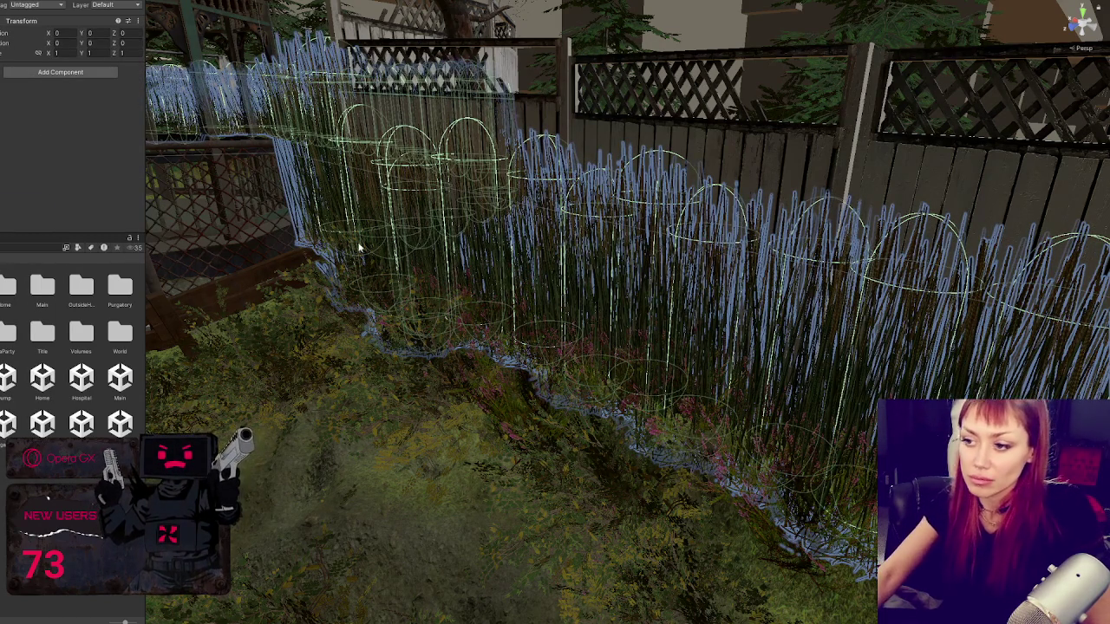
pyautogui.press('f')
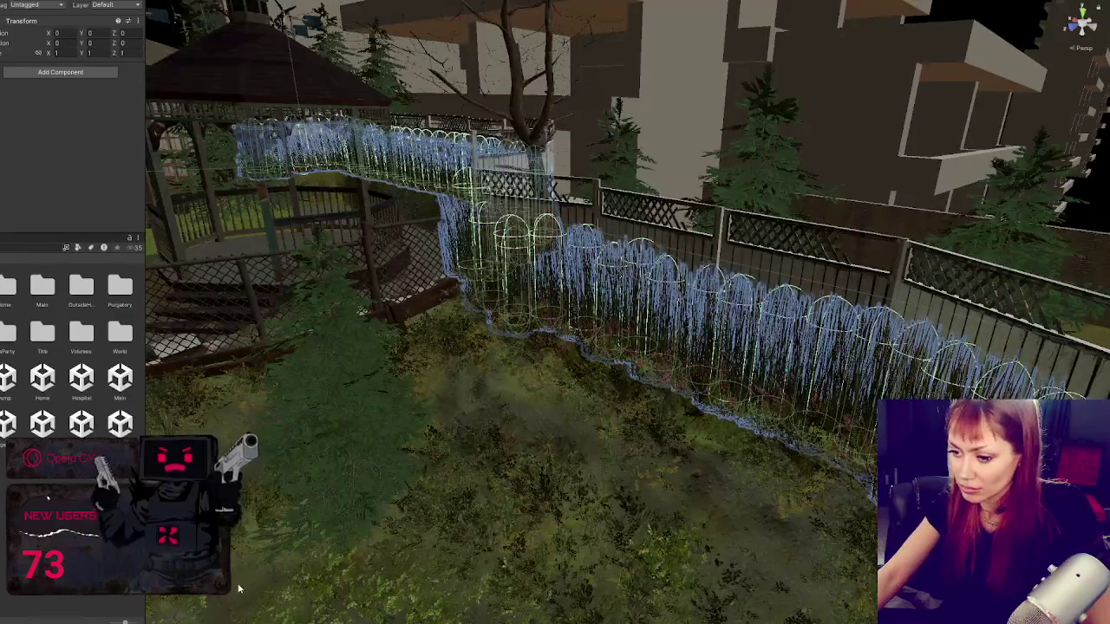
pyautogui.keyDown('shift'); pyautogui.click(598, 320); pyautogui.keyUp('shift')
pyautogui.click(586, 222)
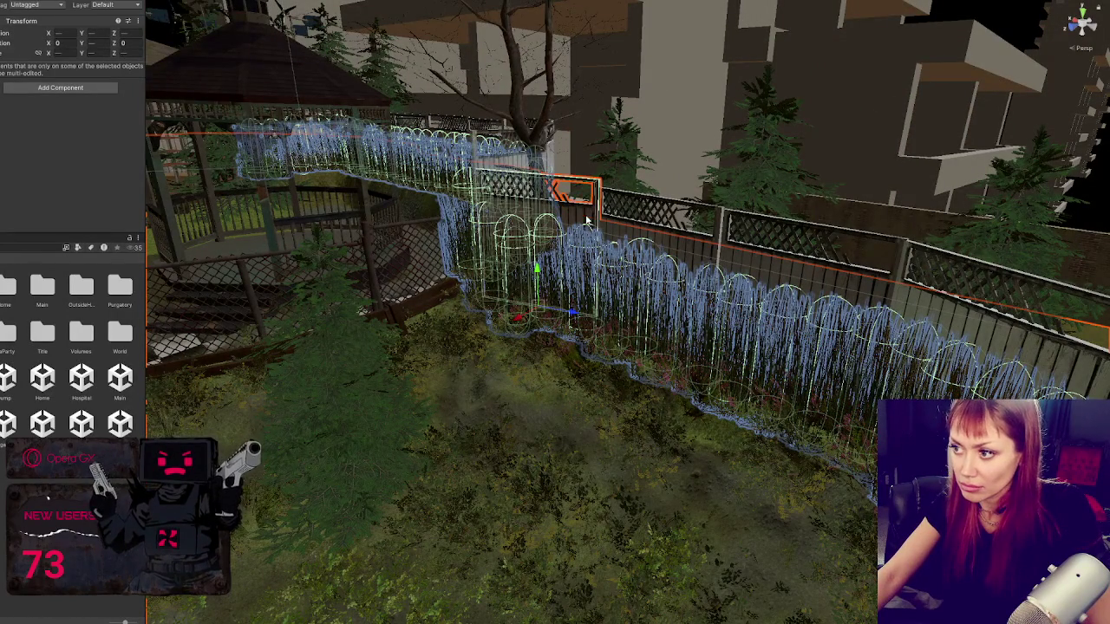
pyautogui.click(517, 195)
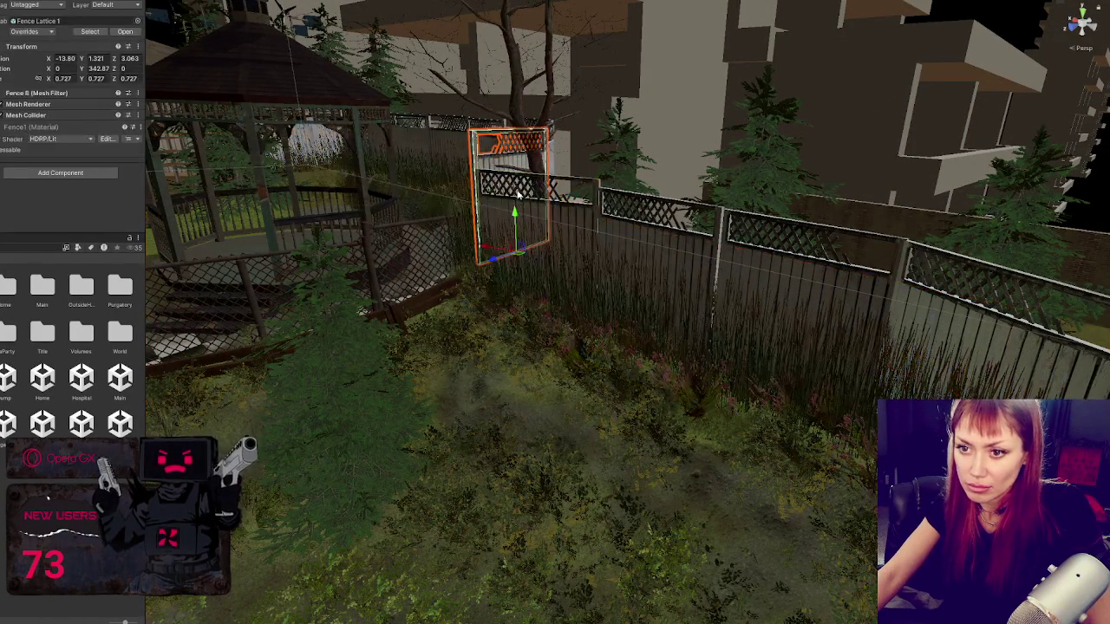
pyautogui.hotkey('ctrl', 'z')
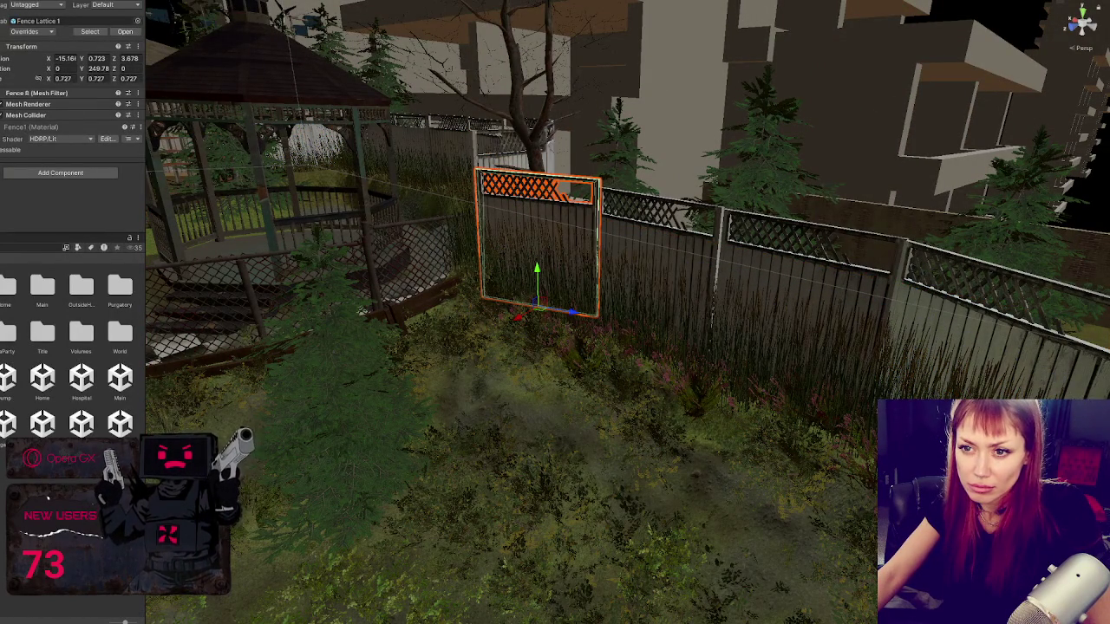
pyautogui.hotkey('ctrl', 'z')
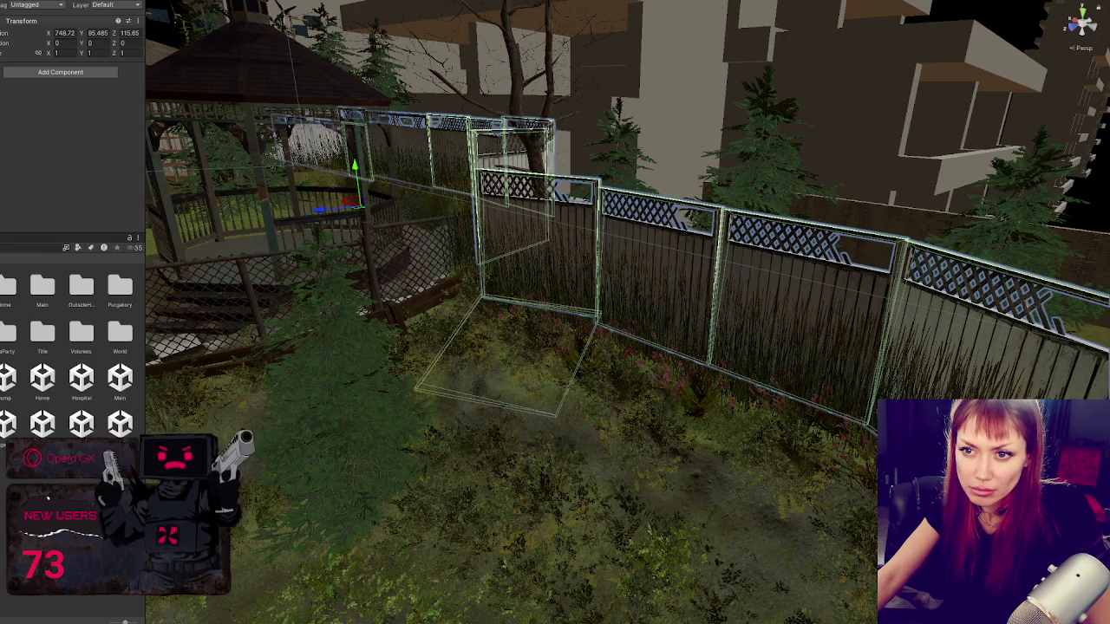
pyautogui.hotkey('ctrl', 'z')
pyautogui.hotkey('ctrl', 'z')
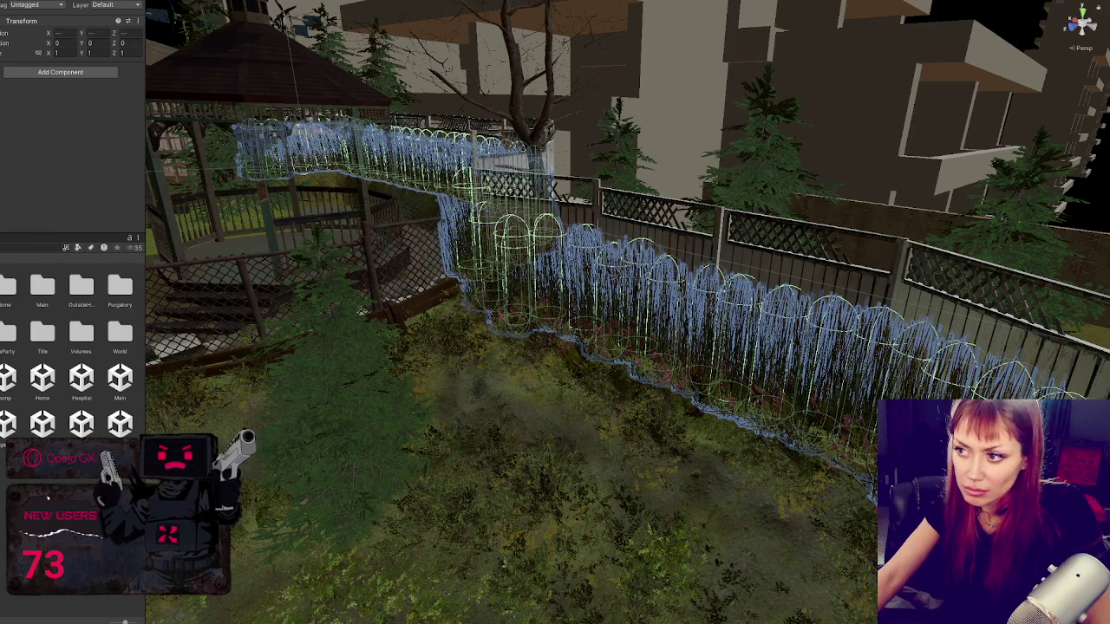
pyautogui.hotkey('ctrl', 'z')
pyautogui.hotkey('ctrl', 'z')
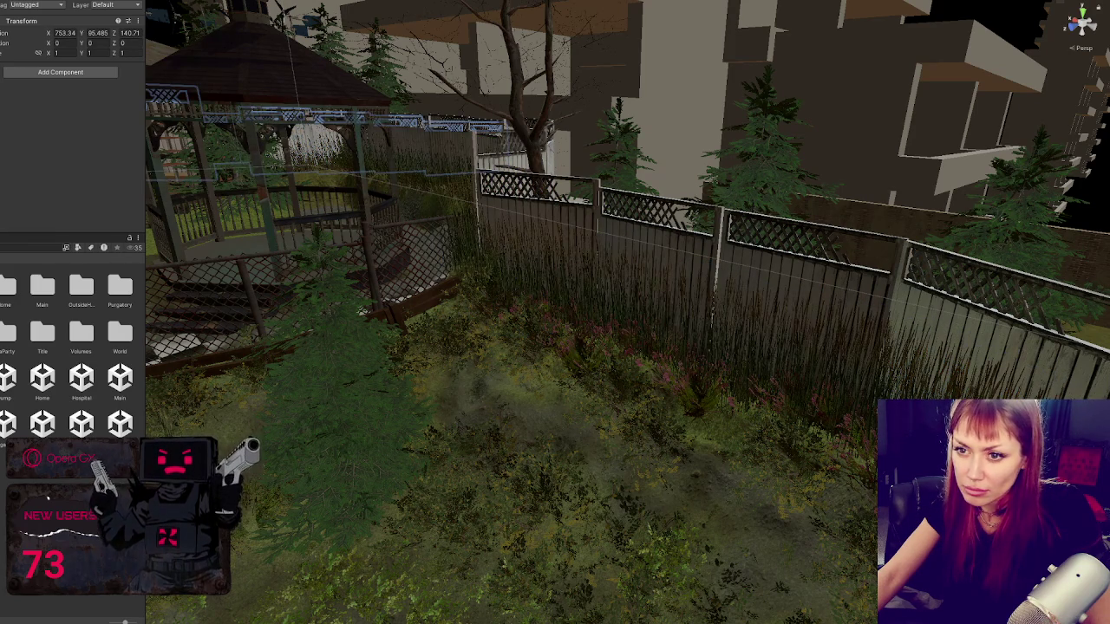
pyautogui.hotkey('ctrl', 'z')
pyautogui.hotkey('ctrl', 'z')
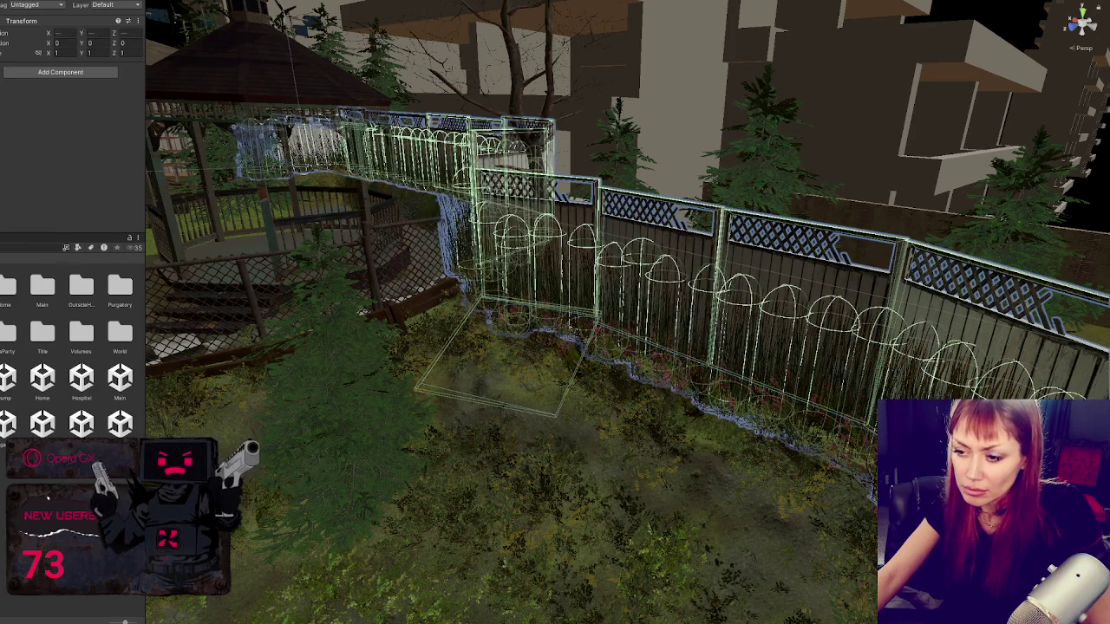
pyautogui.hotkey('ctrl', 'z')
pyautogui.hotkey('ctrl', 'z')
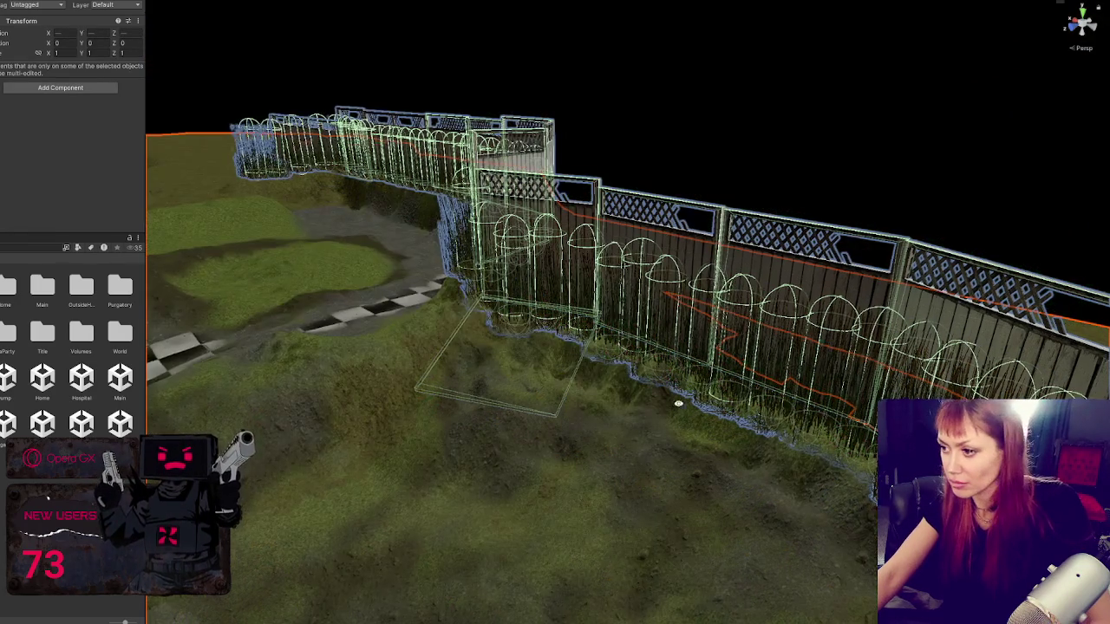
# Step: Turn another Grass Long clump around its vertical axis along the fence line
pyautogui.scroll(3, 814, 368)
pyautogui.scroll(-5, 814, 375)
pyautogui.click(502, 321)
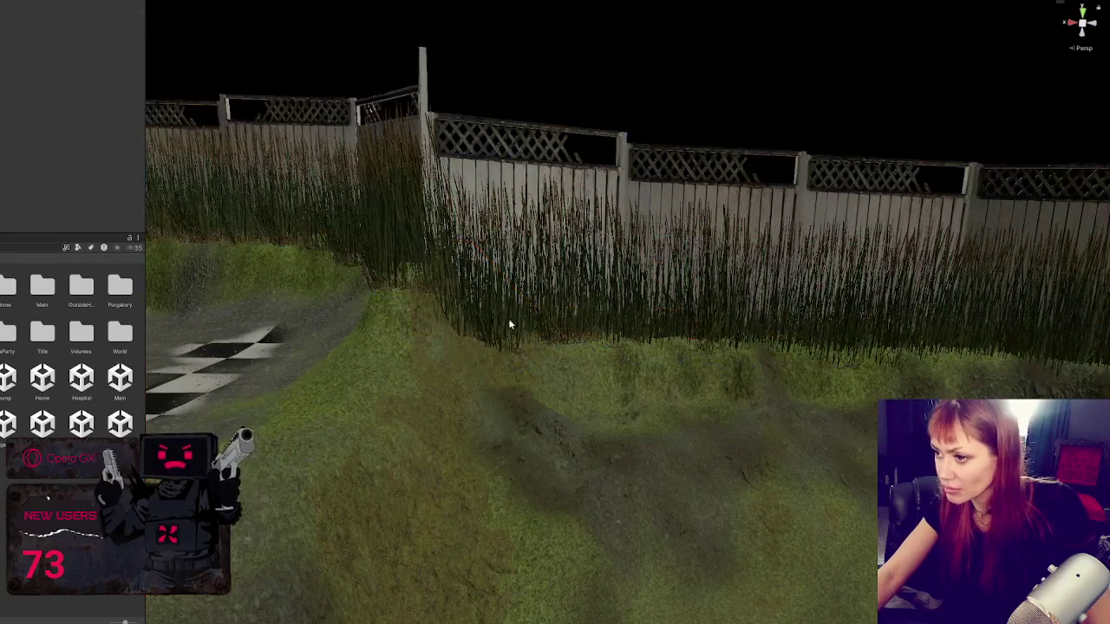
pyautogui.moveTo(502, 320)
pyautogui.mouseDown()
pyautogui.moveTo(512, 268)
pyautogui.moveTo(463, 297)
pyautogui.moveTo(606, 321)
pyautogui.moveTo(634, 306)
pyautogui.moveTo(588, 320)
pyautogui.moveTo(593, 295)
pyautogui.moveTo(637, 276)
pyautogui.moveTo(625, 264)
pyautogui.moveTo(646, 267)
pyautogui.moveTo(533, 360)
pyautogui.moveTo(507, 364)
pyautogui.moveTo(567, 348)
pyautogui.moveTo(452, 351)
pyautogui.moveTo(578, 345)
pyautogui.mouseUp()
pyautogui.moveTo(537, 411)
pyautogui.mouseDown()
pyautogui.moveTo(558, 453)
pyautogui.moveTo(731, 436)
pyautogui.moveTo(707, 447)
pyautogui.moveTo(717, 461)
pyautogui.moveTo(669, 508)
pyautogui.mouseUp()
# Step: Slide the inner long grass mesh up along the fence
pyautogui.press('e')
pyautogui.press('w')
pyautogui.click(663, 540)
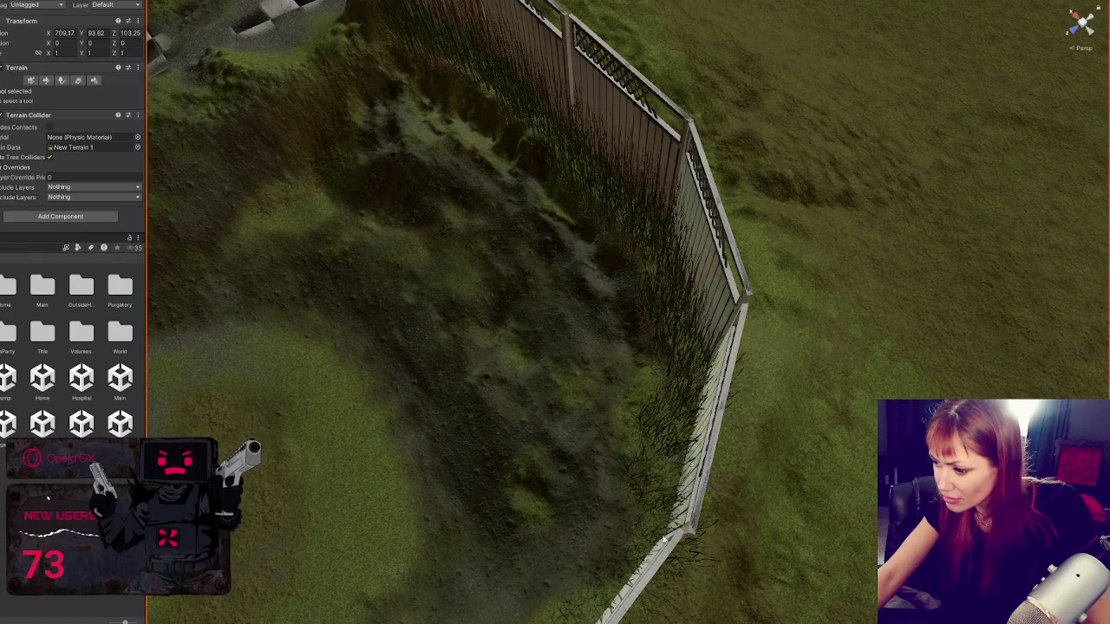
pyautogui.click(691, 560)
pyautogui.press('f')
pyautogui.moveTo(646, 438); pyautogui.dragTo(604, 468)
# Step: Nudge the whole Grass Long clump and rotate it to run along the fence
pyautogui.click(585, 487)
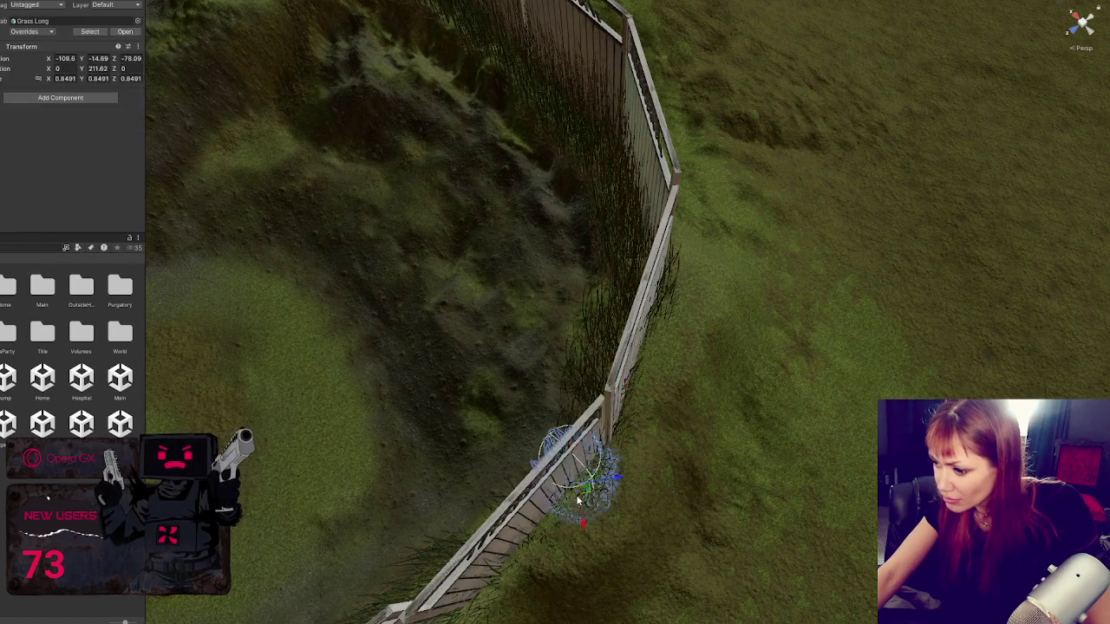
pyautogui.press('f')
pyautogui.moveTo(661, 475); pyautogui.dragTo(657, 479)
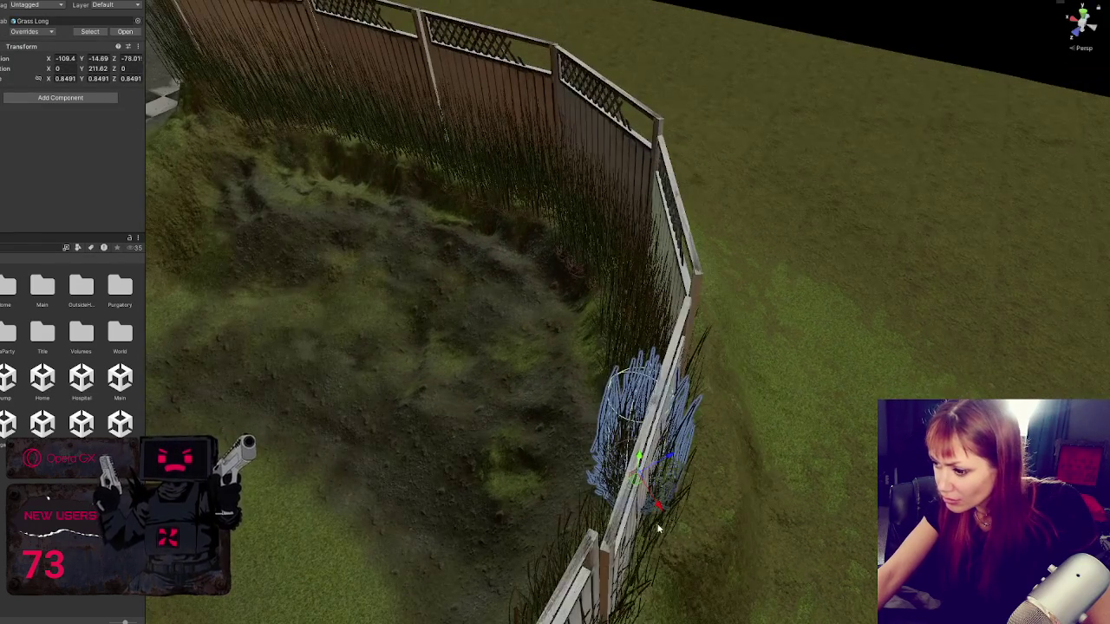
pyautogui.click(658, 529)
pyautogui.click(620, 469)
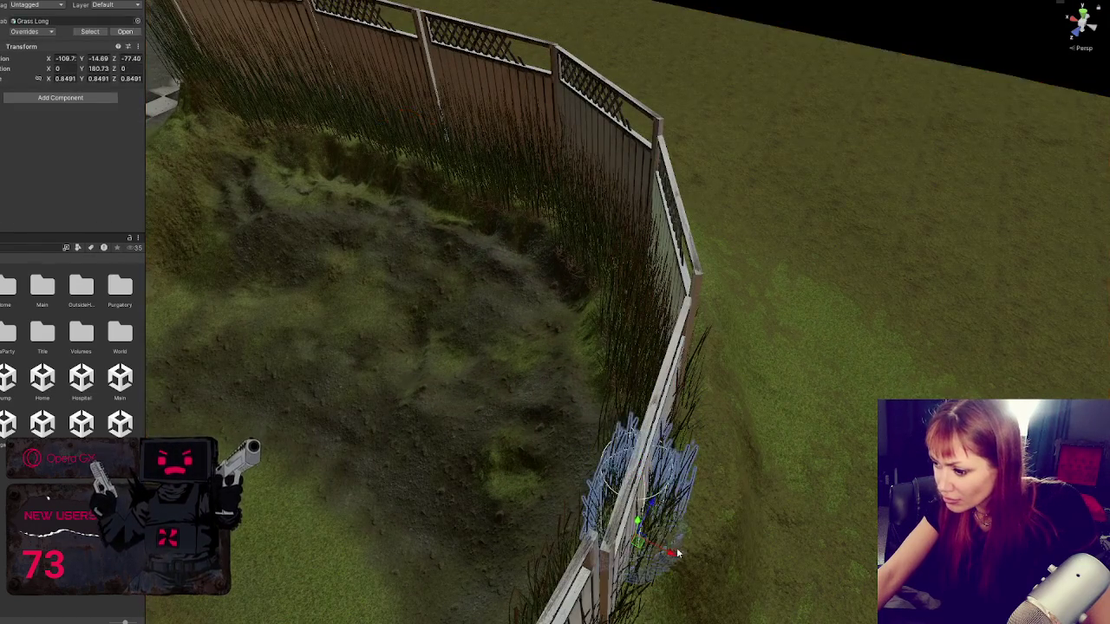
pyautogui.press('e')
pyautogui.moveTo(621, 555); pyautogui.dragTo(621, 568)
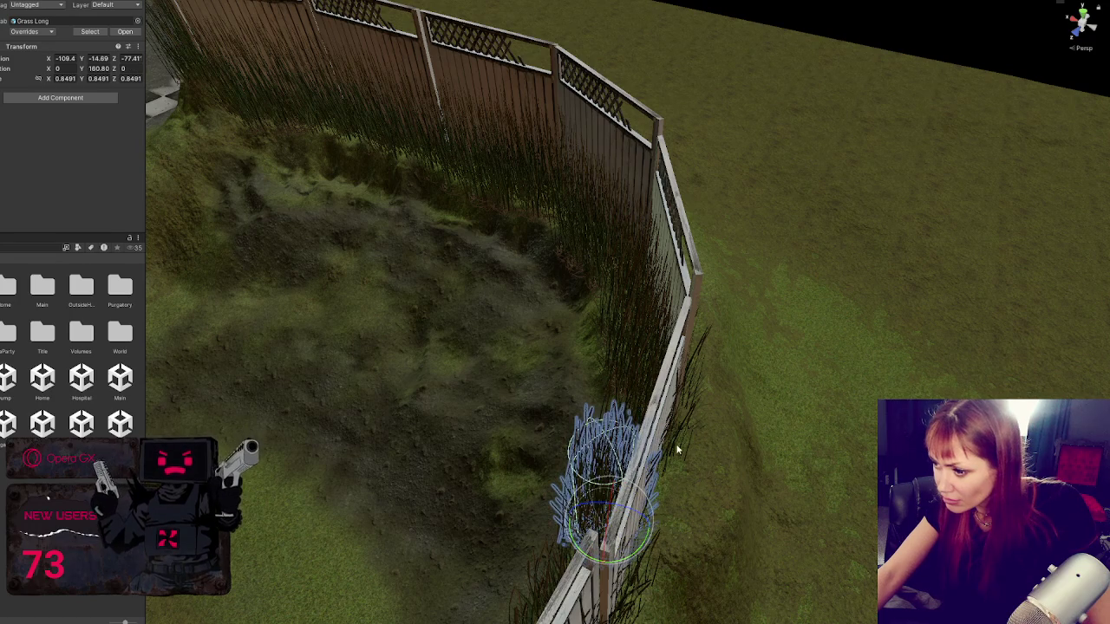
# Step: Shift the tall grass mesh slightly sideways beside the fence corner
pyautogui.click(678, 450)
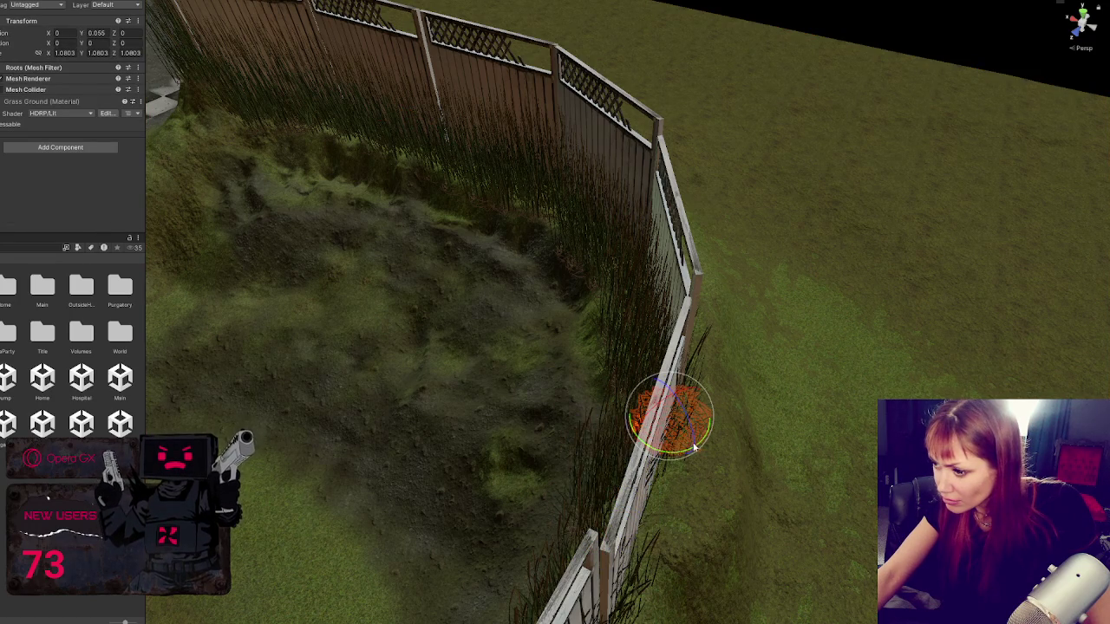
pyautogui.moveTo(694, 447); pyautogui.dragTo(652, 412)
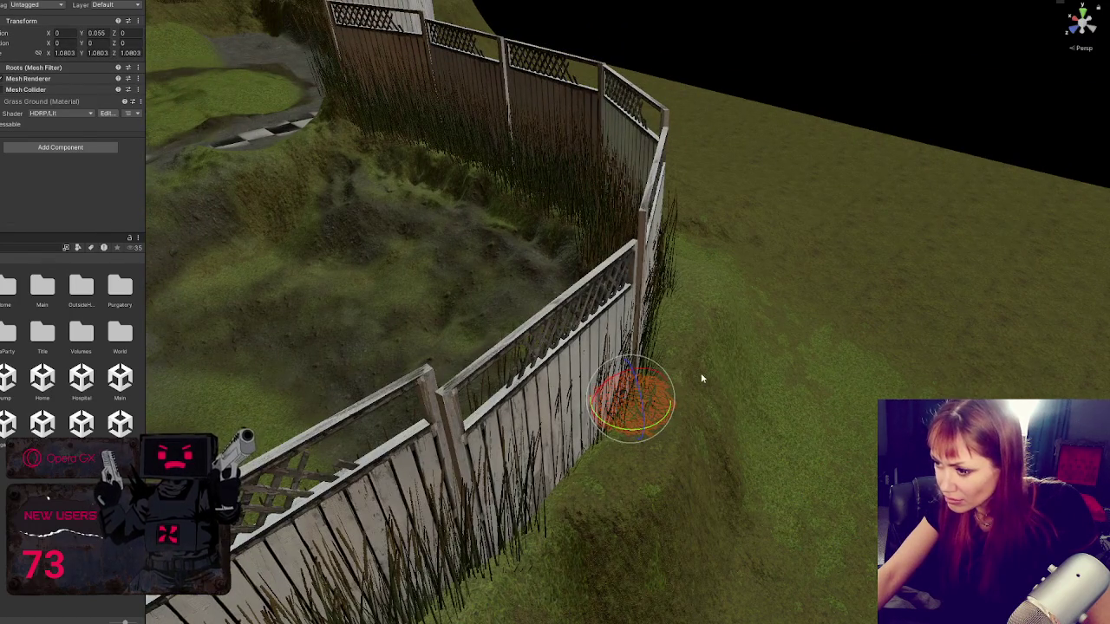
pyautogui.click(615, 422)
pyautogui.moveTo(591, 477); pyautogui.dragTo(589, 472)
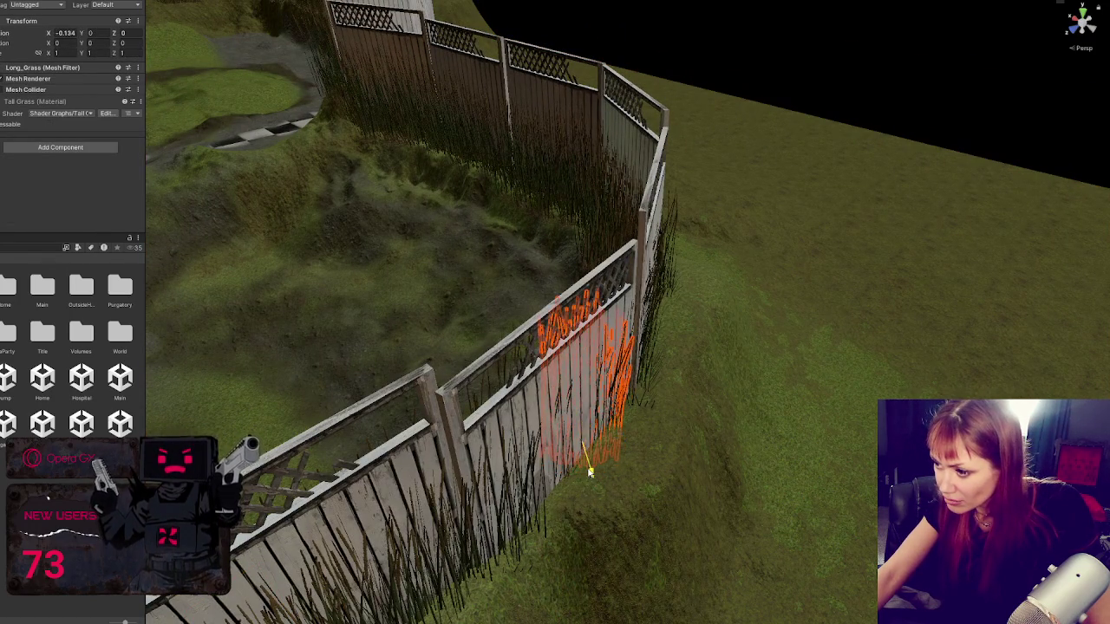
pyautogui.click(648, 372)
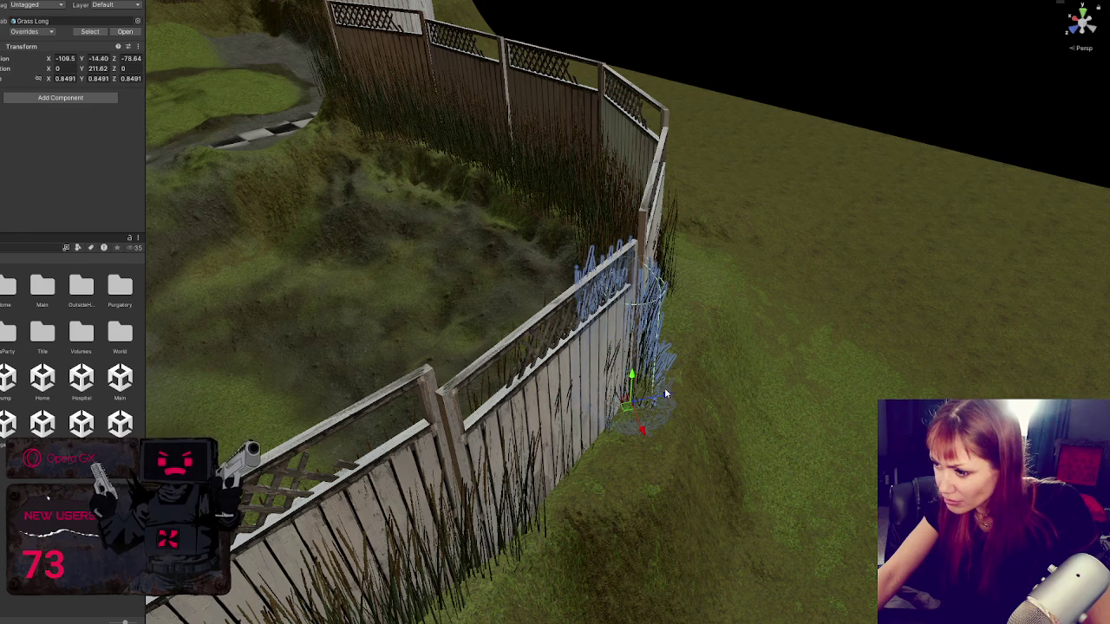
pyautogui.click(665, 394)
pyautogui.moveTo(639, 404)
pyautogui.mouseDown()
pyautogui.moveTo(638, 442)
pyautogui.moveTo(552, 466)
pyautogui.mouseUp()
# Step: Work the Grass Long clump up and down along the fence, turning it to fit
pyautogui.moveTo(519, 561)
pyautogui.mouseDown()
pyautogui.moveTo(510, 531)
pyautogui.moveTo(582, 510)
pyautogui.moveTo(570, 468)
pyautogui.moveTo(586, 447)
pyautogui.mouseUp()
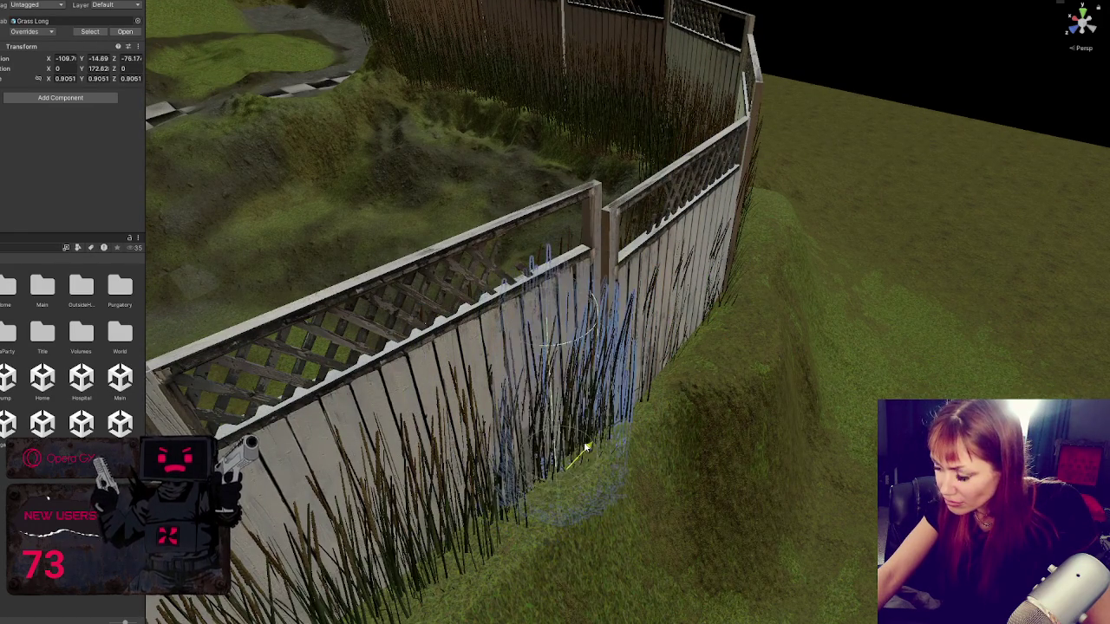
pyautogui.moveTo(598, 490); pyautogui.dragTo(526, 529)
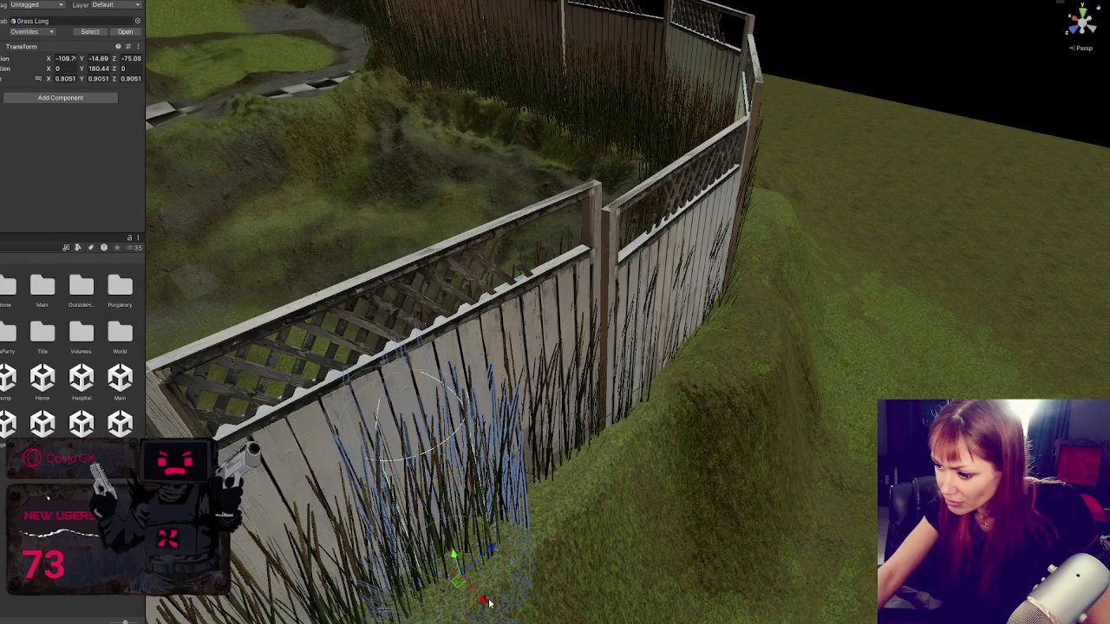
pyautogui.moveTo(488, 603); pyautogui.dragTo(461, 586)
pyautogui.scroll(-2, 368, 607)
pyautogui.moveTo(508, 555)
pyautogui.mouseDown()
pyautogui.moveTo(455, 520)
pyautogui.moveTo(460, 494)
pyautogui.mouseUp()
pyautogui.moveTo(487, 533)
pyautogui.mouseDown()
pyautogui.moveTo(442, 519)
pyautogui.moveTo(475, 523)
pyautogui.moveTo(409, 560)
pyautogui.moveTo(424, 559)
pyautogui.mouseUp()
pyautogui.scroll(-1, 443, 520)
pyautogui.moveTo(399, 520)
pyautogui.mouseDown()
pyautogui.moveTo(382, 518)
pyautogui.moveTo(423, 533)
pyautogui.moveTo(414, 521)
pyautogui.moveTo(437, 494)
pyautogui.mouseUp()
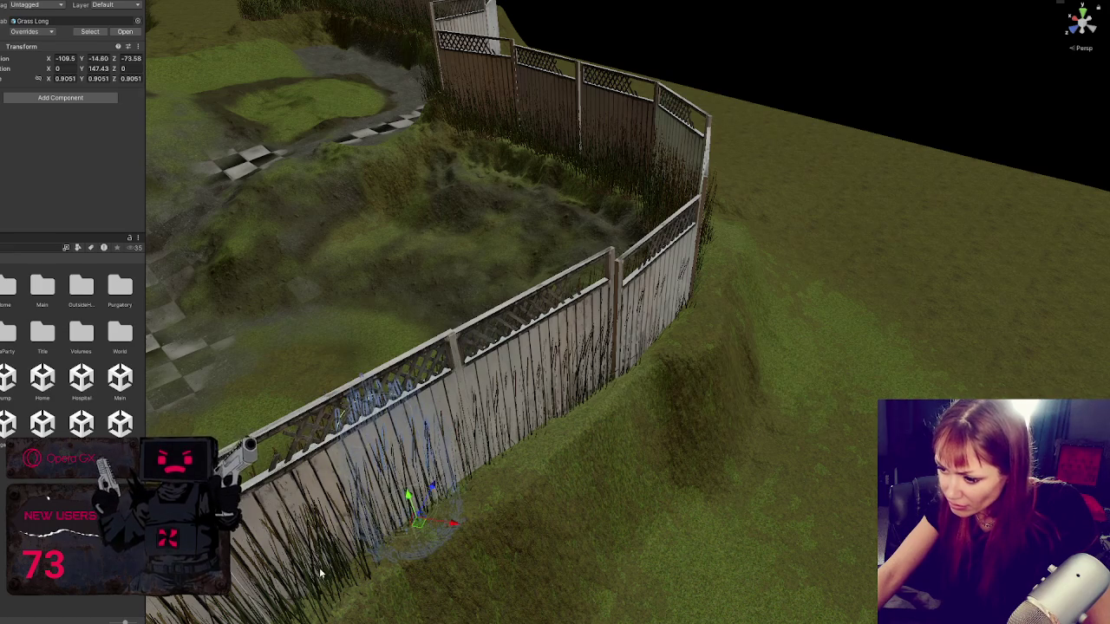
pyautogui.moveTo(319, 567)
pyautogui.mouseDown()
pyautogui.moveTo(441, 495)
pyautogui.moveTo(494, 376)
pyautogui.moveTo(484, 444)
pyautogui.moveTo(503, 457)
pyautogui.moveTo(499, 434)
pyautogui.mouseUp()
# Step: Nudge the Grass Long clump further down along the fence
pyautogui.click(556, 419)
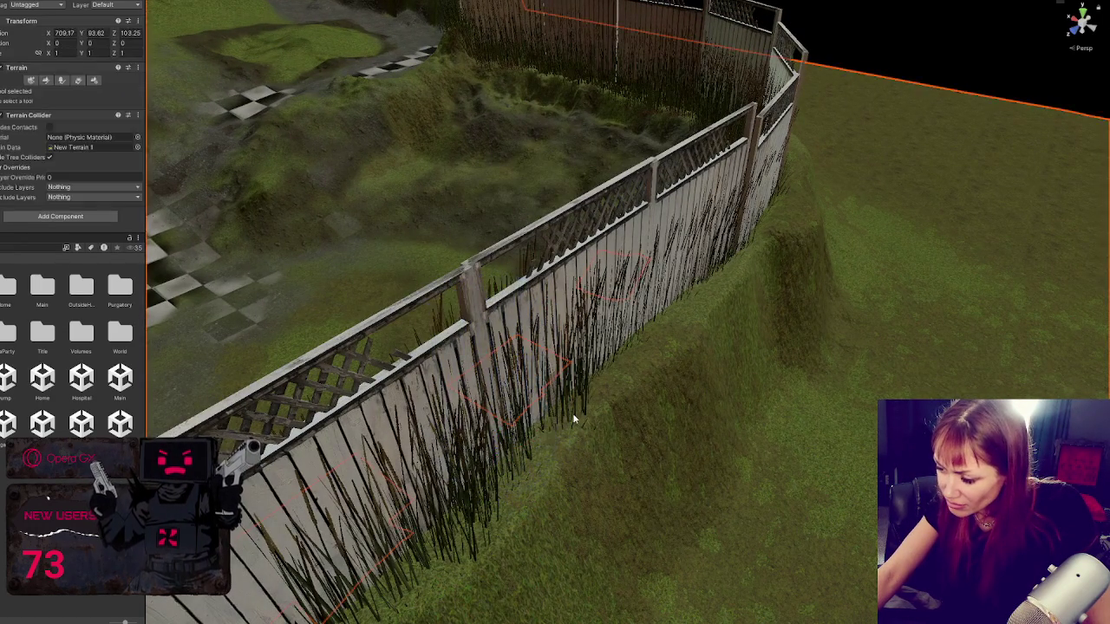
pyautogui.click(572, 420)
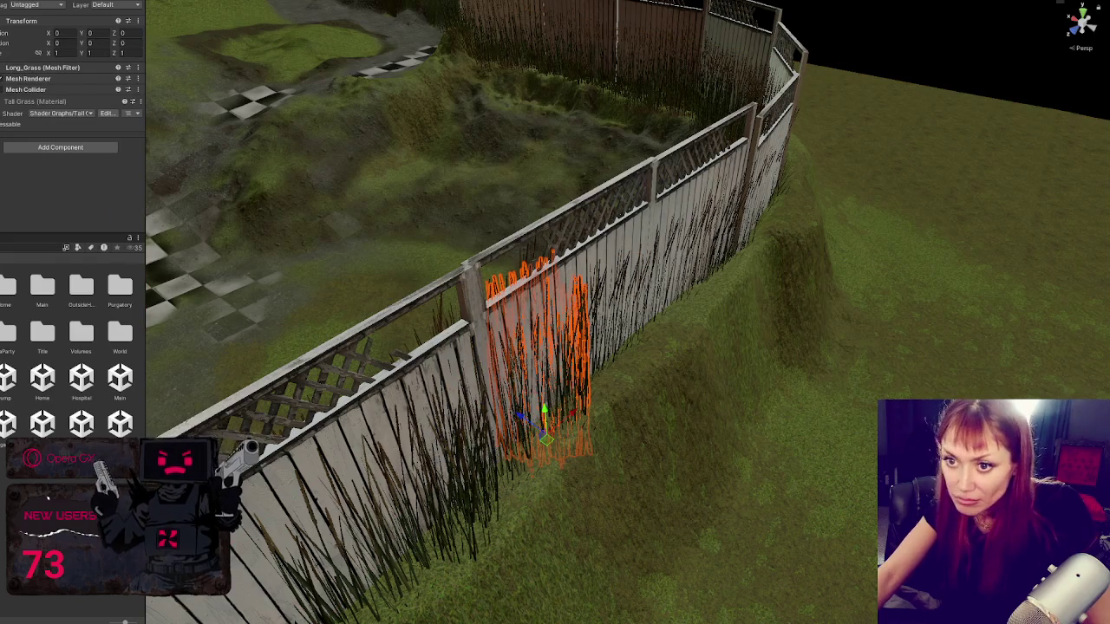
pyautogui.click(555, 420)
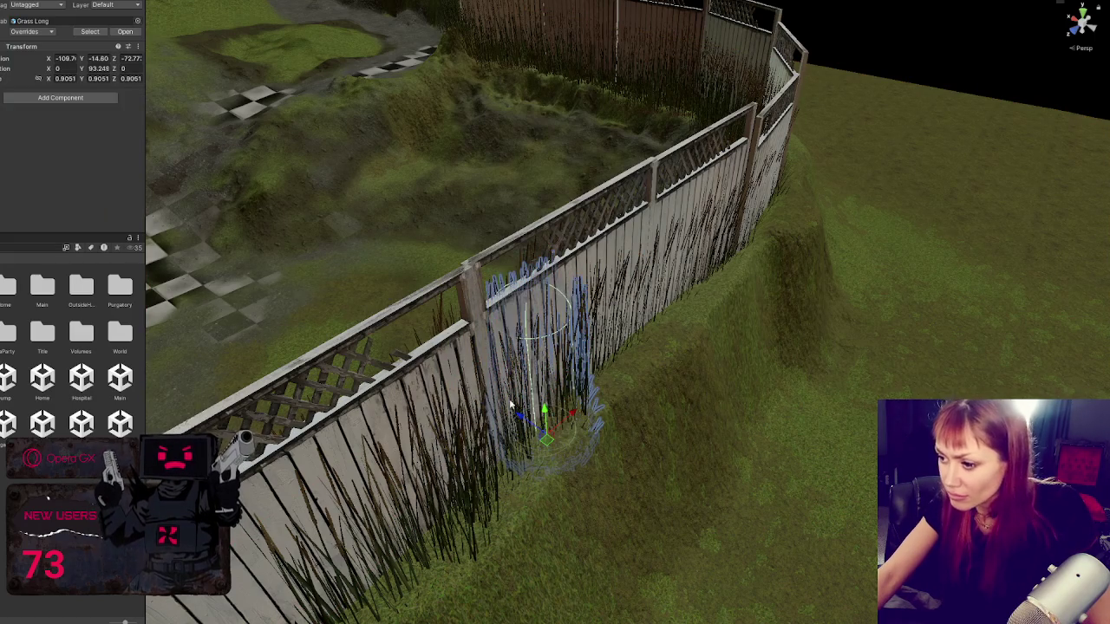
pyautogui.moveTo(533, 416); pyautogui.dragTo(512, 403)
pyautogui.moveTo(473, 542)
pyautogui.mouseDown()
pyautogui.moveTo(450, 548)
pyautogui.moveTo(442, 503)
pyautogui.mouseUp()
# Step: Move another Grass Long clump up along the fence, then select the terrain
pyautogui.click(397, 564)
pyautogui.click(407, 546)
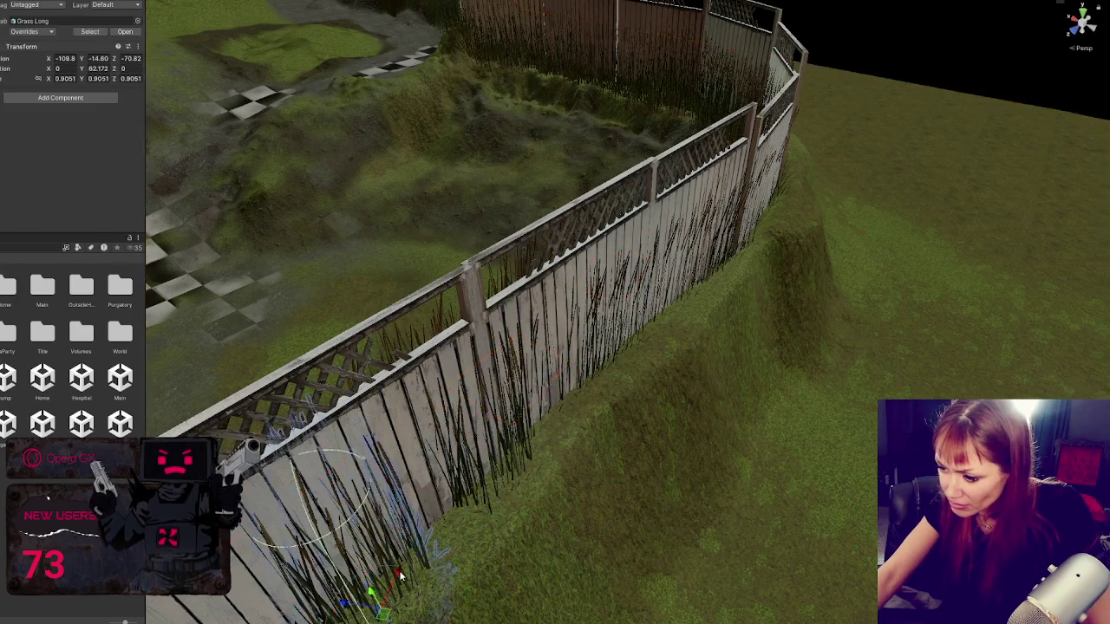
pyautogui.press('f')
pyautogui.moveTo(427, 515); pyautogui.dragTo(456, 480)
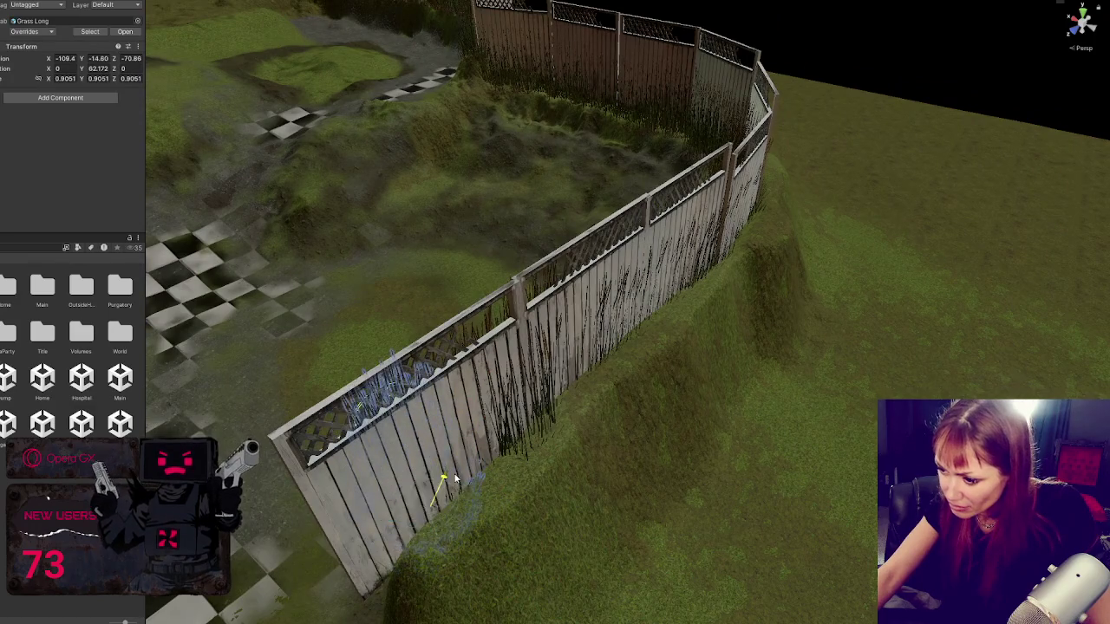
pyautogui.moveTo(526, 435)
pyautogui.mouseDown()
pyautogui.moveTo(468, 449)
pyautogui.moveTo(519, 425)
pyautogui.moveTo(807, 359)
pyautogui.moveTo(546, 454)
pyautogui.moveTo(629, 463)
pyautogui.moveTo(562, 295)
pyautogui.mouseUp()
pyautogui.click(562, 347)
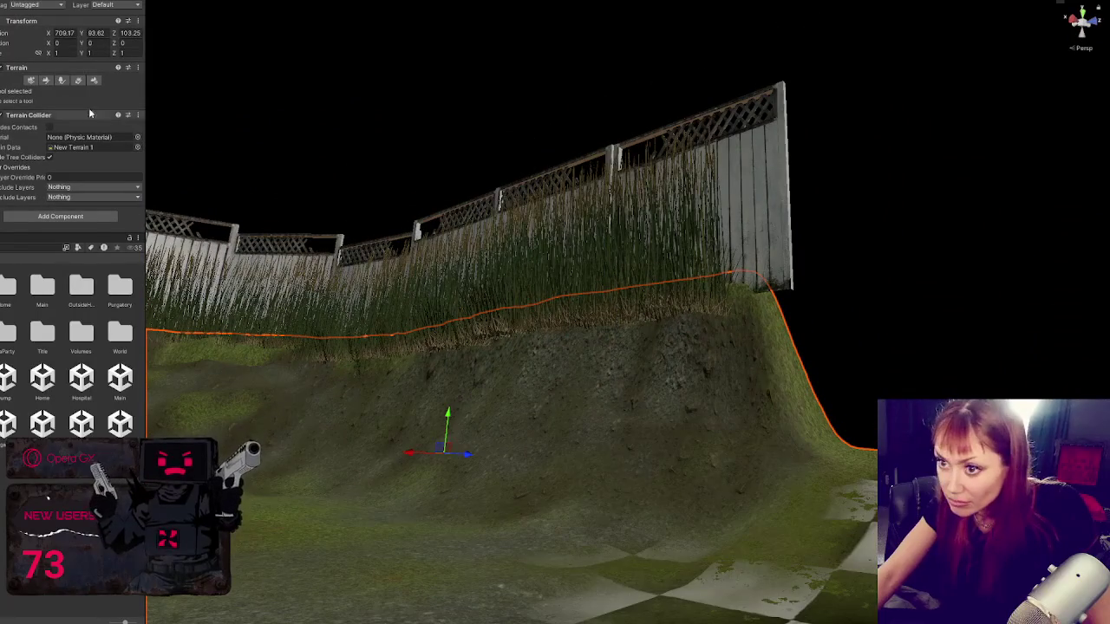
# Step: Choose the Set Height terrain tool and cut a notch into the dirt slope beneath the fence
pyautogui.click(48, 81)
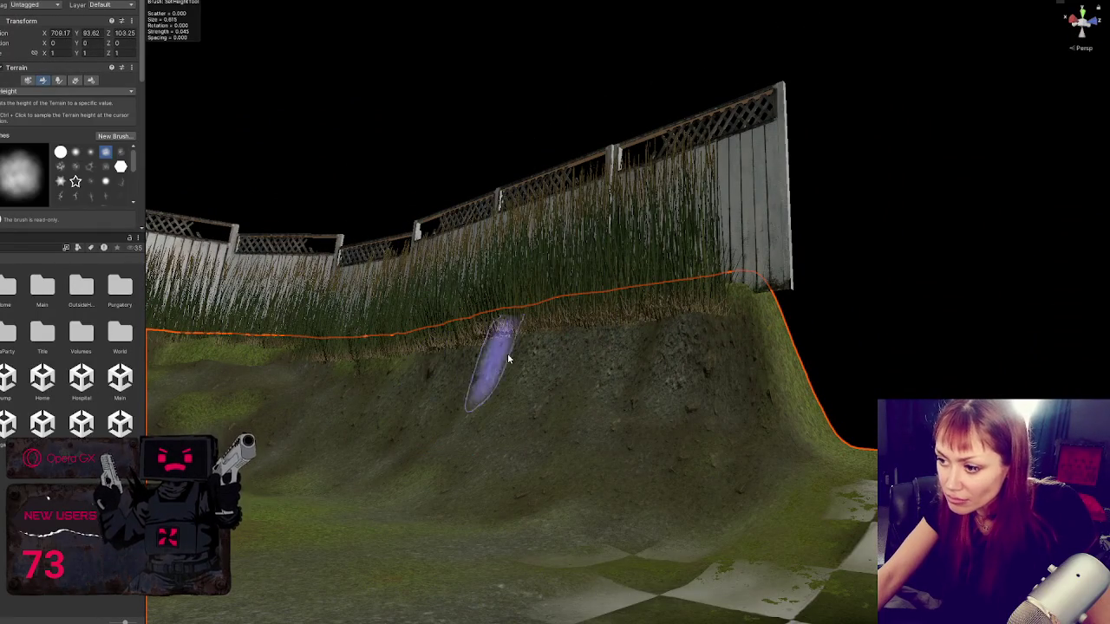
pyautogui.moveTo(666, 333)
pyautogui.mouseDown()
pyautogui.moveTo(619, 384)
pyautogui.moveTo(718, 359)
pyautogui.mouseUp()
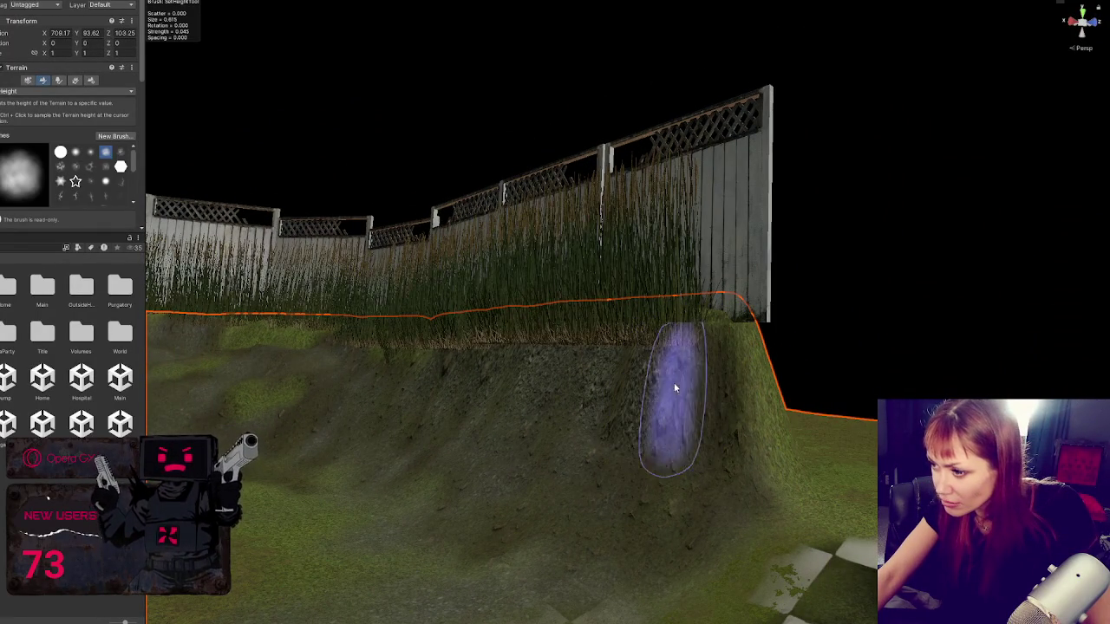
pyautogui.moveTo(650, 363); pyautogui.dragTo(690, 359)
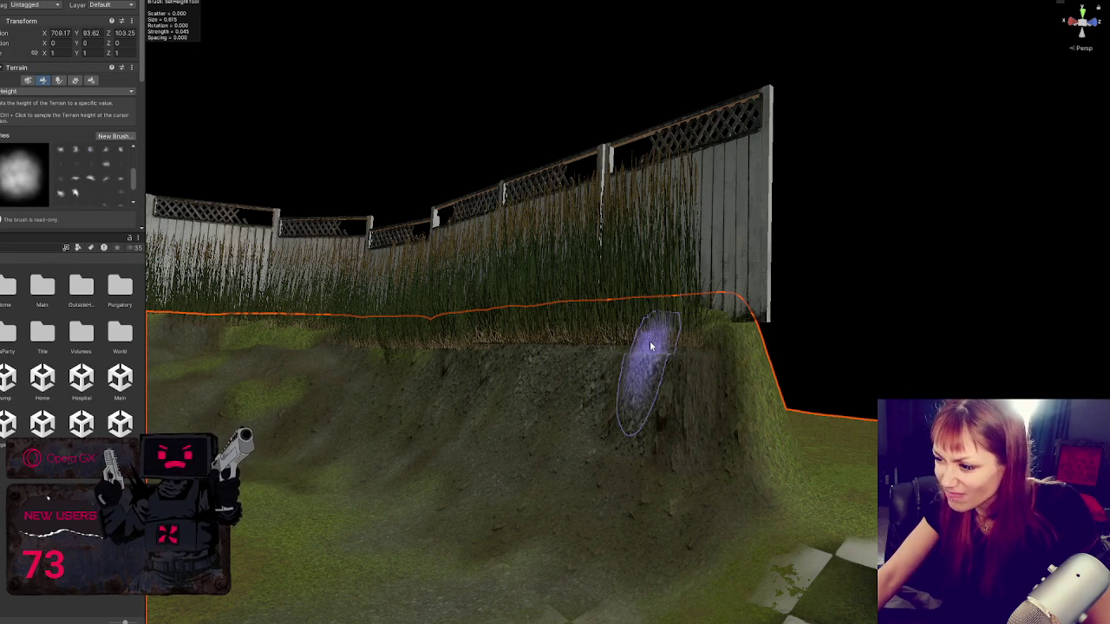
pyautogui.moveTo(652, 346)
pyautogui.mouseDown()
pyautogui.moveTo(655, 364)
pyautogui.moveTo(683, 372)
pyautogui.mouseUp()
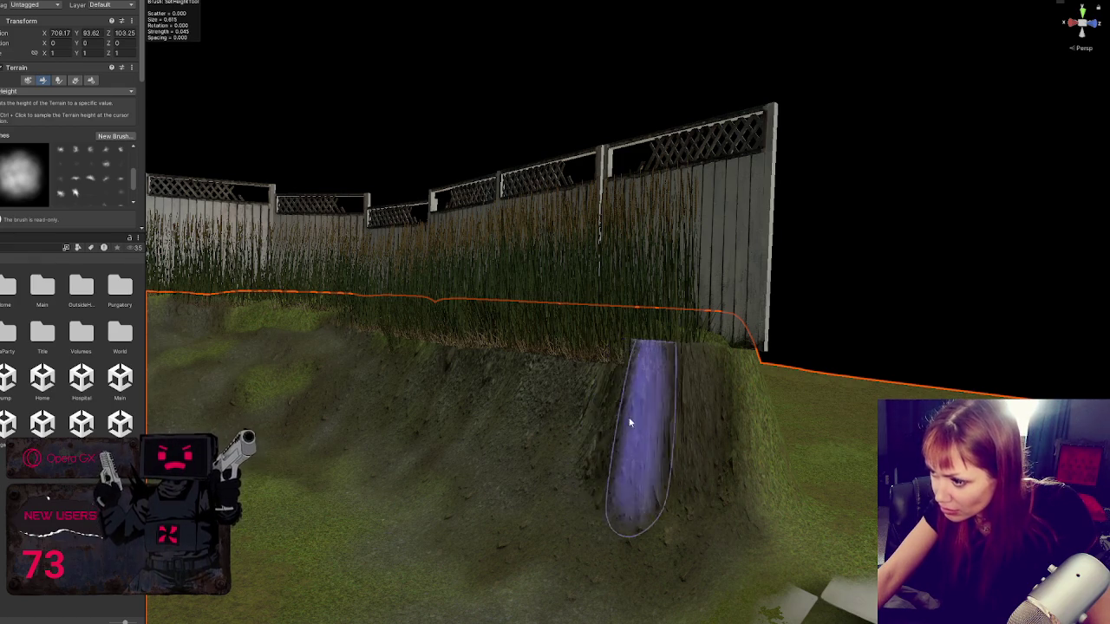
pyautogui.moveTo(675, 432); pyautogui.dragTo(743, 462)
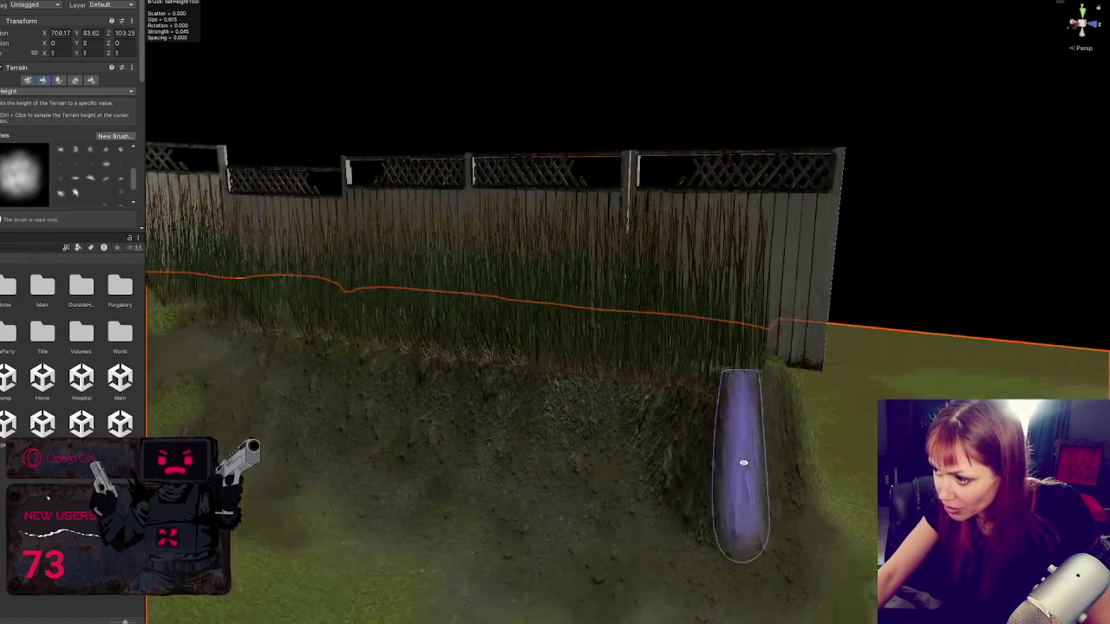
pyautogui.scroll(-1, 62, 137)
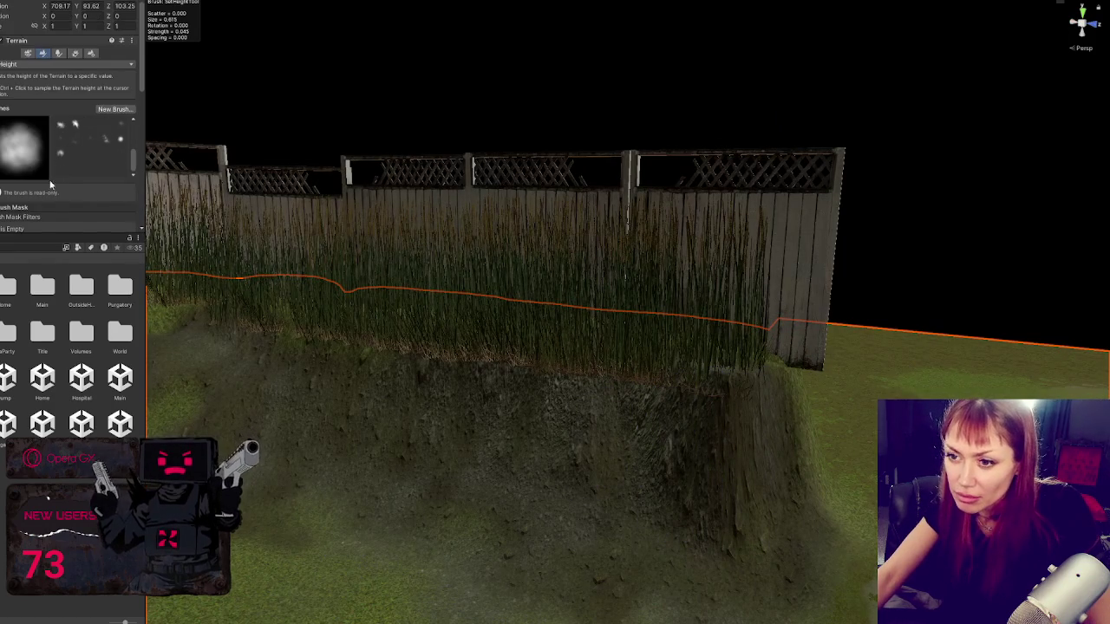
pyautogui.scroll(-2, 49, 178)
pyautogui.scroll(2, 47, 113)
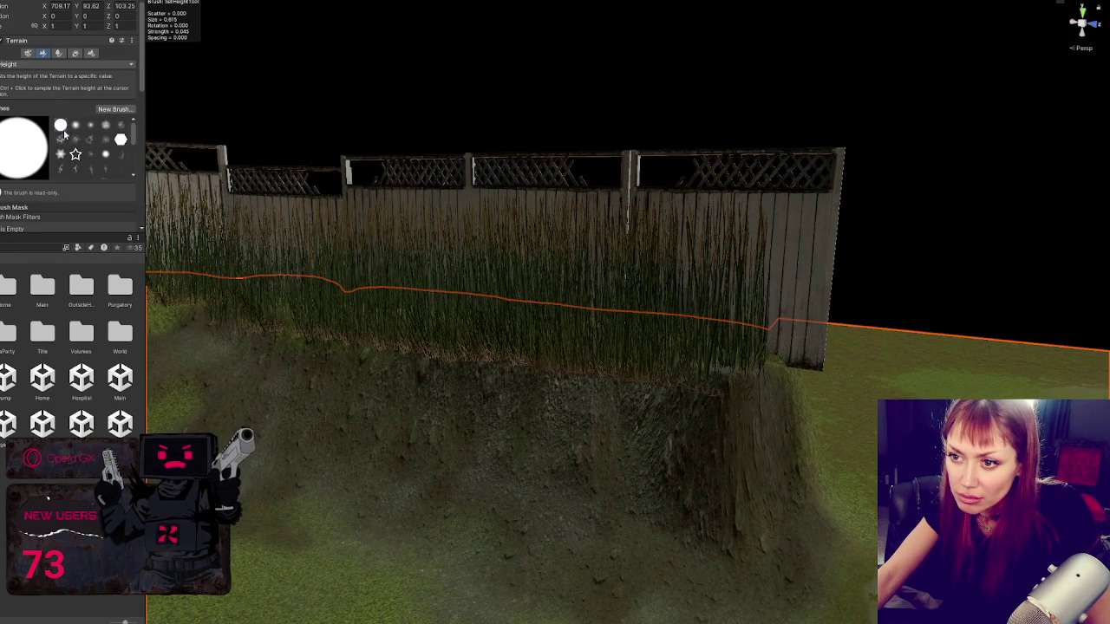
pyautogui.scroll(-5, 67, 209)
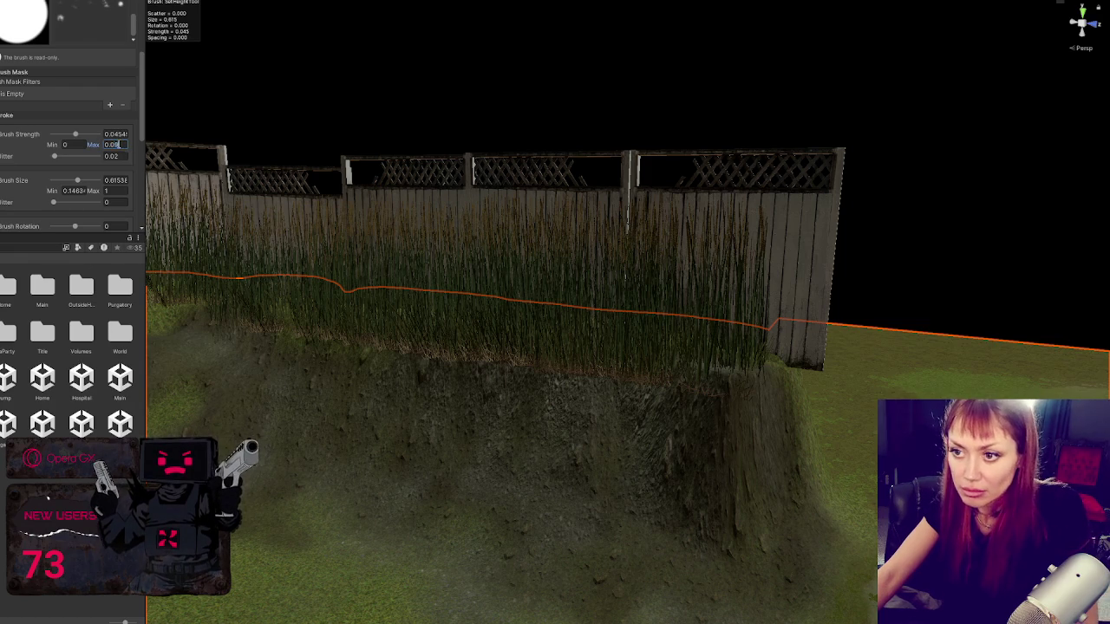
# Step: Raise the Set Height brush size to about 0.75 and flatten the slope below the fence
pyautogui.moveTo(81, 179); pyautogui.dragTo(87, 180)
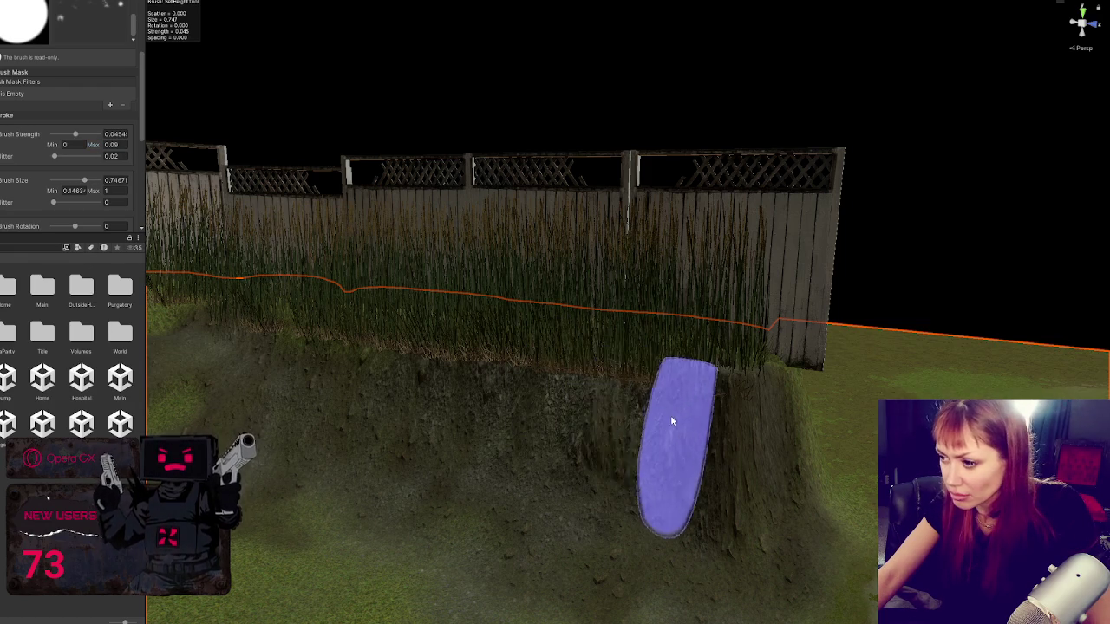
pyautogui.moveTo(586, 431)
pyautogui.mouseDown()
pyautogui.moveTo(520, 425)
pyautogui.moveTo(613, 453)
pyautogui.moveTo(530, 450)
pyautogui.moveTo(674, 458)
pyautogui.moveTo(460, 421)
pyautogui.moveTo(567, 441)
pyautogui.moveTo(486, 419)
pyautogui.moveTo(604, 407)
pyautogui.mouseUp()
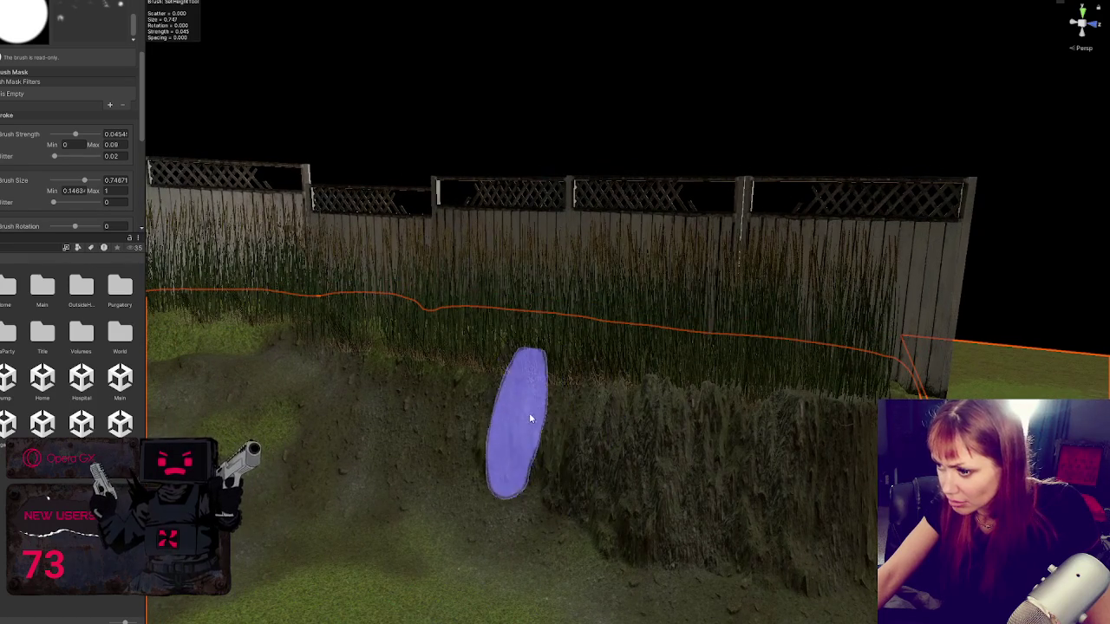
pyautogui.scroll(-2, 576, 413)
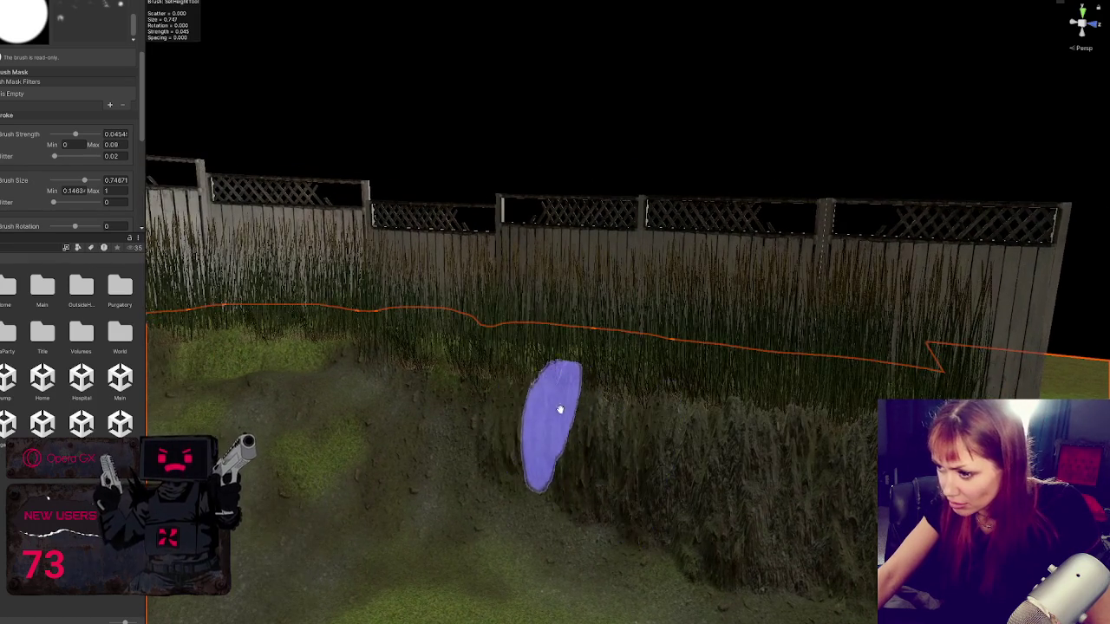
pyautogui.scroll(3, 572, 414)
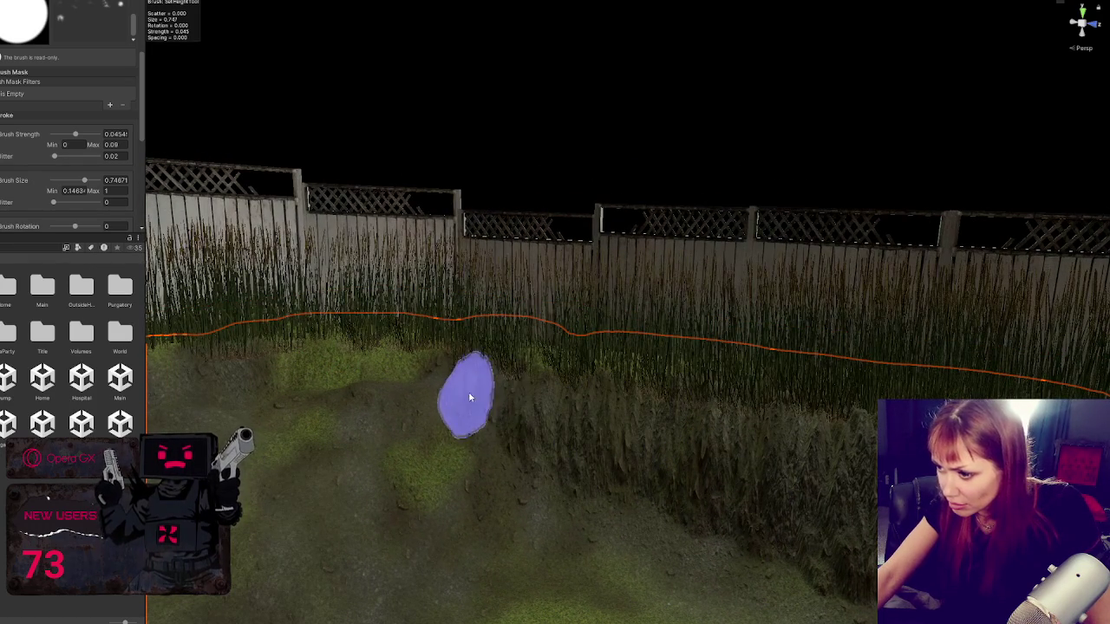
pyautogui.scroll(2, 564, 399)
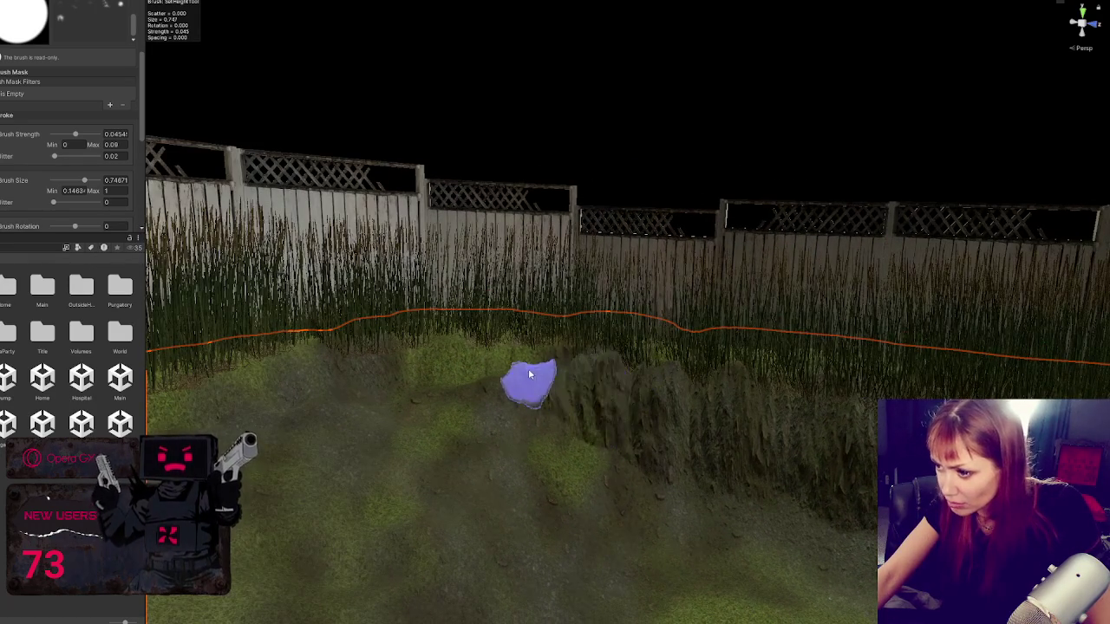
pyautogui.scroll(-3, 624, 390)
pyautogui.scroll(4, 529, 364)
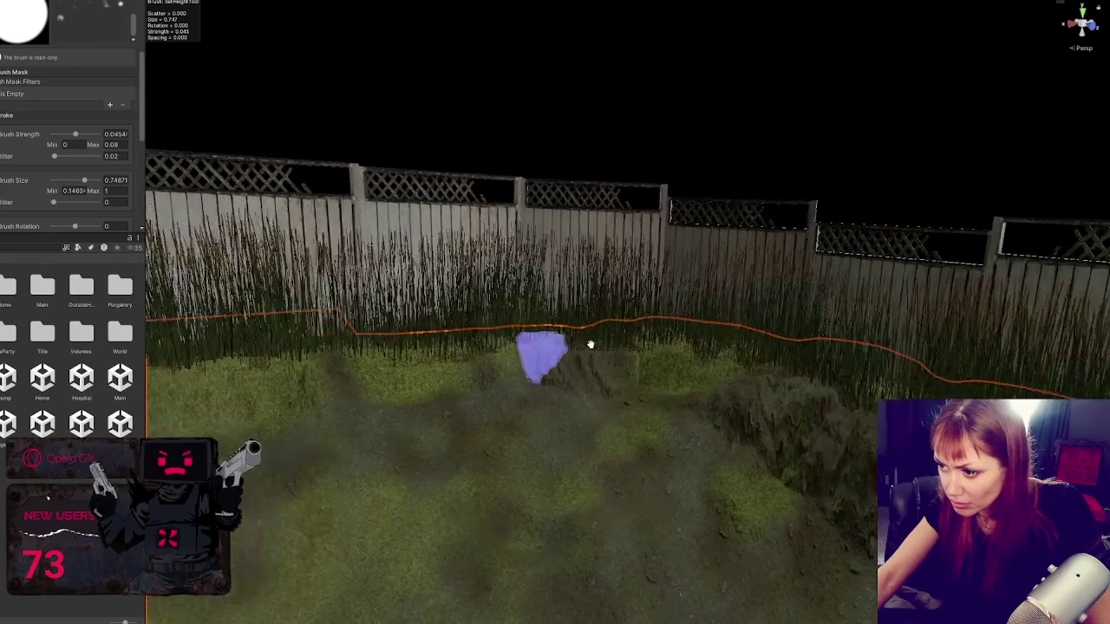
pyautogui.scroll(3, 468, 375)
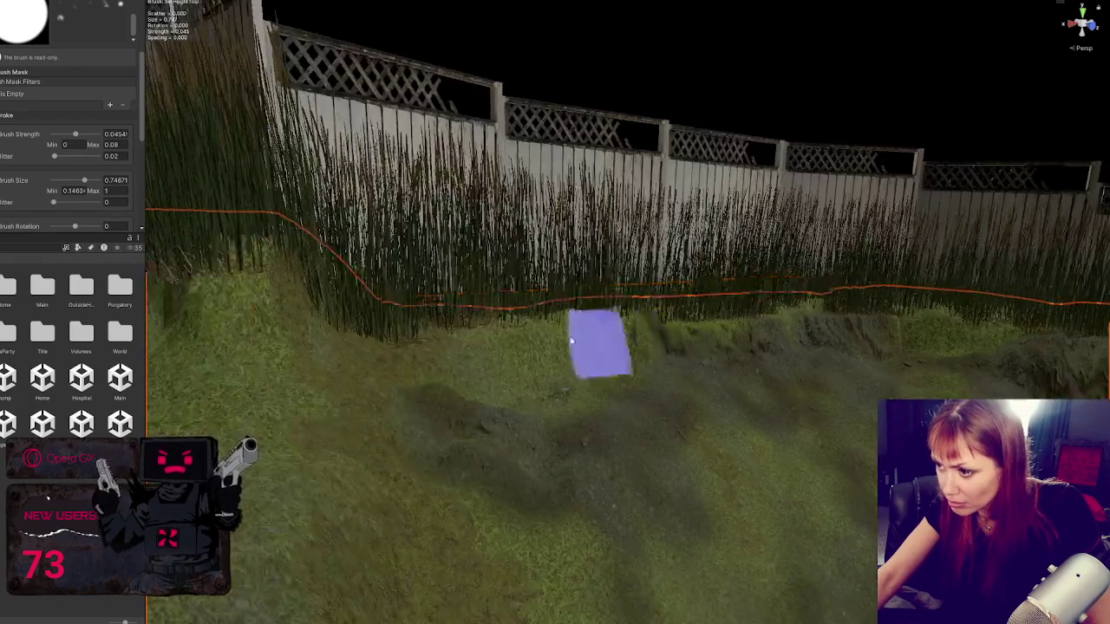
# Step: Carve a deeper trench-like depression along the fence, checking it from several angles
pyautogui.moveTo(500, 317)
pyautogui.mouseDown()
pyautogui.moveTo(570, 334)
pyautogui.moveTo(416, 363)
pyautogui.moveTo(537, 342)
pyautogui.moveTo(543, 393)
pyautogui.mouseUp()
pyautogui.scroll(-3, 542, 393)
pyautogui.scroll(4, 508, 372)
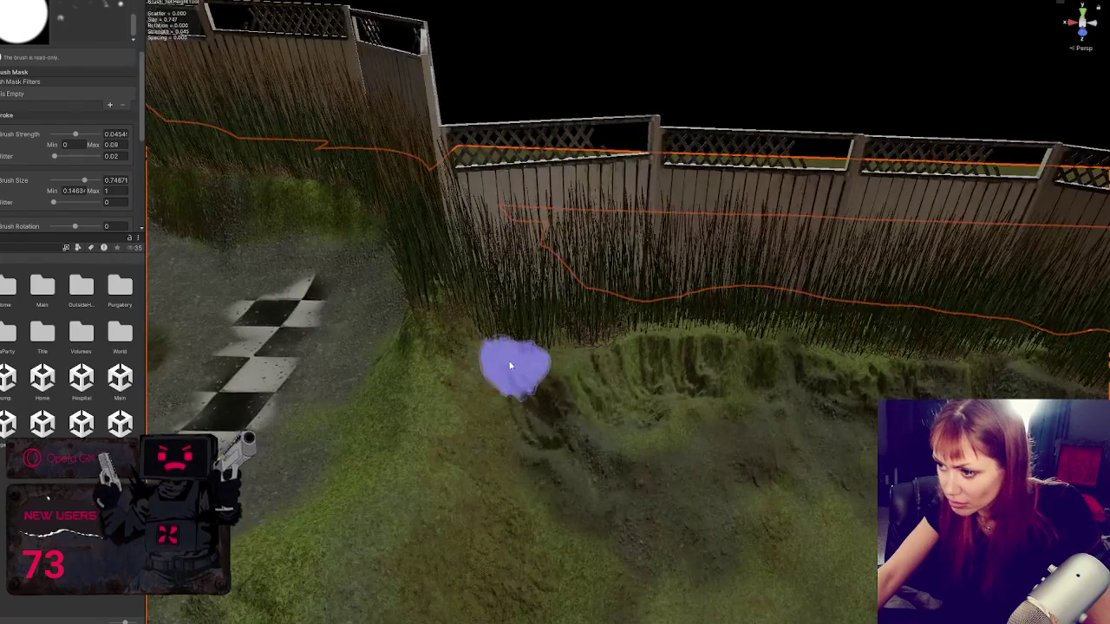
pyautogui.moveTo(550, 404); pyautogui.dragTo(590, 575)
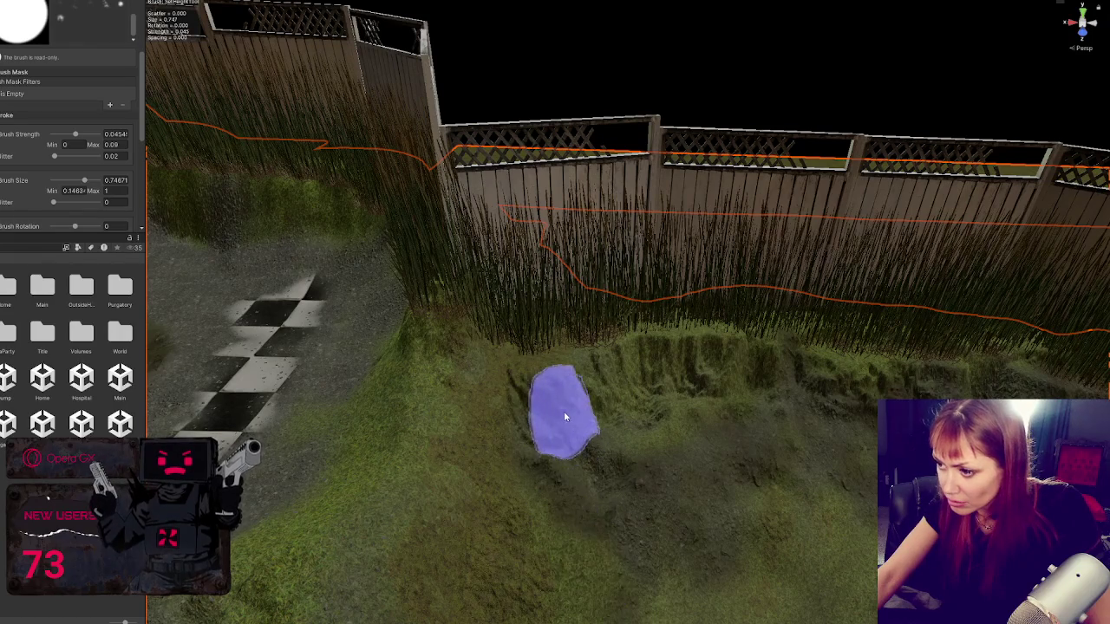
pyautogui.scroll(3, 515, 445)
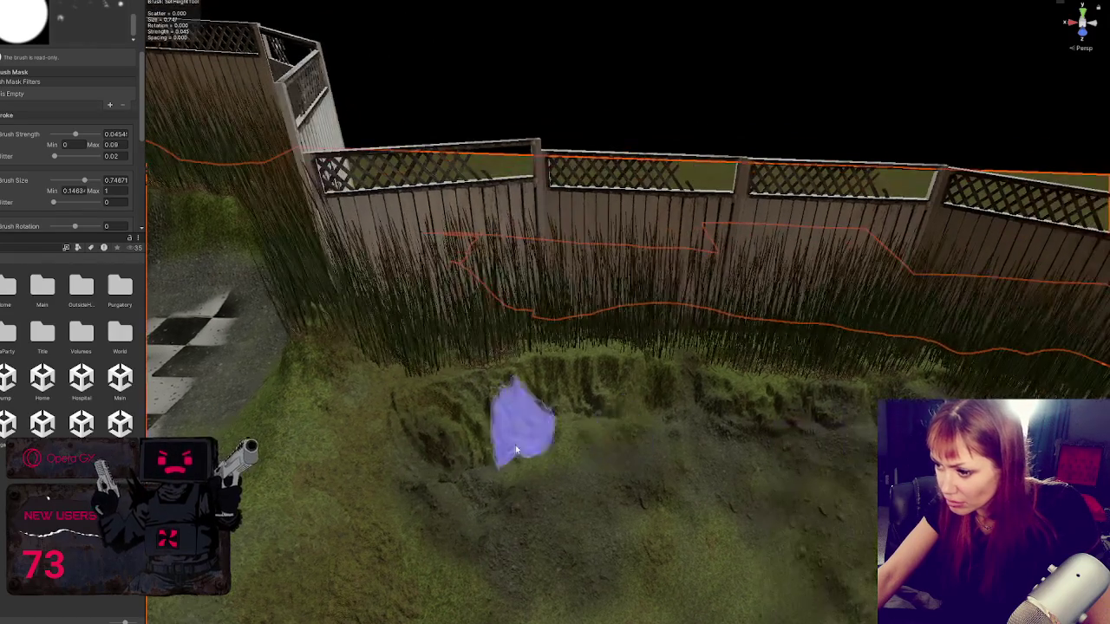
pyautogui.moveTo(561, 464)
pyautogui.mouseDown()
pyautogui.moveTo(683, 515)
pyautogui.moveTo(536, 377)
pyautogui.mouseUp()
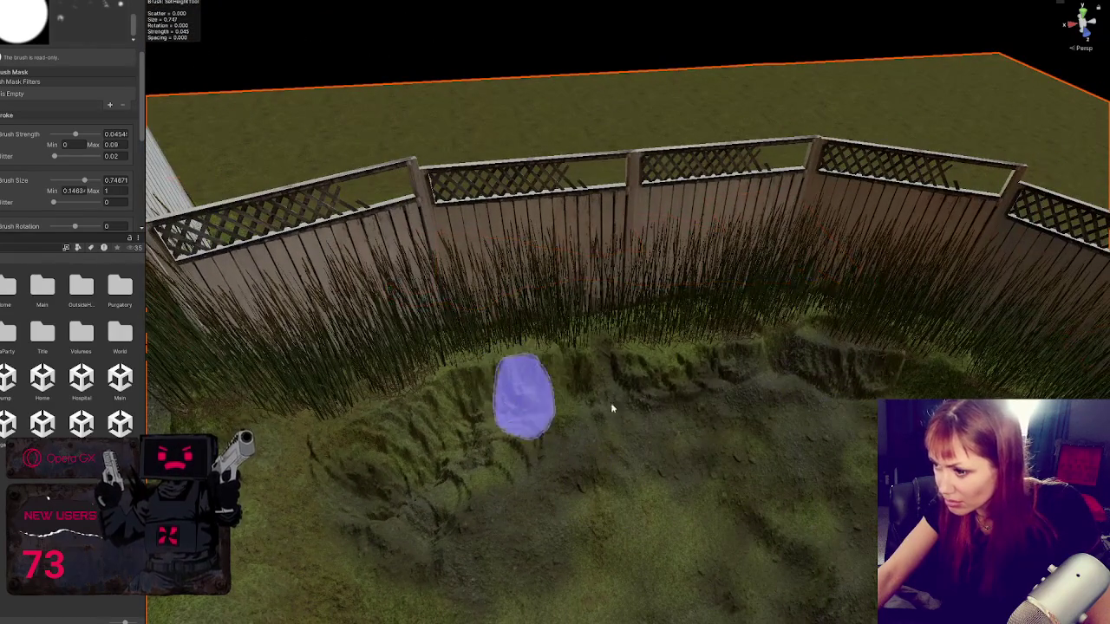
pyautogui.moveTo(610, 402)
pyautogui.mouseDown()
pyautogui.moveTo(691, 406)
pyautogui.moveTo(665, 397)
pyautogui.moveTo(734, 384)
pyautogui.moveTo(849, 412)
pyautogui.moveTo(540, 357)
pyautogui.mouseUp()
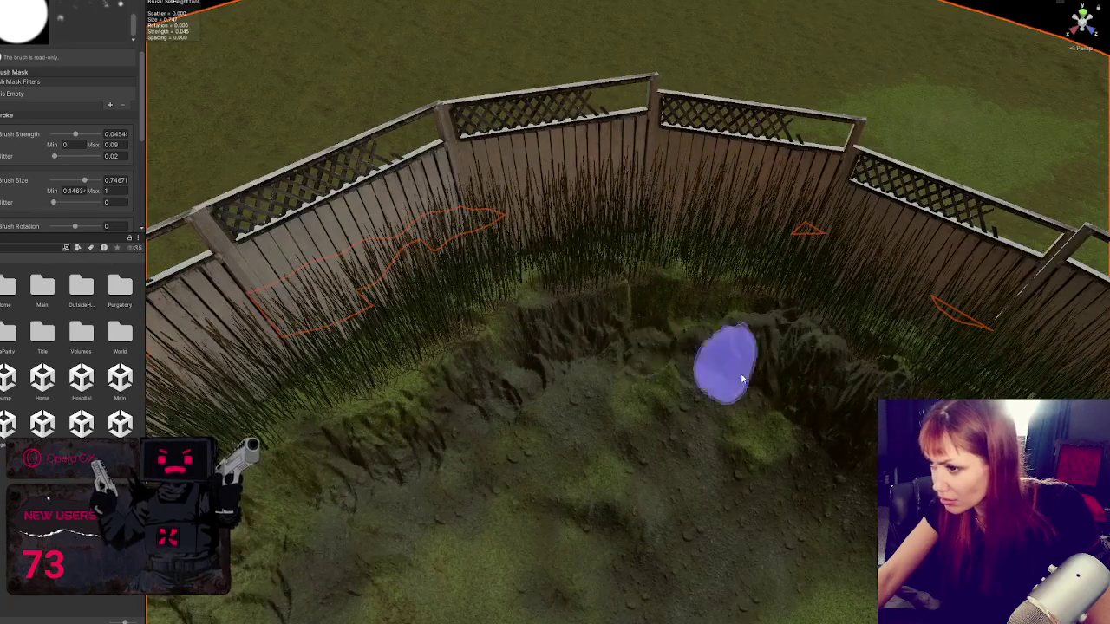
pyautogui.moveTo(741, 373)
pyautogui.mouseDown()
pyautogui.moveTo(672, 356)
pyautogui.moveTo(620, 318)
pyautogui.mouseUp()
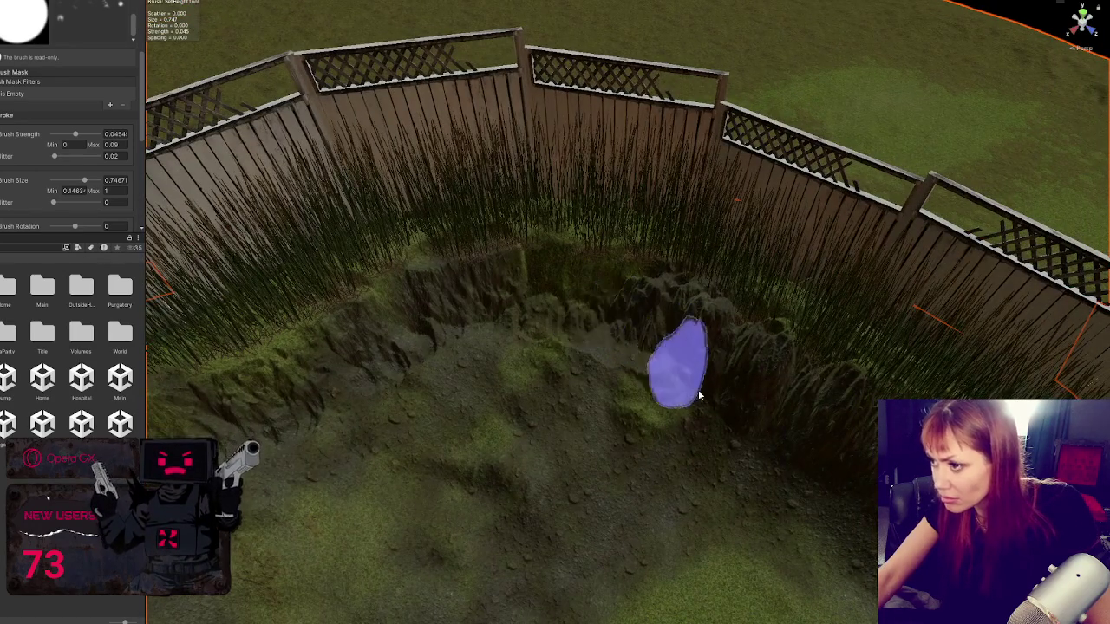
pyautogui.moveTo(699, 395)
pyautogui.mouseDown()
pyautogui.moveTo(621, 355)
pyautogui.moveTo(590, 367)
pyautogui.mouseUp()
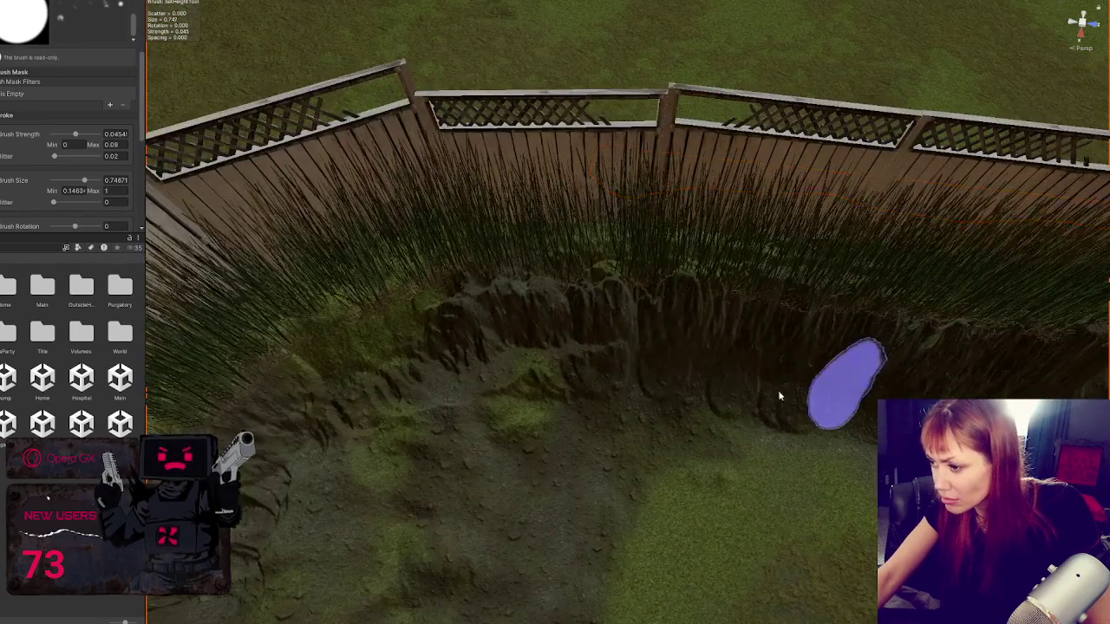
pyautogui.moveTo(780, 396); pyautogui.dragTo(609, 373)
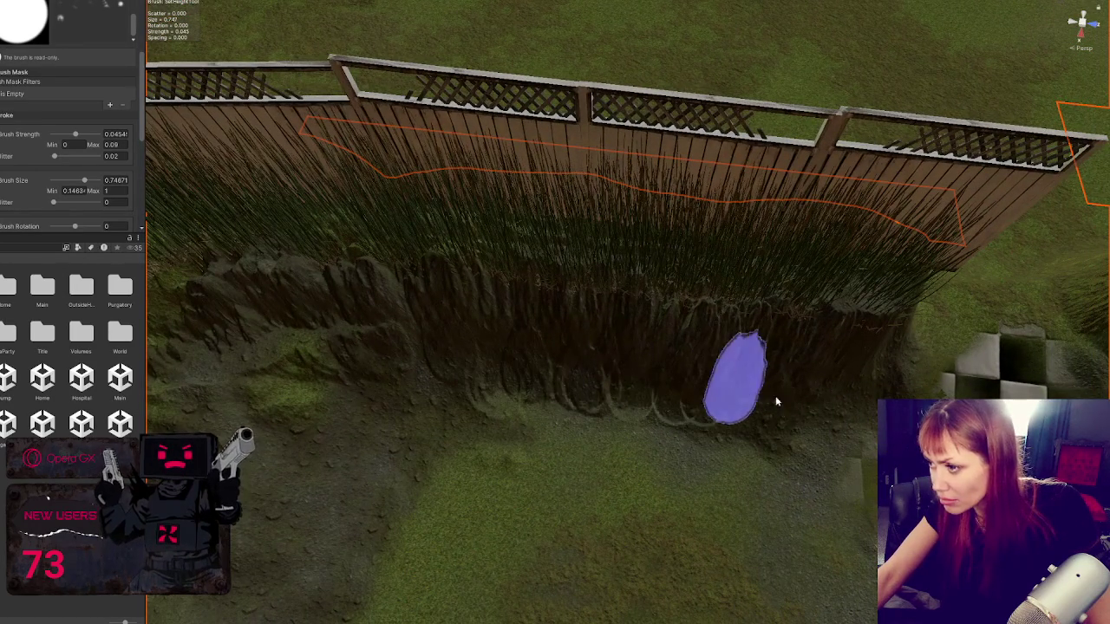
pyautogui.moveTo(845, 398)
pyautogui.mouseDown()
pyautogui.moveTo(789, 344)
pyautogui.moveTo(551, 303)
pyautogui.moveTo(708, 322)
pyautogui.mouseUp()
# Step: Switch the terrain tool to Smooth Height
pyautogui.scroll(5, 33, 39)
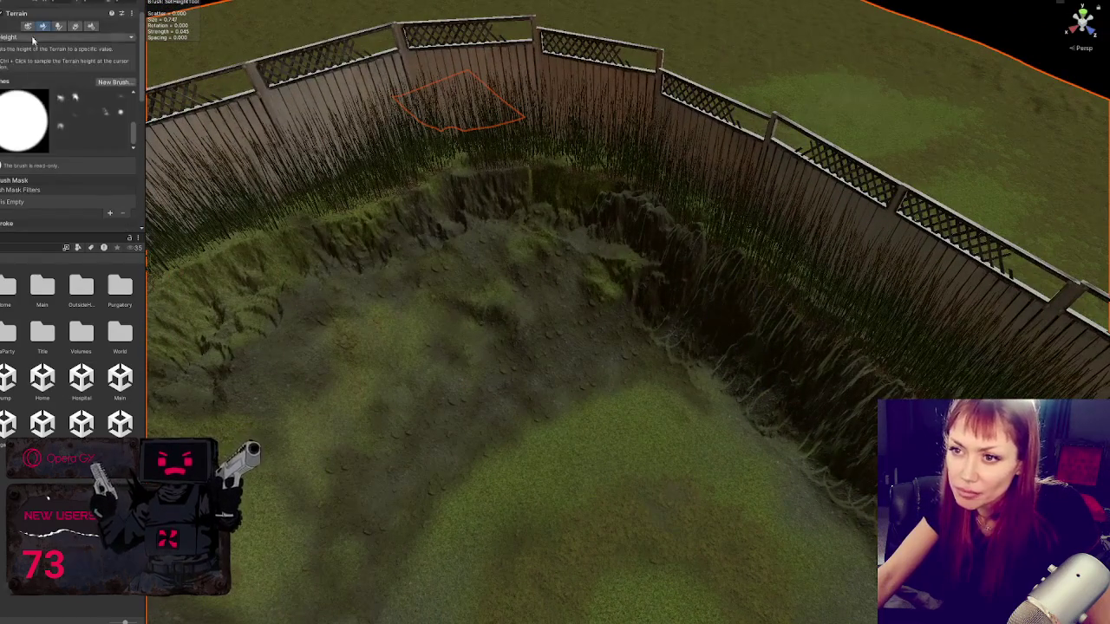
pyautogui.click(33, 37)
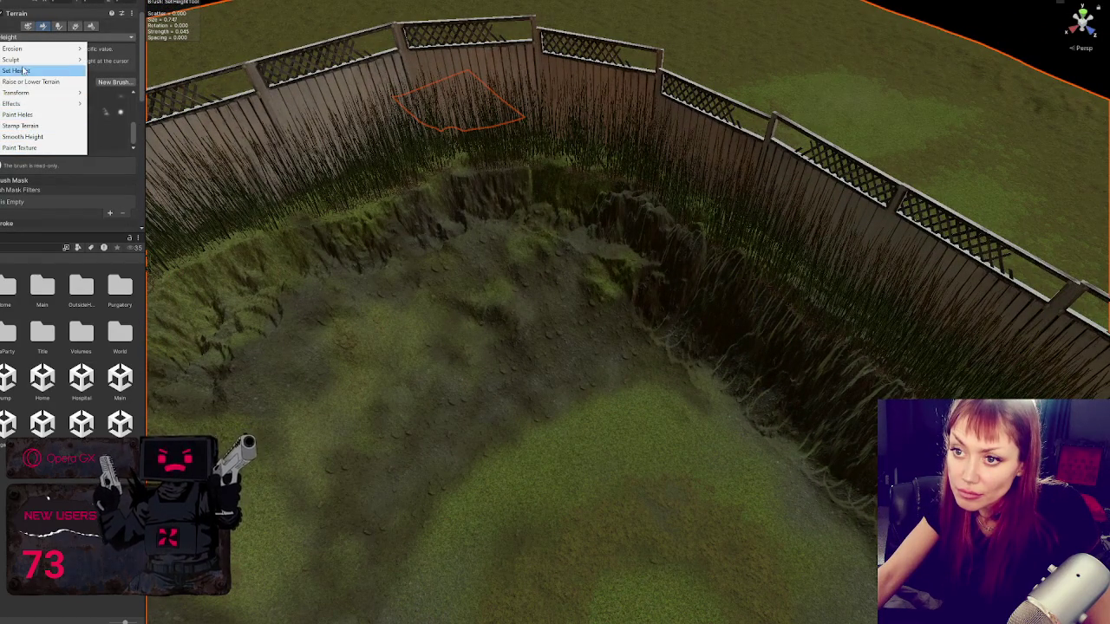
pyautogui.click(29, 137)
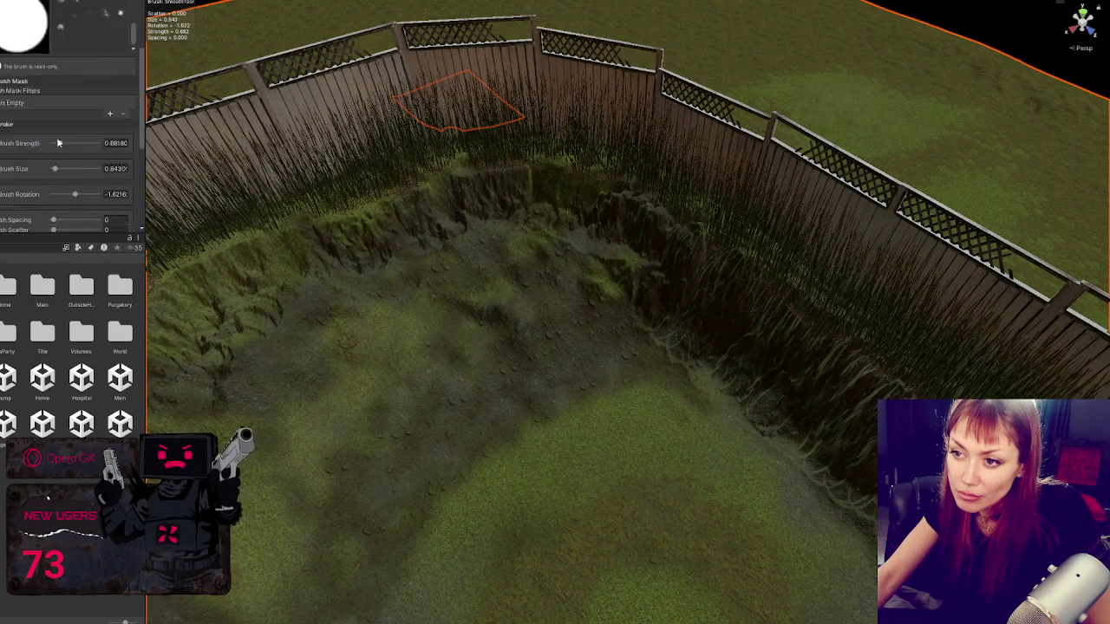
pyautogui.scroll(-5, 86, 130)
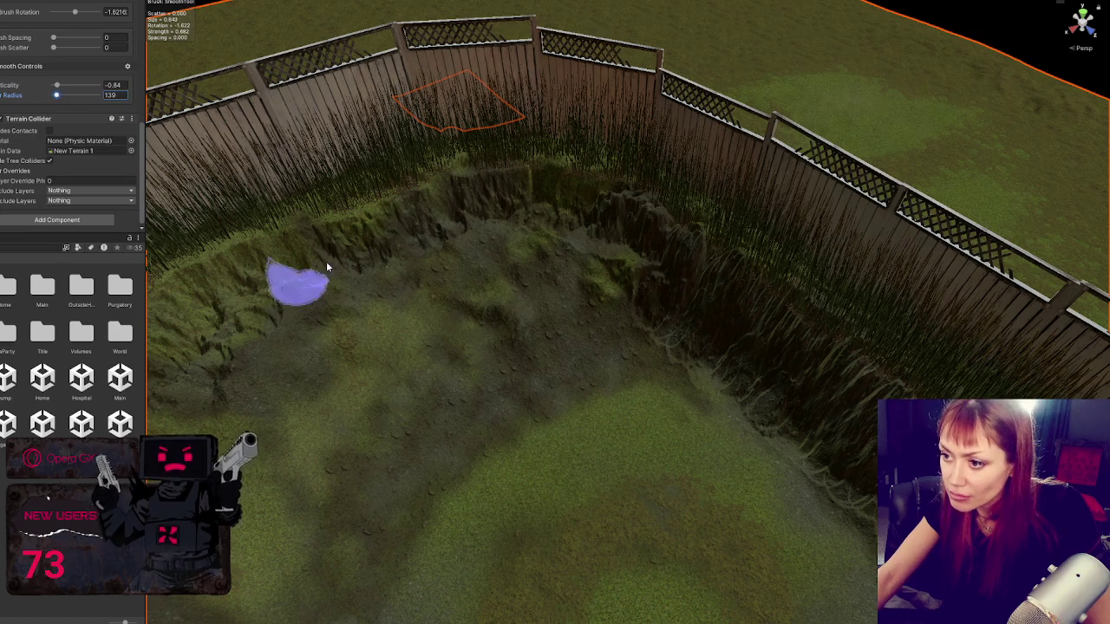
pyautogui.scroll(5, 82, 106)
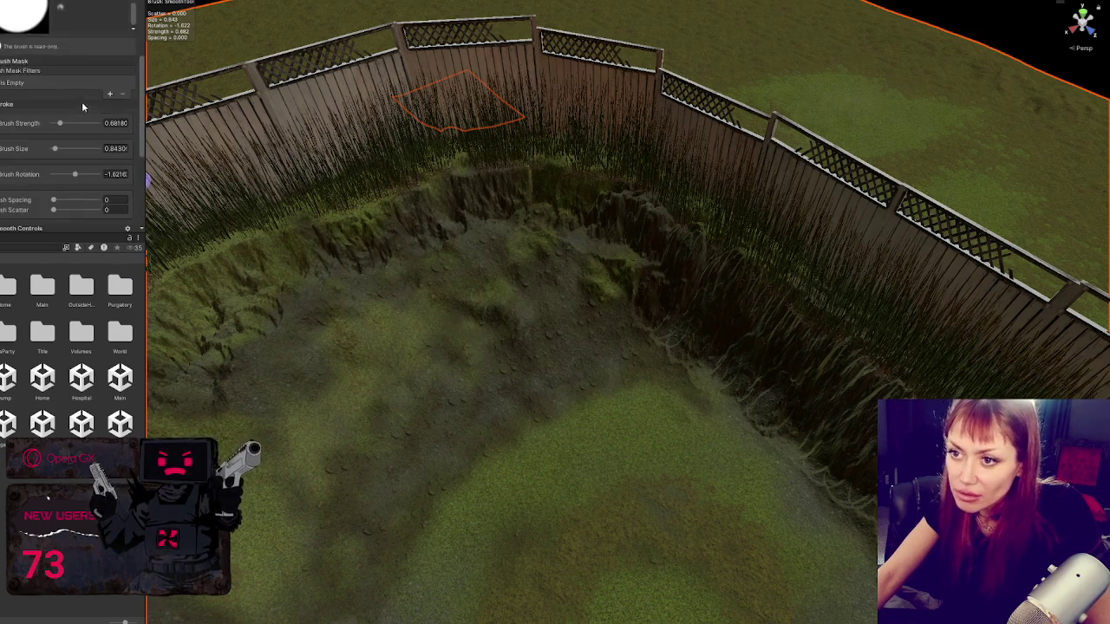
pyautogui.scroll(2, 84, 86)
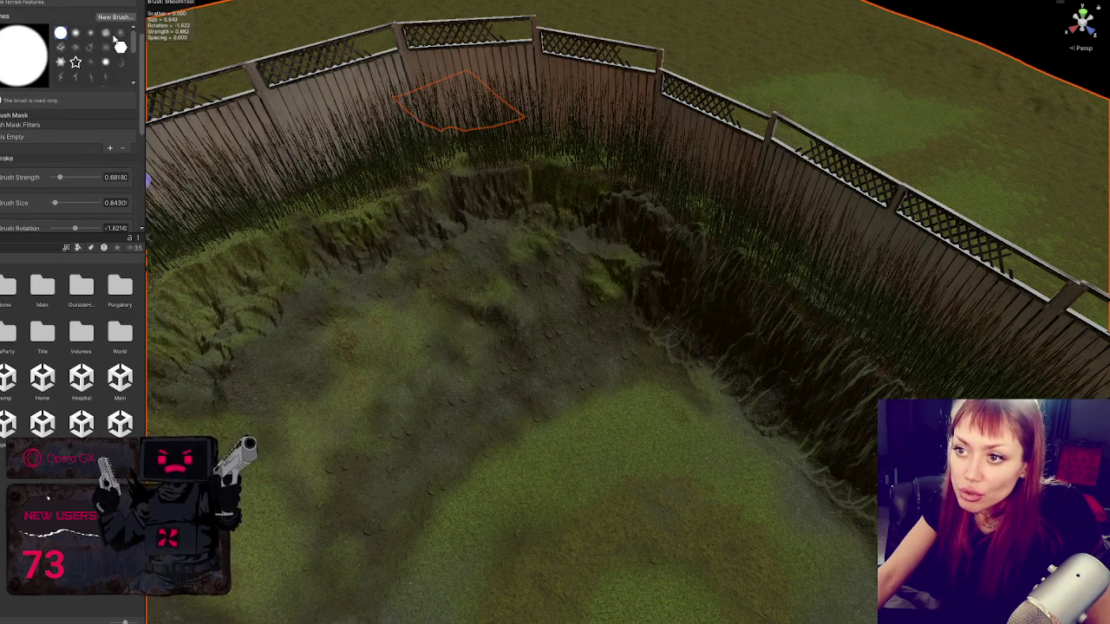
pyautogui.scroll(-5, 80, 98)
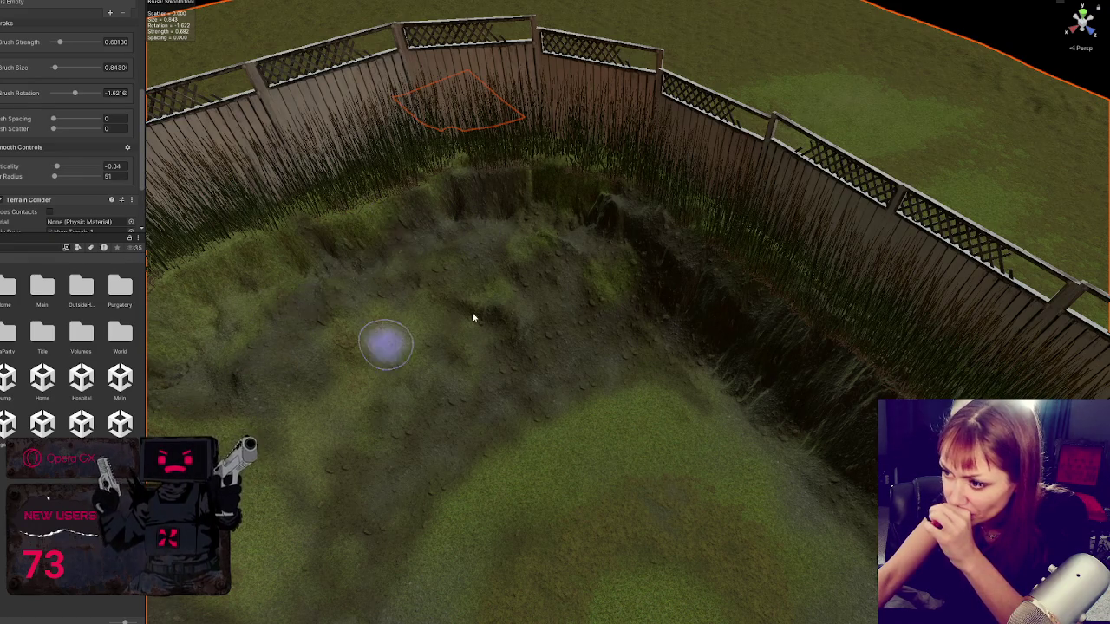
pyautogui.scroll(-2, 500, 338)
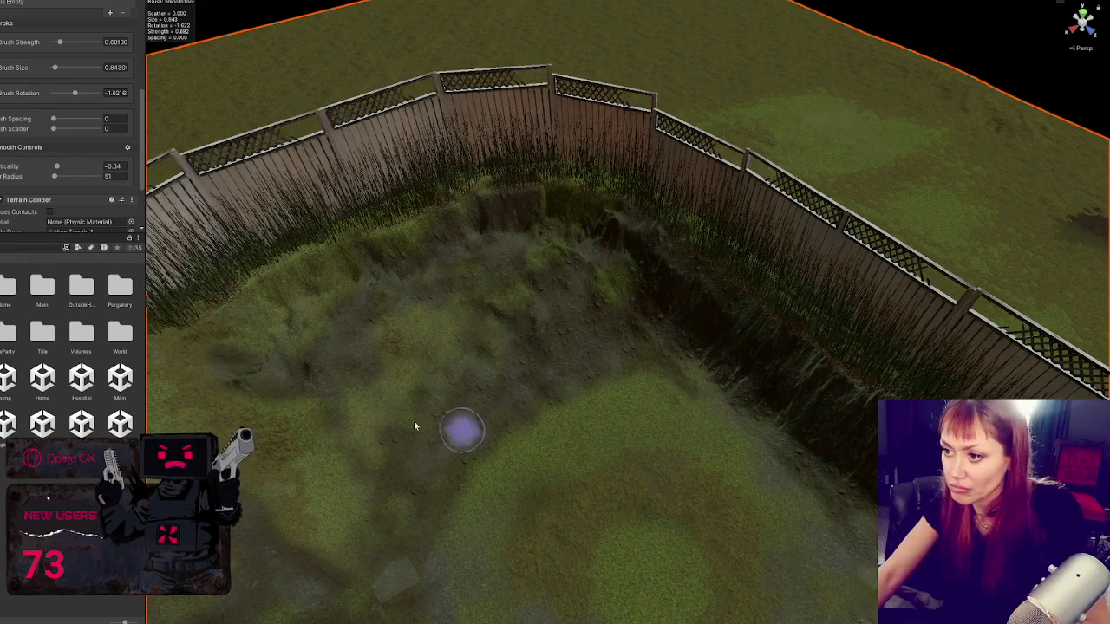
# Step: Soften the ridged rim along the fence, then select the tall grass clump there
pyautogui.moveTo(349, 407); pyautogui.dragTo(318, 383)
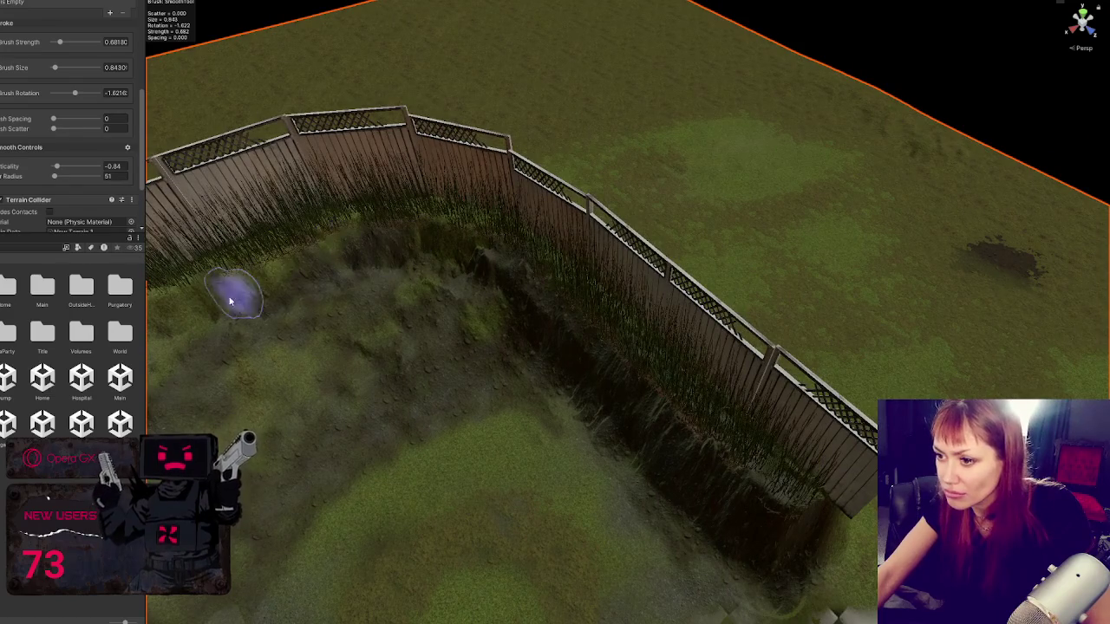
pyautogui.moveTo(235, 292)
pyautogui.mouseDown()
pyautogui.moveTo(444, 280)
pyautogui.moveTo(361, 294)
pyautogui.mouseUp()
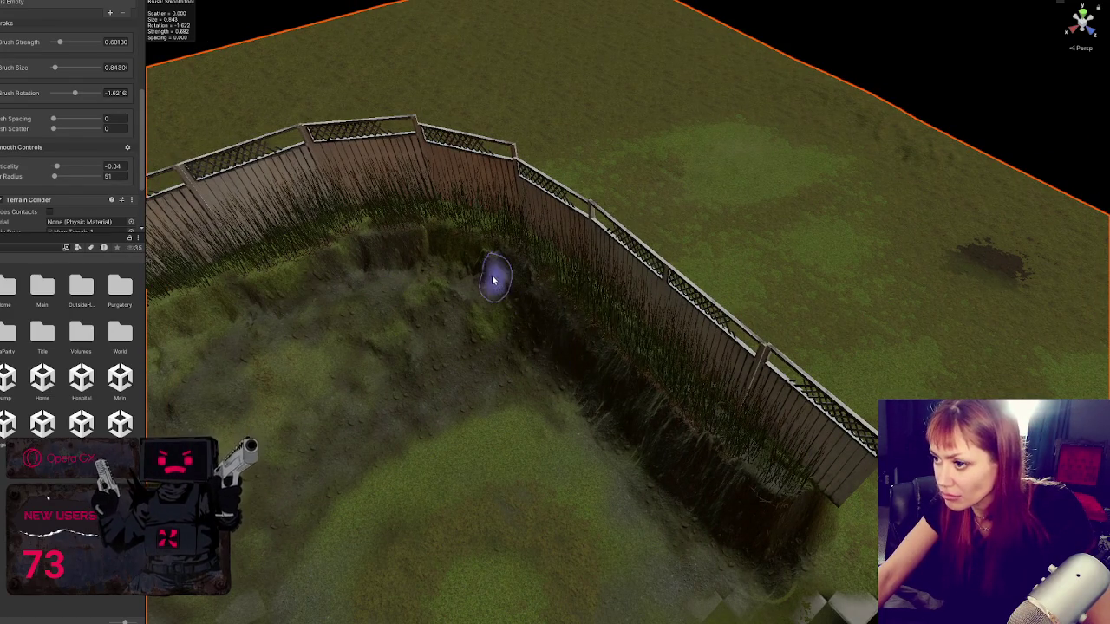
pyautogui.press('Down')
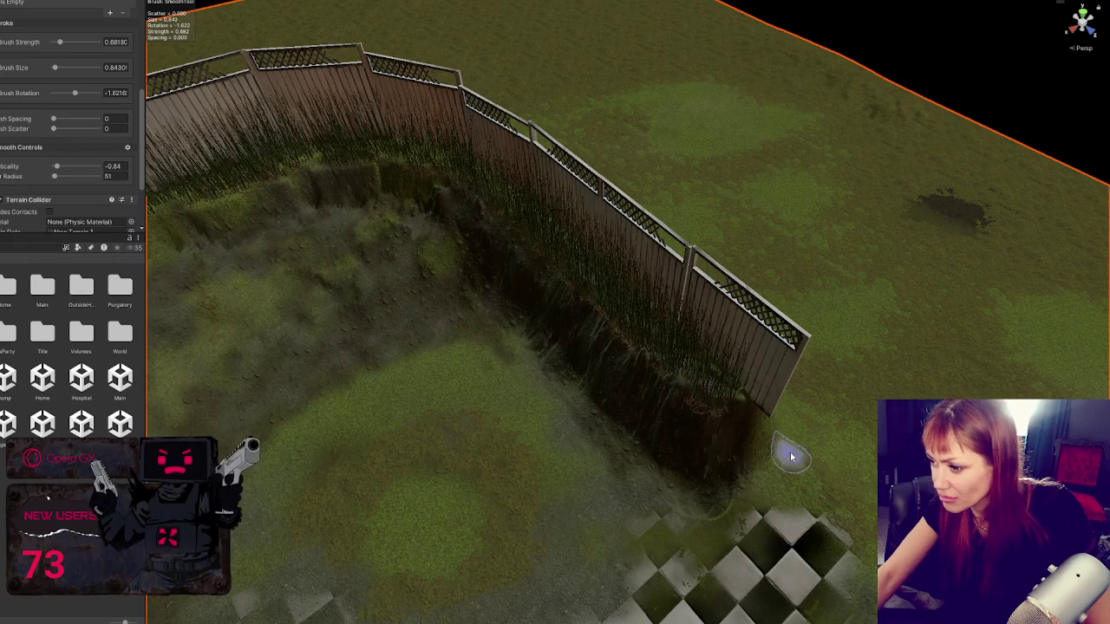
pyautogui.press('Down')
pyautogui.press('w')
pyautogui.click(701, 395)
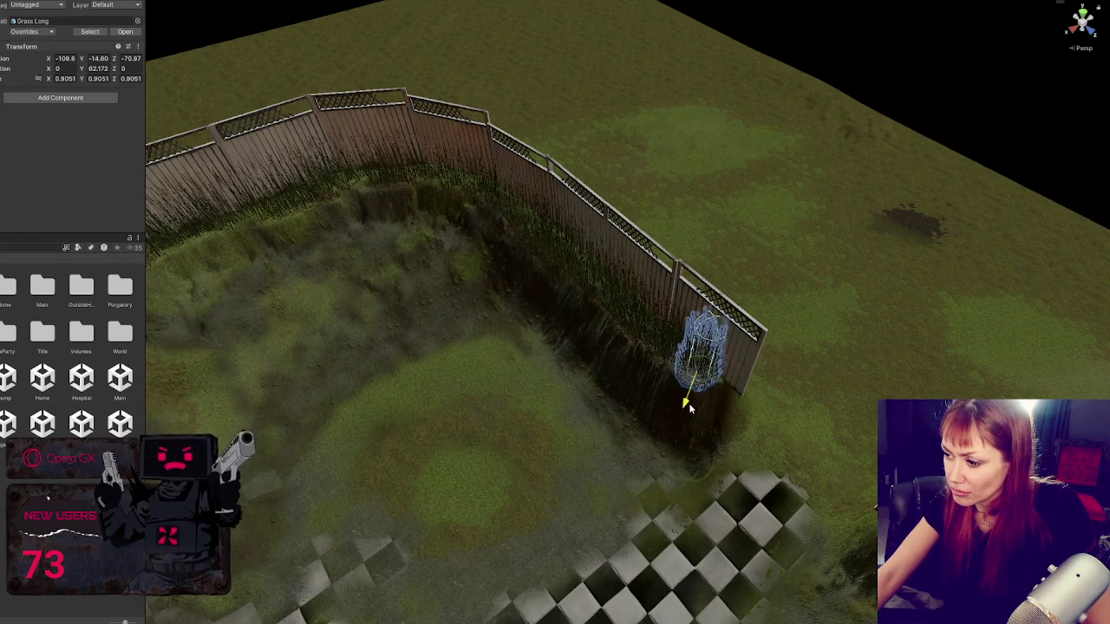
# Step: Select the terrain from a low angle in the grassy bank to show its Inspector settings
pyautogui.moveTo(690, 408)
pyautogui.mouseDown()
pyautogui.moveTo(763, 439)
pyautogui.moveTo(594, 416)
pyautogui.moveTo(397, 347)
pyautogui.moveTo(729, 397)
pyautogui.moveTo(651, 359)
pyautogui.moveTo(701, 321)
pyautogui.moveTo(677, 367)
pyautogui.moveTo(682, 353)
pyautogui.moveTo(664, 359)
pyautogui.moveTo(686, 330)
pyautogui.moveTo(684, 346)
pyautogui.moveTo(547, 399)
pyautogui.moveTo(575, 399)
pyautogui.moveTo(497, 399)
pyautogui.moveTo(583, 375)
pyautogui.moveTo(543, 372)
pyautogui.moveTo(372, 312)
pyautogui.moveTo(469, 370)
pyautogui.mouseUp()
pyautogui.click(664, 359)
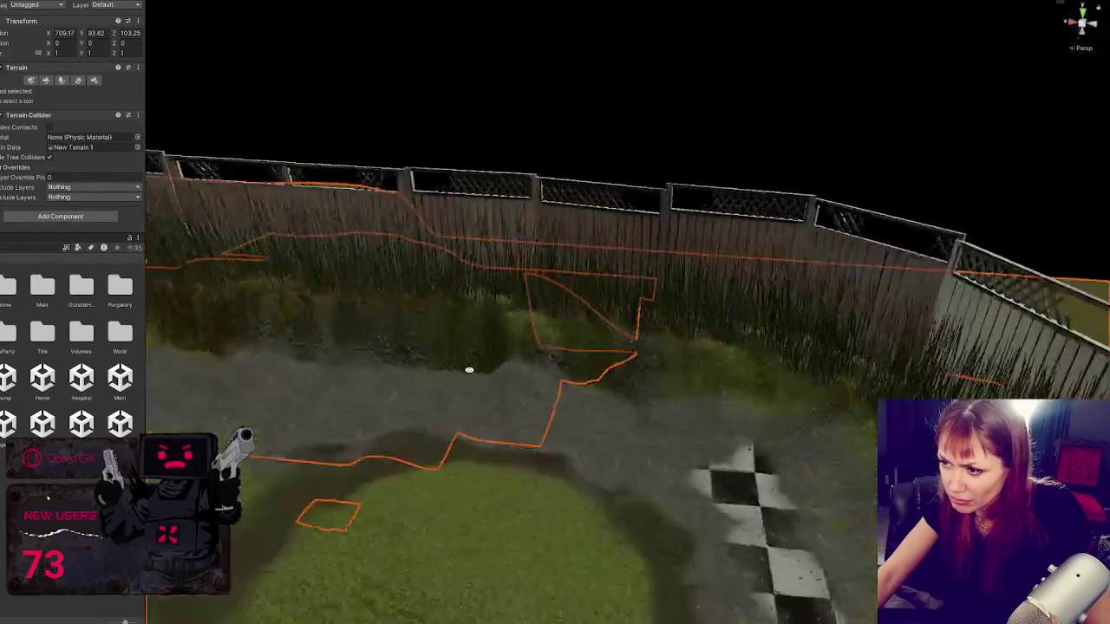
pyautogui.moveTo(401, 324); pyautogui.dragTo(569, 381)
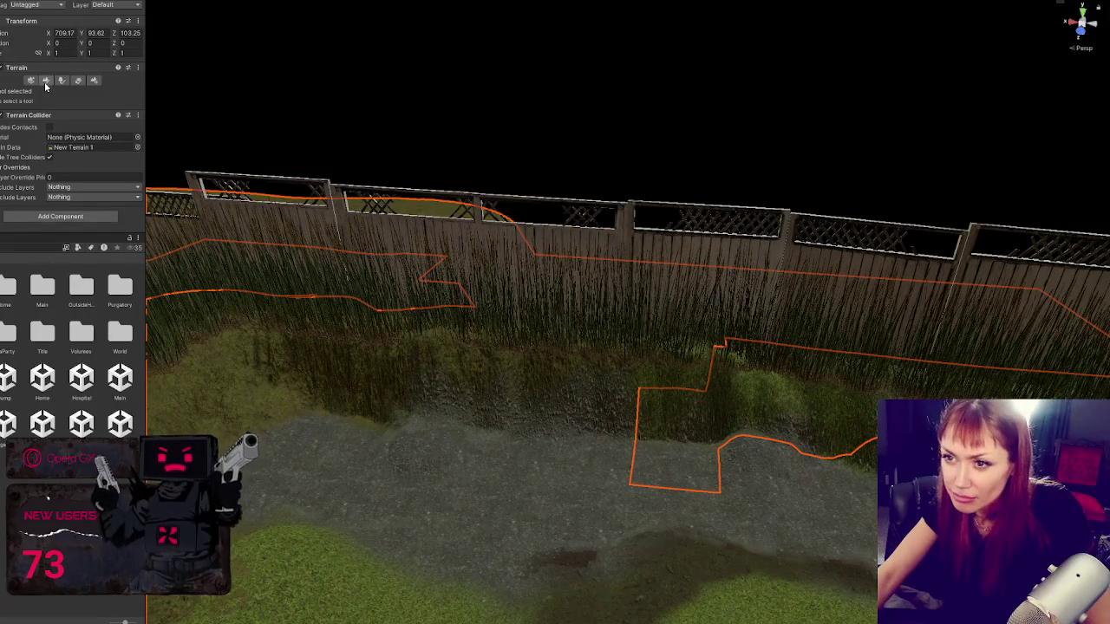
# Step: Choose Set Height from the Paint Terrain tool list
pyautogui.click(46, 80)
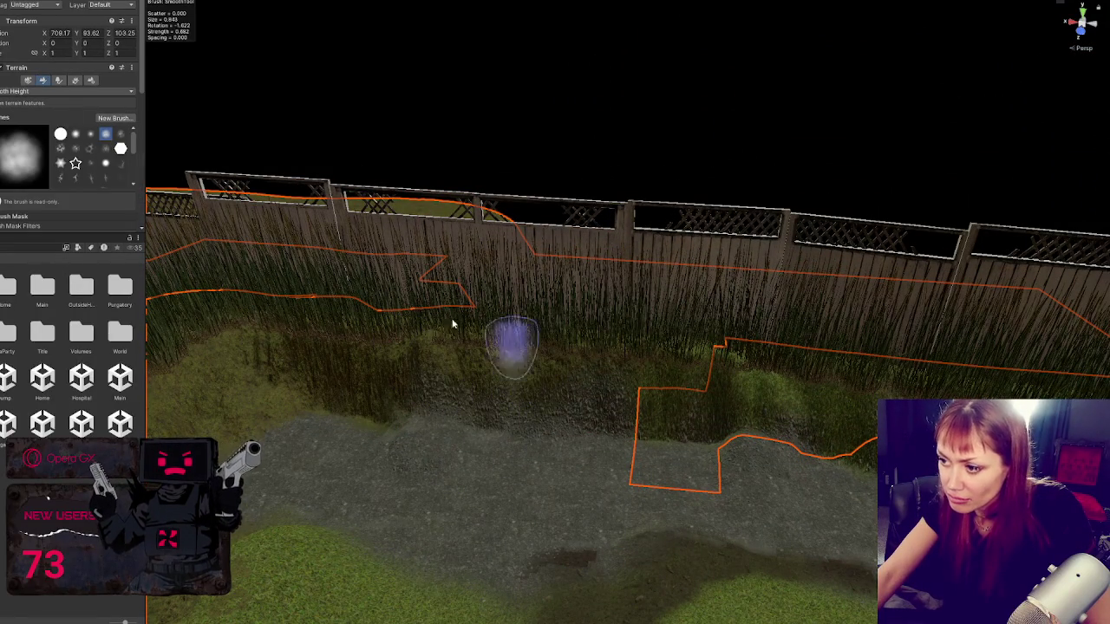
pyautogui.click(51, 91)
pyautogui.click(38, 128)
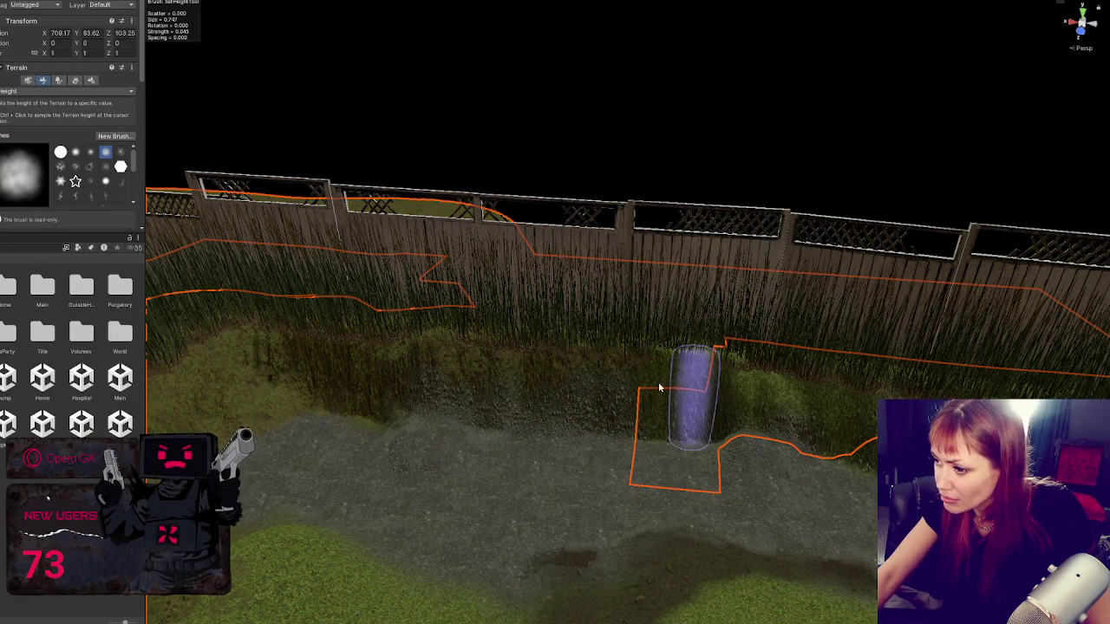
pyautogui.keyDown('alt'); pyautogui.moveTo(691, 418); pyautogui.dragTo(580, 422); pyautogui.keyUp('alt')
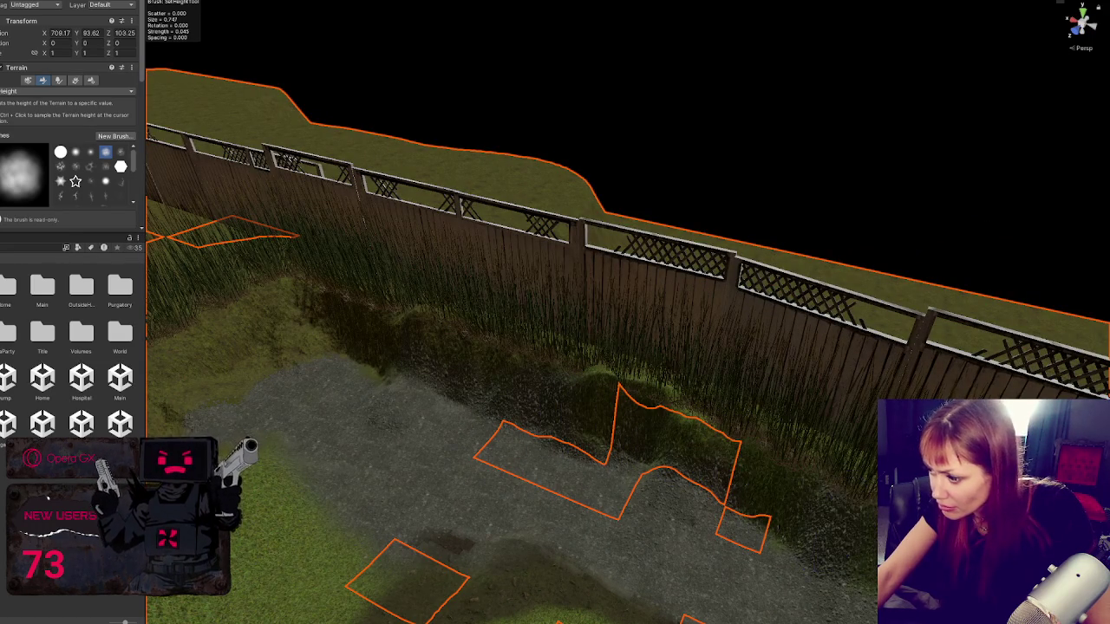
pyautogui.keyDown('alt'); pyautogui.moveTo(867, 468); pyautogui.dragTo(669, 508); pyautogui.keyUp('alt')
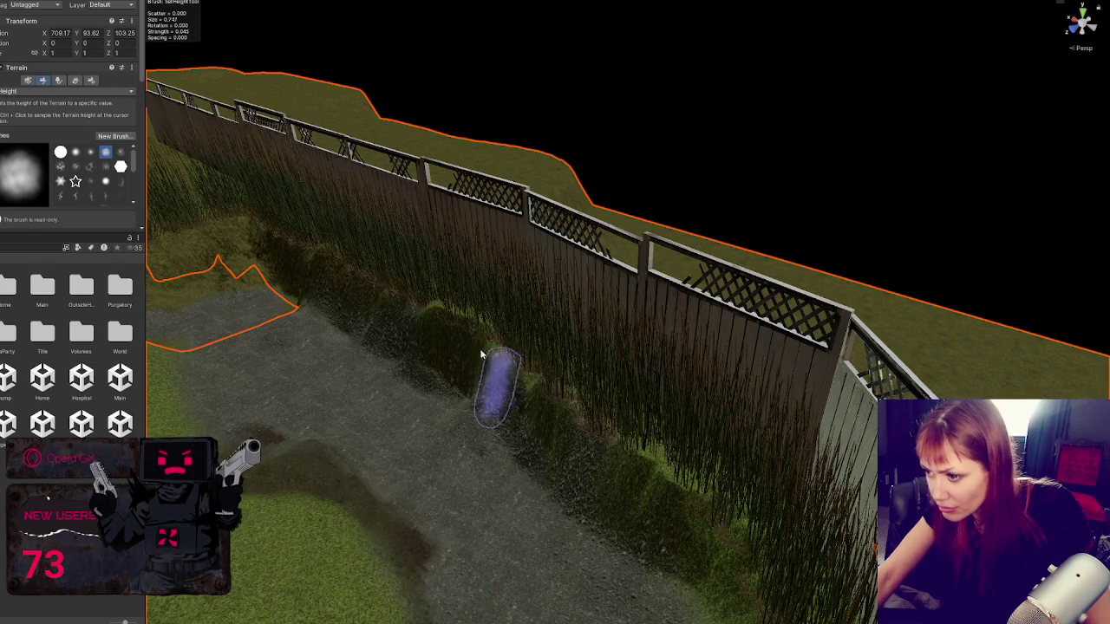
# Step: Level the gravelly dirt strip along the fence and around its corner by the checkered path
pyautogui.scroll(-3, 585, 421)
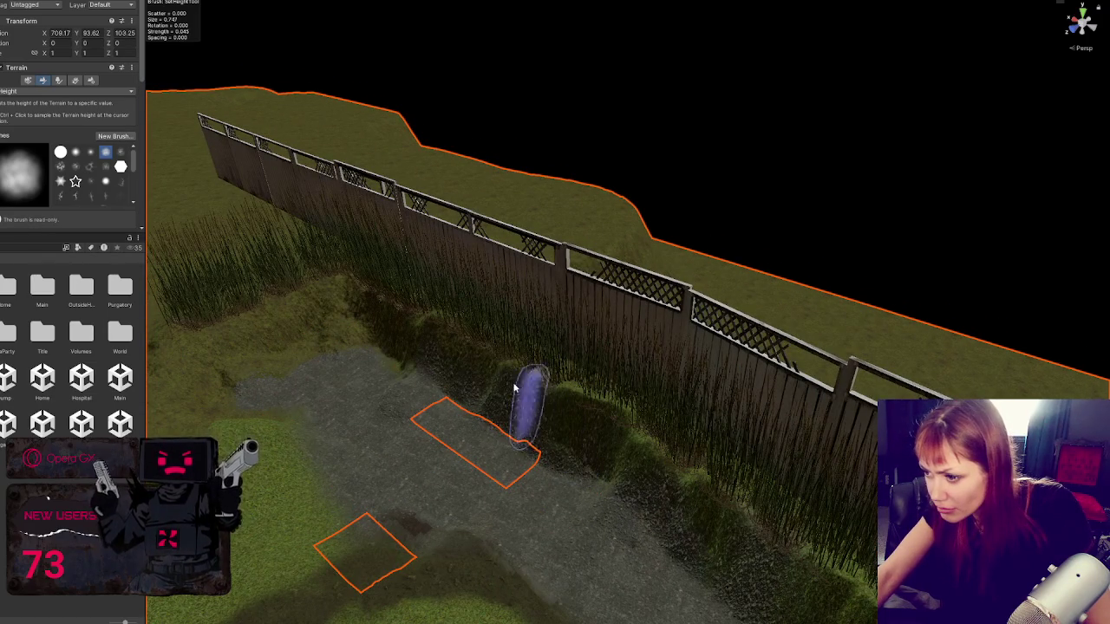
pyautogui.scroll(4, 472, 371)
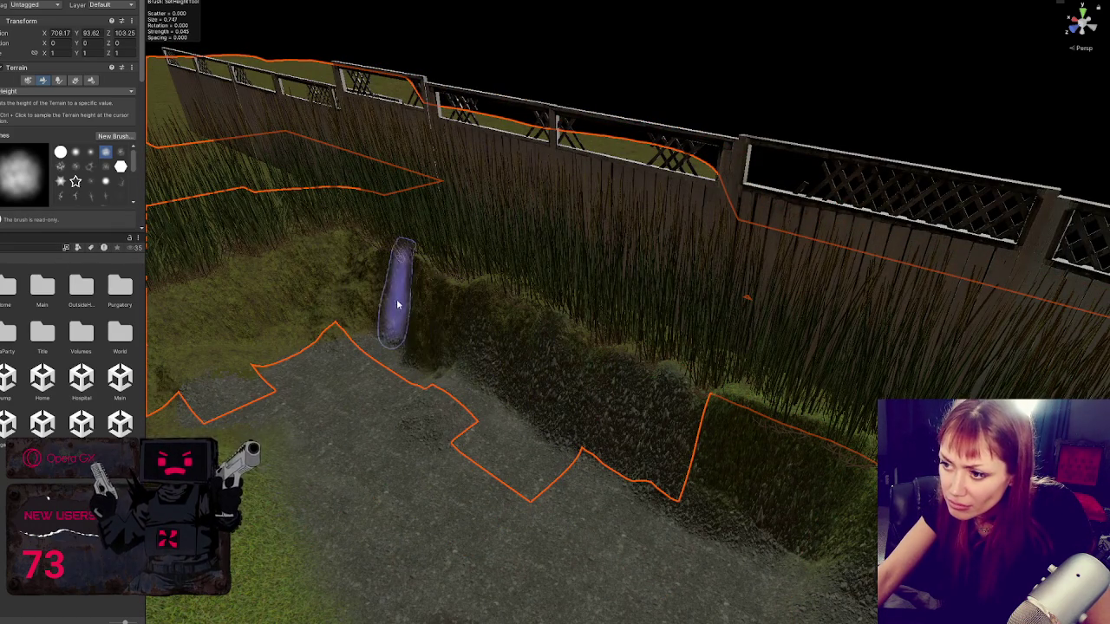
pyautogui.moveTo(331, 267)
pyautogui.mouseDown()
pyautogui.moveTo(619, 322)
pyautogui.moveTo(508, 362)
pyautogui.mouseUp()
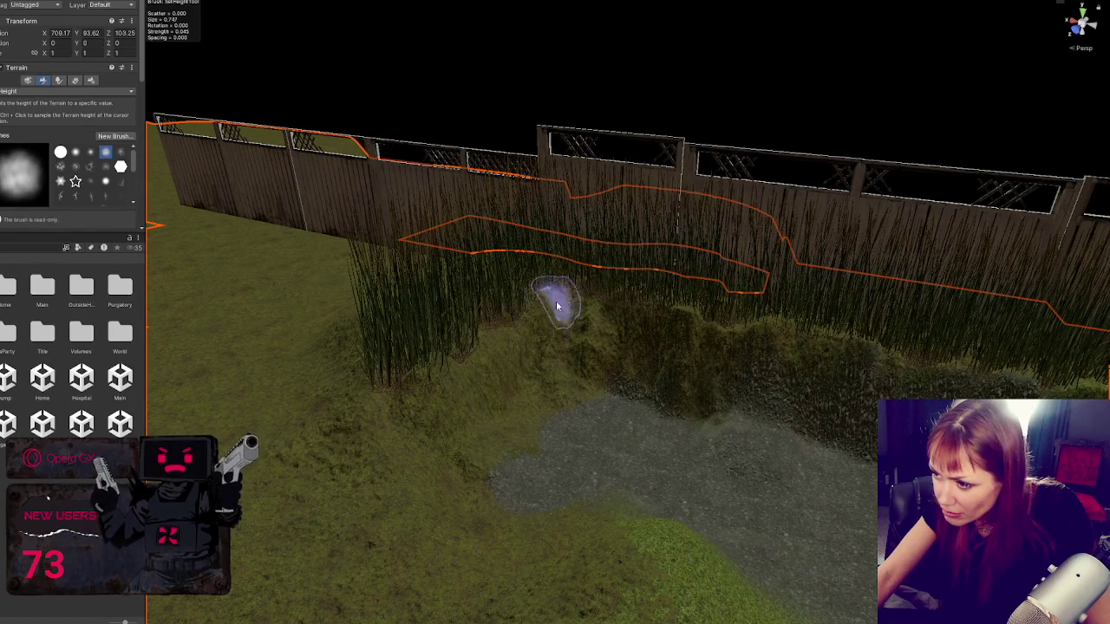
pyautogui.moveTo(593, 329); pyautogui.dragTo(555, 462)
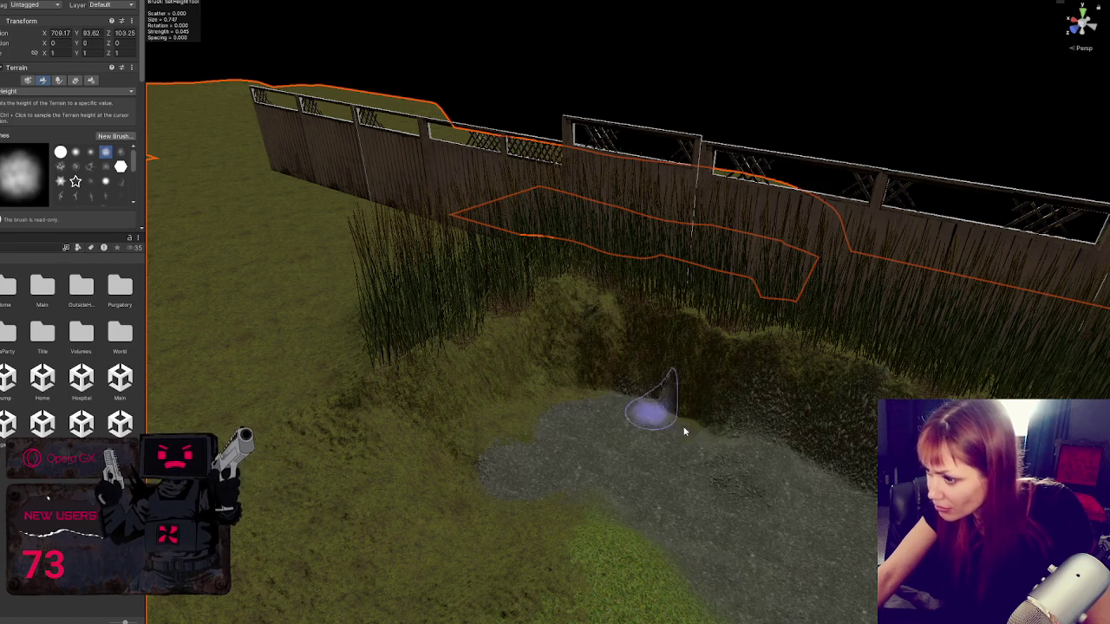
pyautogui.moveTo(711, 503); pyautogui.dragTo(703, 436)
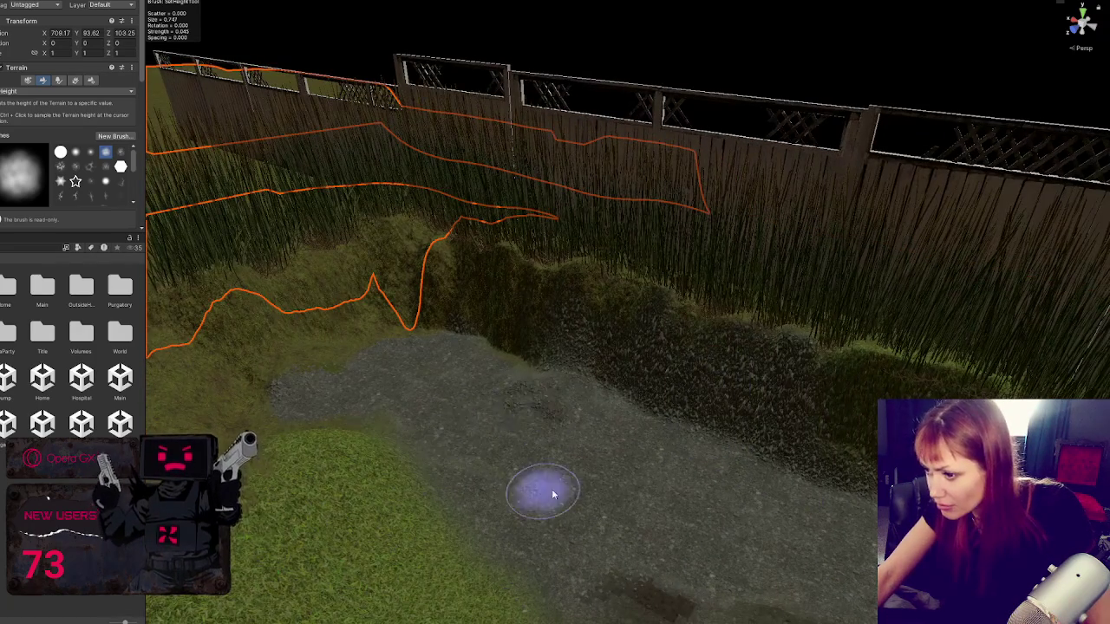
pyautogui.moveTo(552, 494)
pyautogui.mouseDown()
pyautogui.moveTo(664, 476)
pyautogui.moveTo(483, 470)
pyautogui.moveTo(729, 511)
pyautogui.moveTo(737, 407)
pyautogui.moveTo(663, 417)
pyautogui.mouseUp()
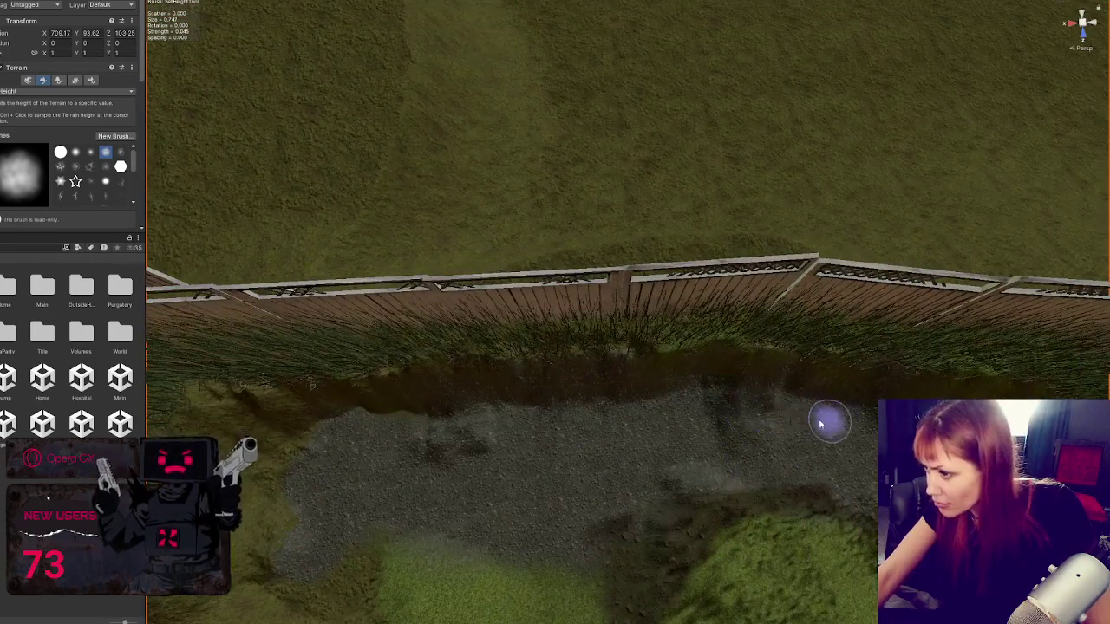
pyautogui.moveTo(820, 423); pyautogui.dragTo(491, 399)
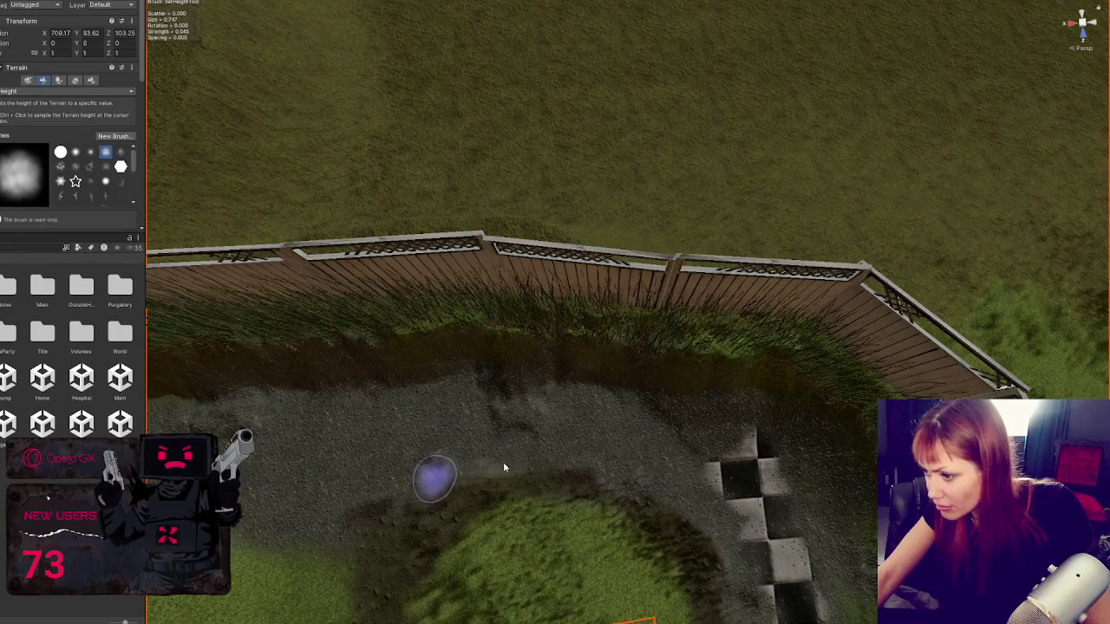
pyautogui.moveTo(783, 444); pyautogui.dragTo(605, 374)
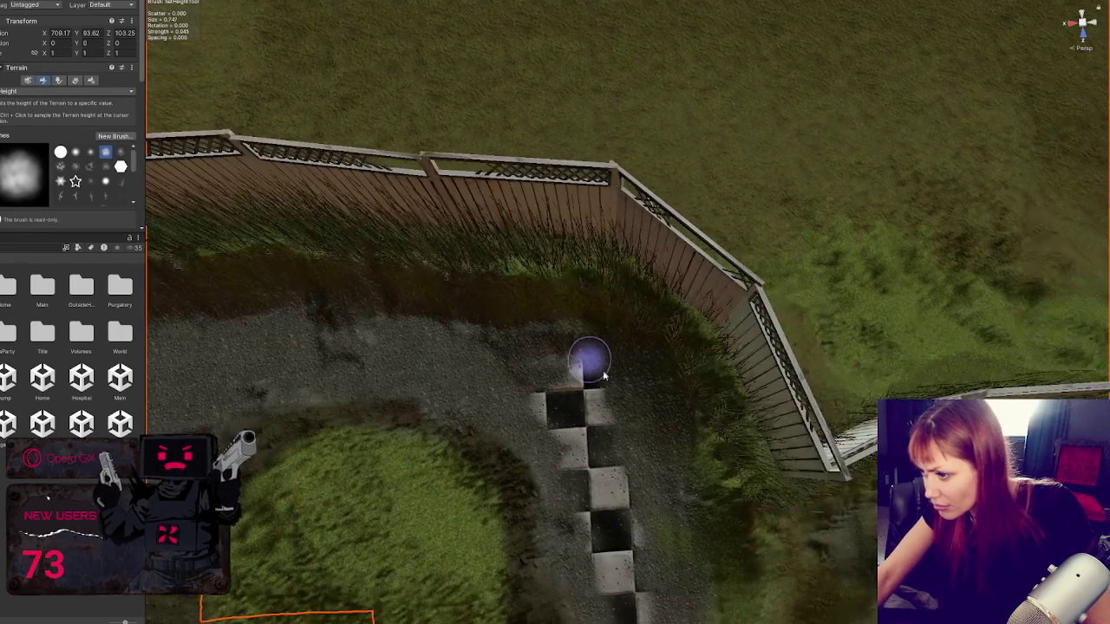
pyautogui.moveTo(728, 539)
pyautogui.mouseDown()
pyautogui.moveTo(569, 424)
pyautogui.moveTo(560, 376)
pyautogui.moveTo(520, 359)
pyautogui.mouseUp()
# Step: Switch the terrain tool to Smooth Height and orbit along the fence toward the grass bank's end
pyautogui.click(70, 91)
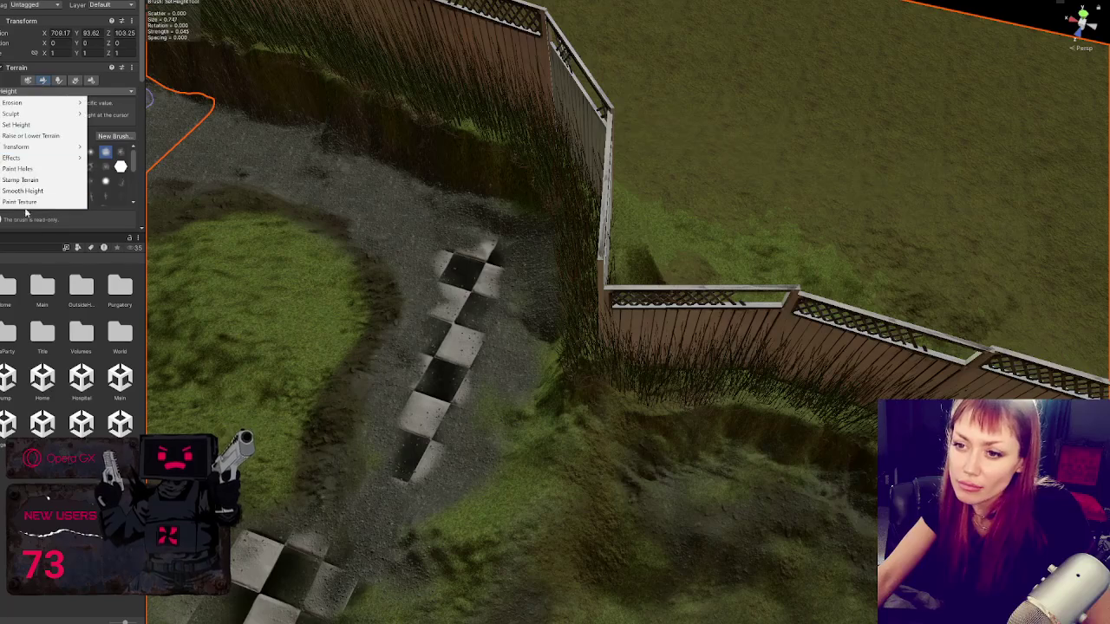
pyautogui.click(30, 192)
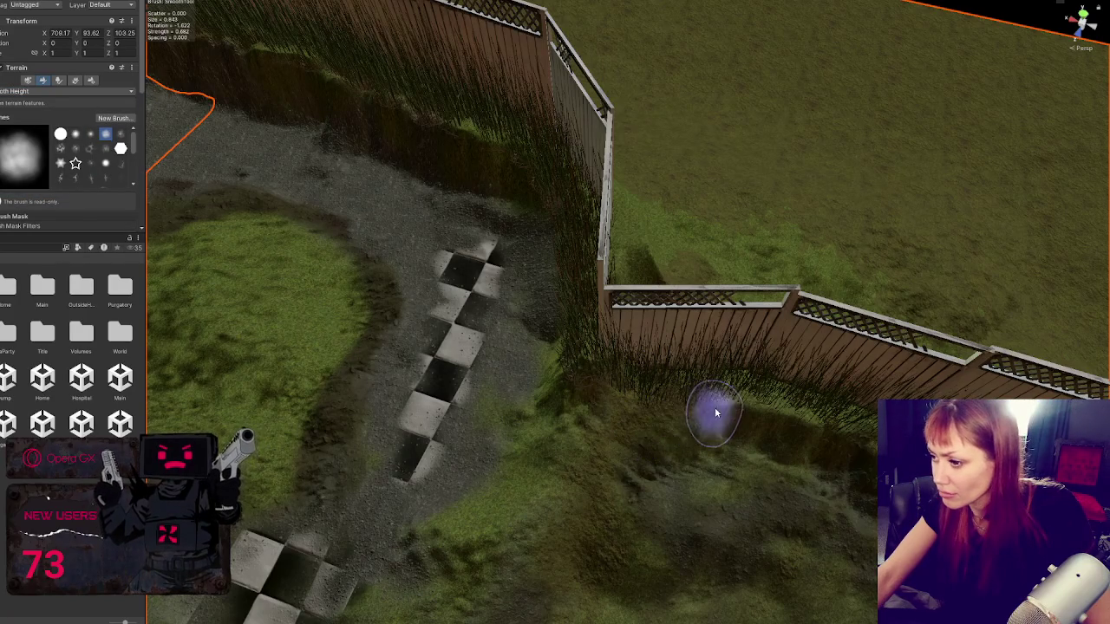
pyautogui.moveTo(582, 433); pyautogui.dragTo(605, 395)
pyautogui.moveTo(501, 369); pyautogui.dragTo(652, 417)
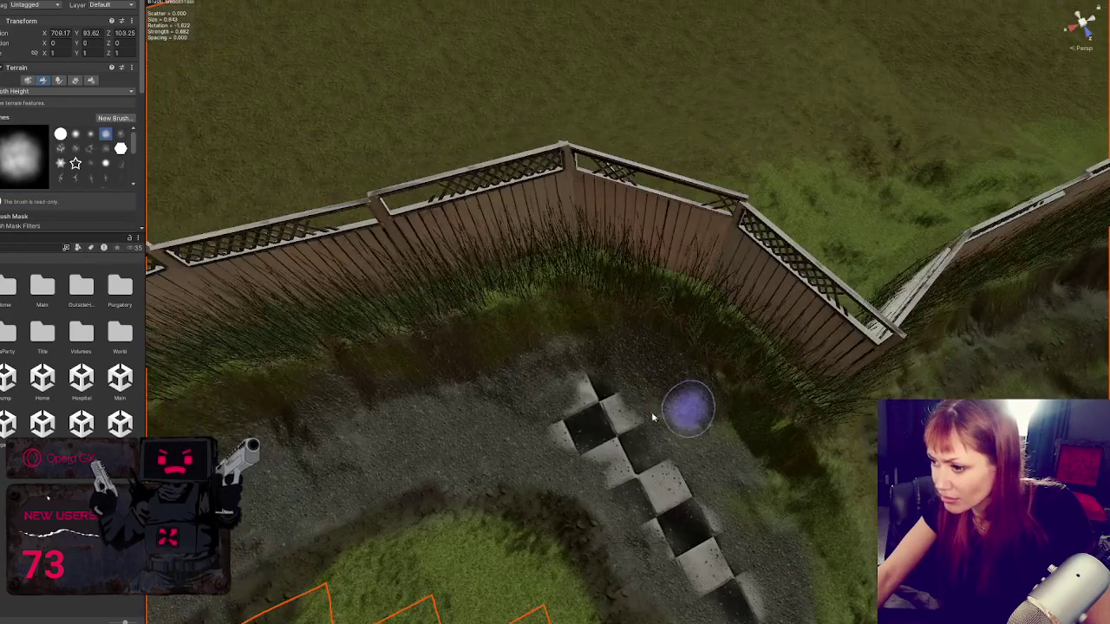
pyautogui.moveTo(591, 347); pyautogui.dragTo(554, 390)
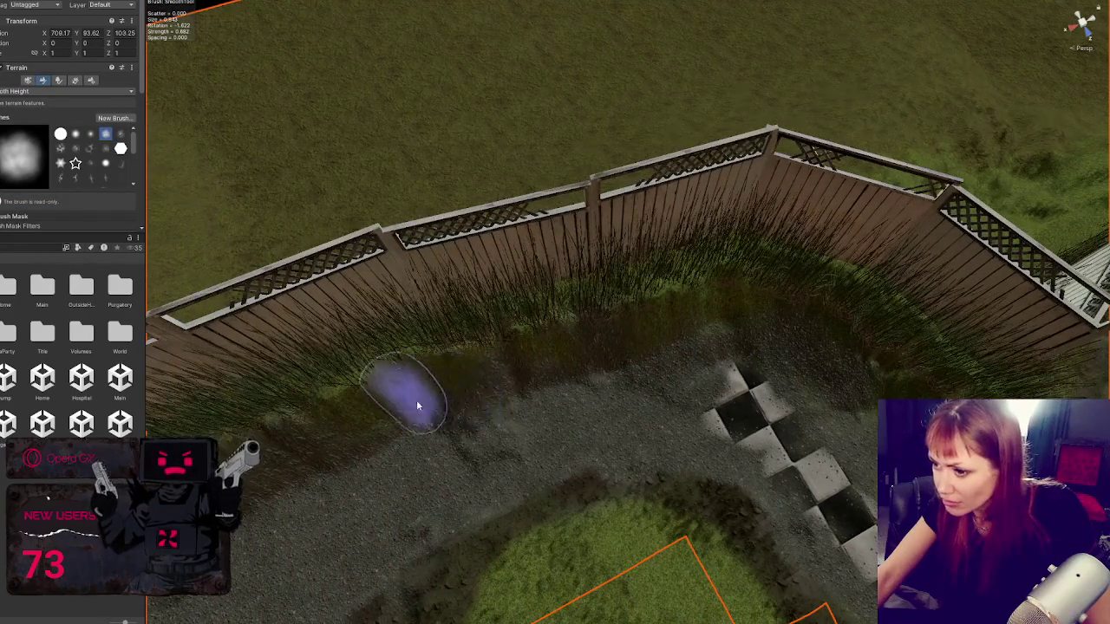
pyautogui.moveTo(416, 406)
pyautogui.mouseDown()
pyautogui.moveTo(540, 403)
pyautogui.moveTo(664, 361)
pyautogui.moveTo(561, 409)
pyautogui.mouseUp()
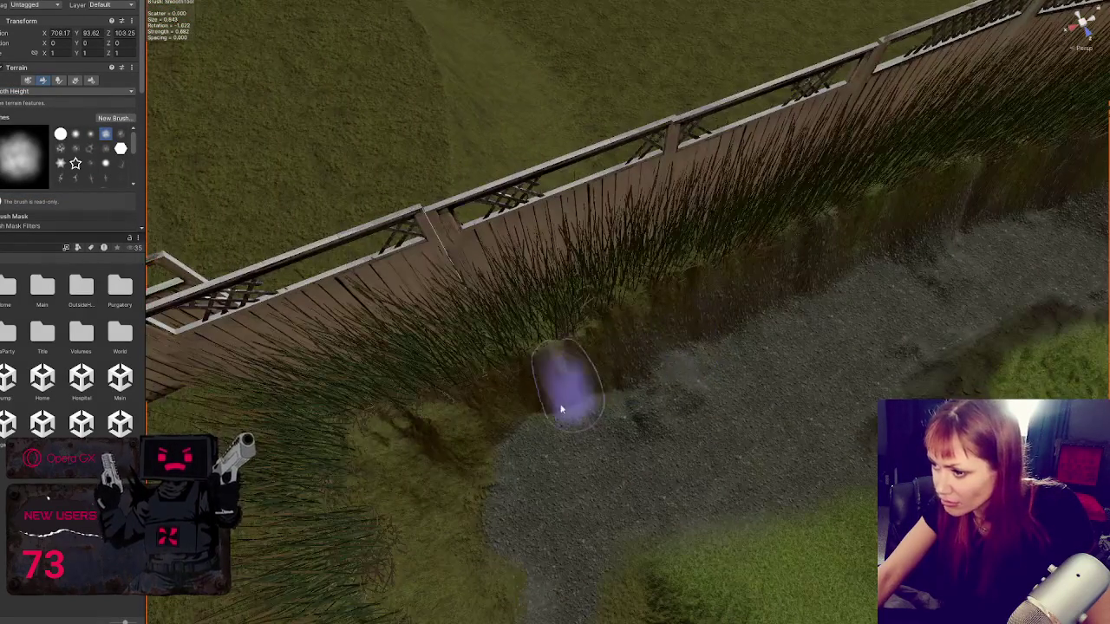
pyautogui.moveTo(424, 451)
pyautogui.mouseDown()
pyautogui.moveTo(396, 495)
pyautogui.moveTo(702, 421)
pyautogui.moveTo(564, 285)
pyautogui.moveTo(578, 302)
pyautogui.moveTo(651, 302)
pyautogui.mouseUp()
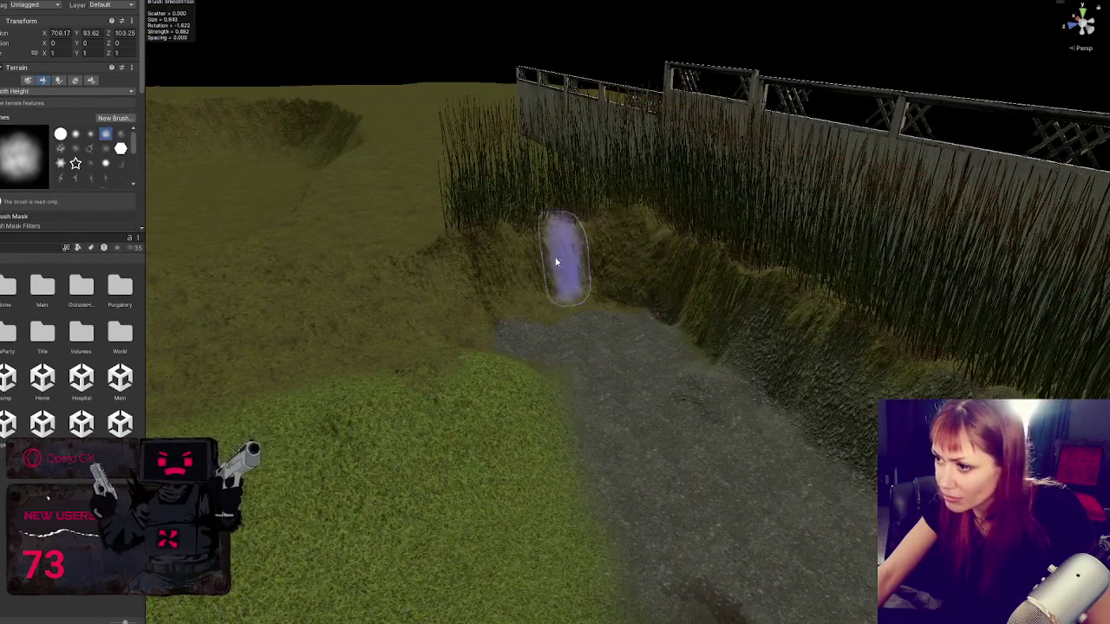
# Step: Select the tall grass clump at the bank's end and orbit and zoom in on it
pyautogui.moveTo(565, 248); pyautogui.dragTo(694, 285)
pyautogui.click(578, 213)
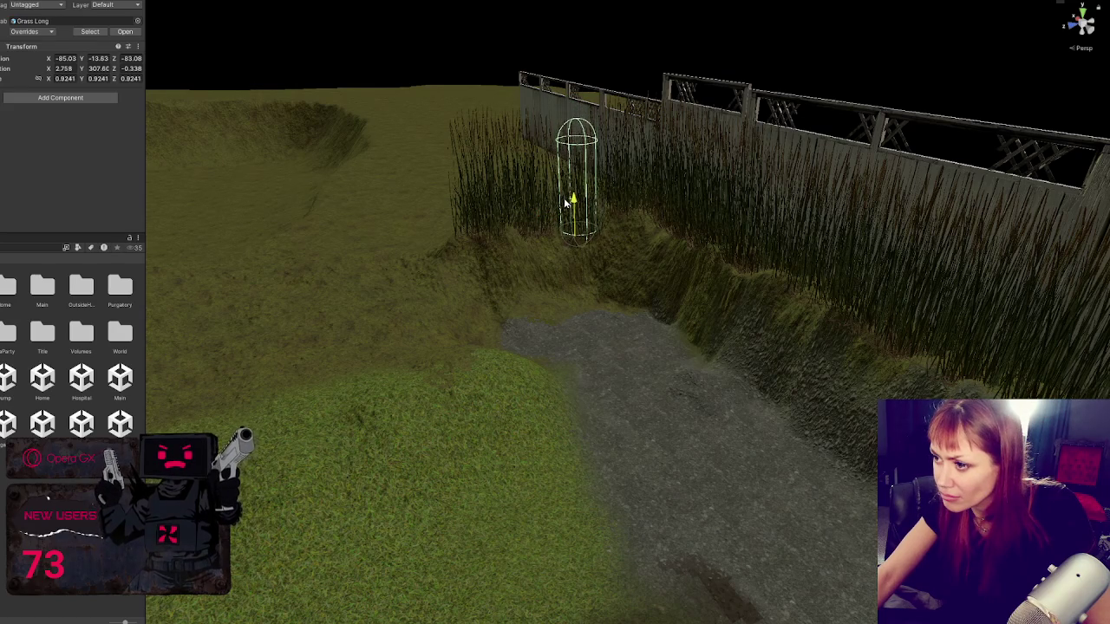
pyautogui.moveTo(582, 230)
pyautogui.mouseDown()
pyautogui.moveTo(590, 255)
pyautogui.moveTo(691, 278)
pyautogui.mouseUp()
pyautogui.moveTo(581, 217); pyautogui.dragTo(585, 280)
# Step: Reselect the terrain, switch to Set Height, and fly the view toward the grass mound by the fence
pyautogui.click(586, 280)
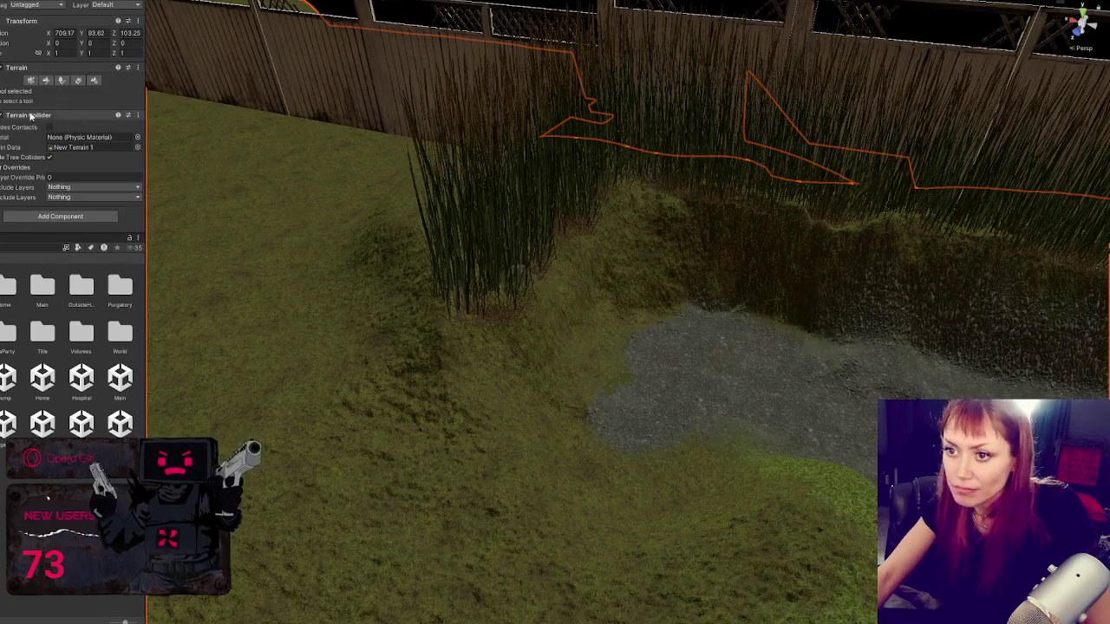
pyautogui.click(45, 80)
pyautogui.click(69, 91)
pyautogui.click(34, 130)
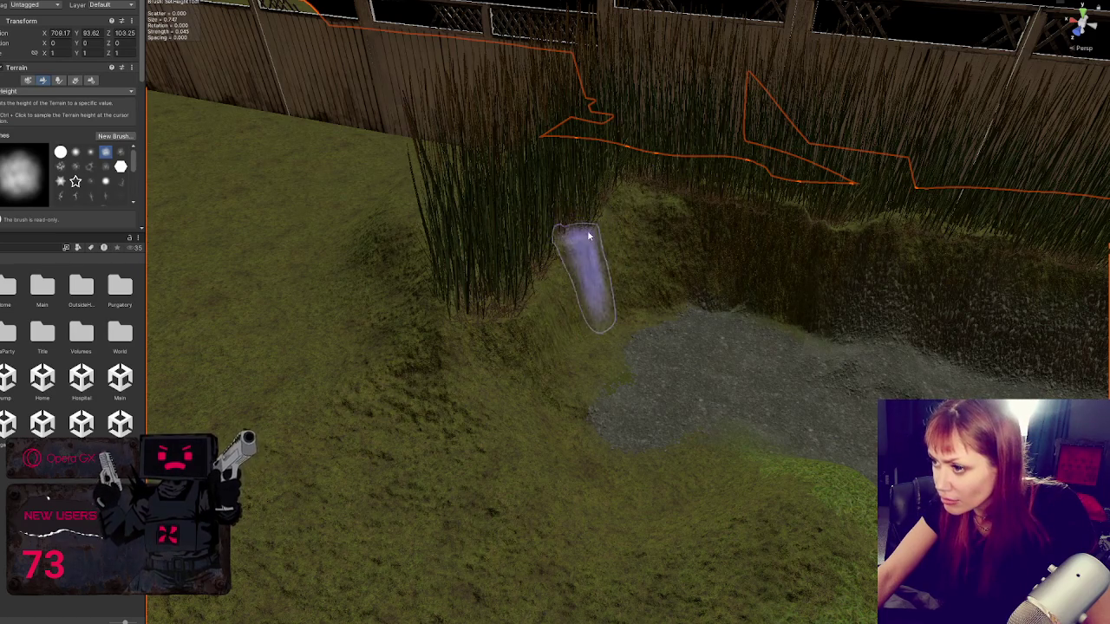
pyautogui.scroll(-5, 599, 228)
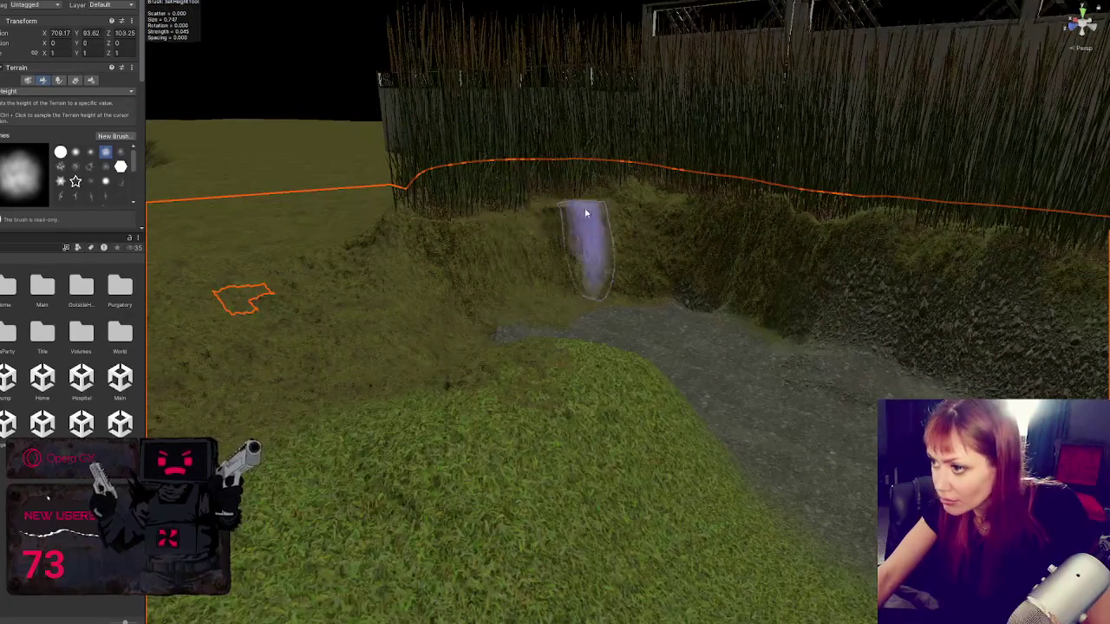
pyautogui.scroll(-3, 628, 180)
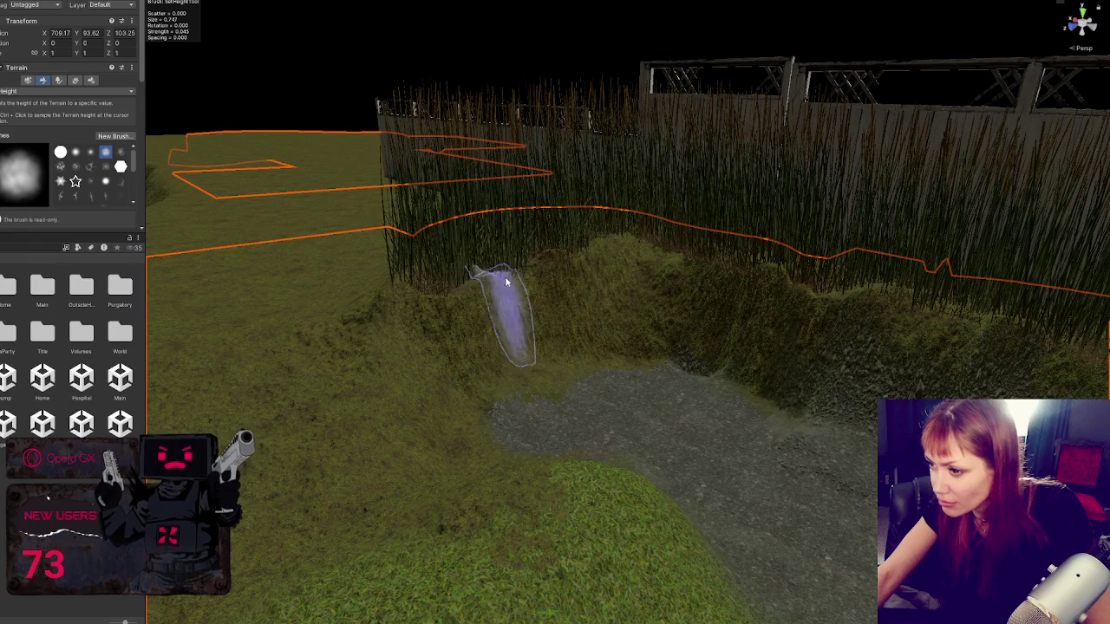
pyautogui.moveTo(496, 300)
pyautogui.mouseDown()
pyautogui.moveTo(396, 312)
pyautogui.moveTo(584, 317)
pyautogui.moveTo(560, 285)
pyautogui.moveTo(700, 361)
pyautogui.moveTo(425, 367)
pyautogui.moveTo(599, 317)
pyautogui.mouseUp()
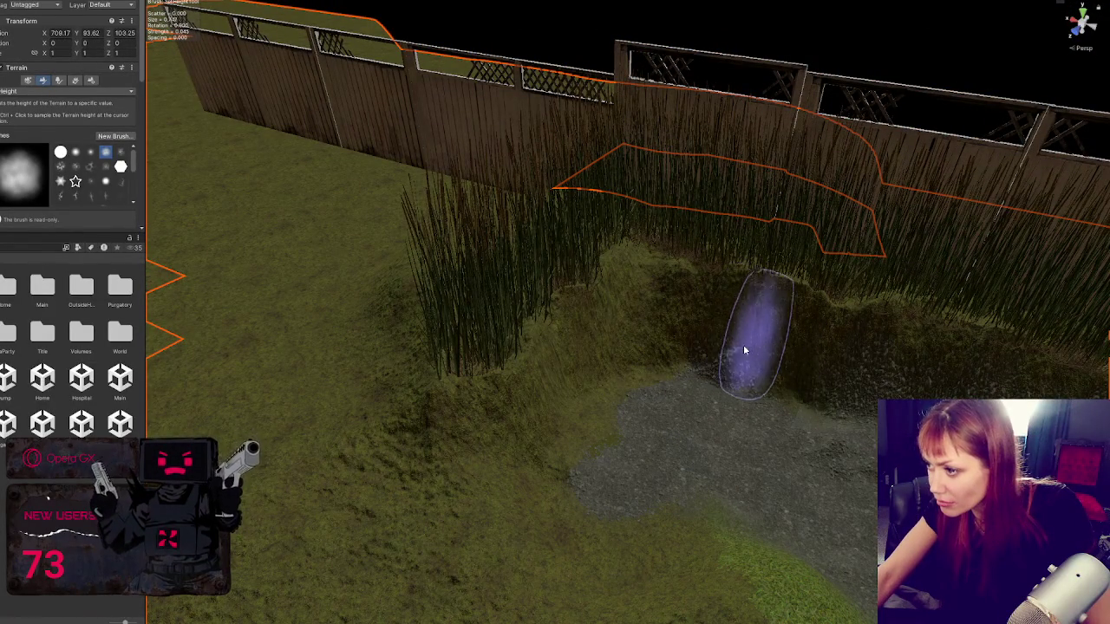
pyautogui.moveTo(780, 339)
pyautogui.mouseDown()
pyautogui.moveTo(726, 347)
pyautogui.moveTo(785, 365)
pyautogui.moveTo(842, 408)
pyautogui.moveTo(707, 352)
pyautogui.moveTo(812, 411)
pyautogui.moveTo(668, 321)
pyautogui.moveTo(613, 331)
pyautogui.mouseUp()
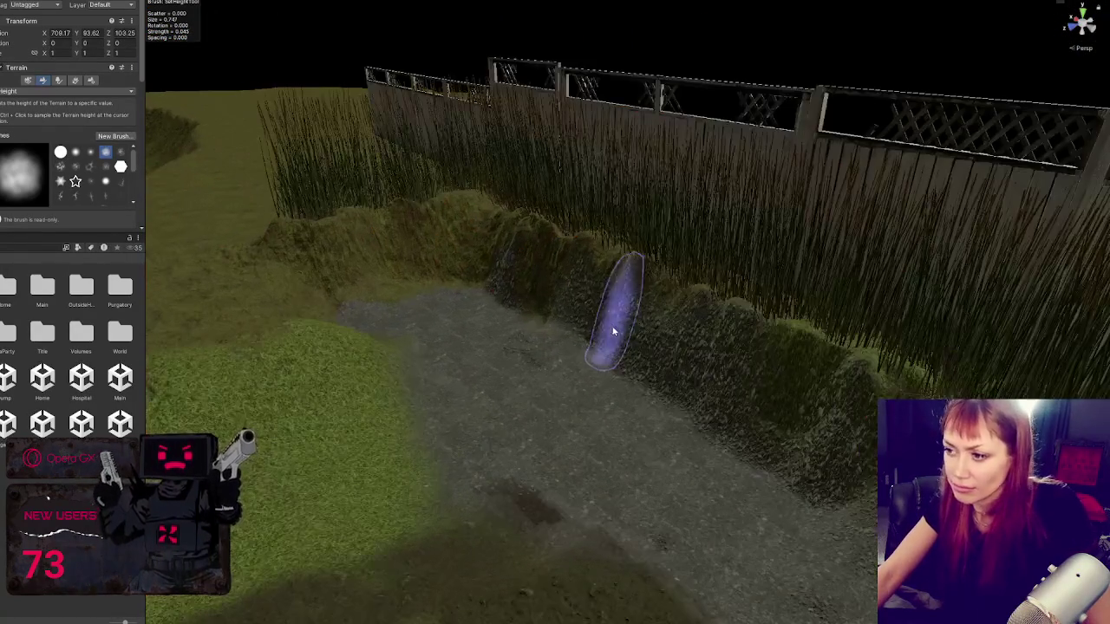
pyautogui.click(11, 92)
# Step: Paint the left bank slope dark brown with the Tidal_Pools terrain layer
pyautogui.click(25, 202)
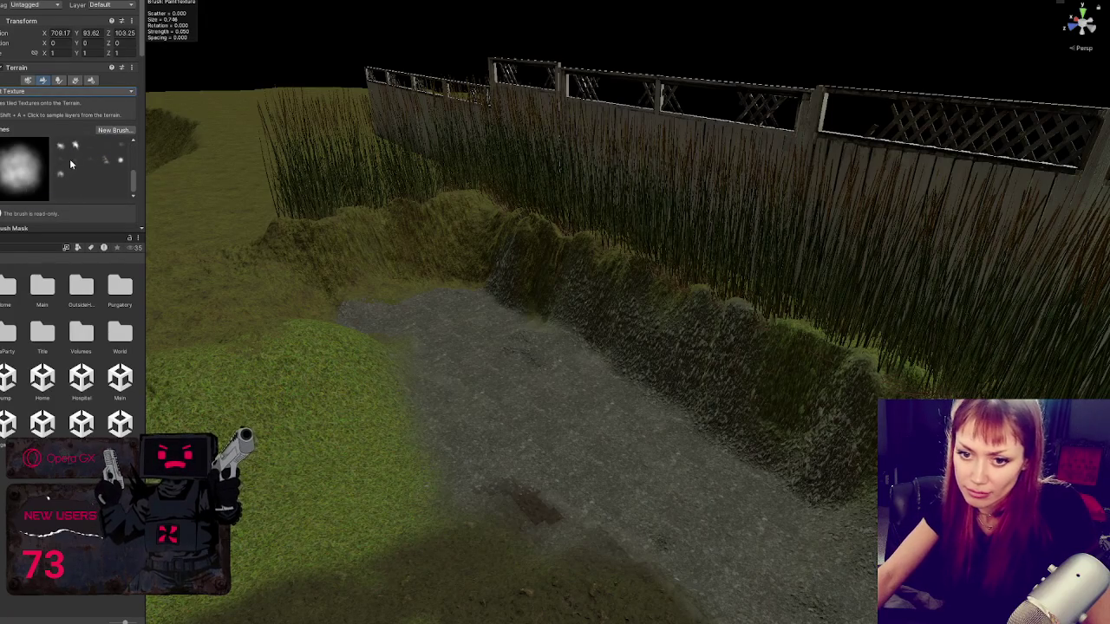
pyautogui.scroll(-6, 35, 94)
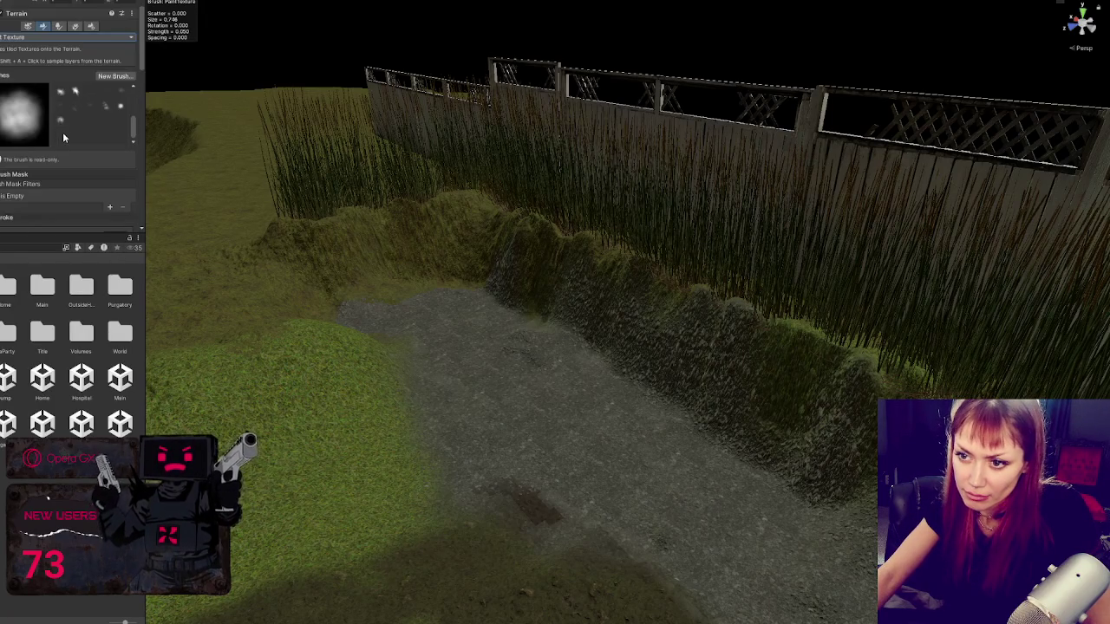
pyautogui.scroll(-5, 41, 148)
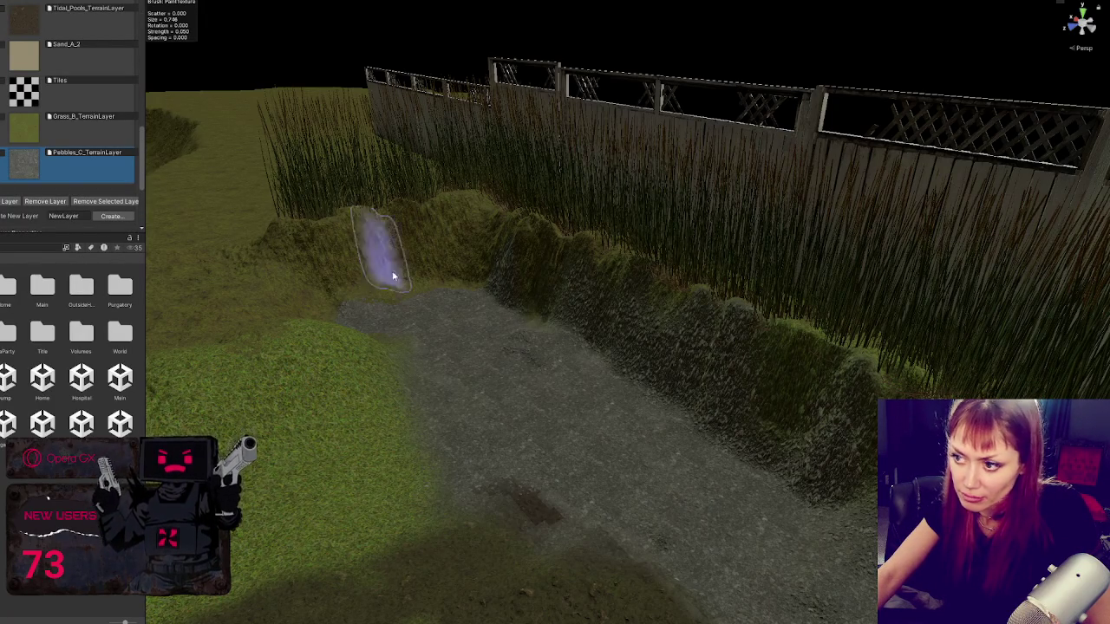
pyautogui.scroll(4, 520, 295)
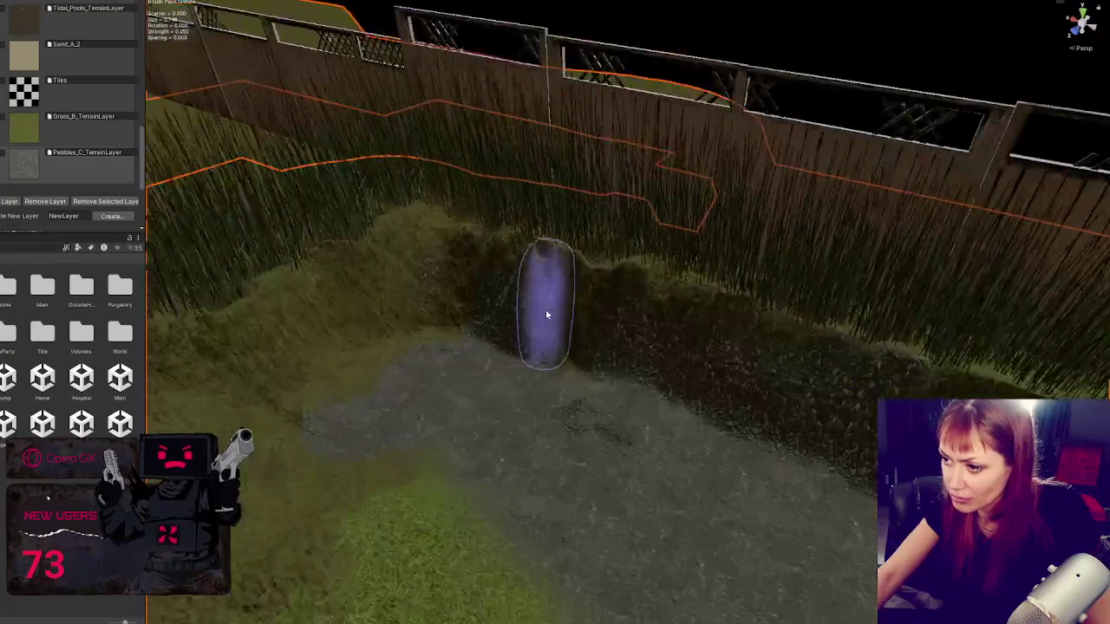
pyautogui.scroll(2, 546, 315)
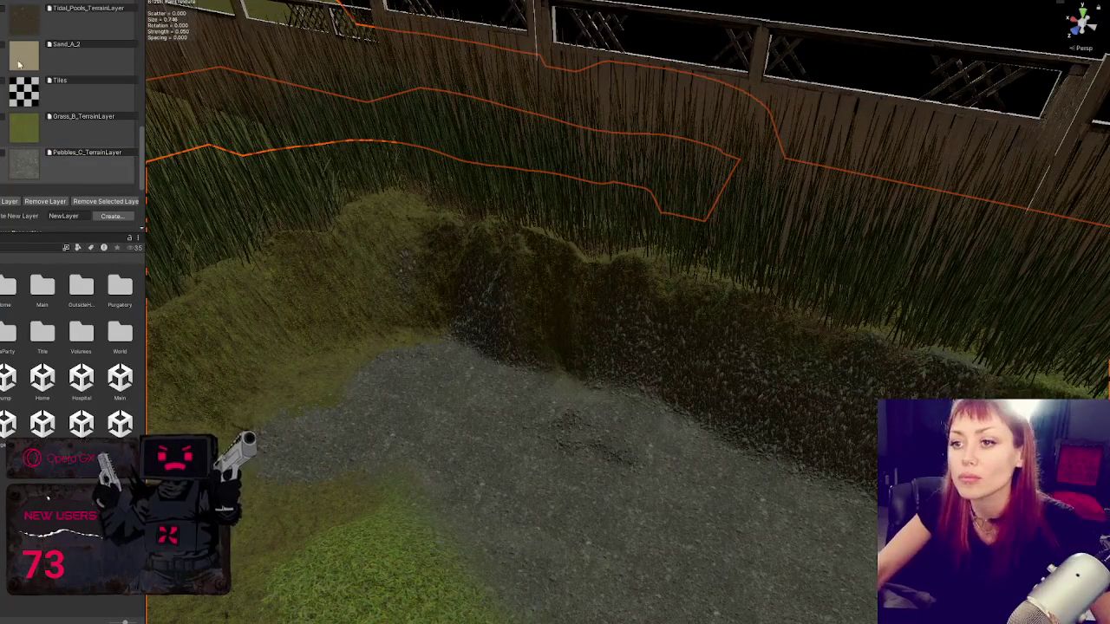
pyautogui.click(23, 14)
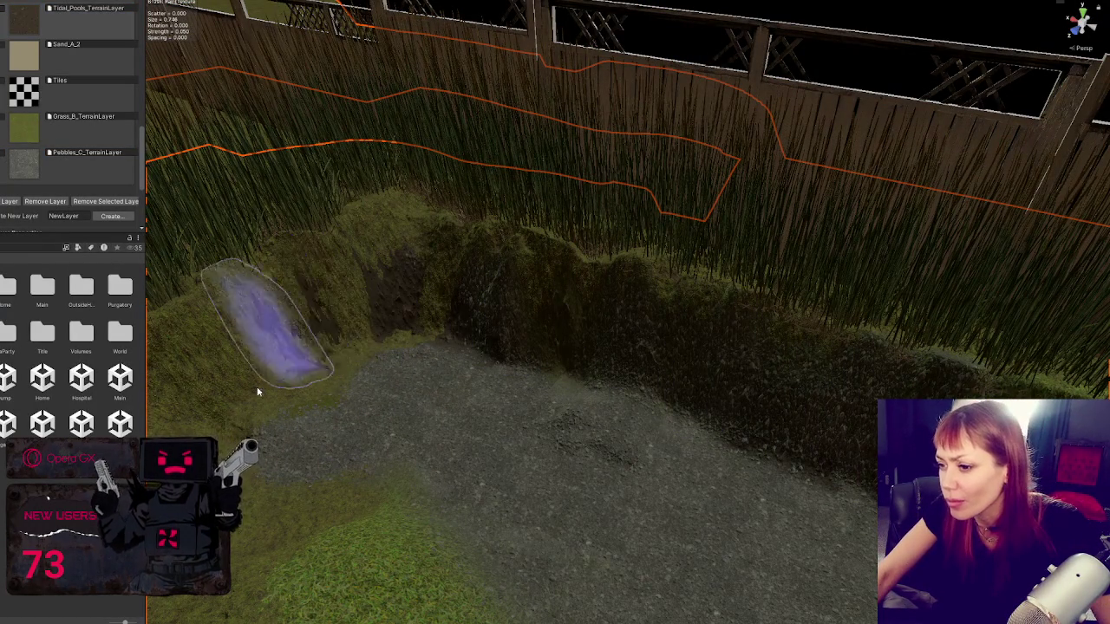
pyautogui.moveTo(257, 392)
pyautogui.mouseDown()
pyautogui.moveTo(448, 281)
pyautogui.moveTo(235, 373)
pyautogui.moveTo(295, 357)
pyautogui.moveTo(336, 368)
pyautogui.mouseUp()
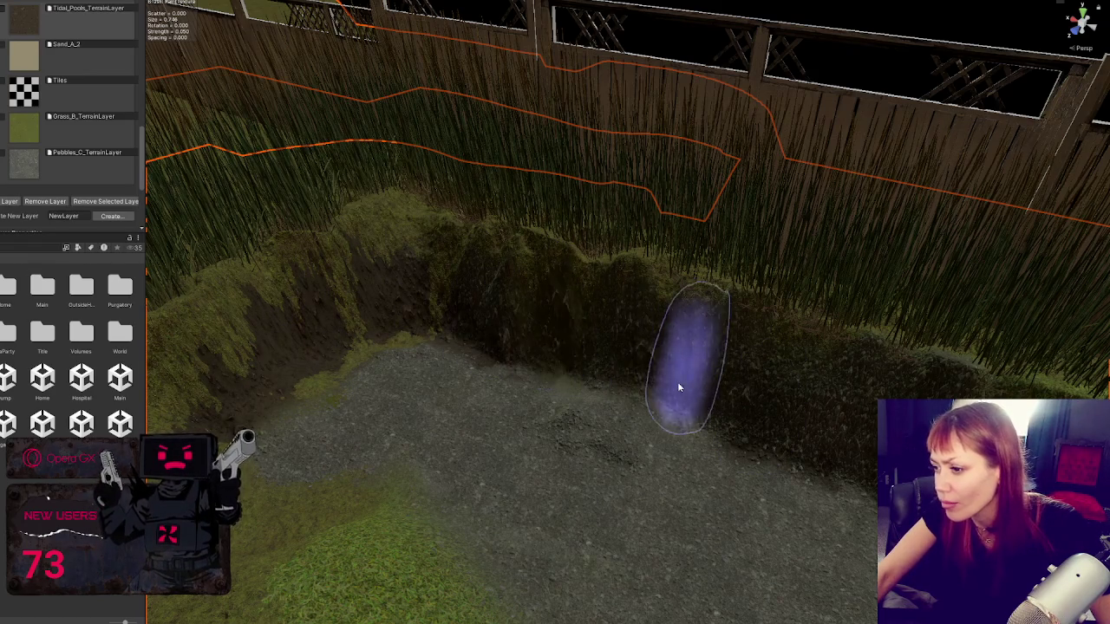
# Step: Swing the view round the fence corner and close in on the grassy slope
pyautogui.scroll(3, 417, 364)
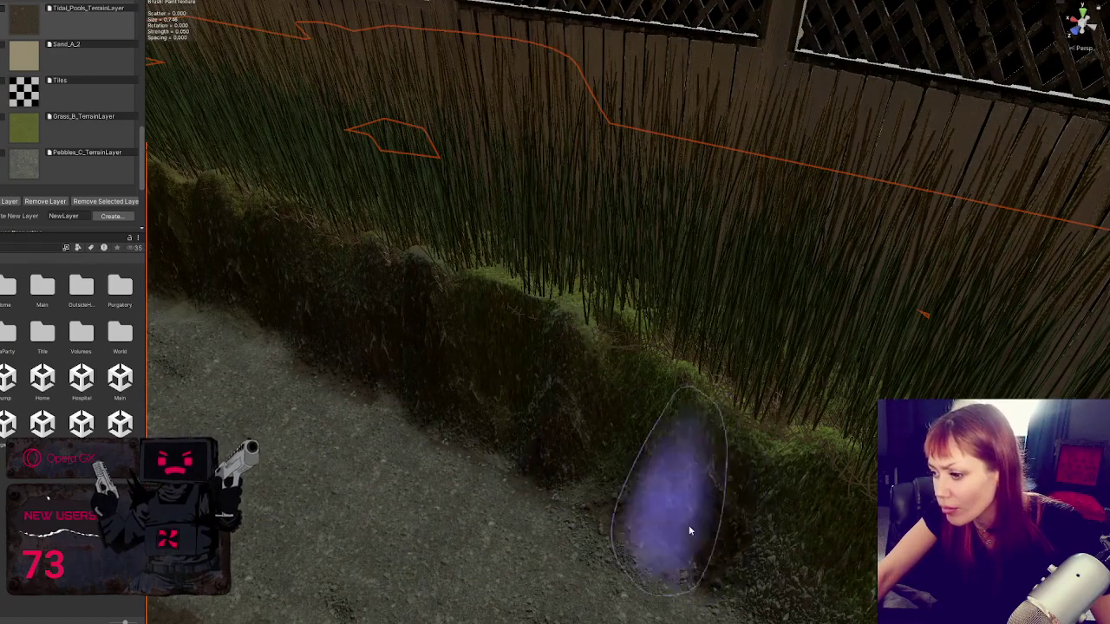
pyautogui.scroll(-5, 718, 426)
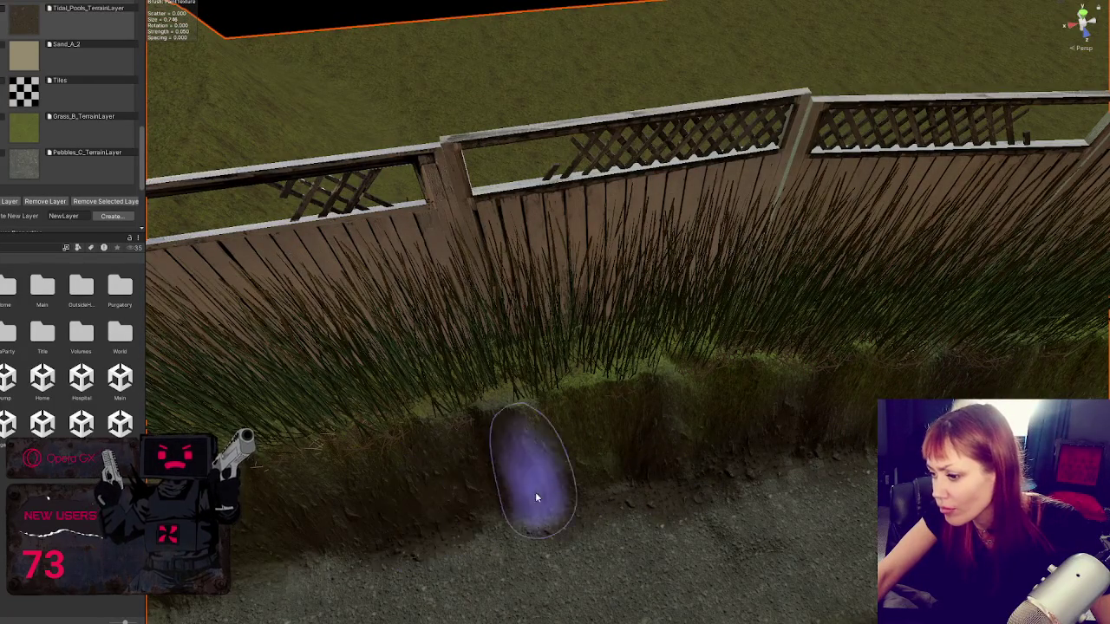
pyautogui.moveTo(669, 471)
pyautogui.mouseDown()
pyautogui.moveTo(525, 433)
pyautogui.moveTo(550, 471)
pyautogui.mouseUp()
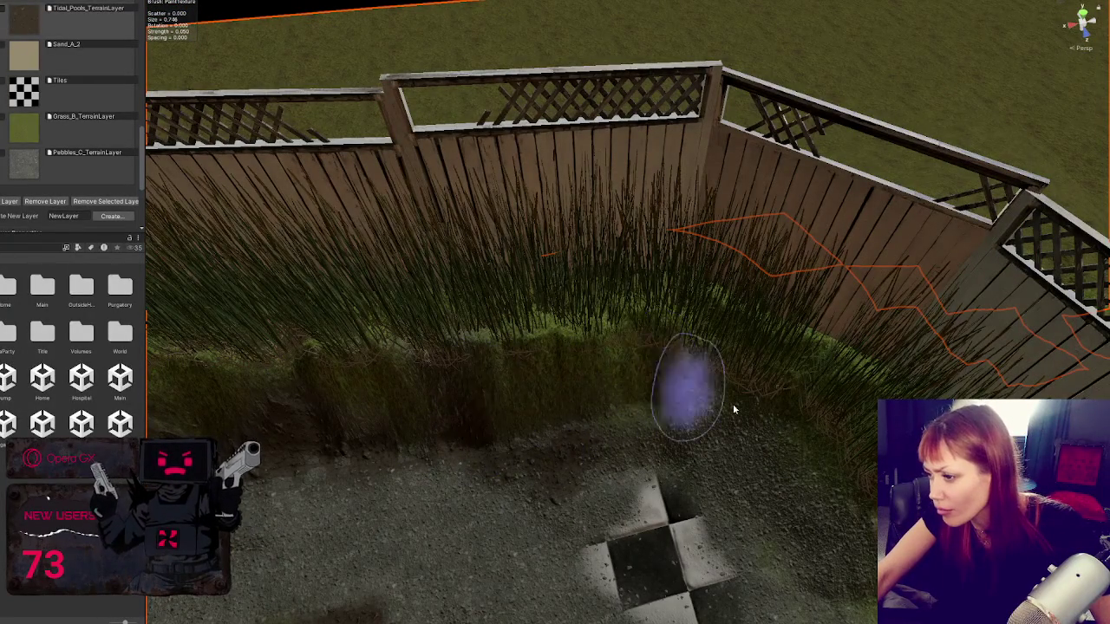
pyautogui.moveTo(798, 453)
pyautogui.mouseDown()
pyautogui.moveTo(738, 371)
pyautogui.moveTo(683, 323)
pyautogui.mouseUp()
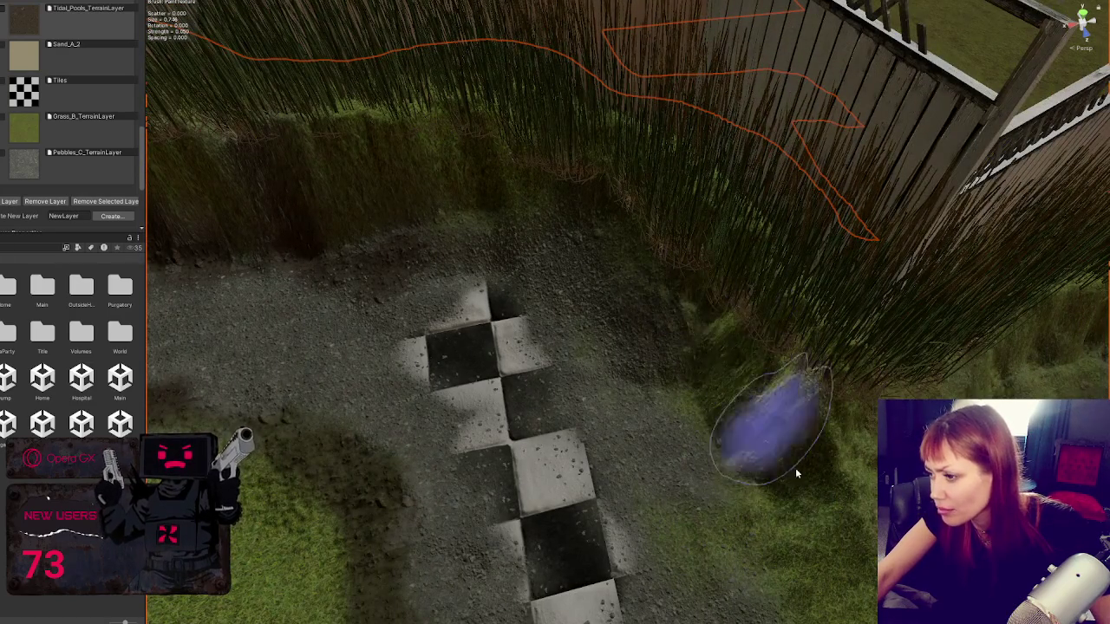
pyautogui.moveTo(768, 421); pyautogui.dragTo(706, 412)
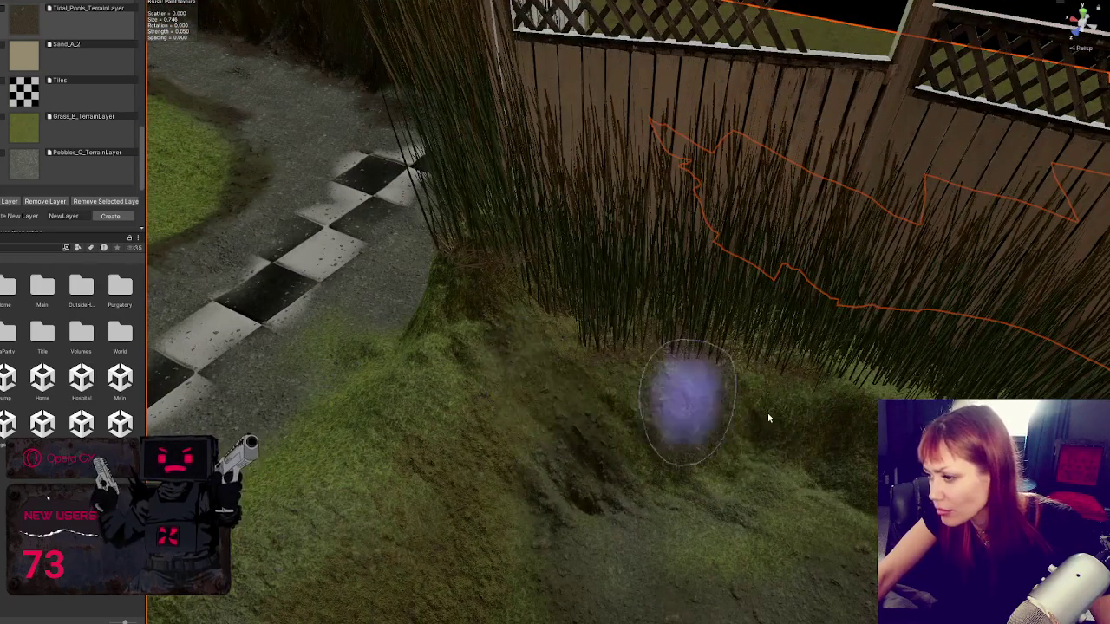
pyautogui.moveTo(818, 458)
pyautogui.mouseDown()
pyautogui.moveTo(433, 322)
pyautogui.moveTo(793, 359)
pyautogui.moveTo(639, 231)
pyautogui.mouseUp()
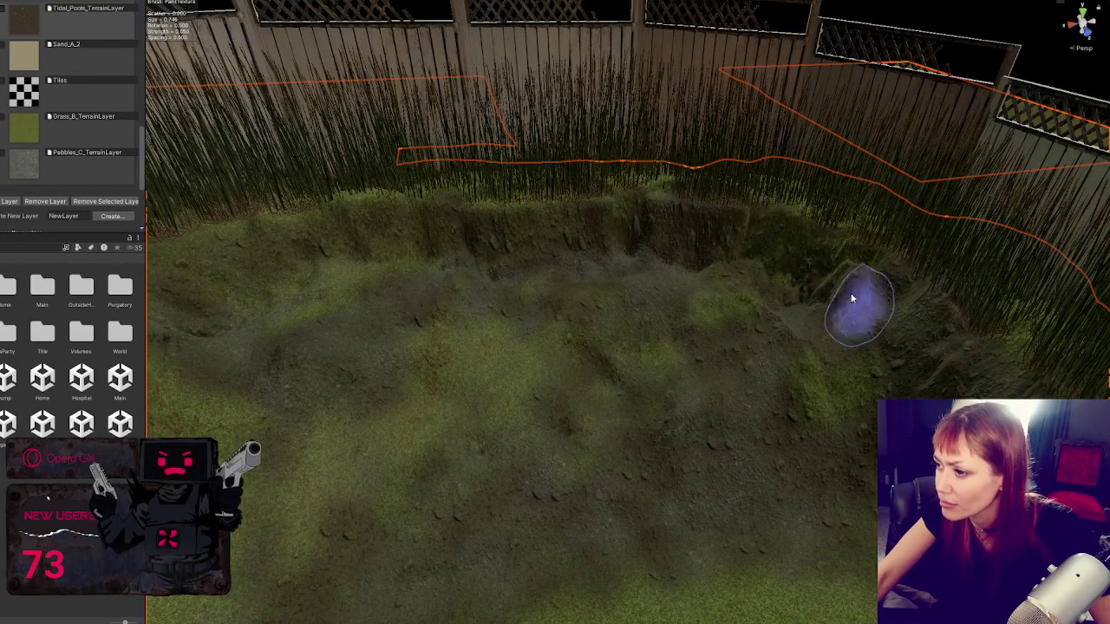
pyautogui.scroll(5, 81, 76)
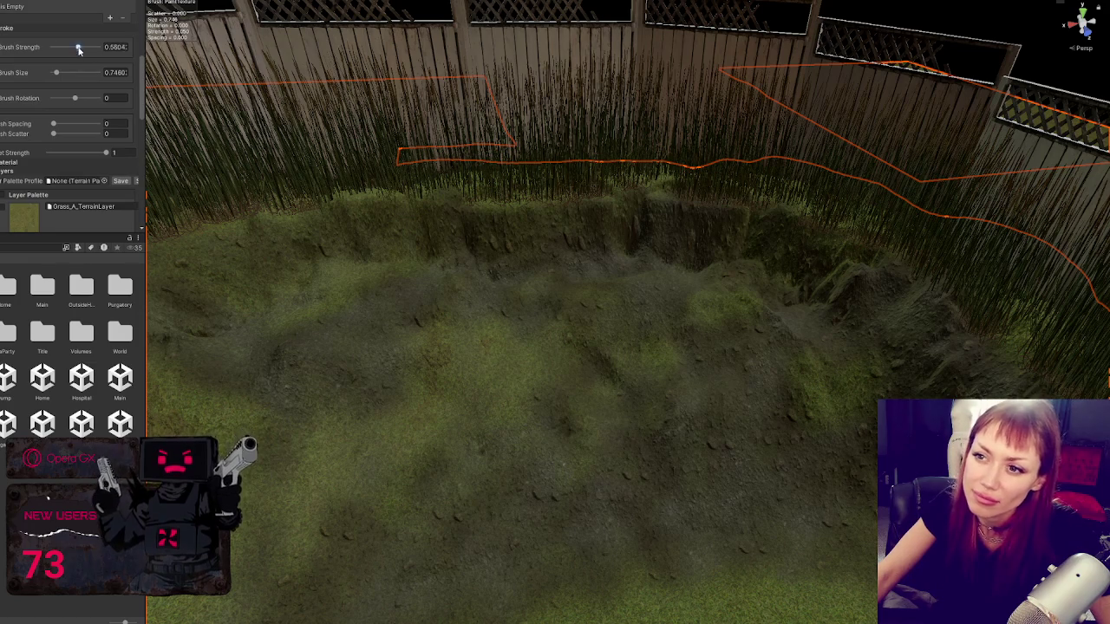
# Step: Raise the brush strength slightly and view the pit from above along the fence
pyautogui.click(78, 49)
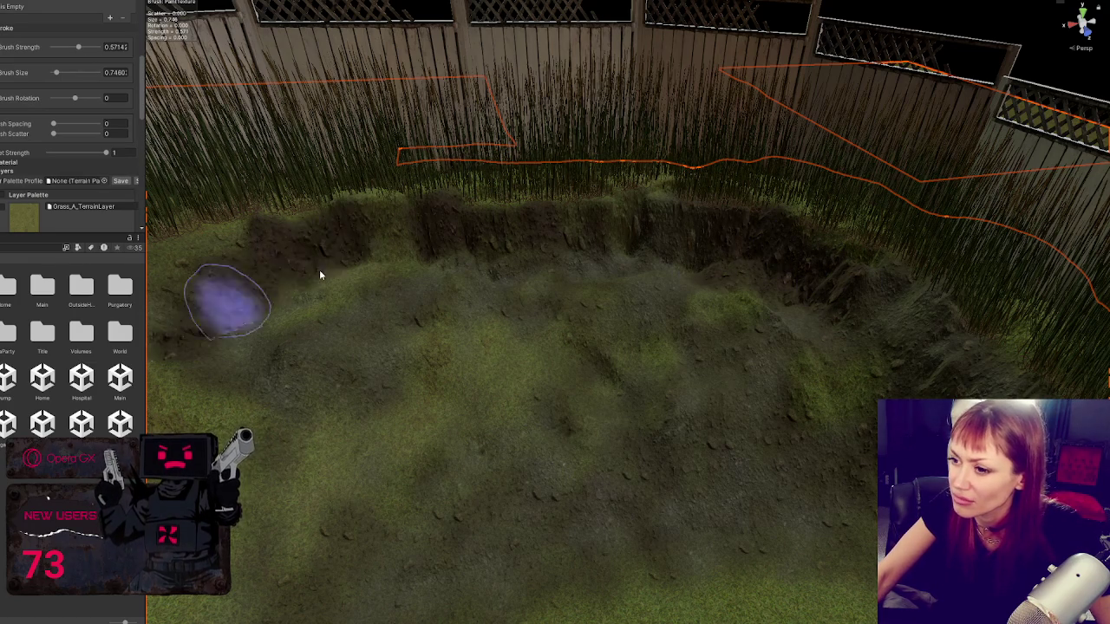
pyautogui.moveTo(327, 328); pyautogui.dragTo(607, 257)
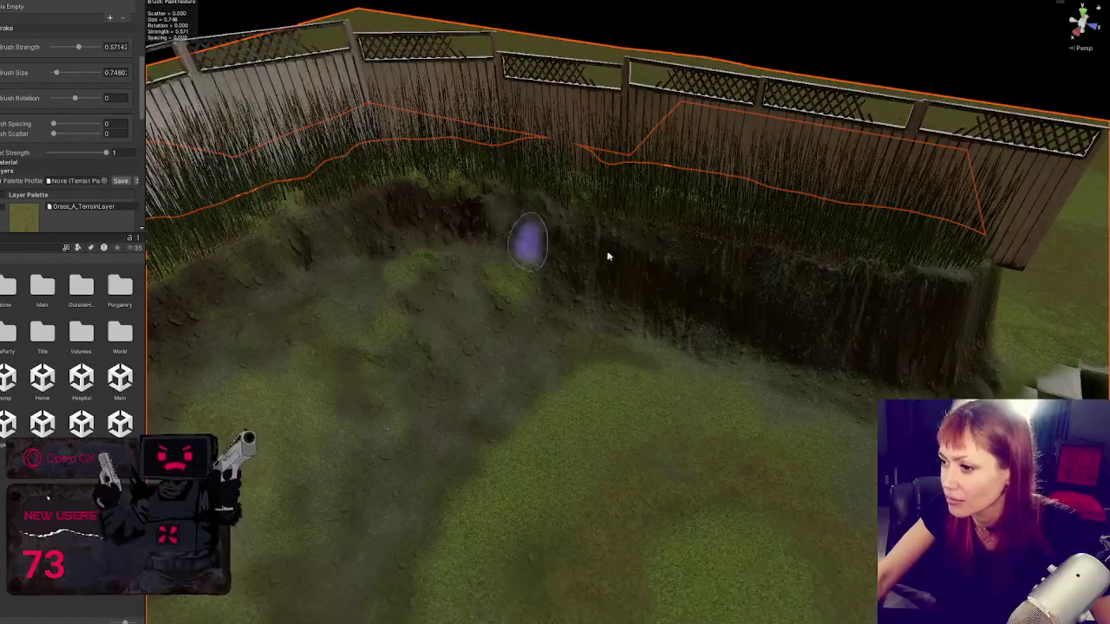
pyautogui.scroll(-5, 876, 390)
pyautogui.moveTo(505, 248); pyautogui.dragTo(587, 278)
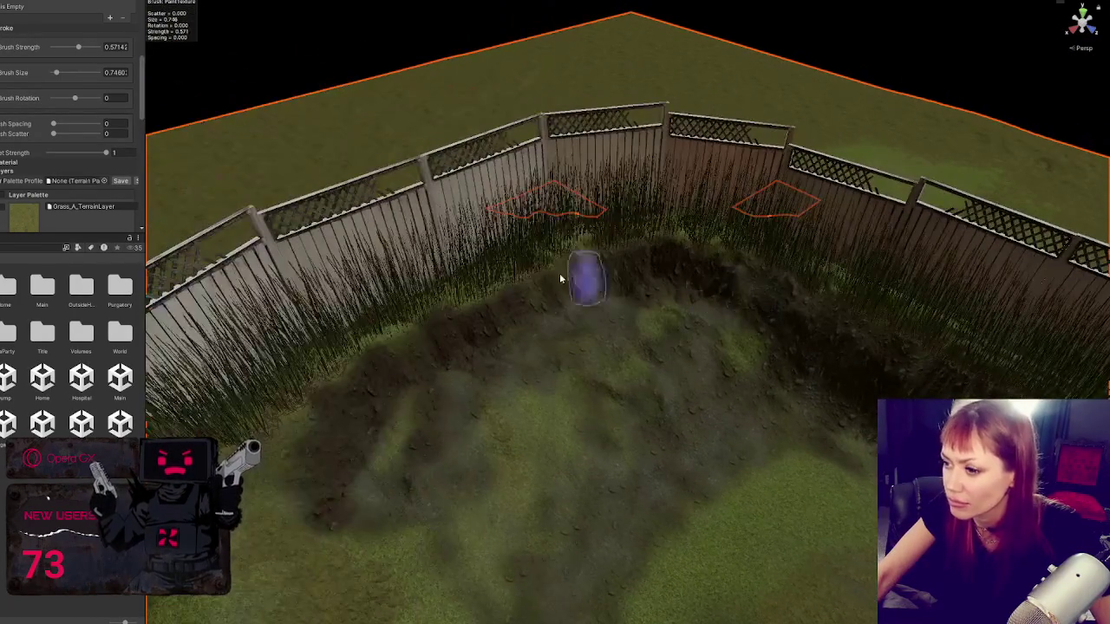
pyautogui.scroll(3, 392, 418)
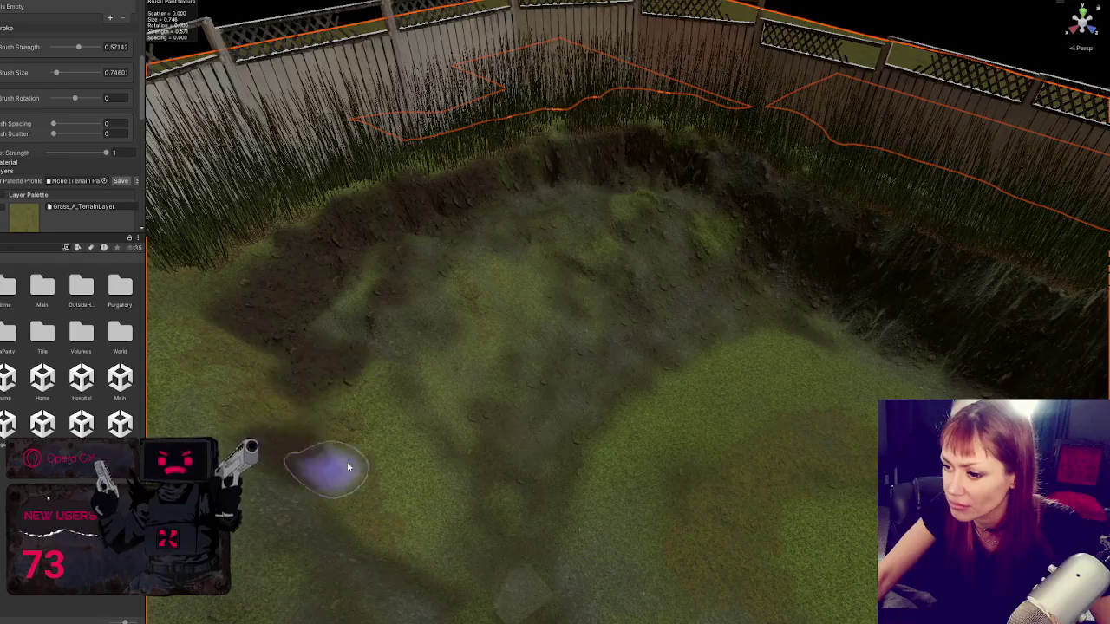
pyautogui.scroll(3, 685, 385)
pyautogui.scroll(-5, 685, 384)
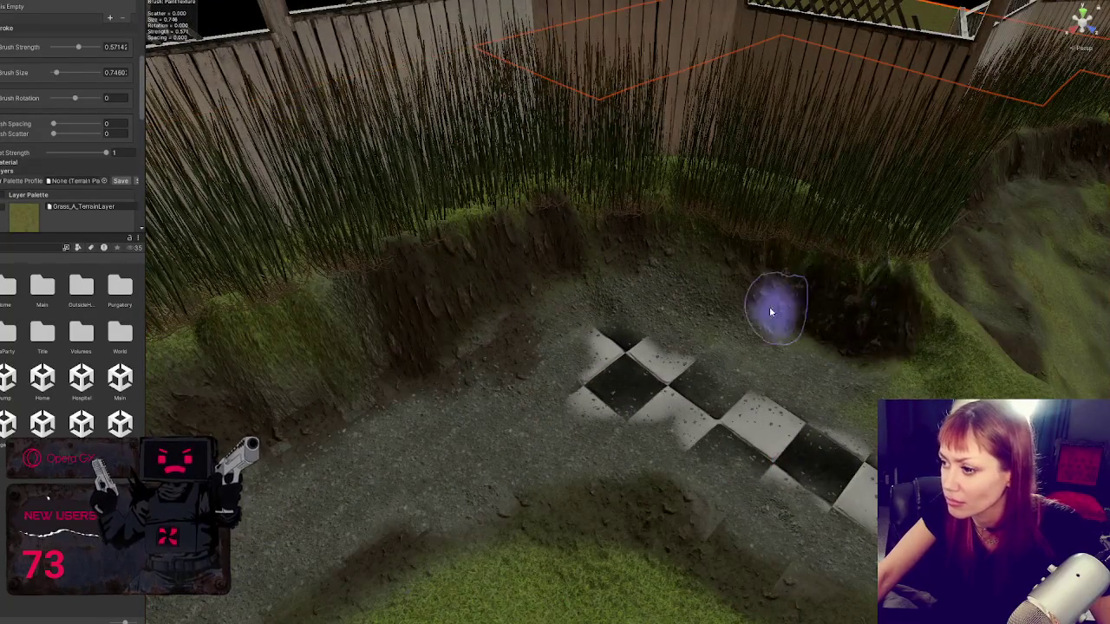
pyautogui.moveTo(773, 304)
pyautogui.mouseDown()
pyautogui.moveTo(317, 384)
pyautogui.moveTo(434, 322)
pyautogui.mouseUp()
pyautogui.scroll(3, 334, 402)
pyautogui.scroll(-5, 558, 298)
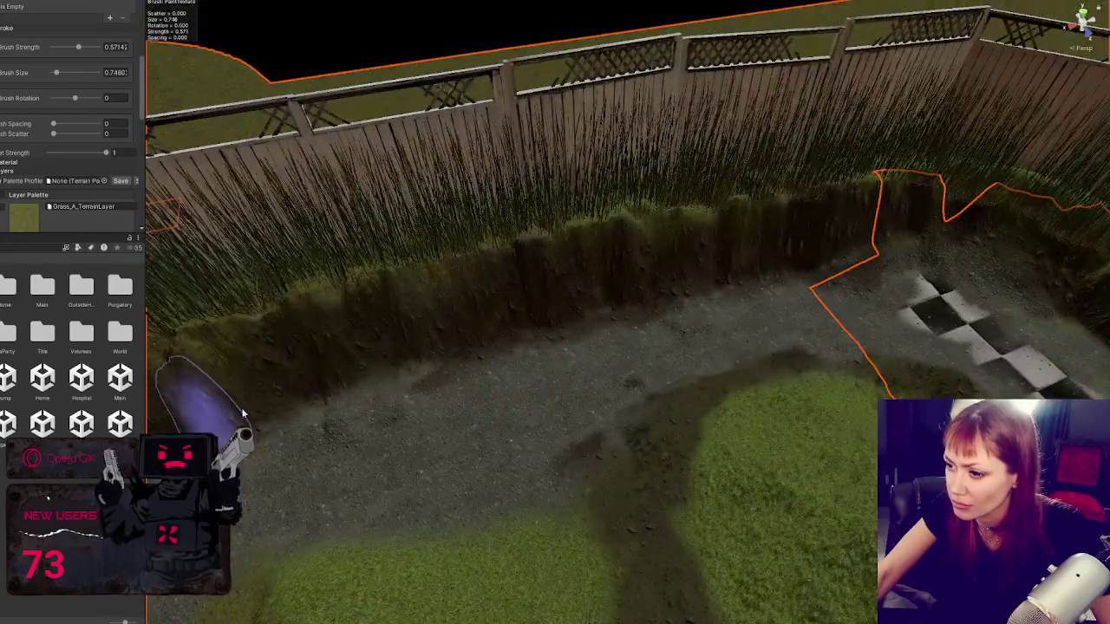
# Step: Frame the fence corner, pit and checker tiles, then select Grass Long and reselect the terrain
pyautogui.moveTo(244, 415); pyautogui.dragTo(569, 291)
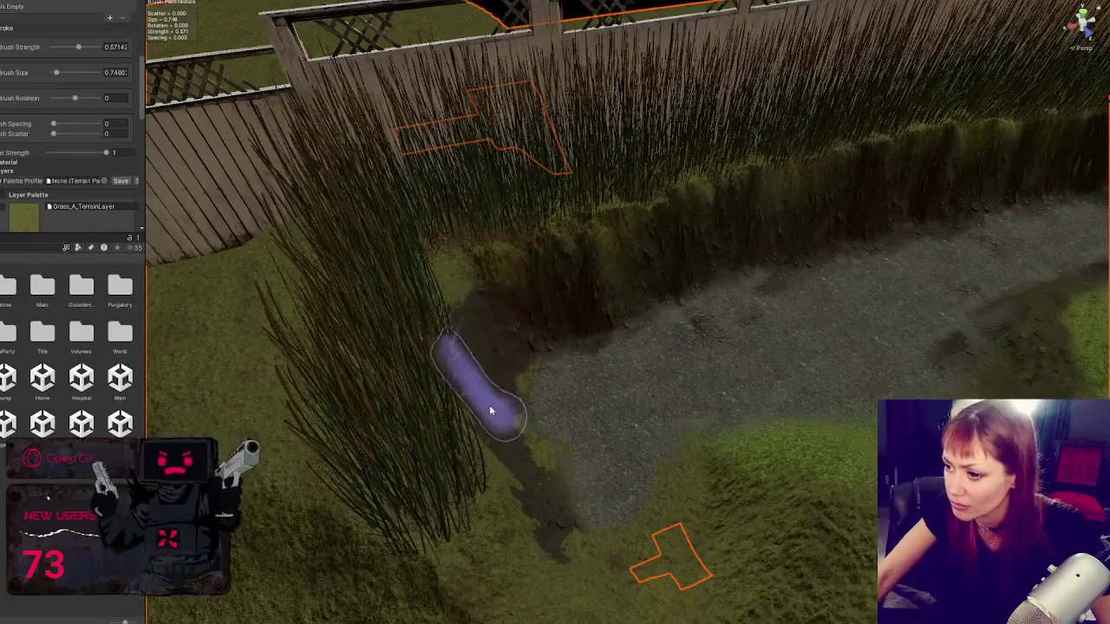
pyautogui.moveTo(489, 405); pyautogui.dragTo(294, 422)
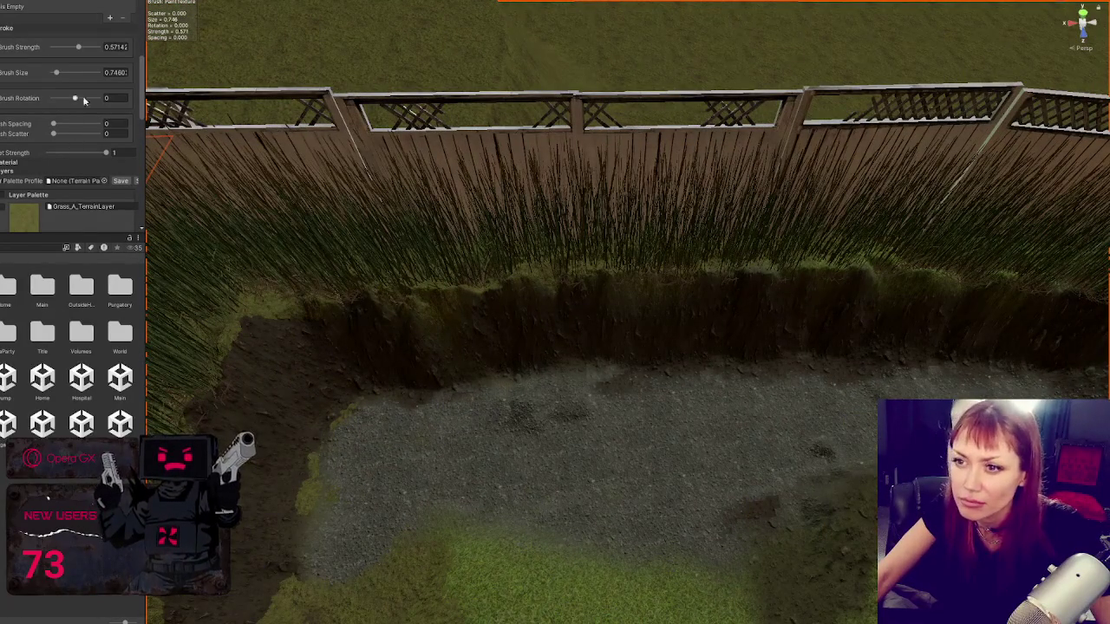
pyautogui.scroll(-5, 60, 153)
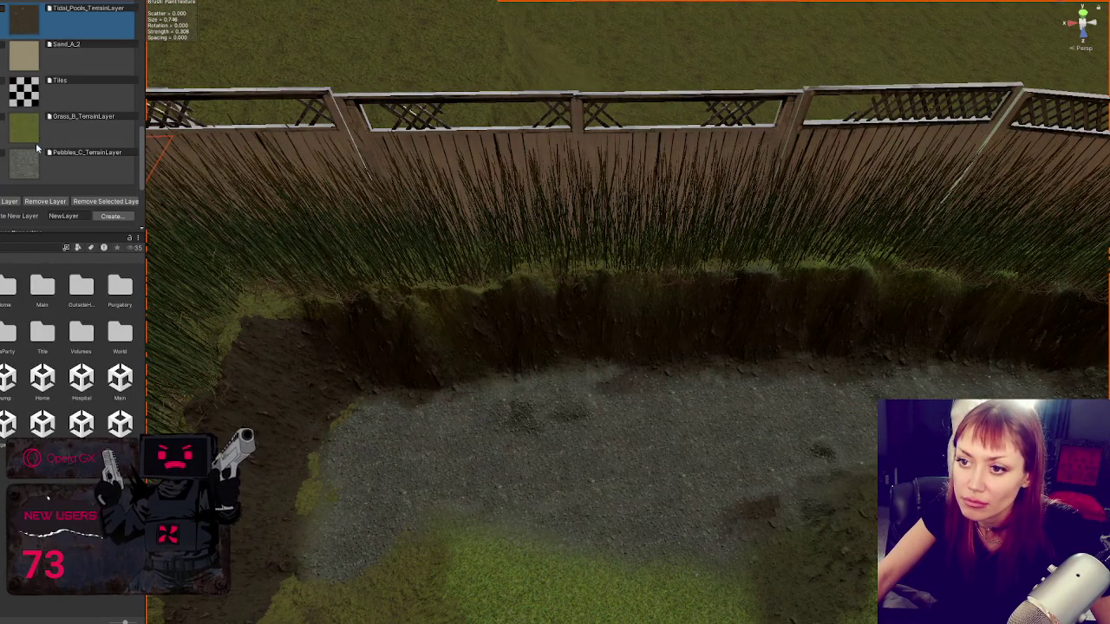
pyautogui.moveTo(193, 420); pyautogui.dragTo(260, 329)
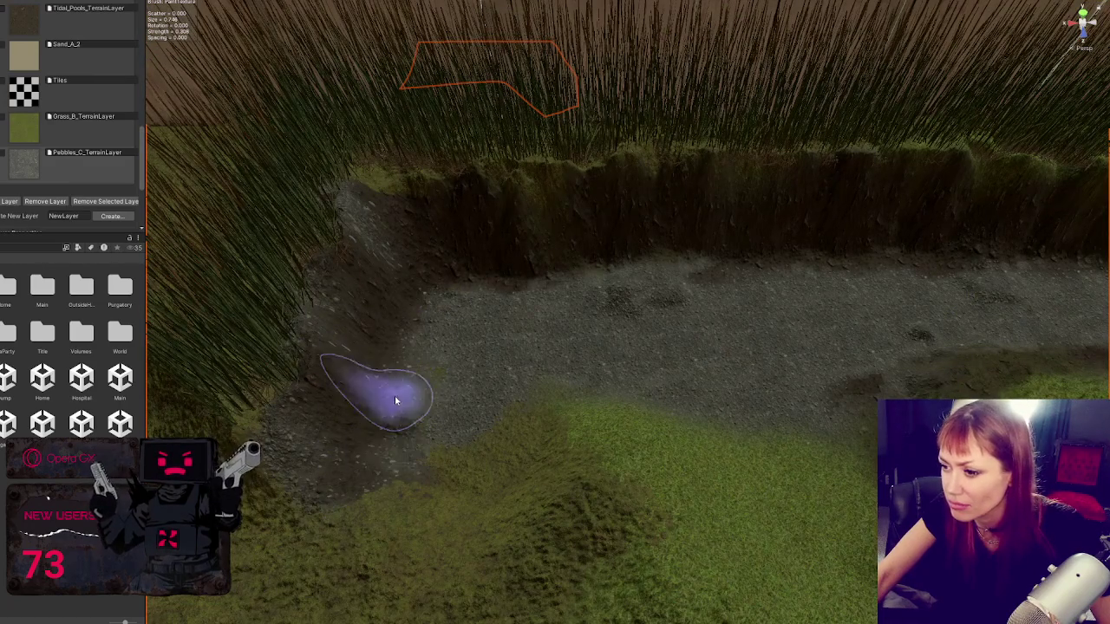
pyautogui.moveTo(508, 198); pyautogui.dragTo(431, 247)
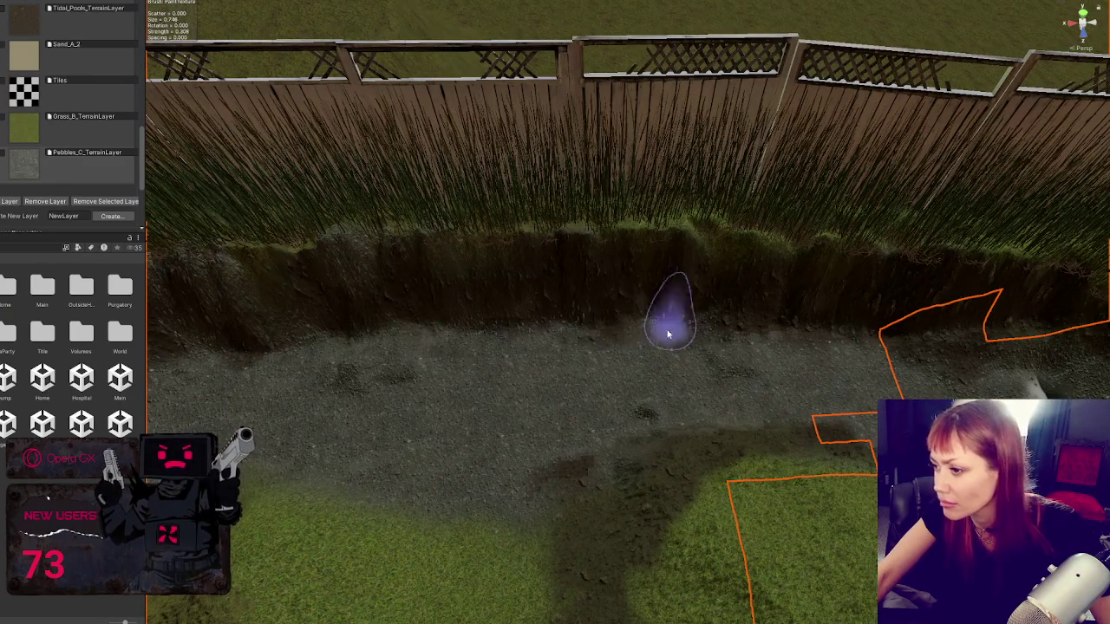
pyautogui.moveTo(1023, 322); pyautogui.dragTo(787, 364)
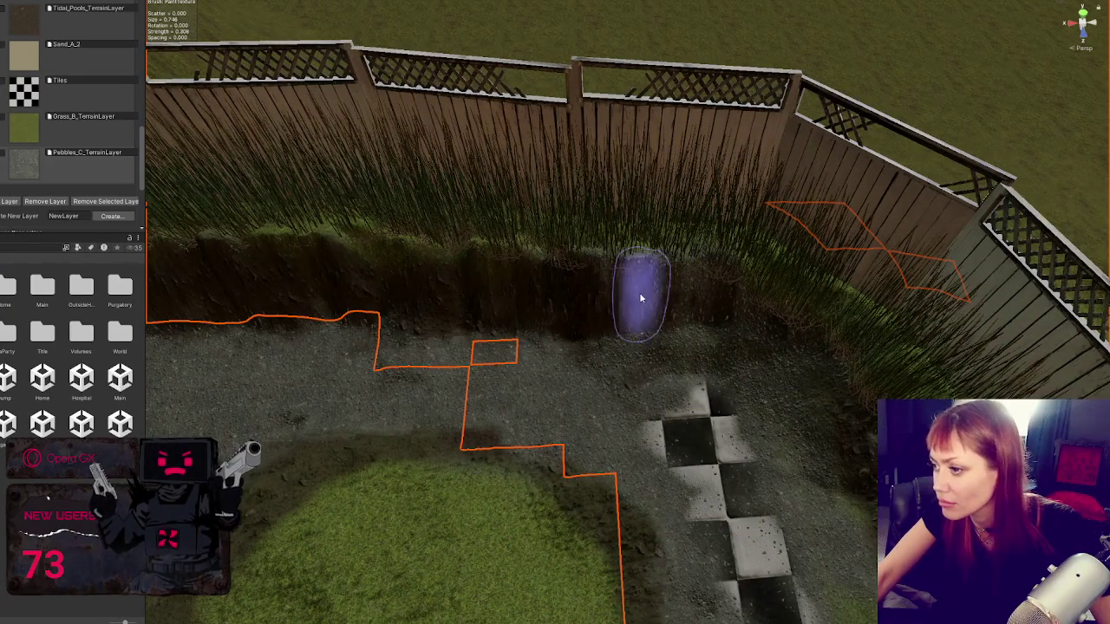
pyautogui.scroll(2, 442, 247)
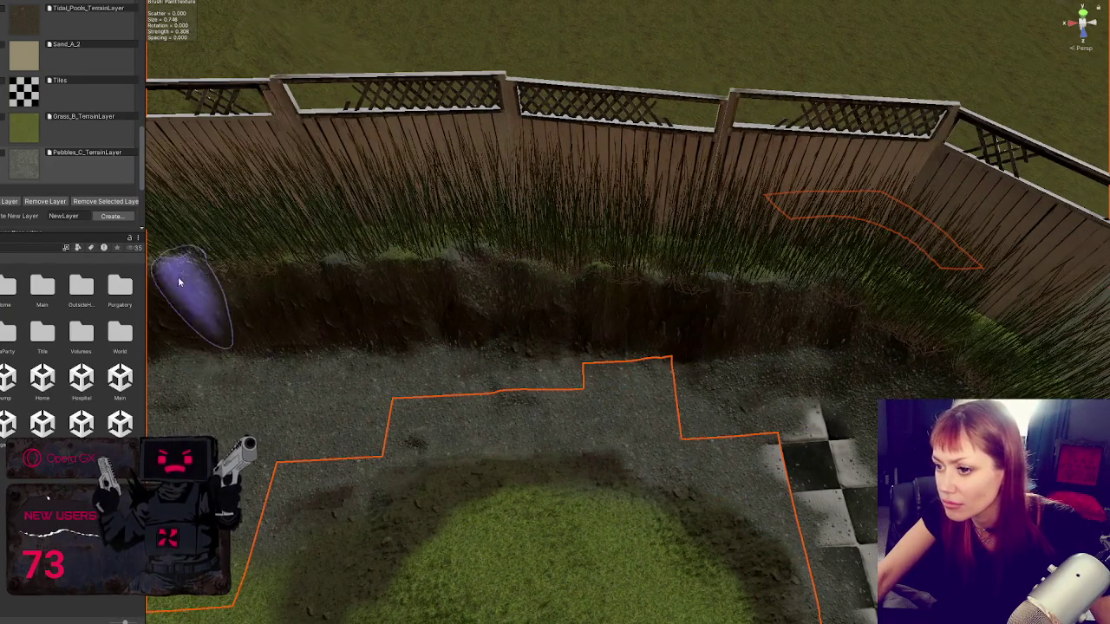
pyautogui.moveTo(179, 282)
pyautogui.mouseDown()
pyautogui.moveTo(657, 255)
pyautogui.moveTo(310, 261)
pyautogui.mouseUp()
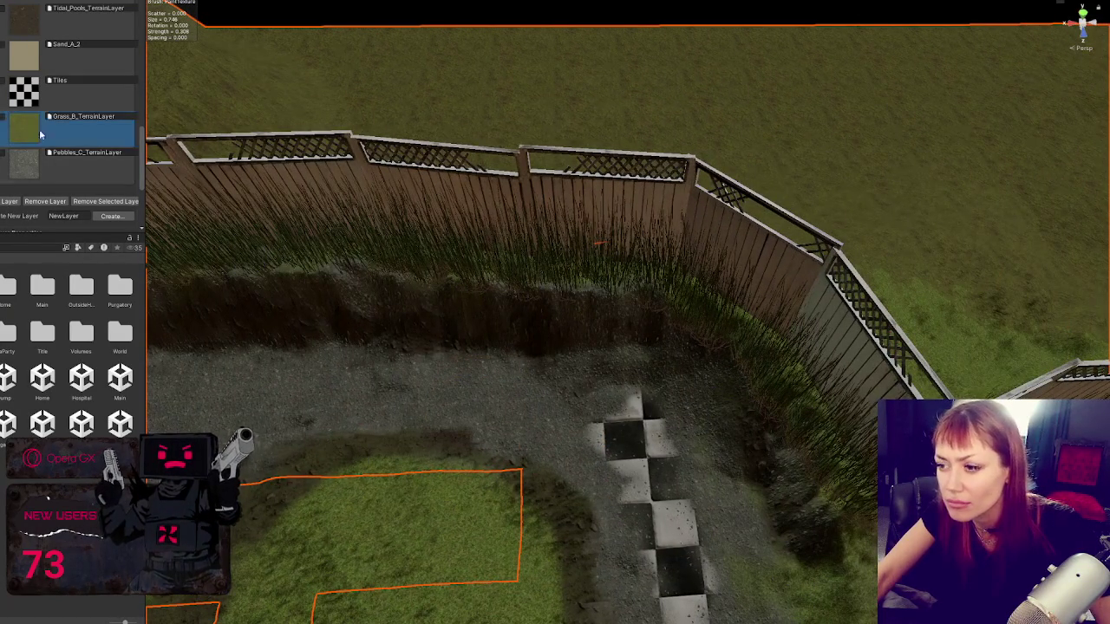
pyautogui.click(749, 418)
pyautogui.moveTo(766, 409)
pyautogui.mouseDown()
pyautogui.moveTo(735, 434)
pyautogui.moveTo(174, 223)
pyautogui.mouseUp()
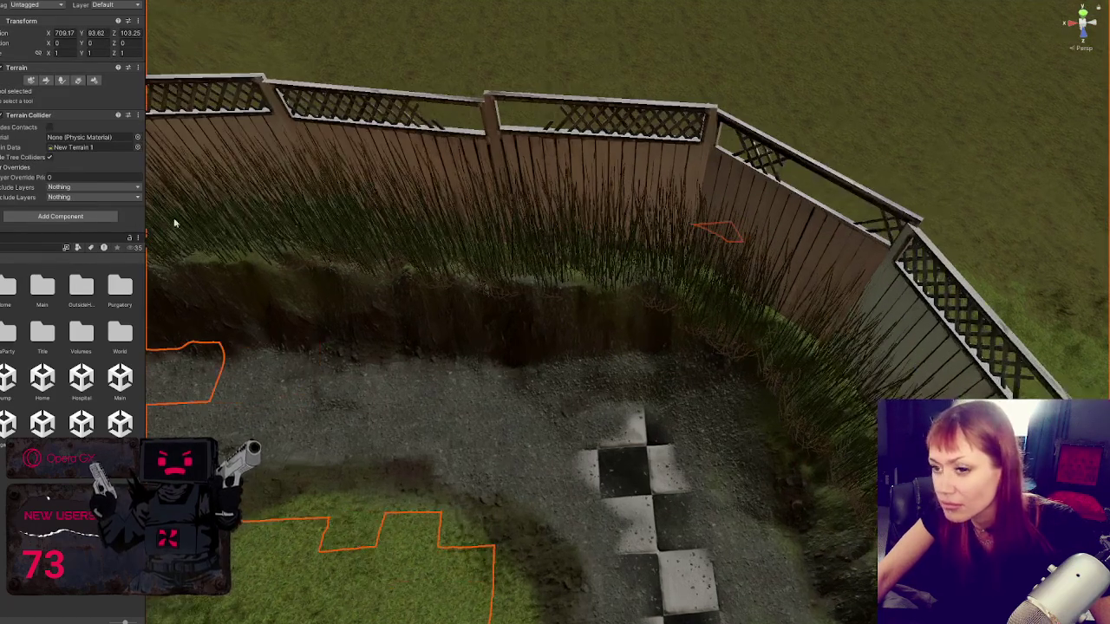
# Step: Switch the terrain tool to Set Height and work the bank over the fence corner
pyautogui.click(44, 81)
pyautogui.click(27, 91)
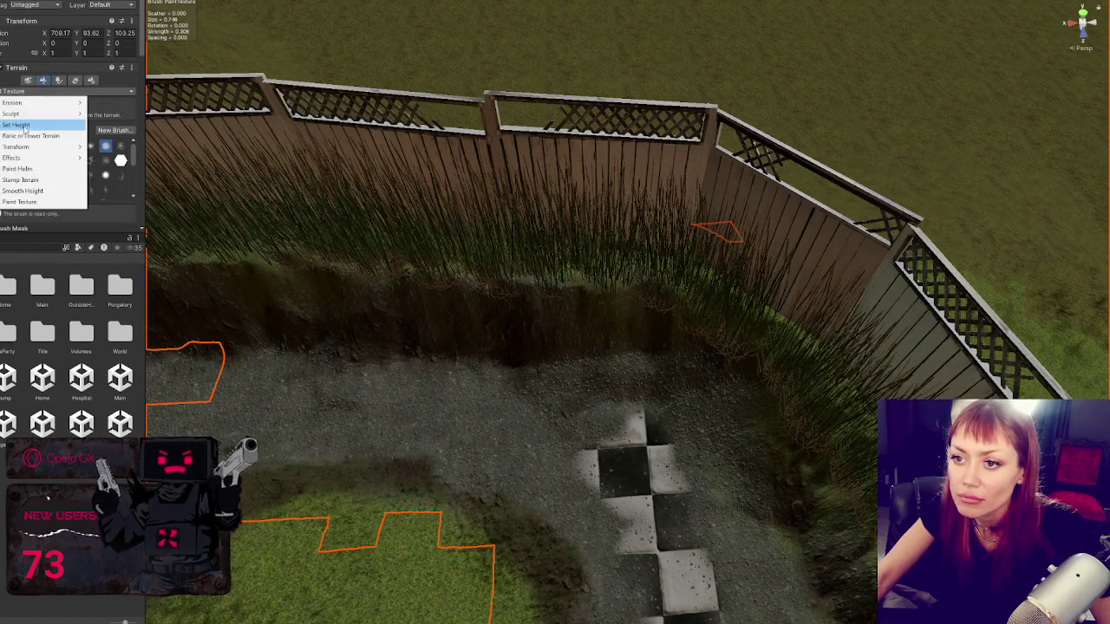
pyautogui.click(35, 137)
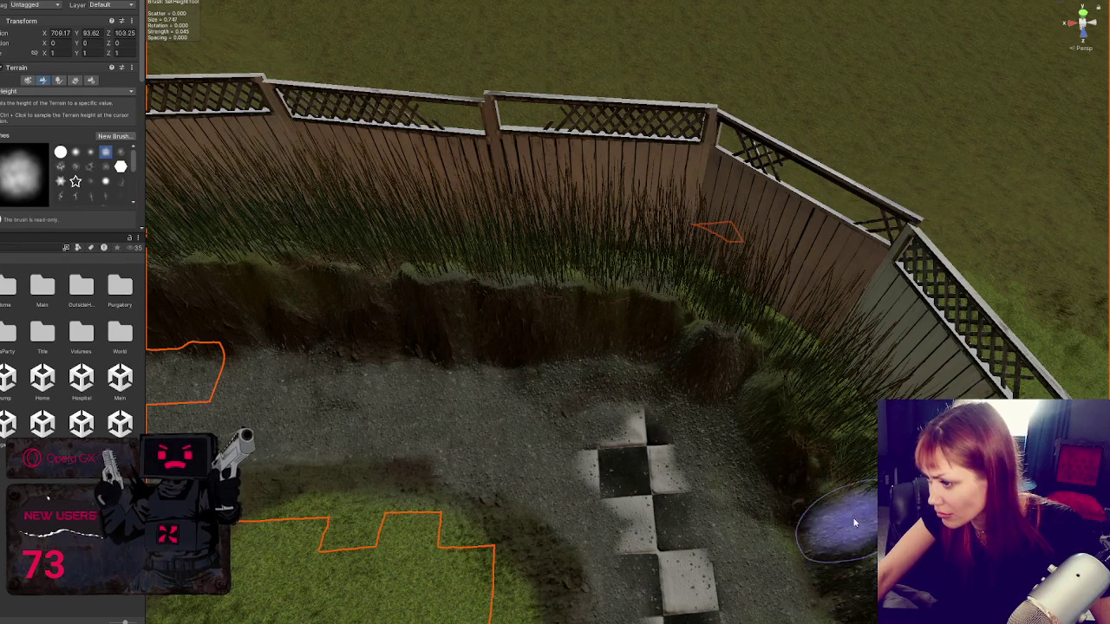
pyautogui.moveTo(806, 457)
pyautogui.mouseDown()
pyautogui.moveTo(743, 385)
pyautogui.moveTo(719, 314)
pyautogui.moveTo(685, 269)
pyautogui.mouseUp()
# Step: Choose Smooth Height and smooth the jagged spike on the back cliff
pyautogui.click(39, 91)
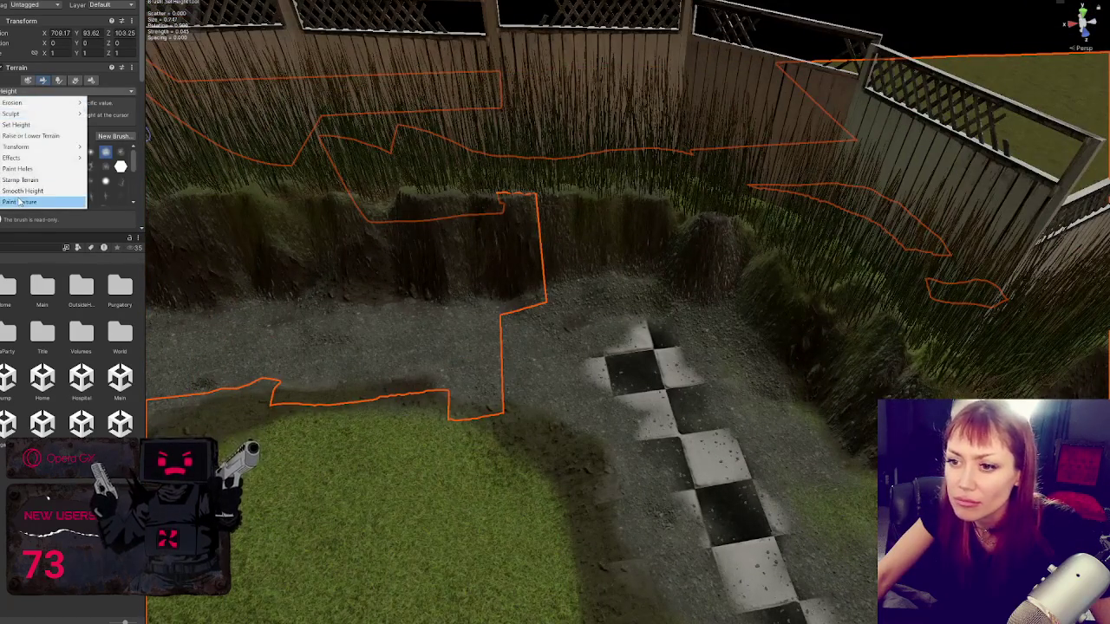
pyautogui.click(43, 165)
pyautogui.click(32, 95)
pyautogui.click(26, 175)
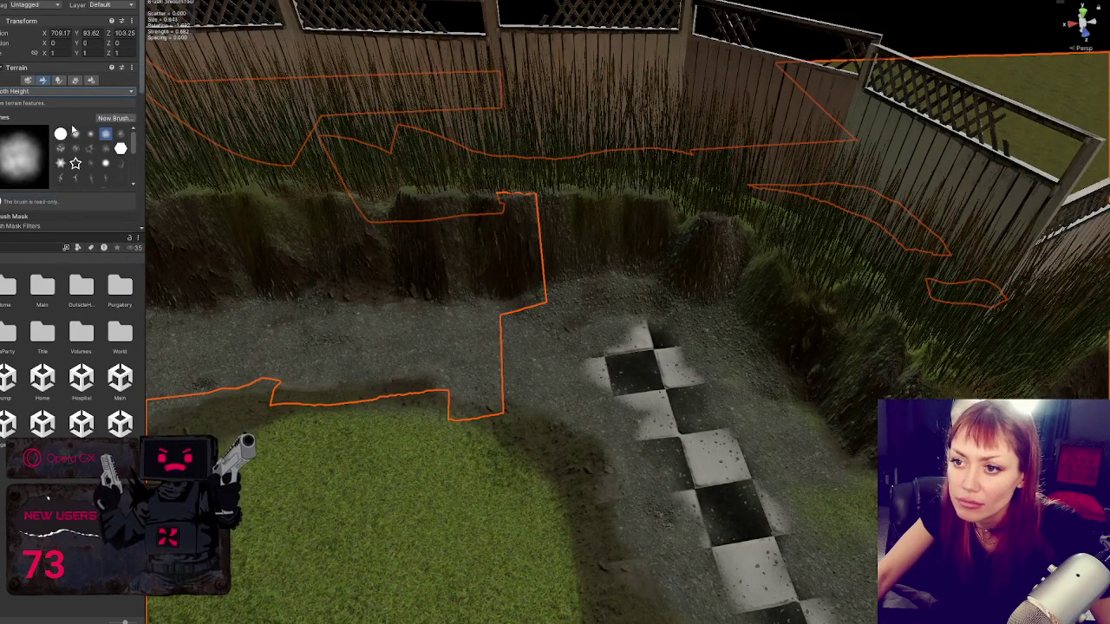
pyautogui.moveTo(286, 208)
pyautogui.mouseDown()
pyautogui.moveTo(520, 223)
pyautogui.moveTo(486, 232)
pyautogui.mouseUp()
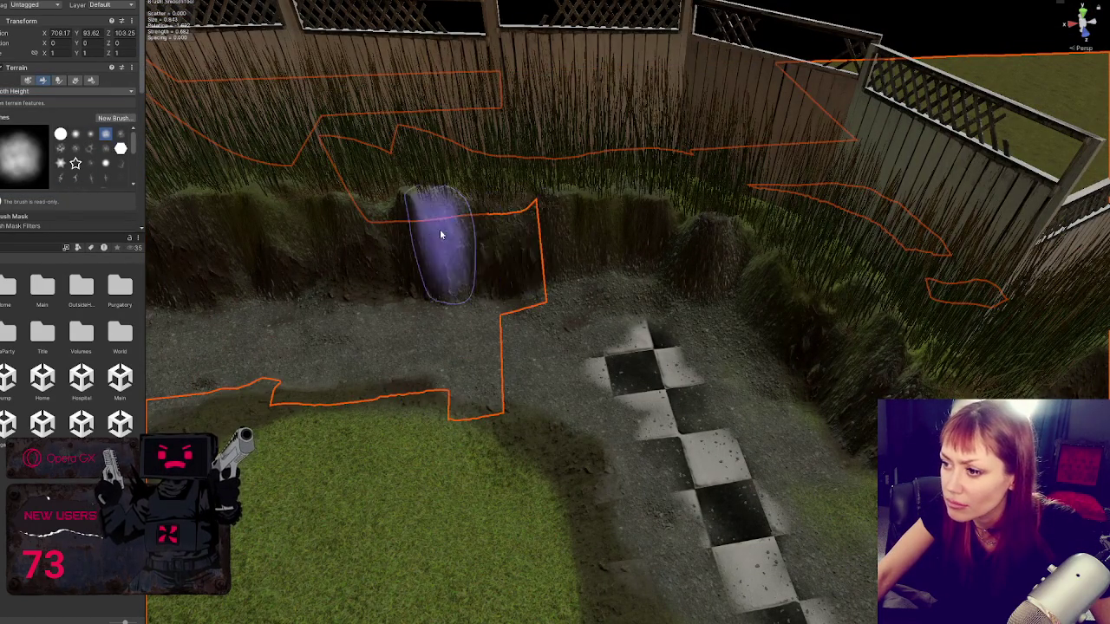
# Step: Set the smoothing radius to 3, then raise it to 208 around the pit edges
pyautogui.scroll(-4, 59, 199)
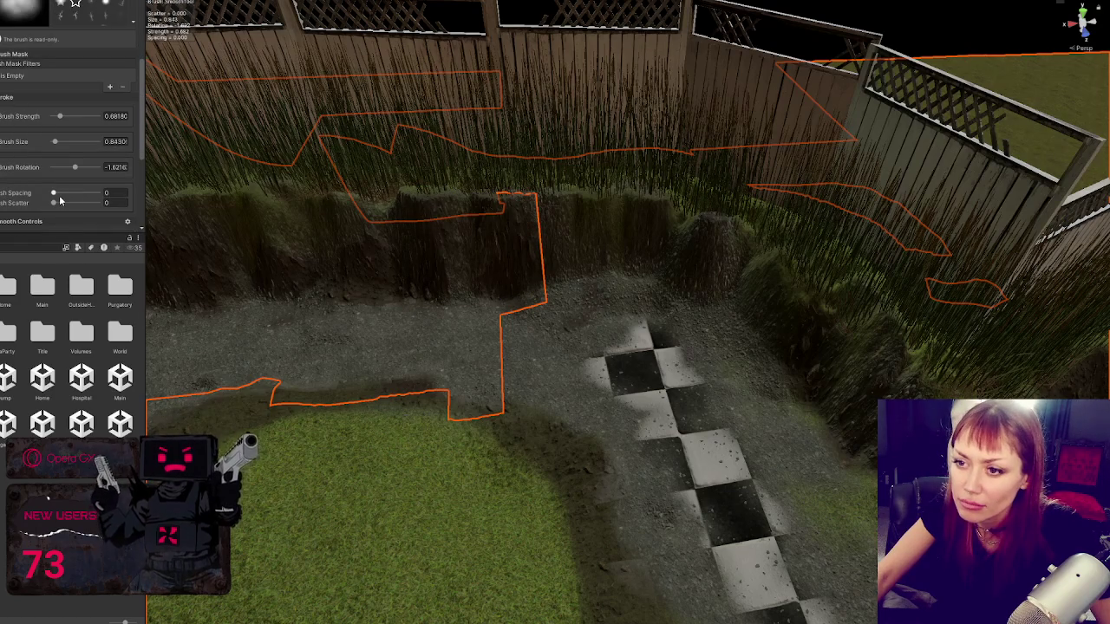
pyautogui.scroll(-4, 59, 200)
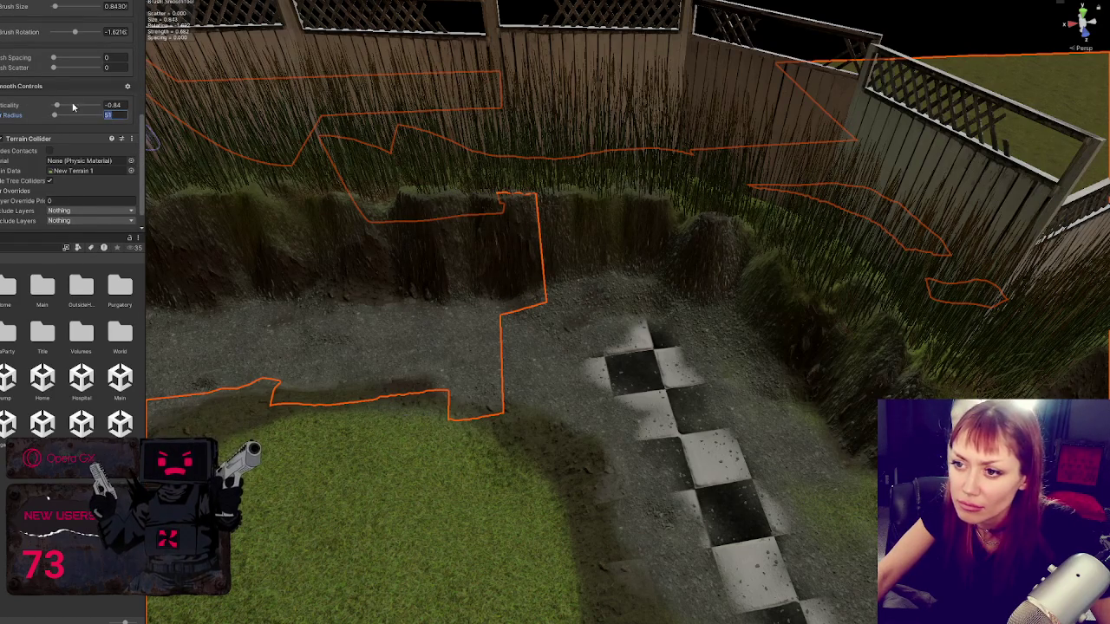
pyautogui.write('3')
pyautogui.press('Return')
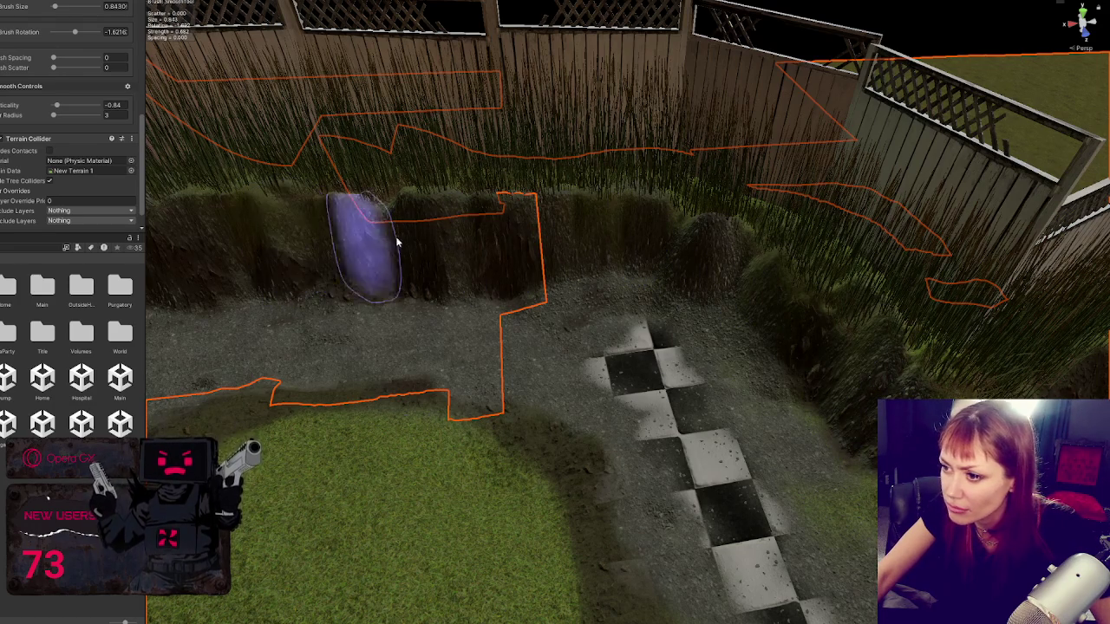
pyautogui.scroll(5, 469, 212)
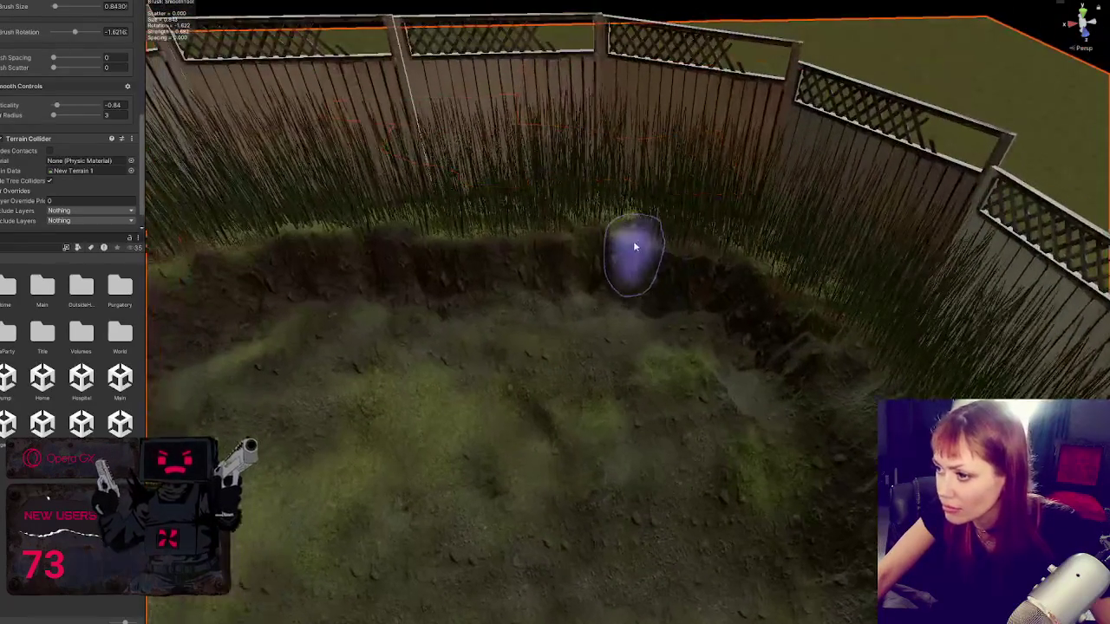
pyautogui.scroll(2, 76, 129)
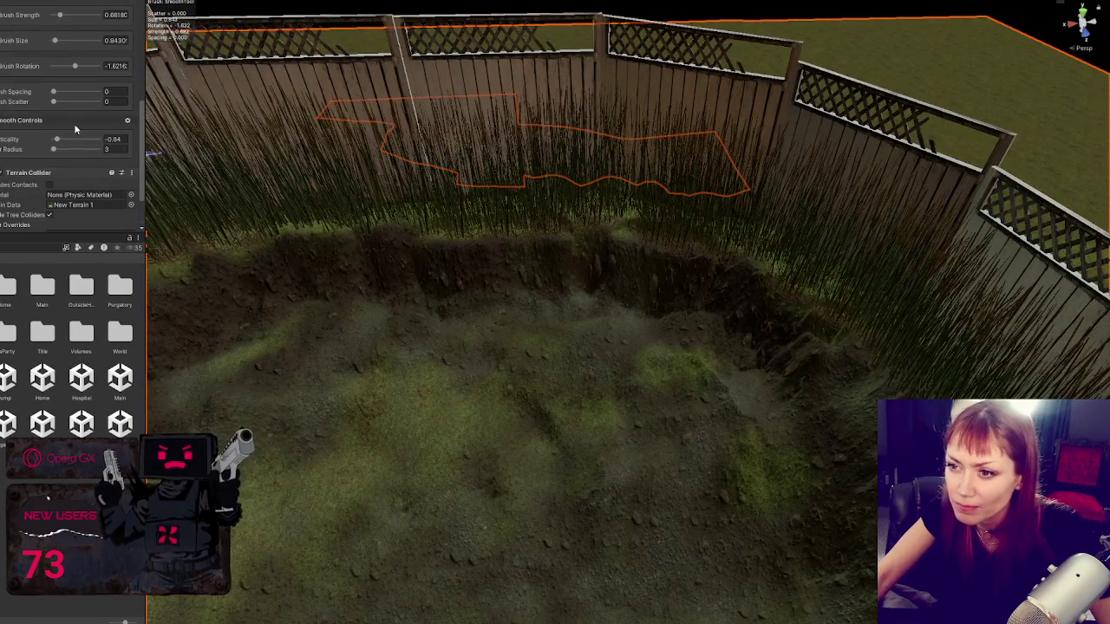
pyautogui.click(55, 152)
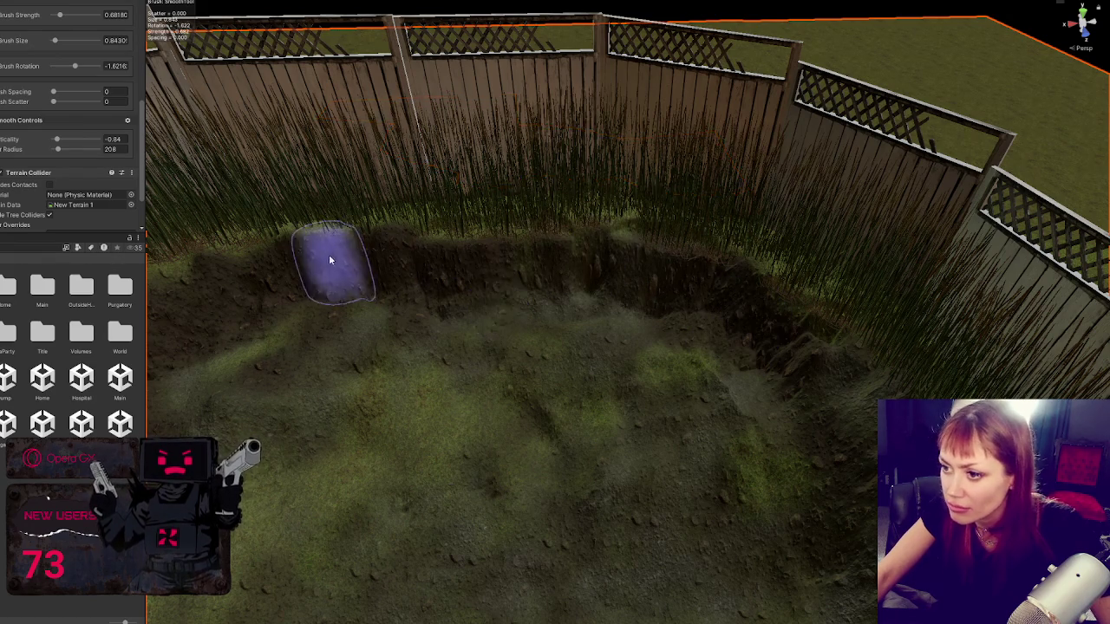
pyautogui.scroll(-1, 317, 299)
pyautogui.scroll(3, 781, 520)
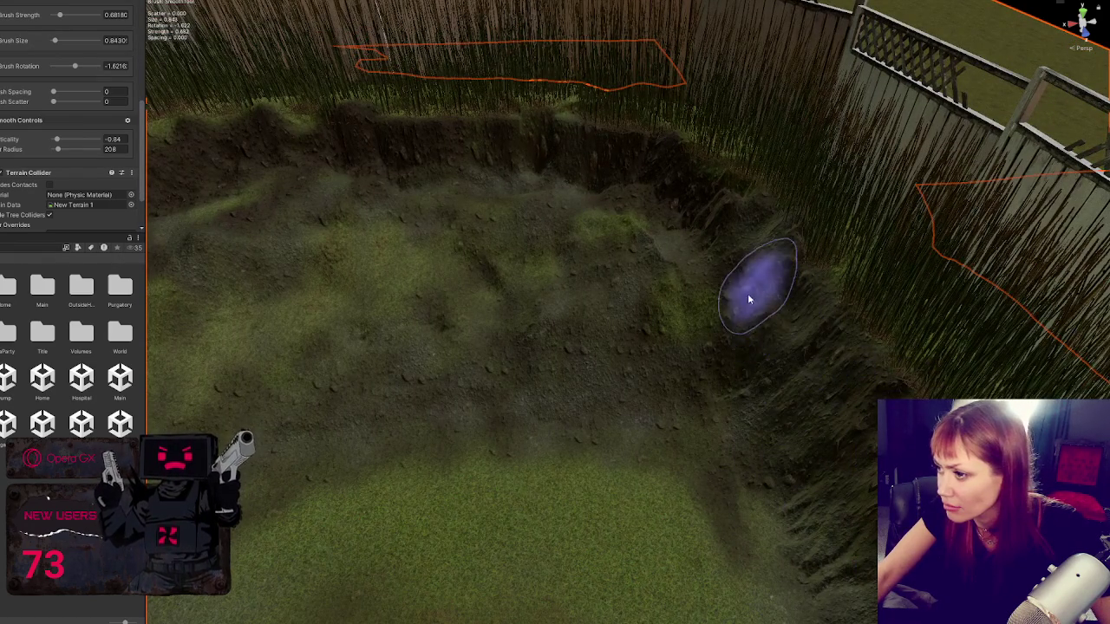
pyautogui.scroll(-3, 819, 524)
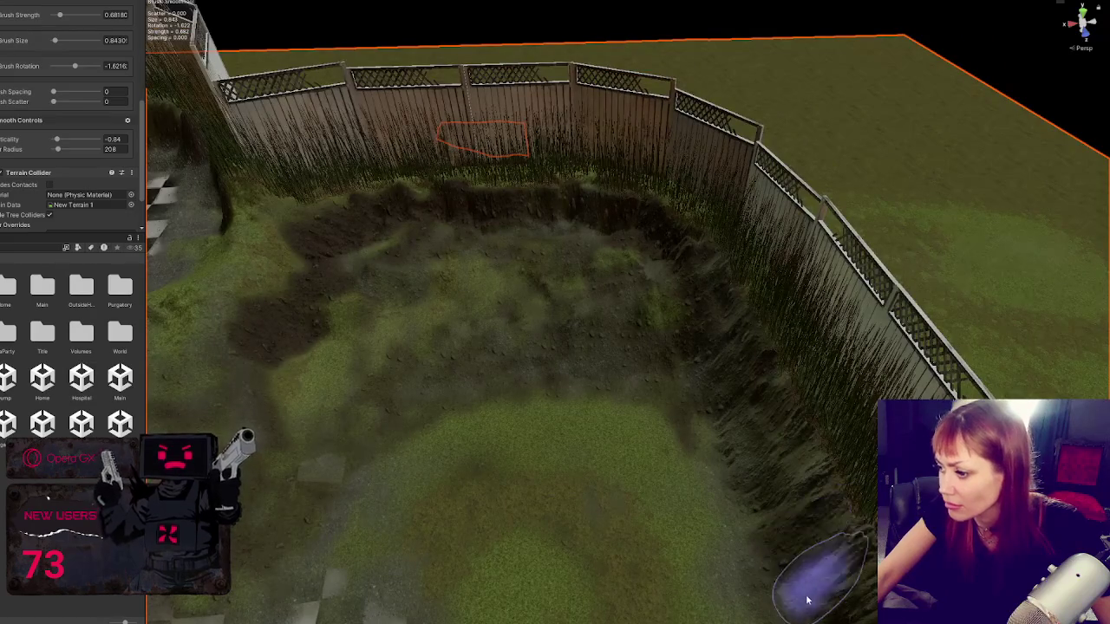
pyautogui.scroll(2, 749, 517)
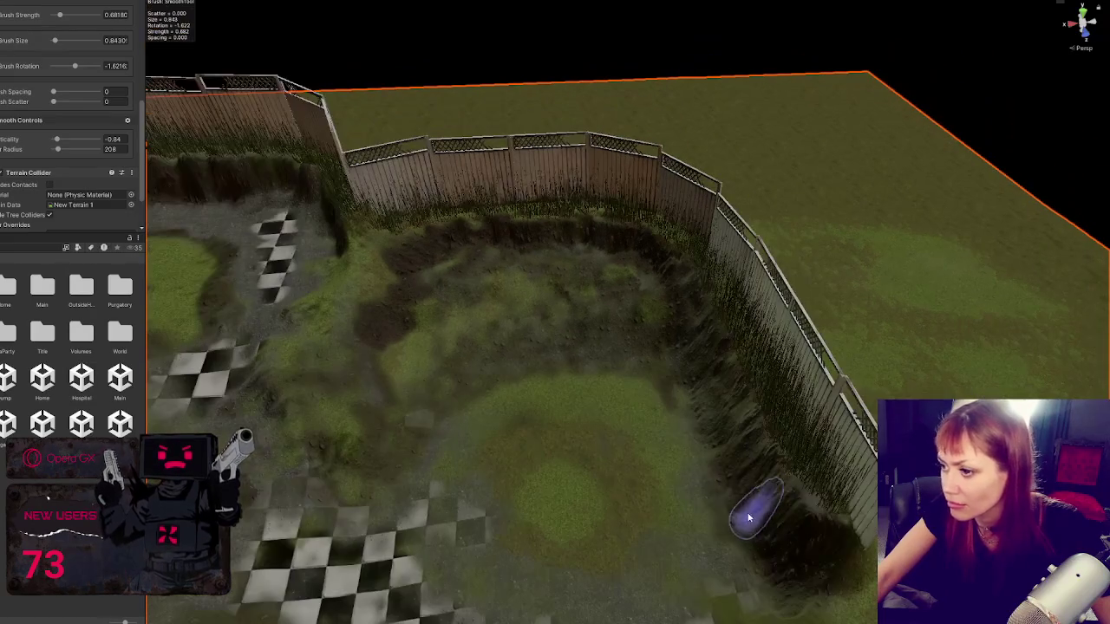
# Step: Deselect the terrain and select the scene asset in the Project panel to play
pyautogui.click(452, 62)
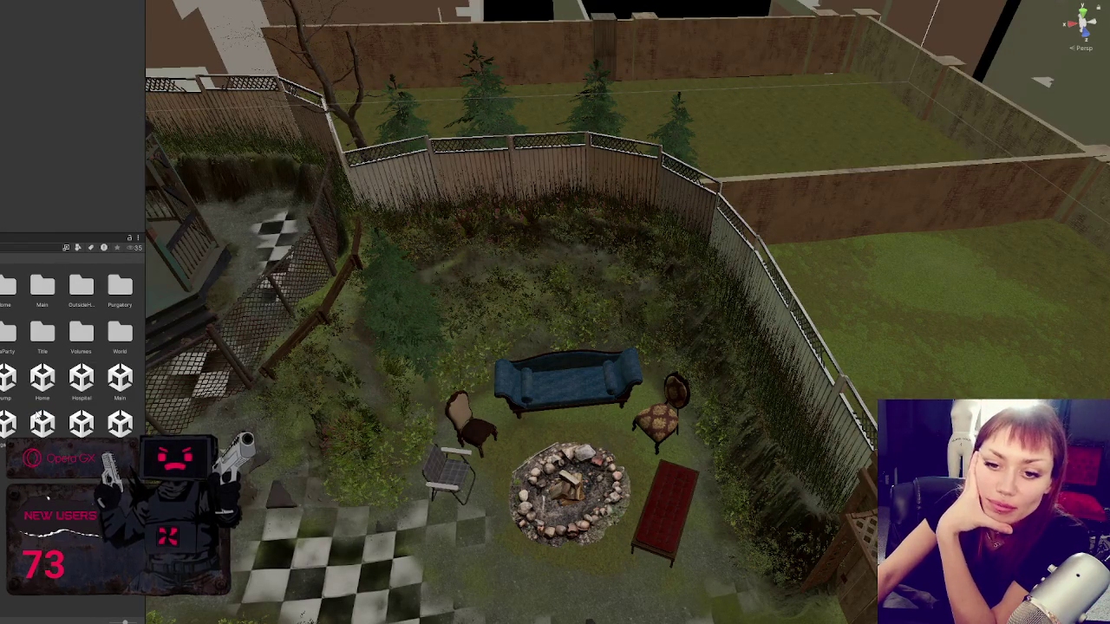
pyautogui.click(81, 423)
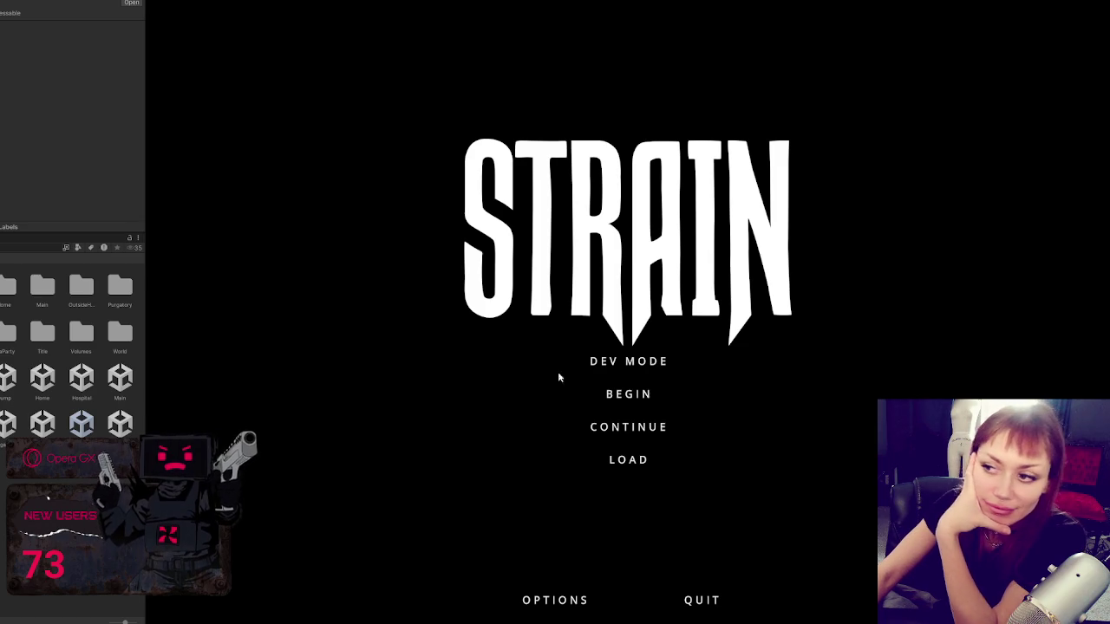
# Step: Start the game in DEV MODE from the STRAIN main menu
pyautogui.click(632, 364)
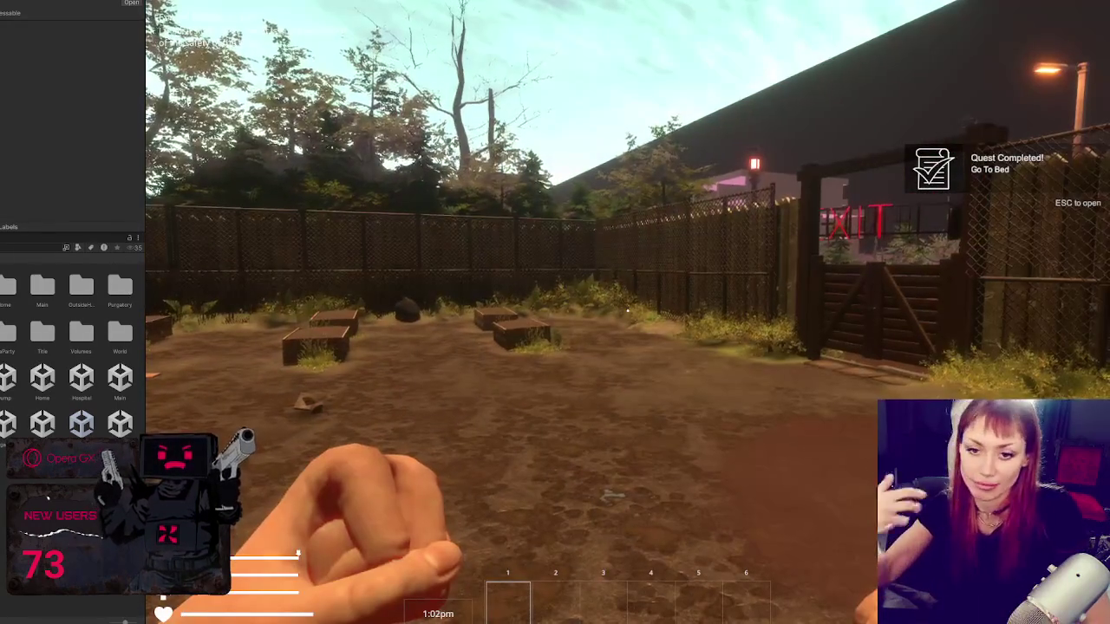
# Step: Walk through the EXIT gate to the wooden sign and travel via its Home and Apothecary map
pyautogui.press('w')
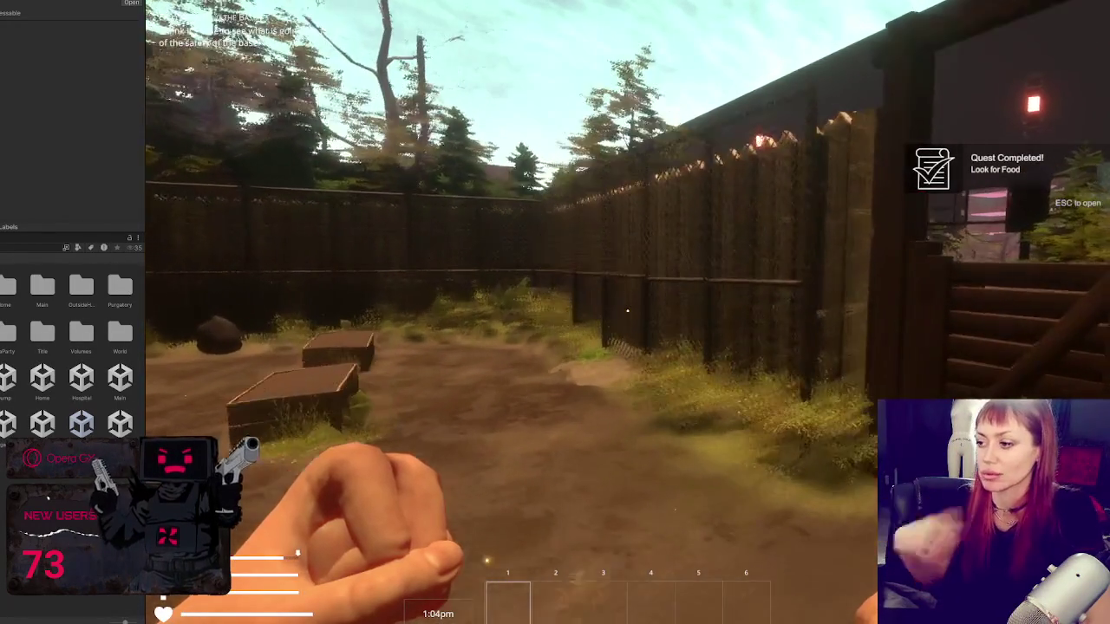
pyautogui.press('w')
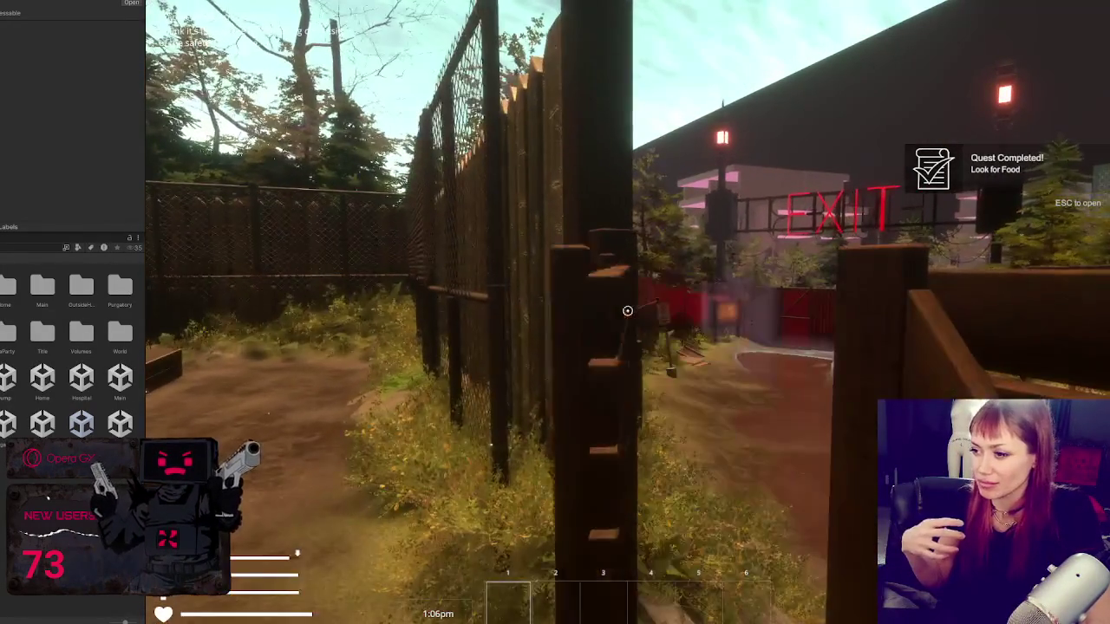
pyautogui.press('e')
pyautogui.press('w')
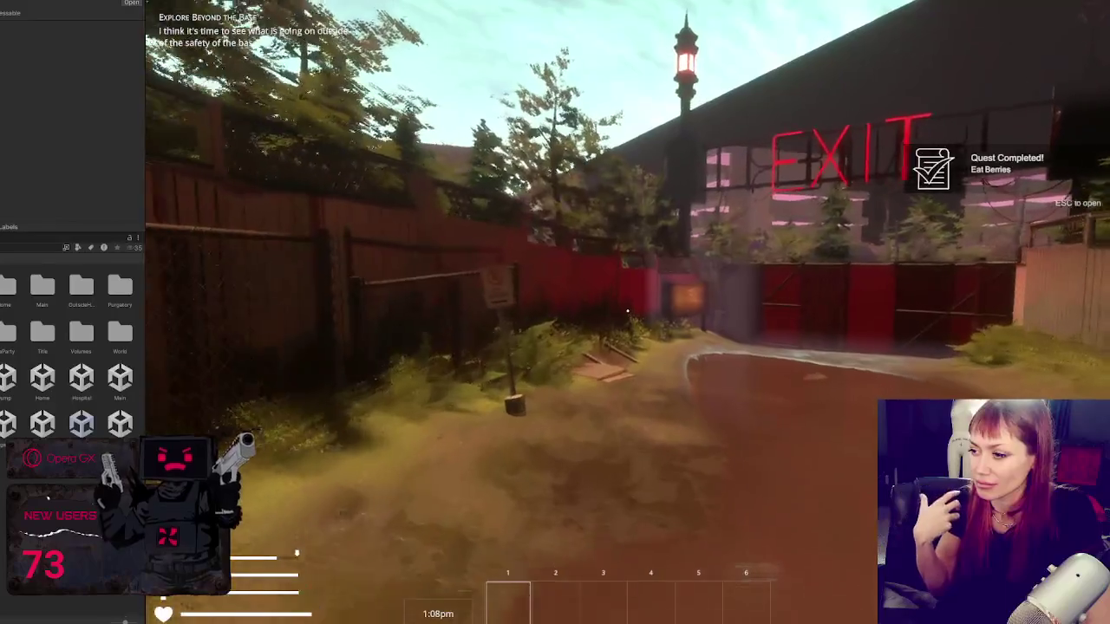
pyautogui.press('w')
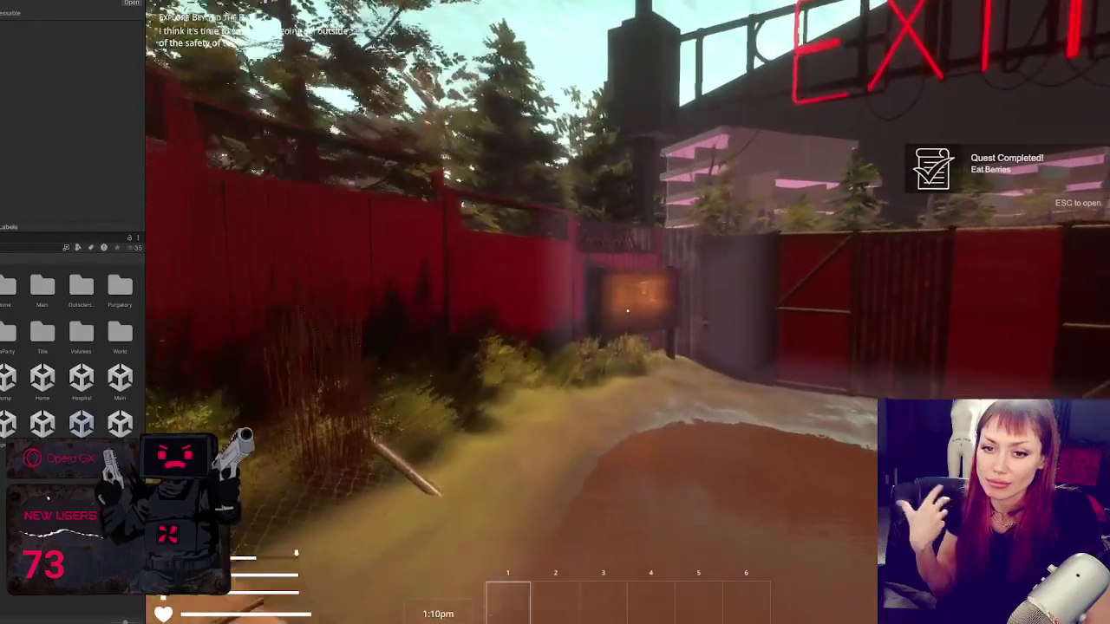
pyautogui.press('w')
pyautogui.press('e')
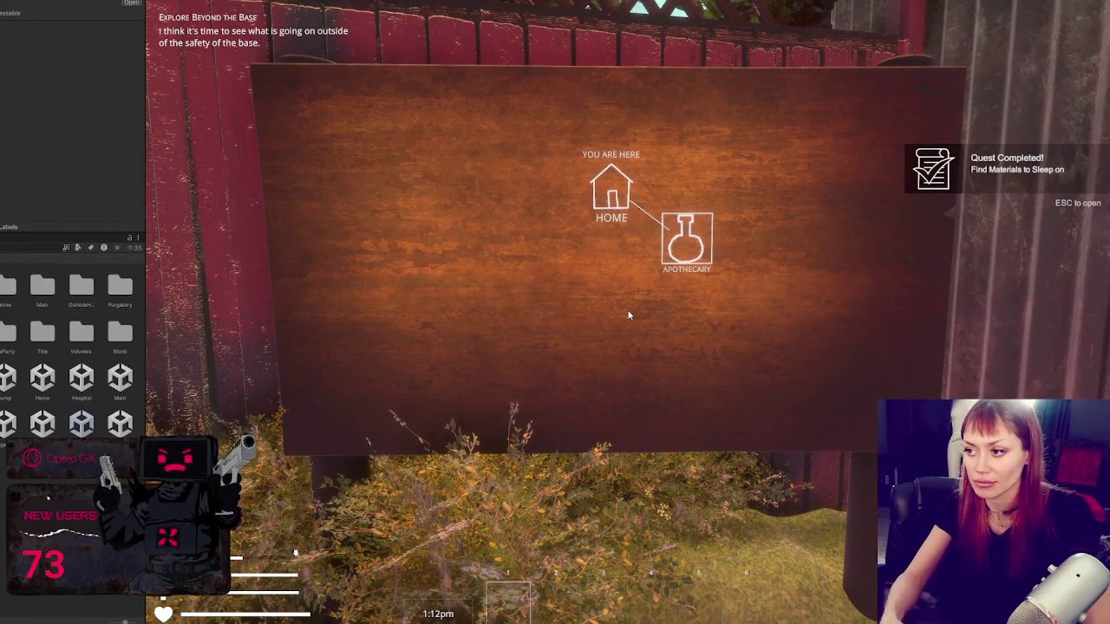
pyautogui.press('e')
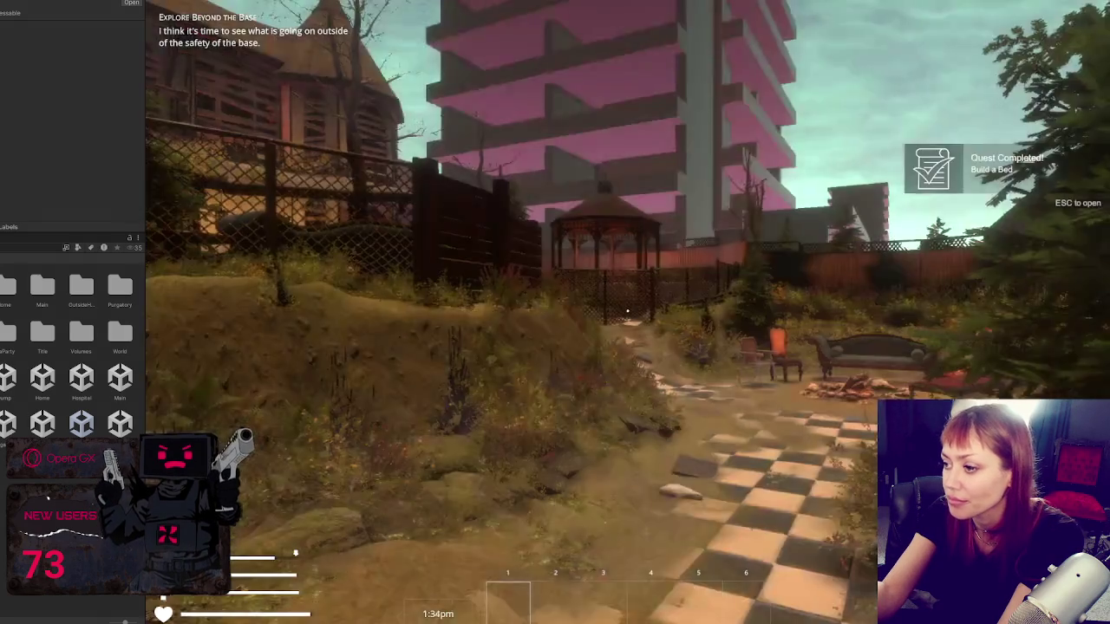
# Step: Walk through the tall reeds to the wooden wall, then step back to view the lattice fence
pyautogui.press('w')
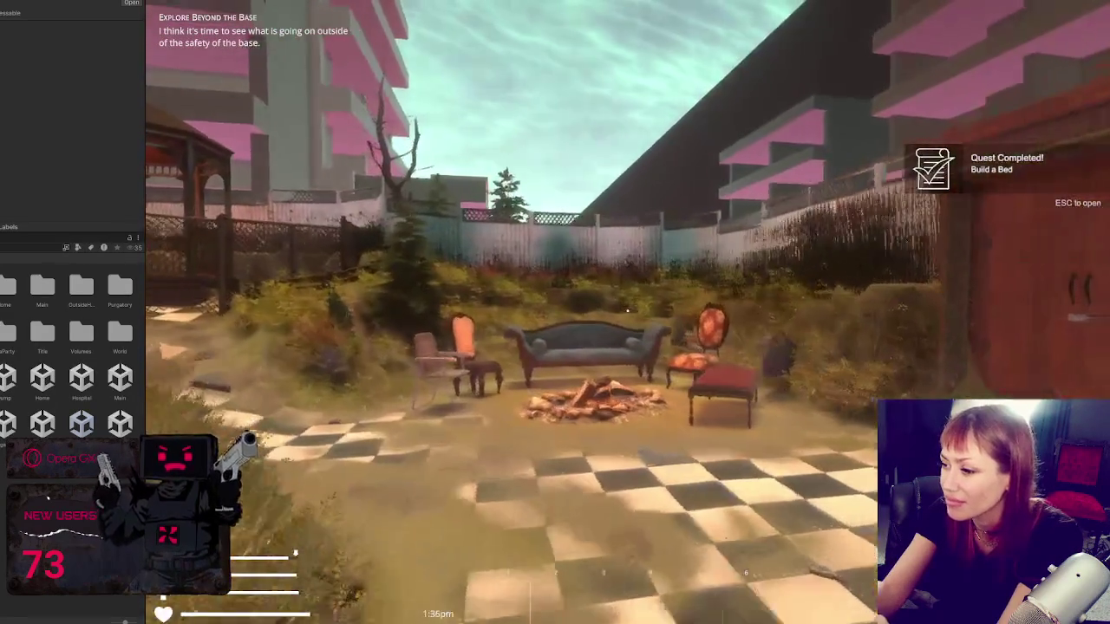
pyautogui.press('w')
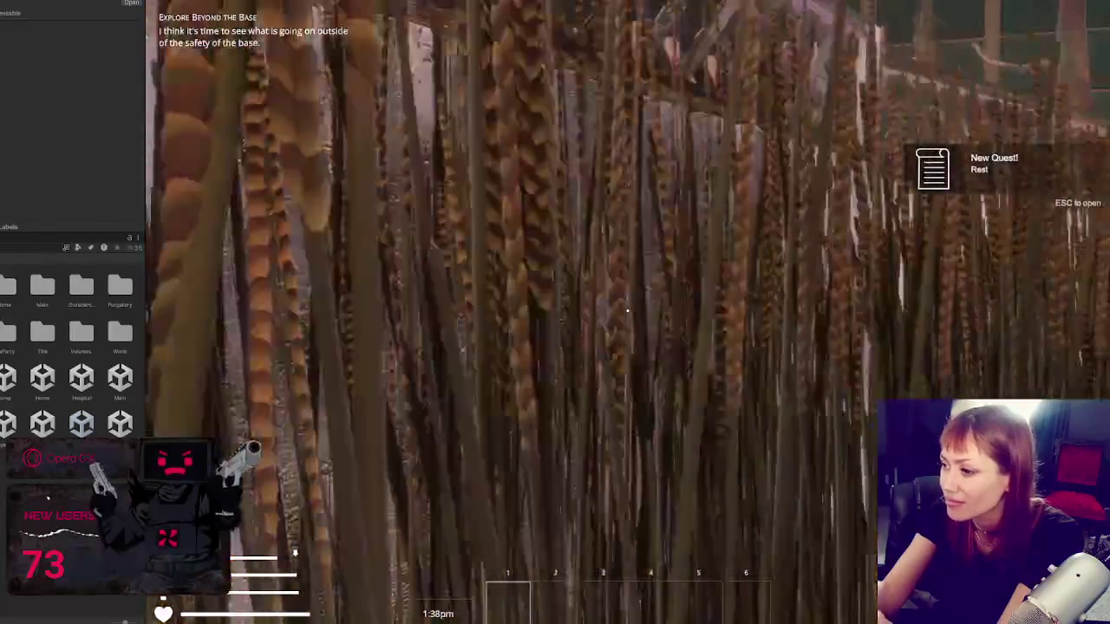
pyautogui.press('w')
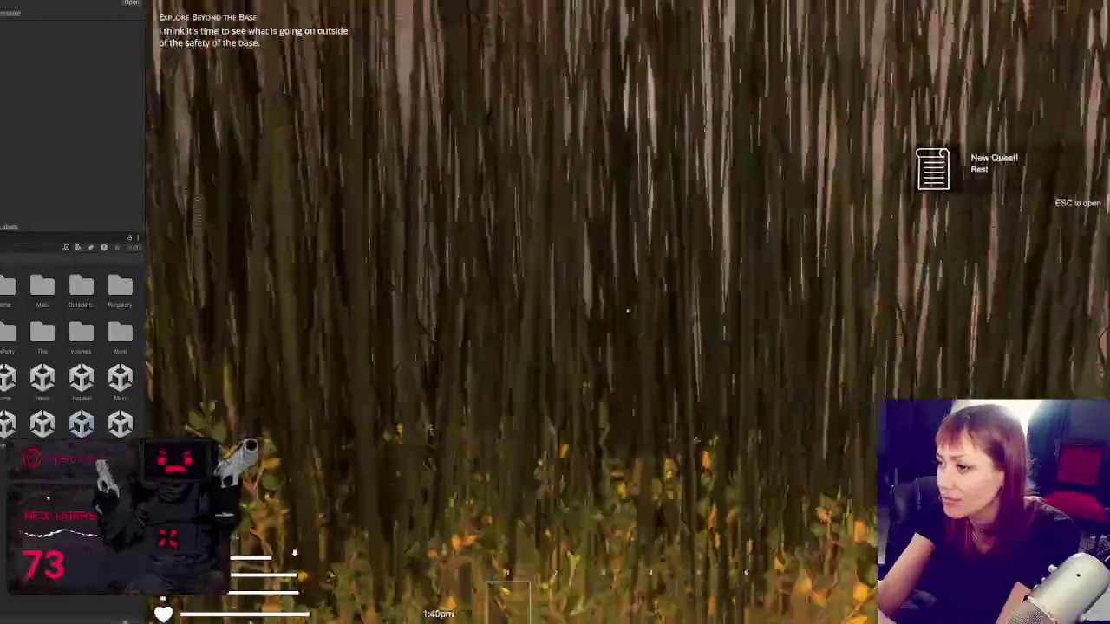
pyautogui.press('w')
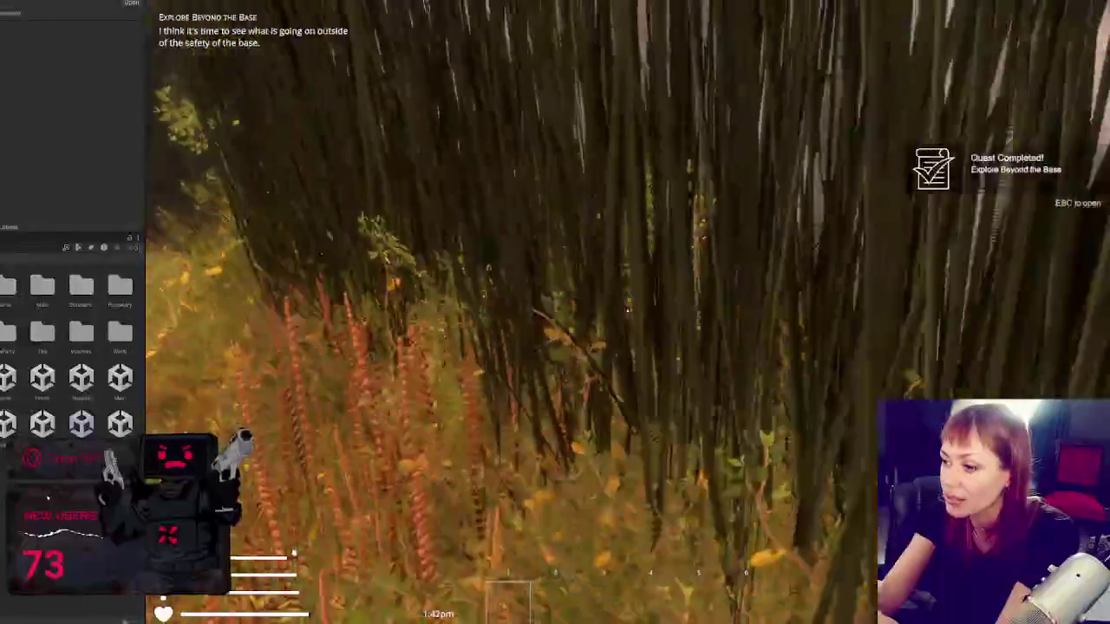
pyautogui.press('w')
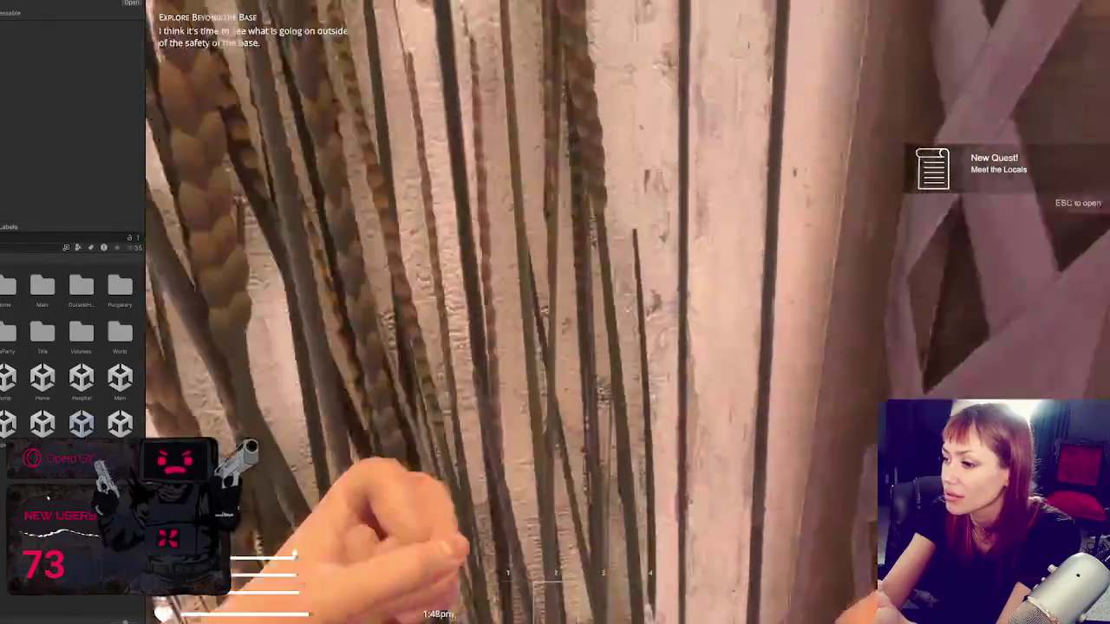
pyautogui.press('w')
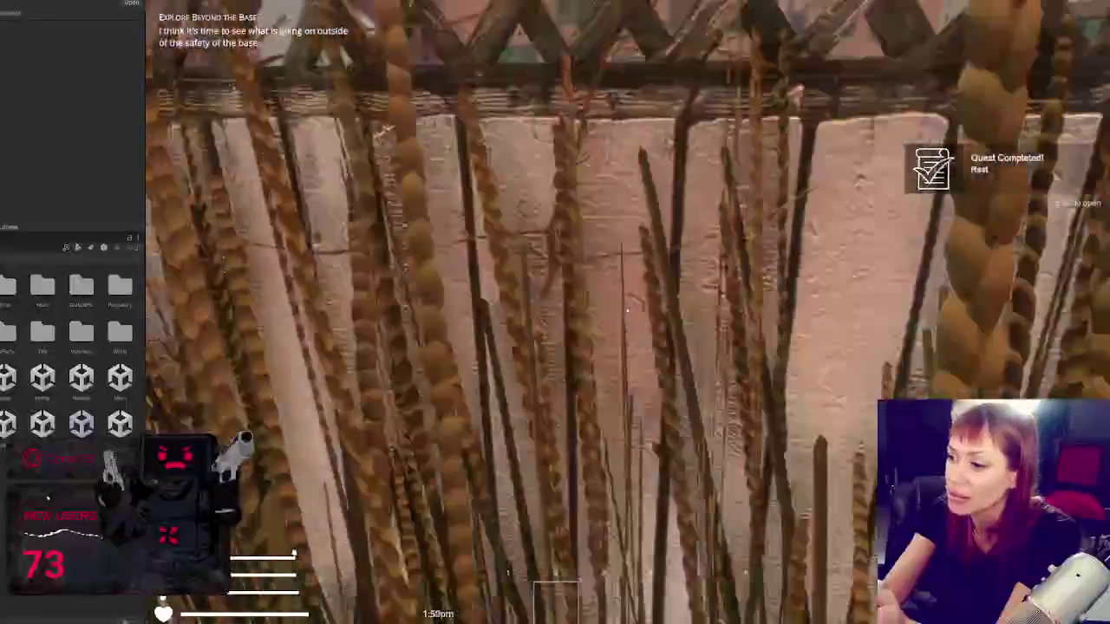
pyautogui.press('w')
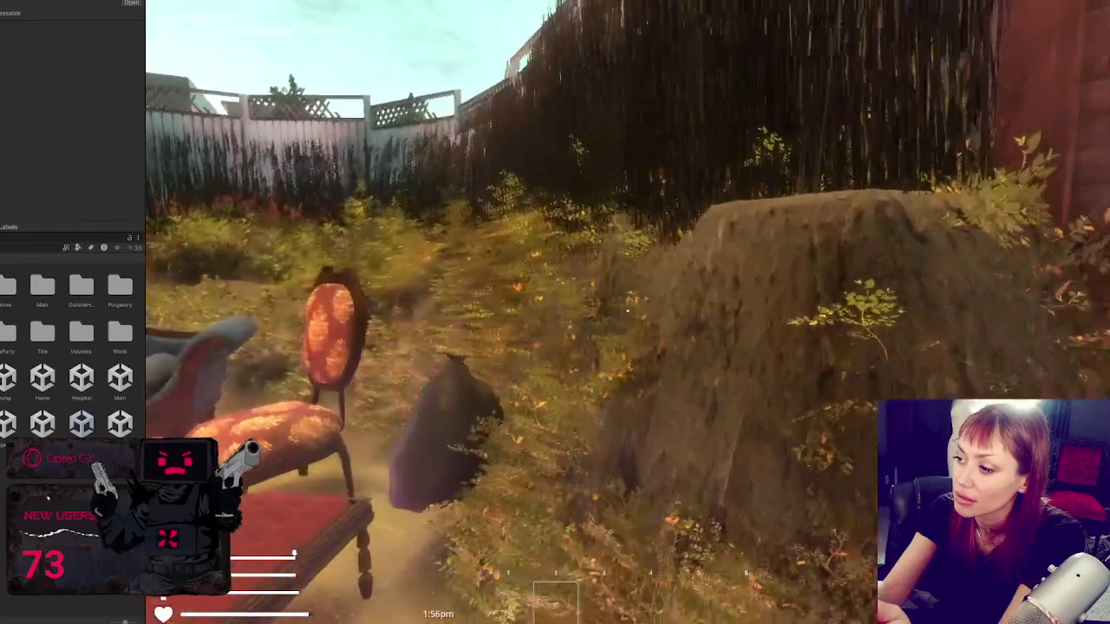
pyautogui.press('w')
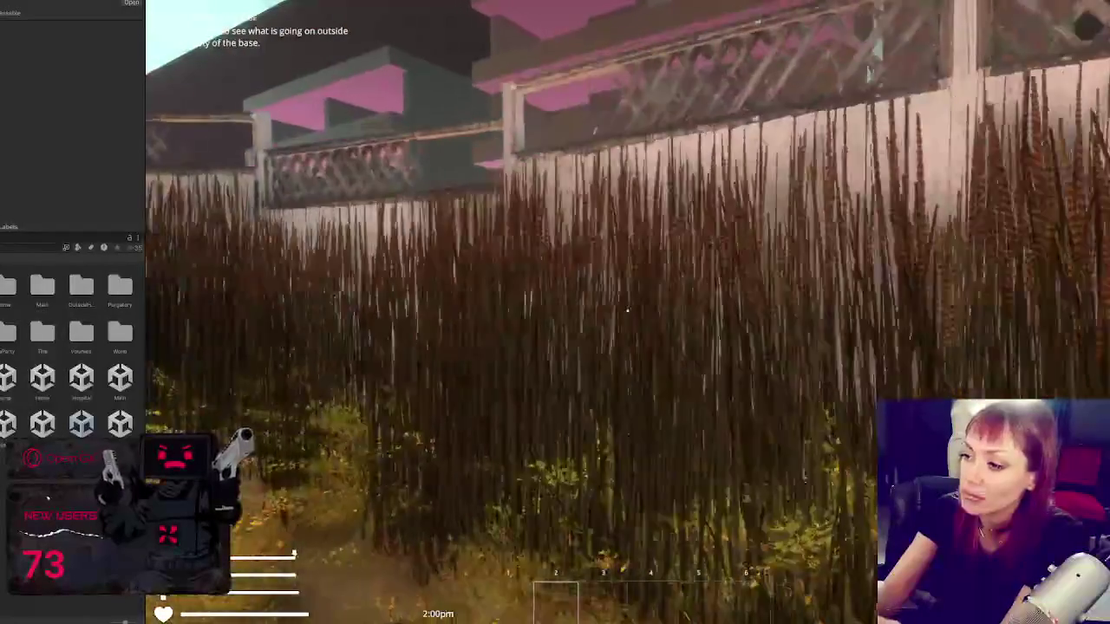
pyautogui.press('w')
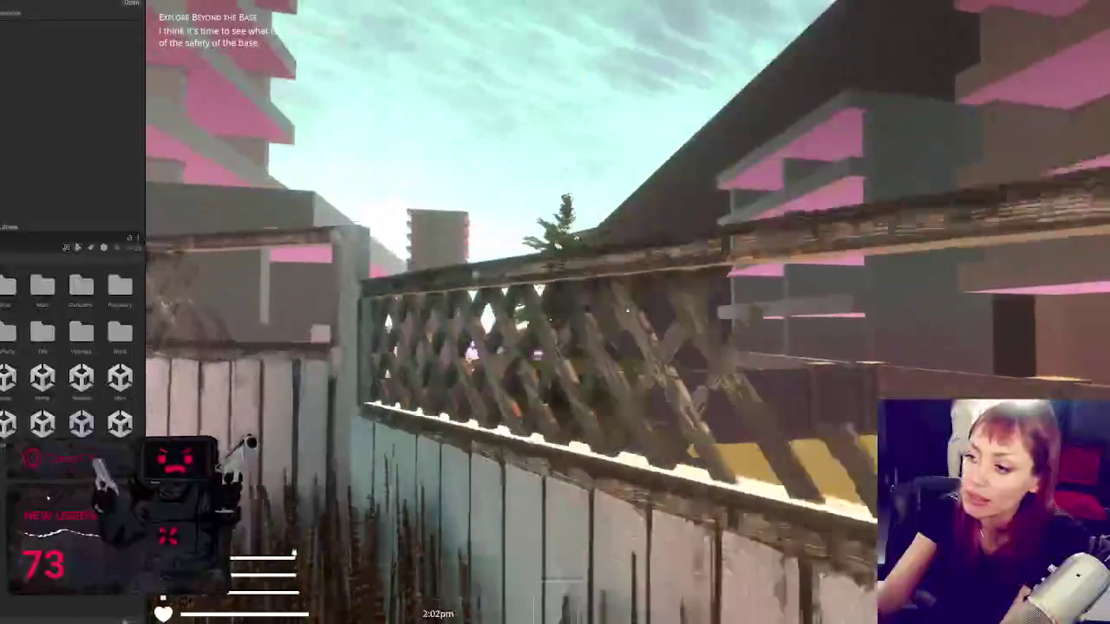